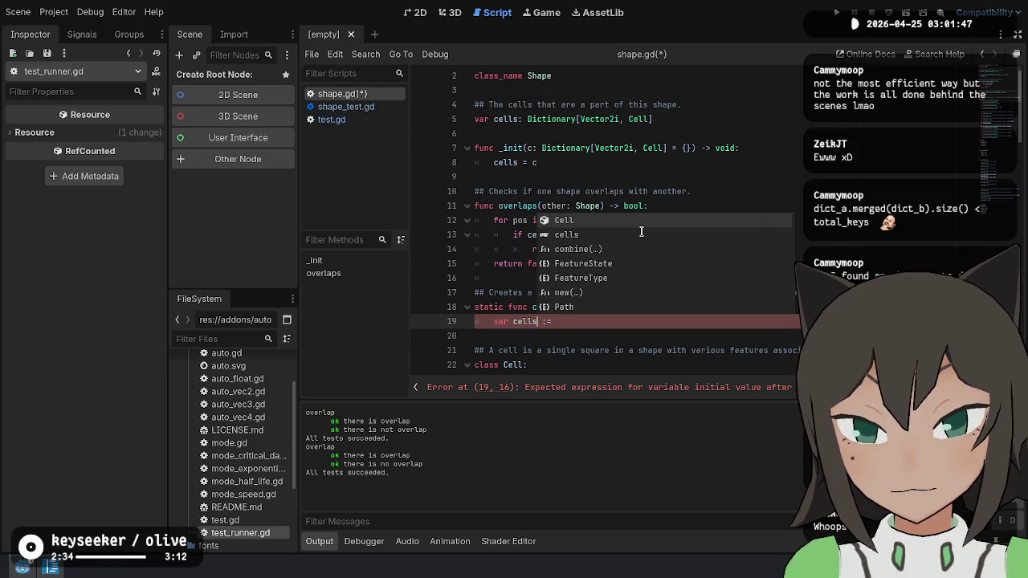
# In combine, declare var cells: Dictionary[Vector2i, Cell] = {} and add return Shape.new(cells).
pyautogui.press('Escape')
pyautogui.hotkey('ctrl', 'BackSpace')
pyautogui.write('{')
pyautogui.press('BackSpace')
pyautogui.write(': Dictionary[C')
pyautogui.press('BackSpace')
pyautogui.write('Vector2i, Cel')
pyautogui.press('Return')
pyautogui.press('End')
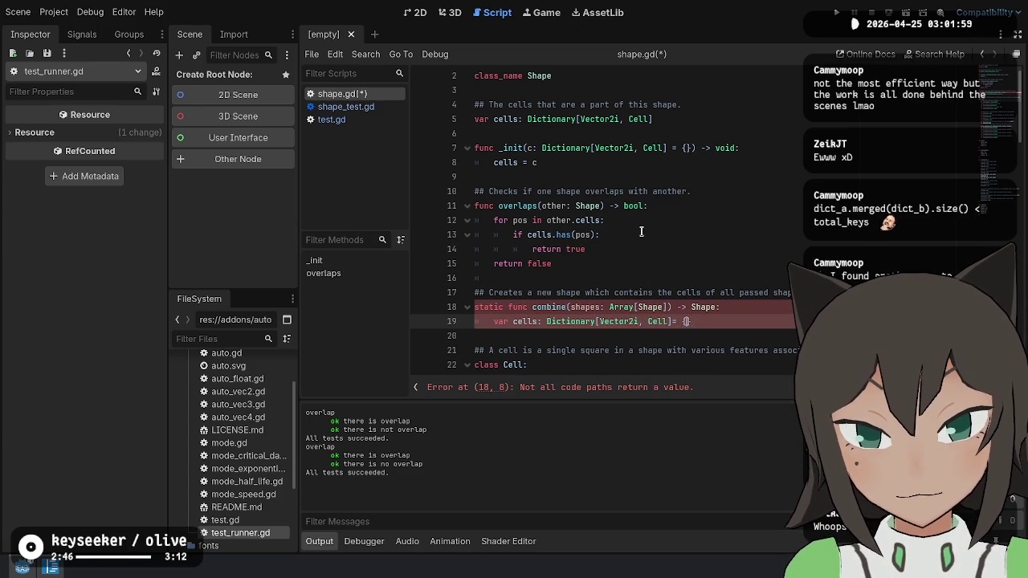
pyautogui.press('Left')
pyautogui.press('Left')
pyautogui.press('Left')
pyautogui.press('Return')
pyautogui.hotkey('shift', 'Up')
pyautogui.hotkey('ctrl', 'z')
pyautogui.press('End')
pyautogui.press('Return')
pyautogui.write('eturn Shape.new(cells)')
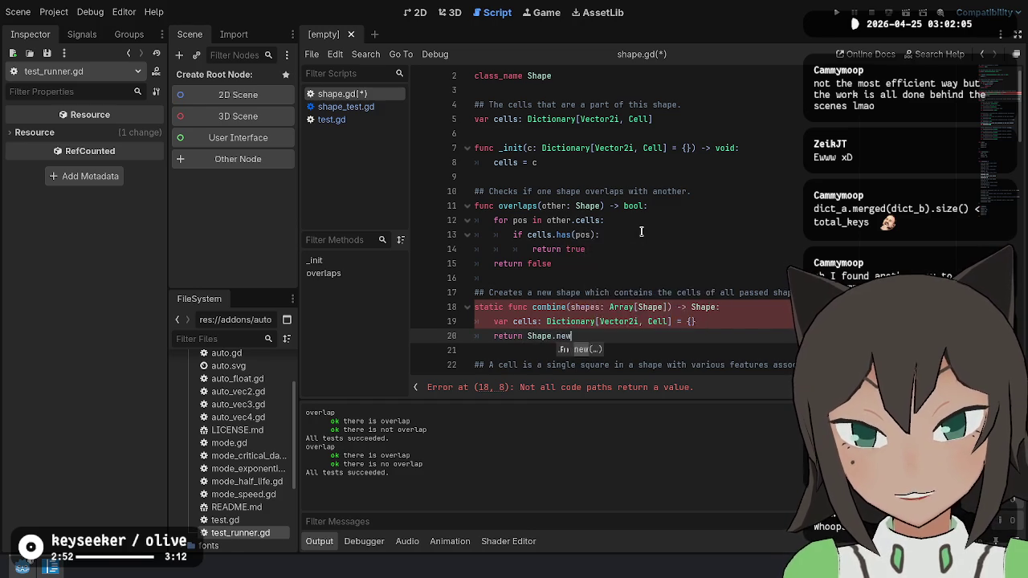
# Insert a for loop over shapes that calls cells.merge(shape.cells, false) before the return.
pyautogui.hotkey('ctrl', 'shift', 'Return')
pyautogui.press('Return')
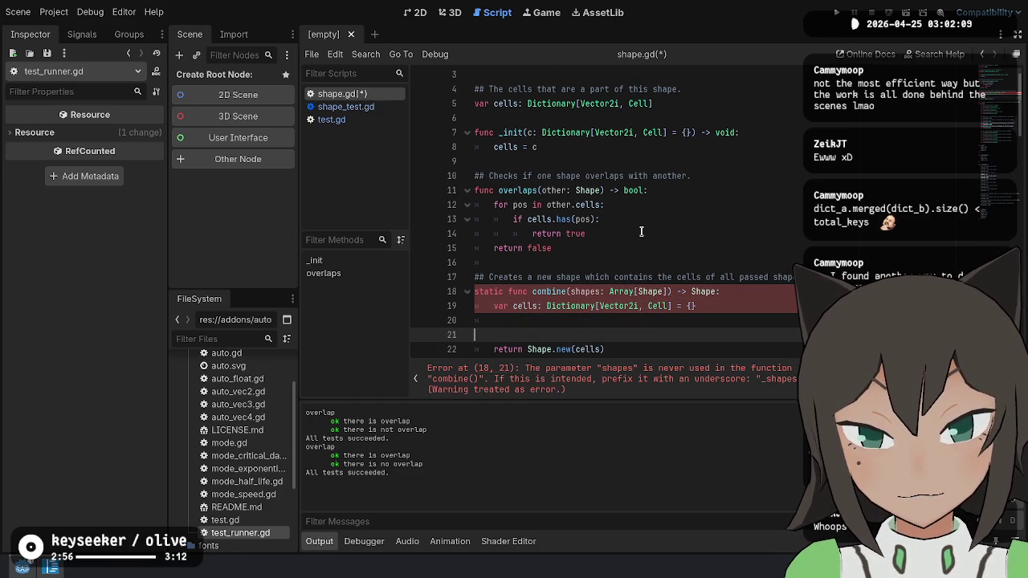
pyautogui.press('Up')
pyautogui.write('shape')
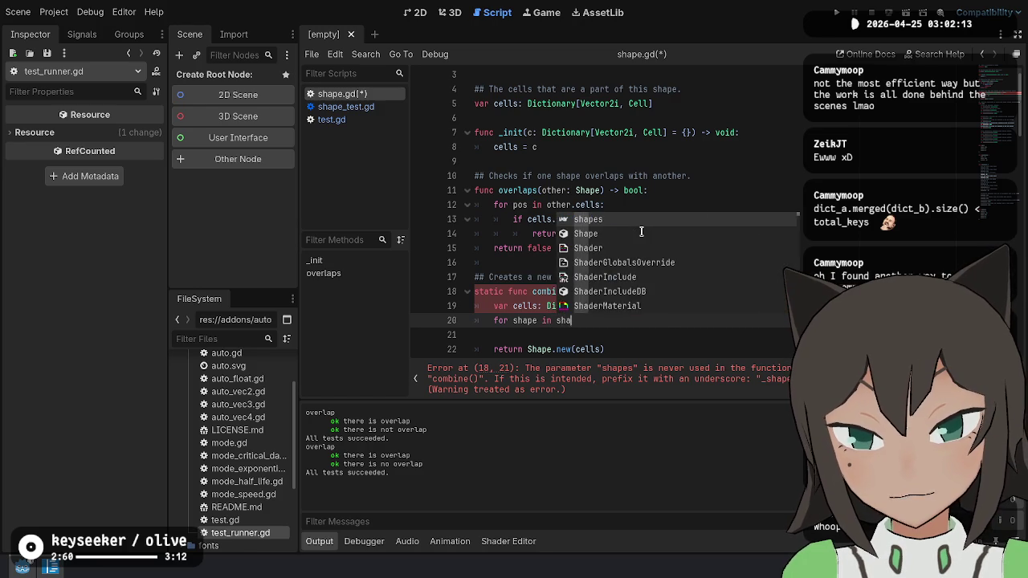
pyautogui.press('Return')
pyautogui.write(':')
pyautogui.press('Return')
pyautogui.write('merge(')
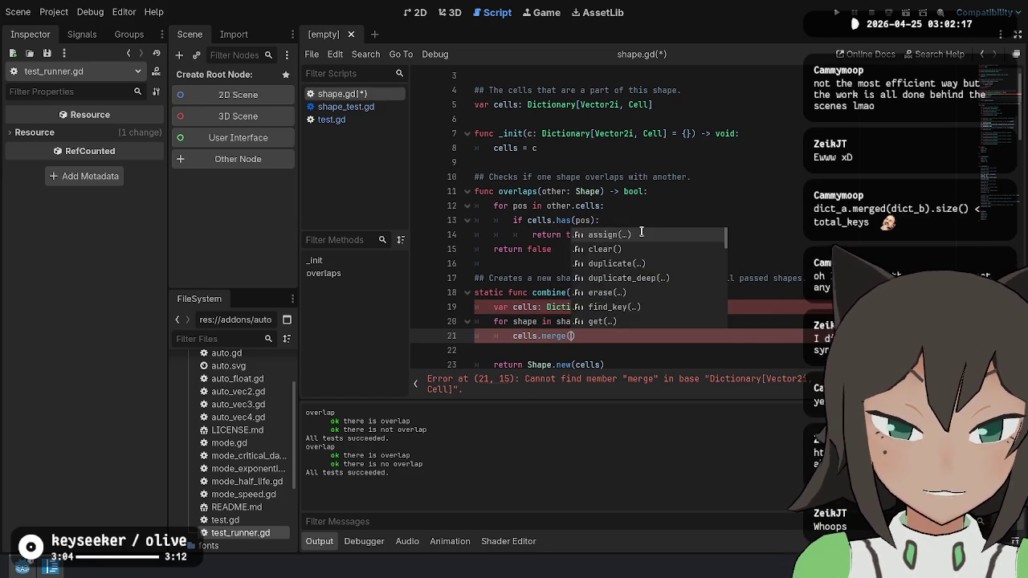
pyautogui.press('Return')
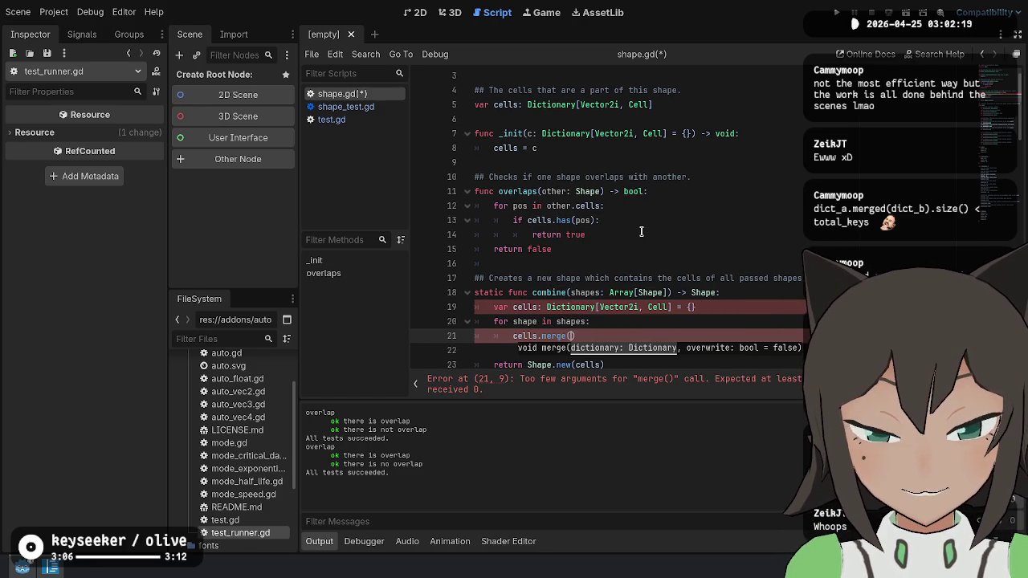
pyautogui.write('shape.cells')
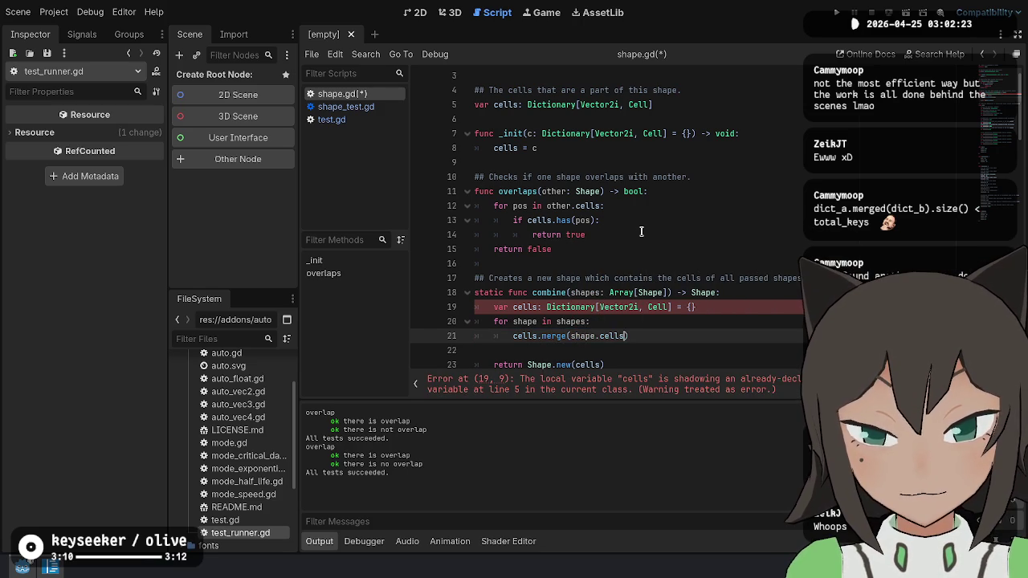
pyautogui.write(', f')
pyautogui.write('alse')
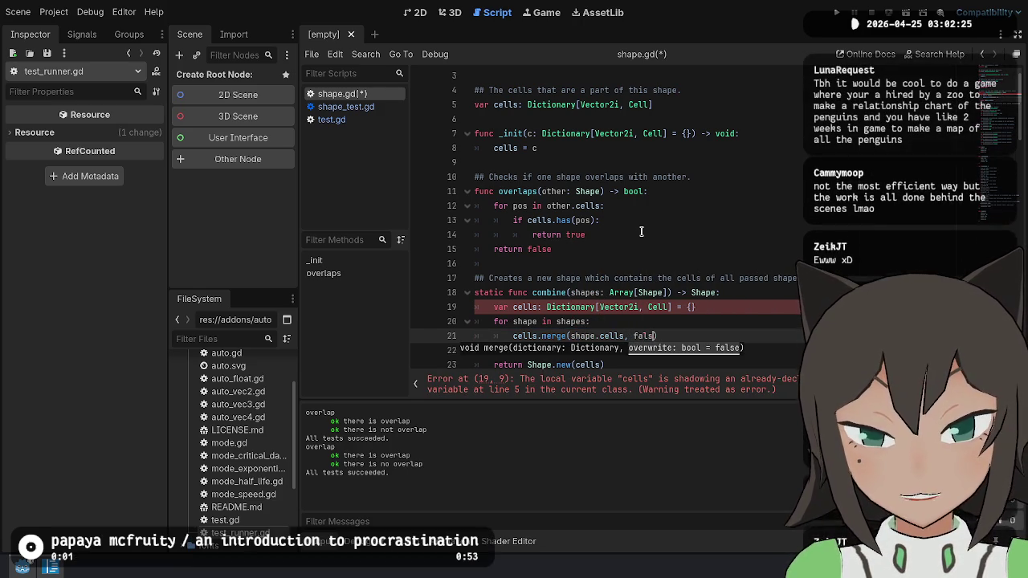
# Add an overwrite: bool = false parameter to combine and pass overwrite to merge instead of false.
pyautogui.press('Up')
pyautogui.press('Up')
pyautogui.press('Up')
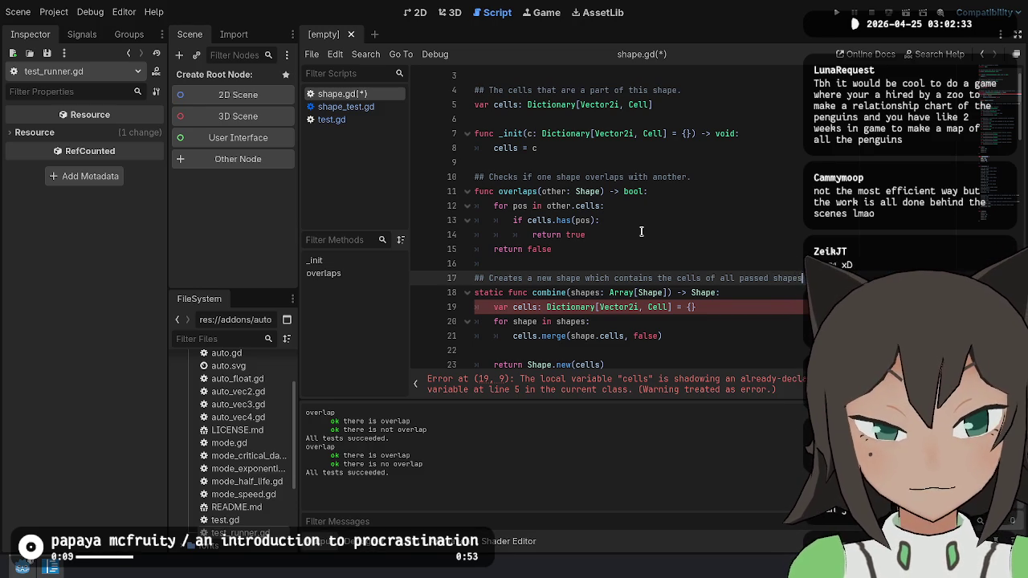
pyautogui.press('Down')
pyautogui.write('], ')
pyautogui.write('overwrite = ')
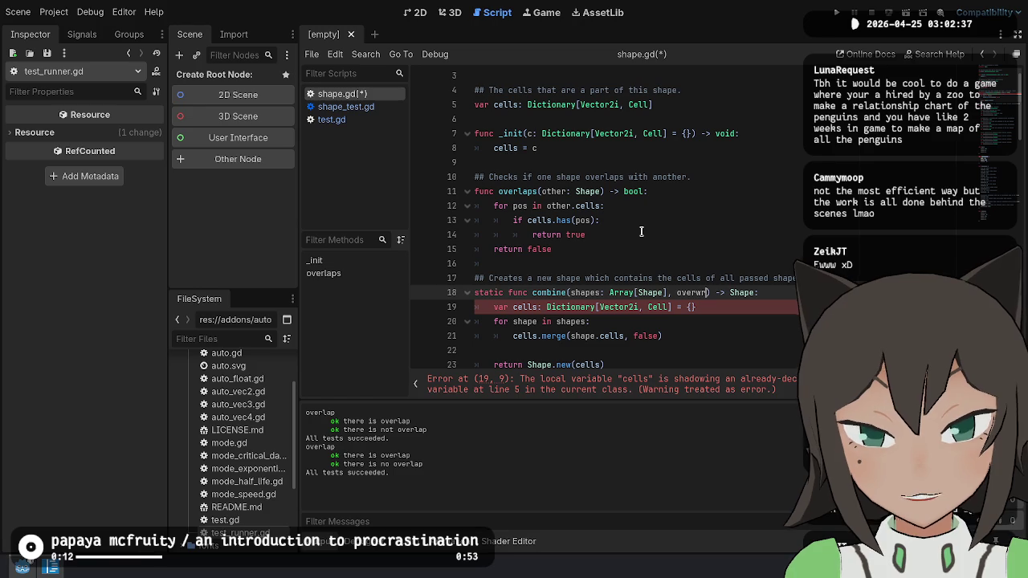
pyautogui.write('false')
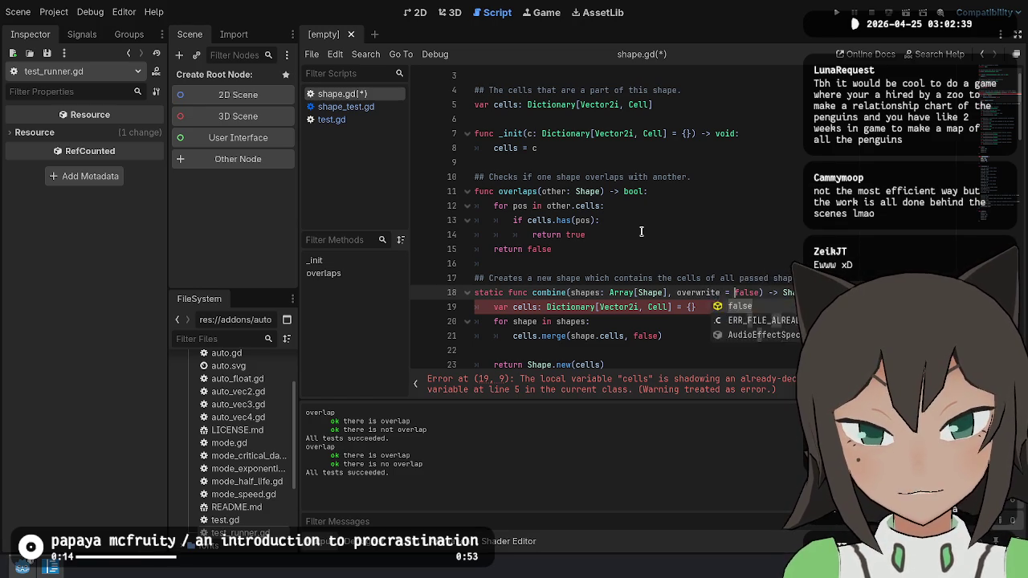
pyautogui.press('Left')
pyautogui.press('Left')
pyautogui.press('Left')
pyautogui.write(': bool')
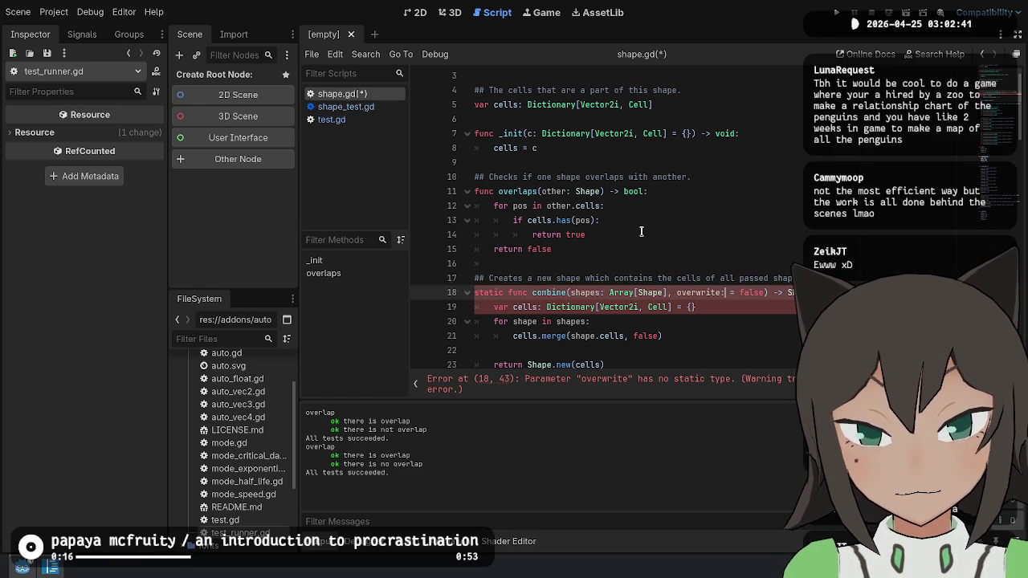
pyautogui.press('Escape')
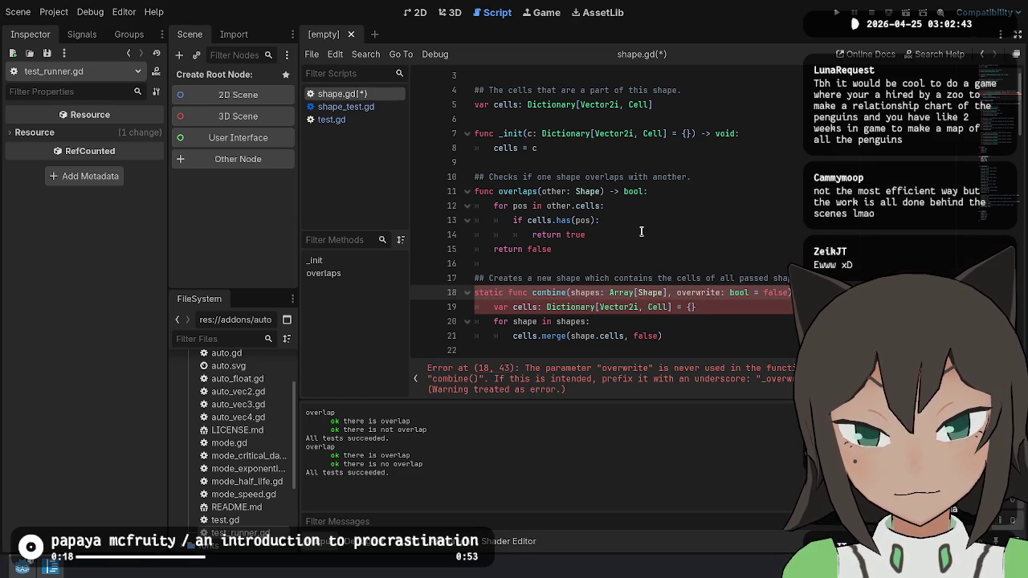
pyautogui.press('Down')
pyautogui.press('Down')
pyautogui.press('Down')
pyautogui.press('BackSpace')
pyautogui.press('BackSpace')
pyautogui.press('BackSpace')
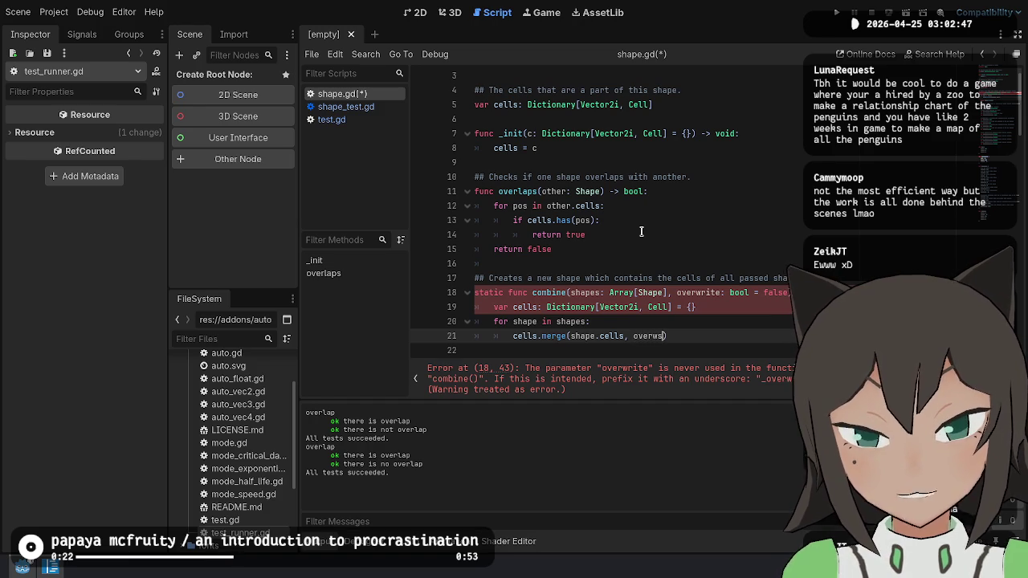
pyautogui.write('ite')
pyautogui.press('Up')
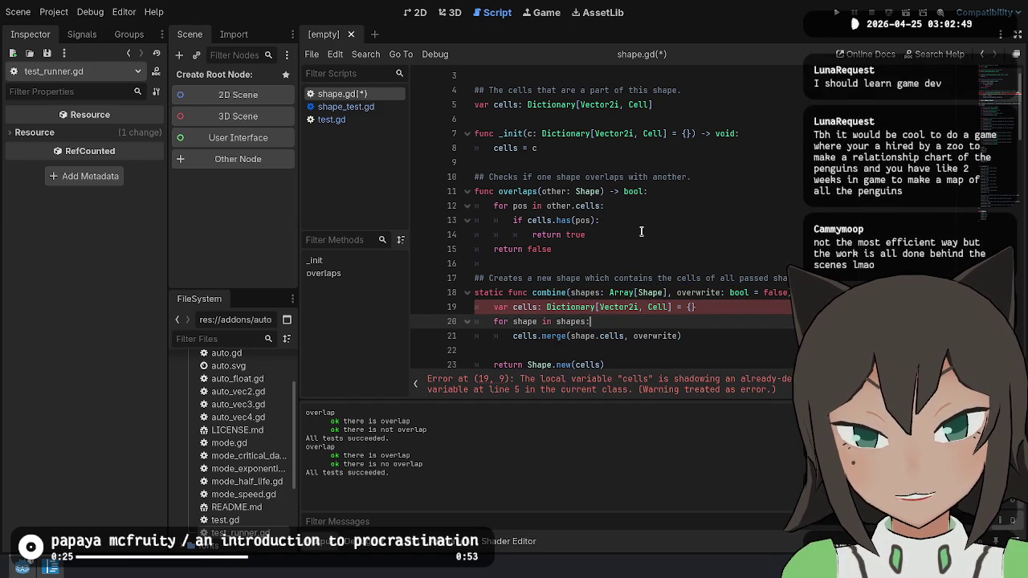
# Rename the local cells dictionary to merged_cells in declaration, merge call and return, then save shape.gd.
pyautogui.scroll(-1, 641, 232)
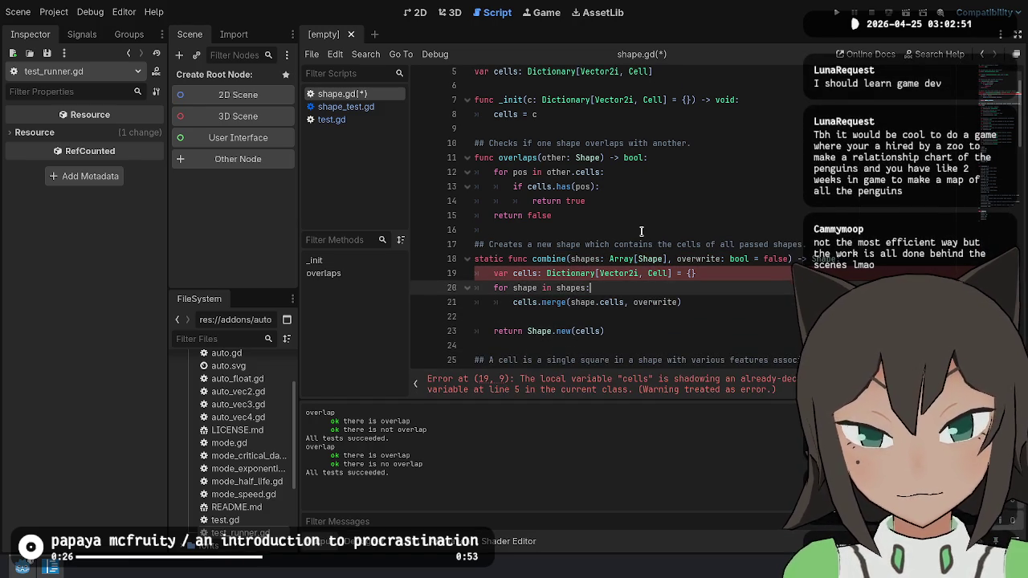
pyautogui.press('Up')
pyautogui.hotkey('ctrl', 'shift', 'Right')
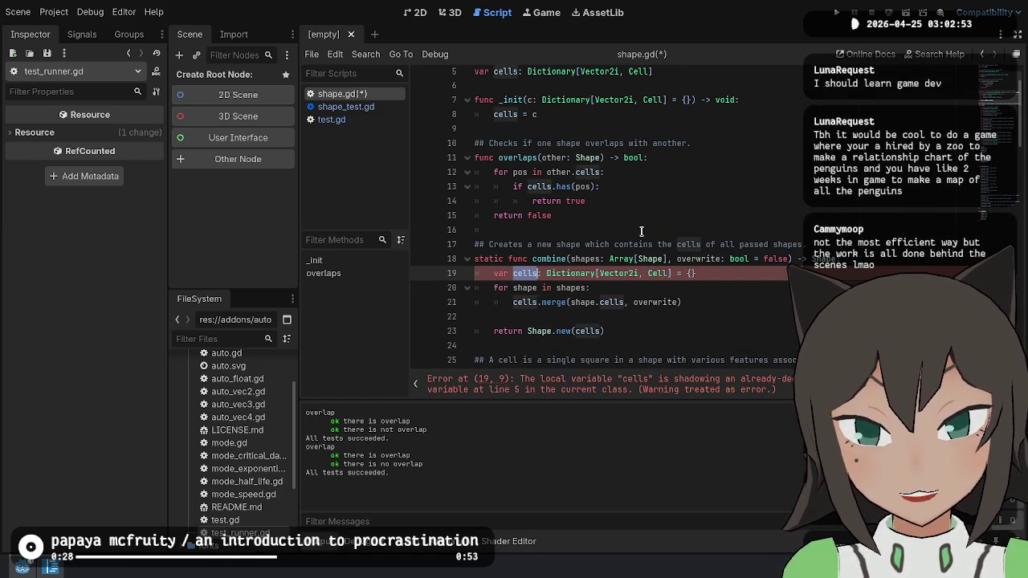
pyautogui.write('merged_cells')
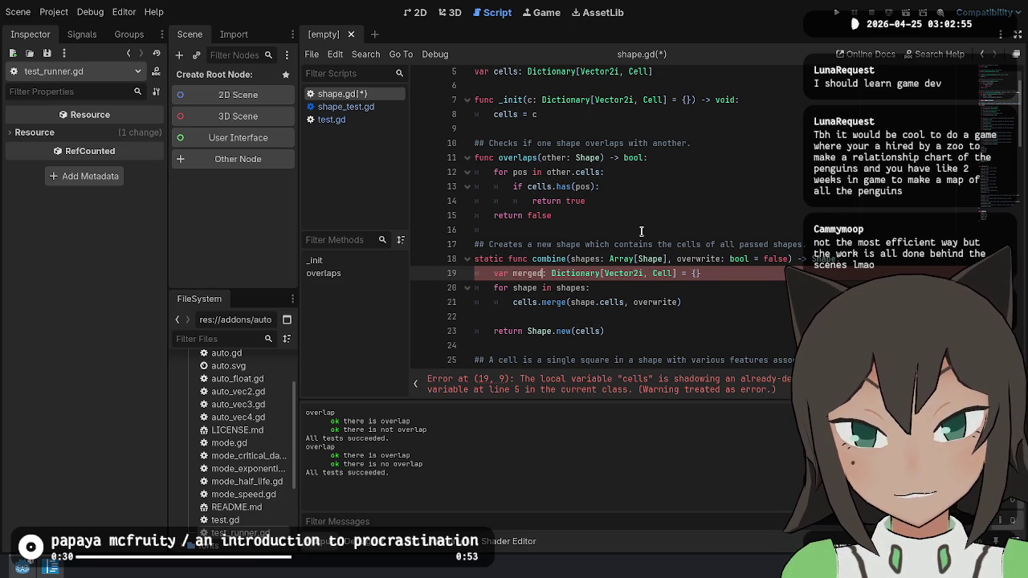
pyautogui.press('Down')
pyautogui.press('Down')
pyautogui.press('Home')
pyautogui.hotkey('ctrl', 'shift', 'Right')
pyautogui.write('merged_cells')
pyautogui.press('Down')
pyautogui.press('Delete')
pyautogui.press('End')
pyautogui.press('Left')
pyautogui.hotkey('ctrl', 'shift', 'Left')
pyautogui.write('merged_cells')
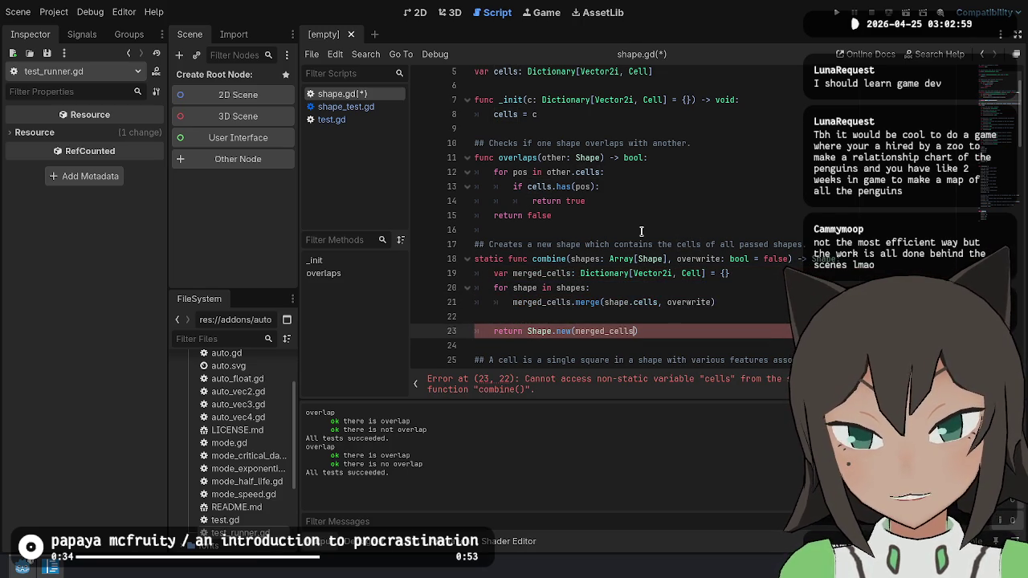
pyautogui.hotkey('ctrl', 's')
pyautogui.press('Up')
pyautogui.press('Up')
pyautogui.press('Up')
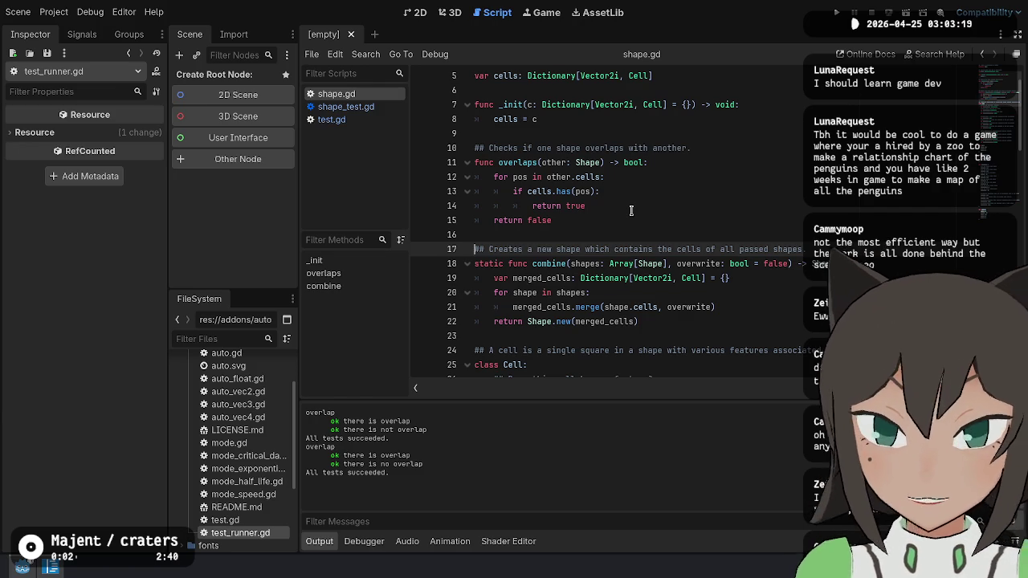
pyautogui.click(684, 191)
pyautogui.click(775, 104)
pyautogui.scroll(2, 776, 103)
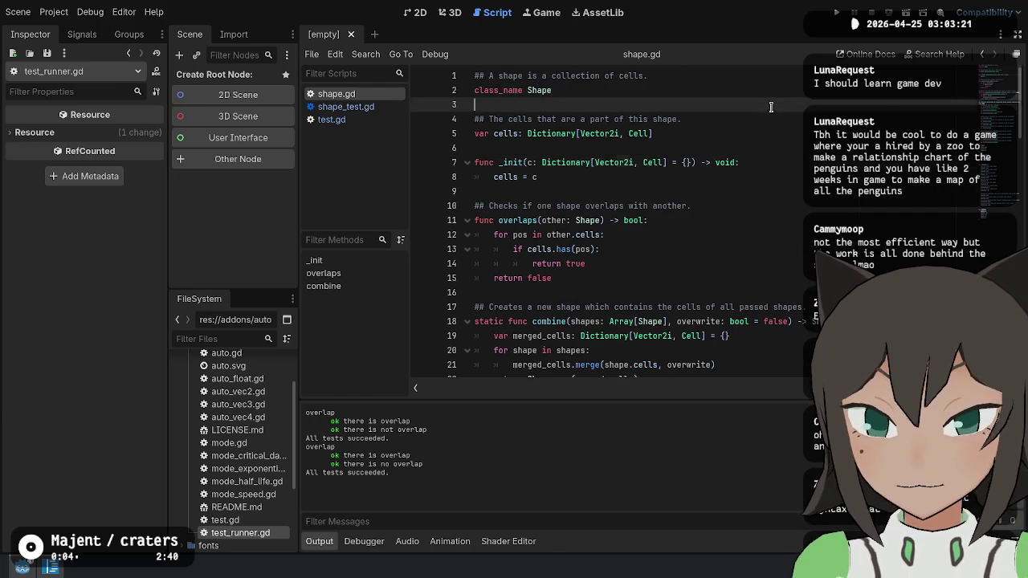
pyautogui.click(760, 148)
pyautogui.scroll(-2, 775, 287)
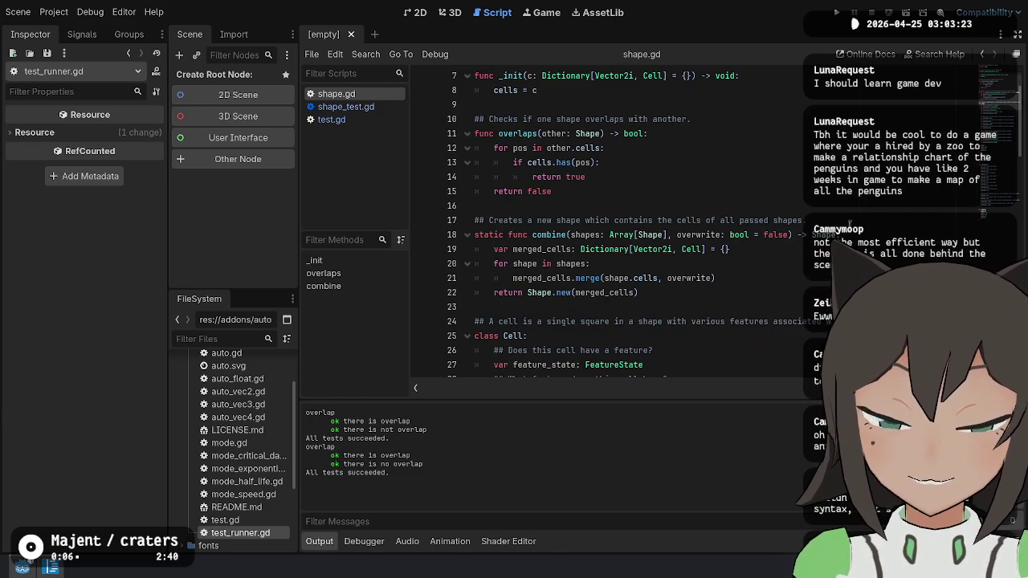
pyautogui.click(640, 293)
pyautogui.scroll(-3, 723, 298)
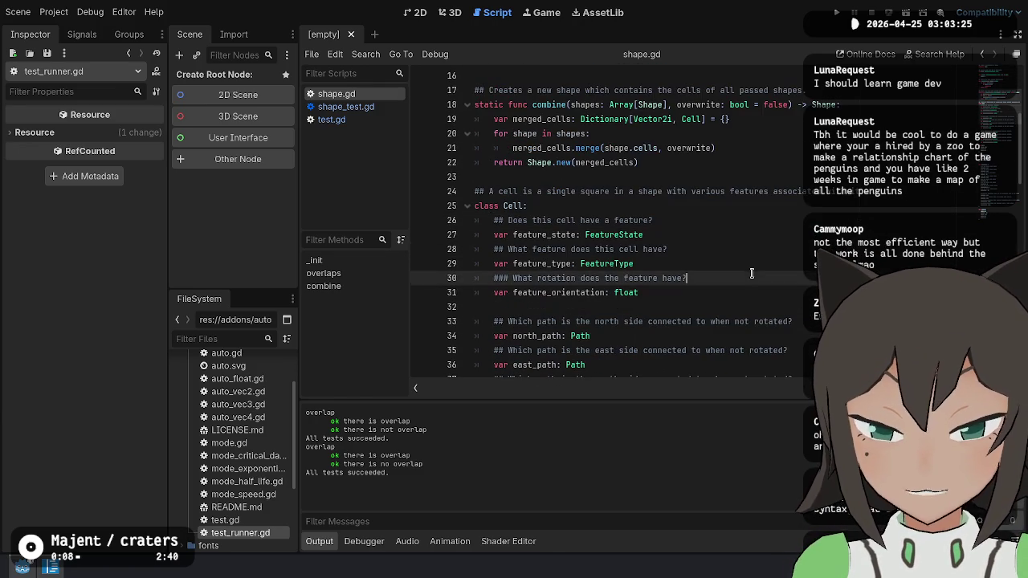
pyautogui.click(715, 292)
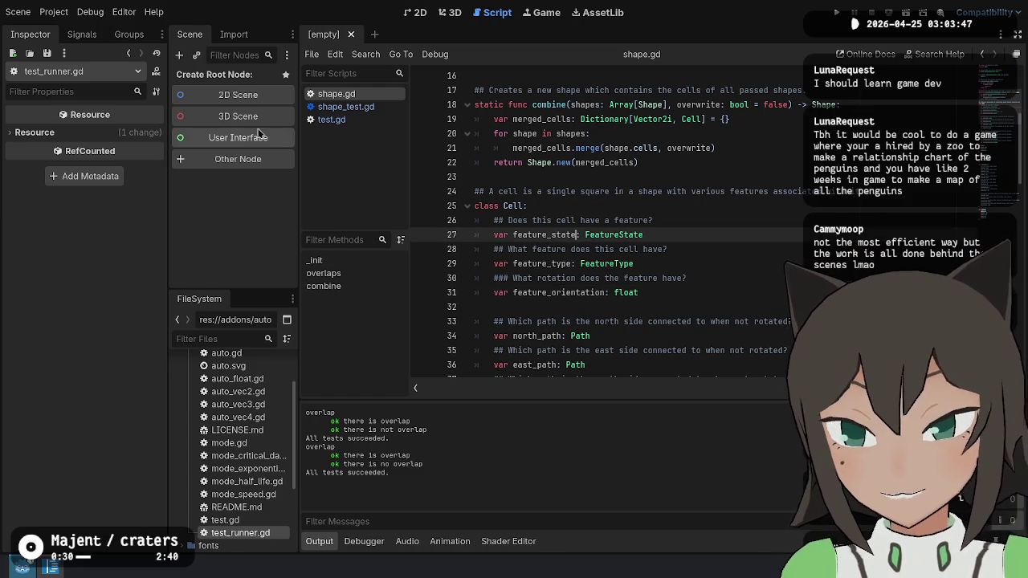
pyautogui.click(360, 120)
# In shape_test.gd, duplicate the test_overlap function below itself.
pyautogui.click(364, 109)
pyautogui.click(739, 279)
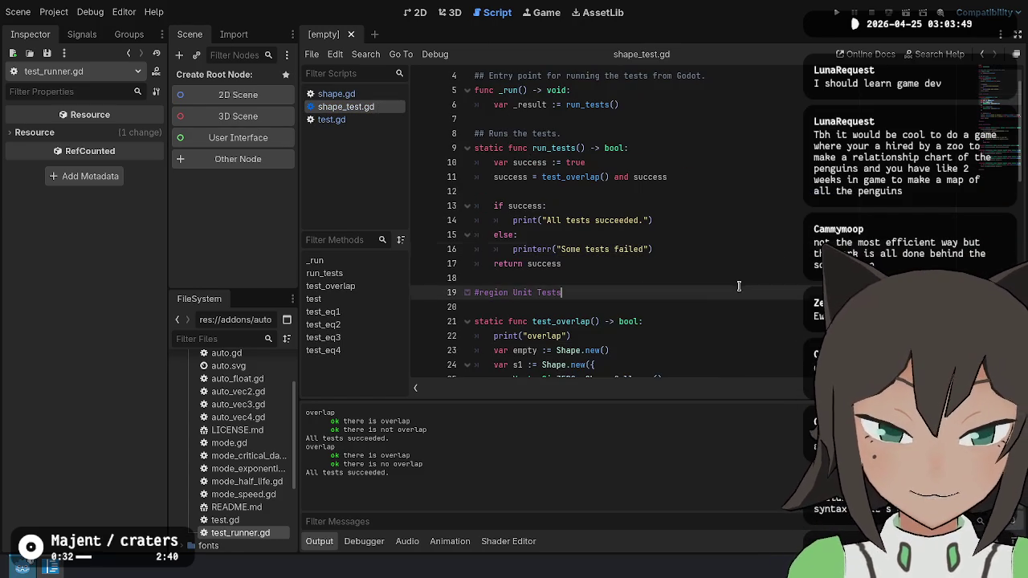
pyautogui.scroll(-5, 683, 314)
pyautogui.click(695, 254)
pyautogui.click(643, 307)
pyautogui.scroll(-5, 669, 294)
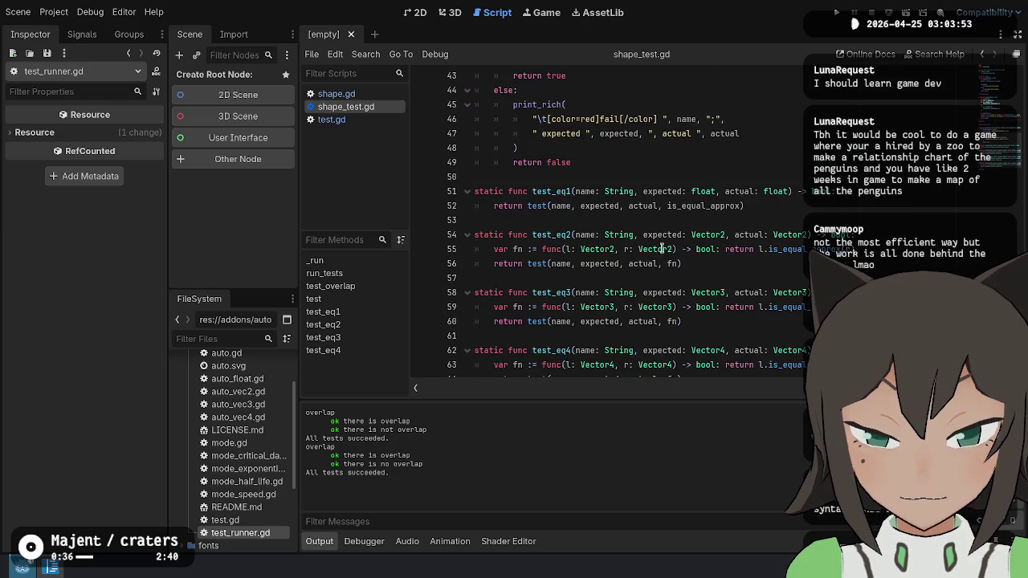
pyautogui.scroll(5, 704, 232)
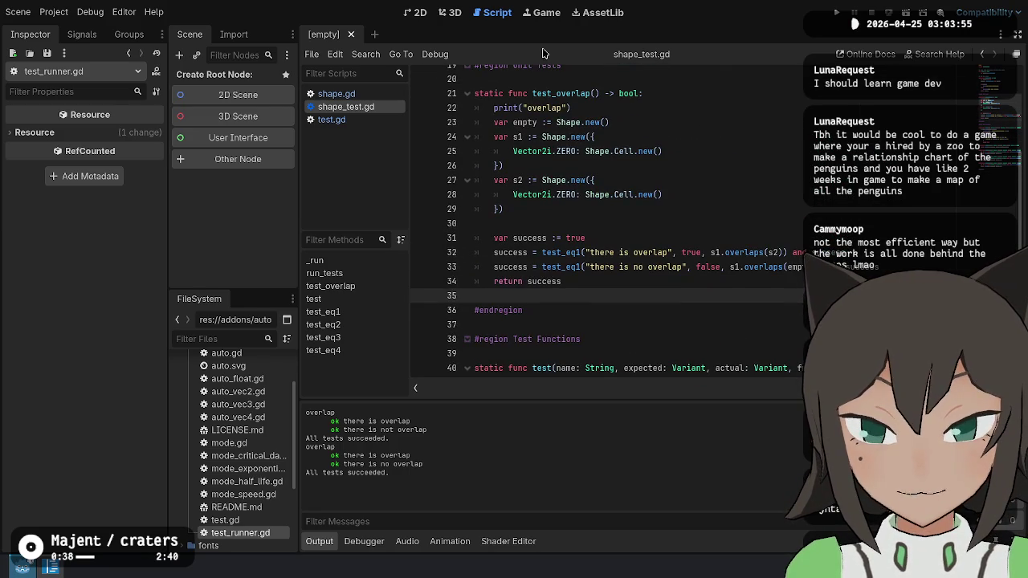
pyautogui.moveTo(474, 93); pyautogui.dragTo(523, 297)
pyautogui.hotkey('ctrl', 'shift', 'd')
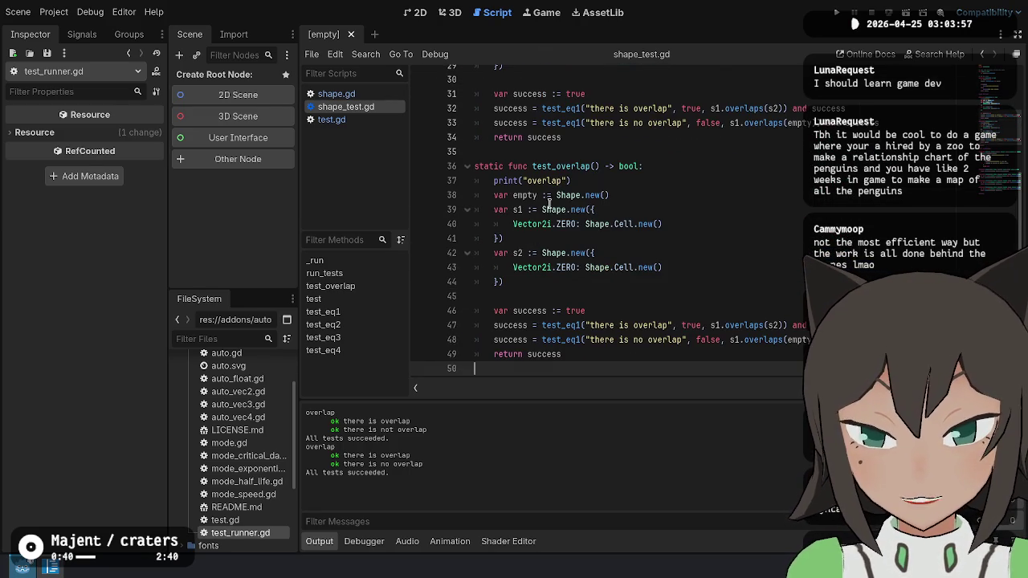
pyautogui.doubleClick(561, 167)
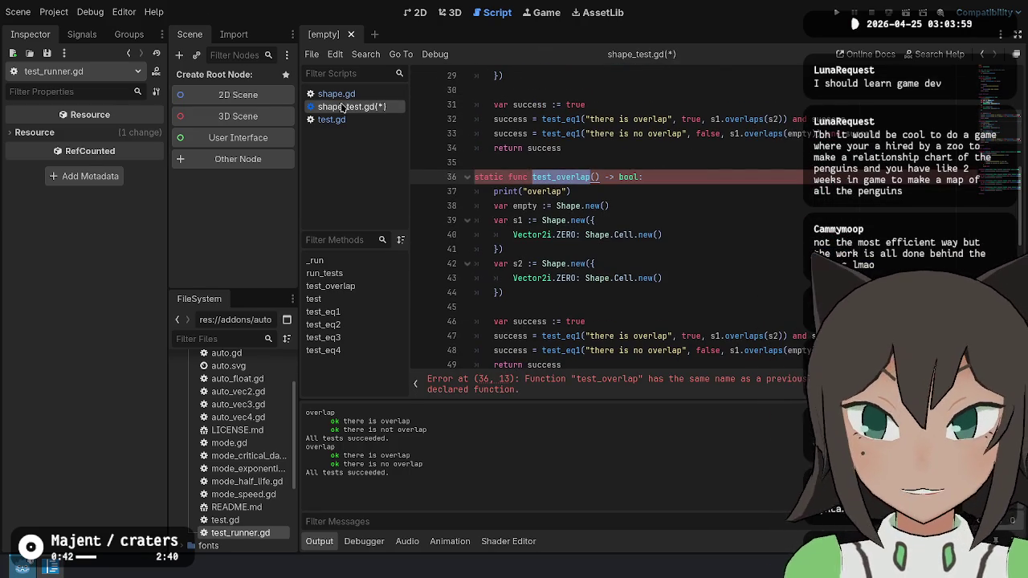
# Rename combine to merge in shape.gd, save, and jump to the shape_test.gd parse error.
pyautogui.keyDown('ctrl'); pyautogui.click(595, 285); pyautogui.keyUp('ctrl')
pyautogui.scroll(5, 595, 285)
pyautogui.scroll(-2, 587, 283)
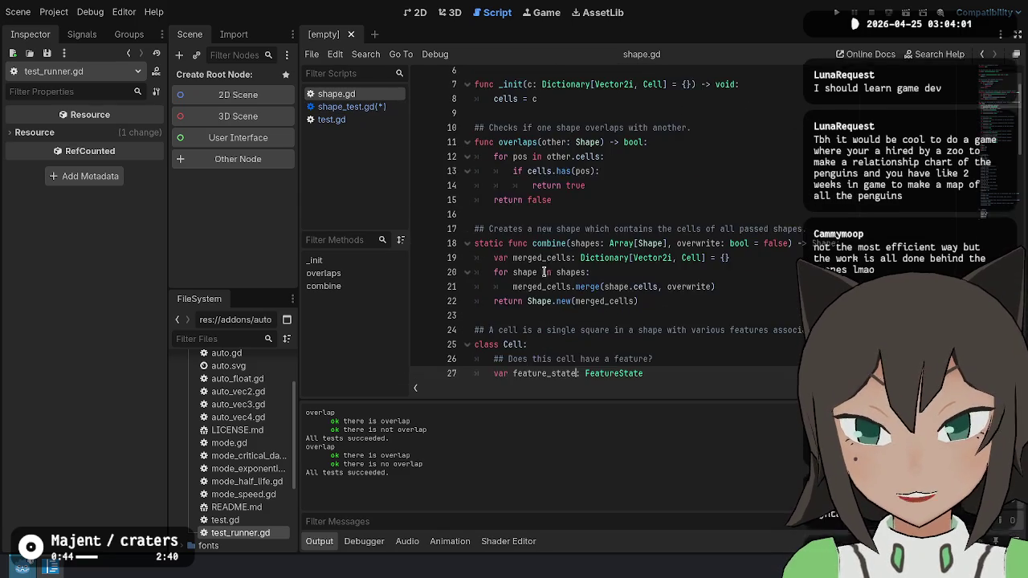
pyautogui.click(580, 281)
pyautogui.doubleClick(550, 235)
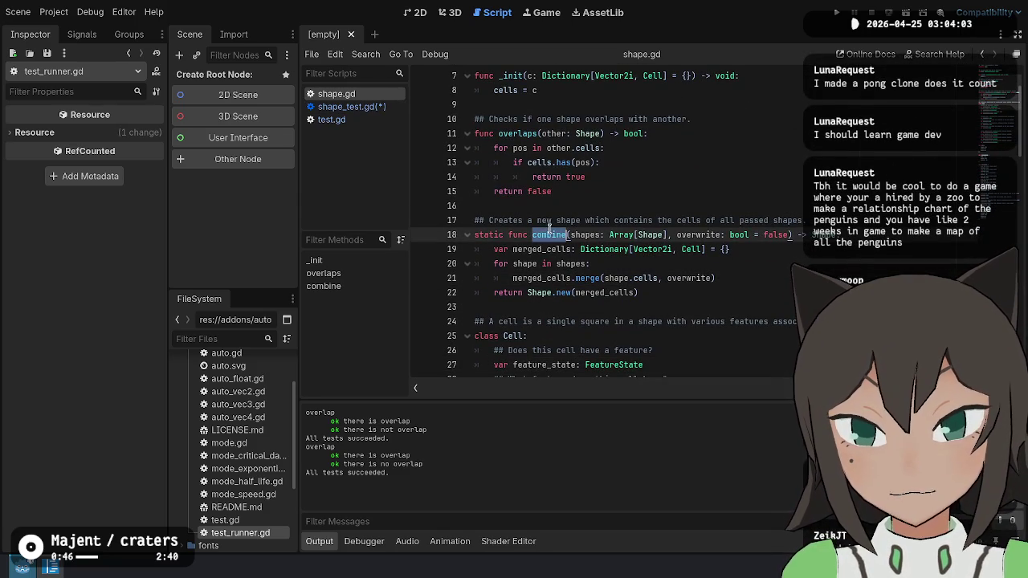
pyautogui.write('merge')
pyautogui.press('Up')
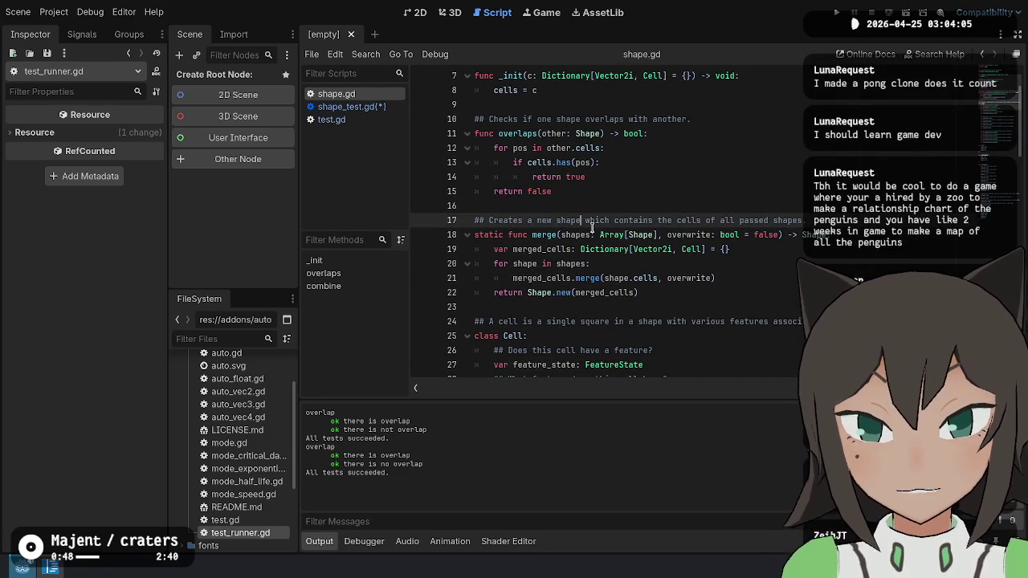
pyautogui.hotkey('ctrl', 's')
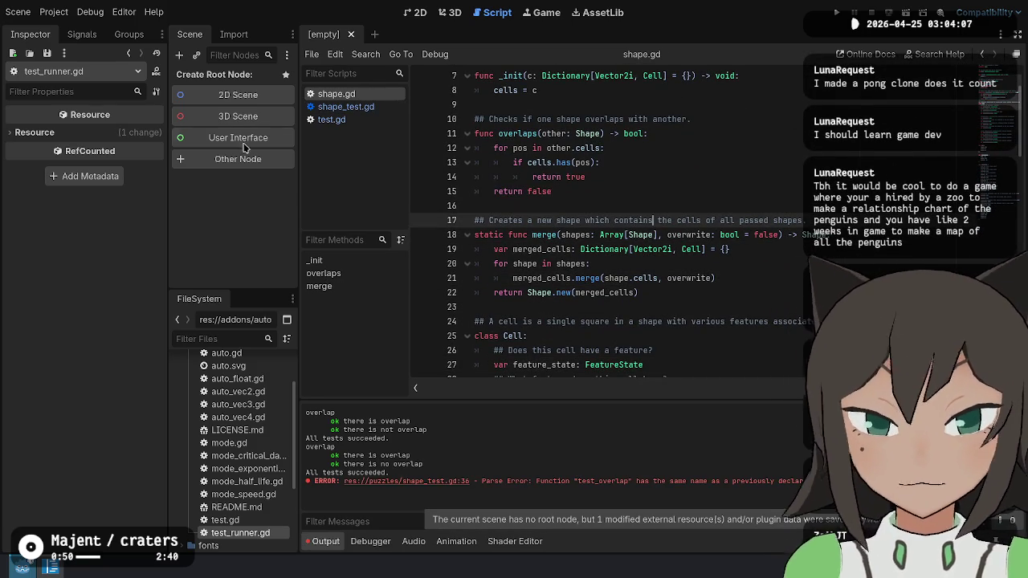
pyautogui.click(345, 106)
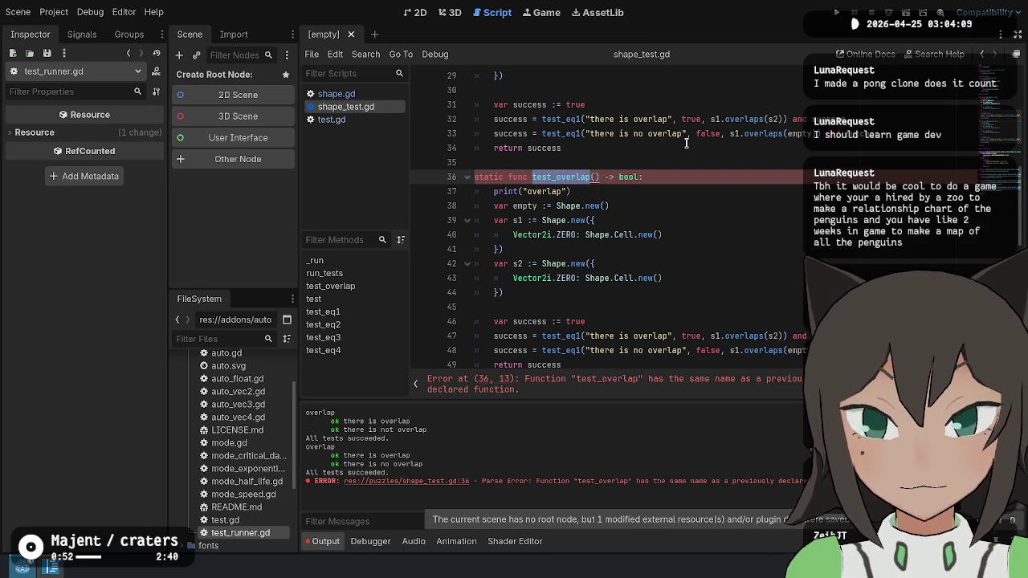
# Rename the duplicated test to test_merge, change 'overlap' to 'merge' in its print label, and save.
pyautogui.write('test_o')
pyautogui.press('BackSpace')
pyautogui.write('merge')
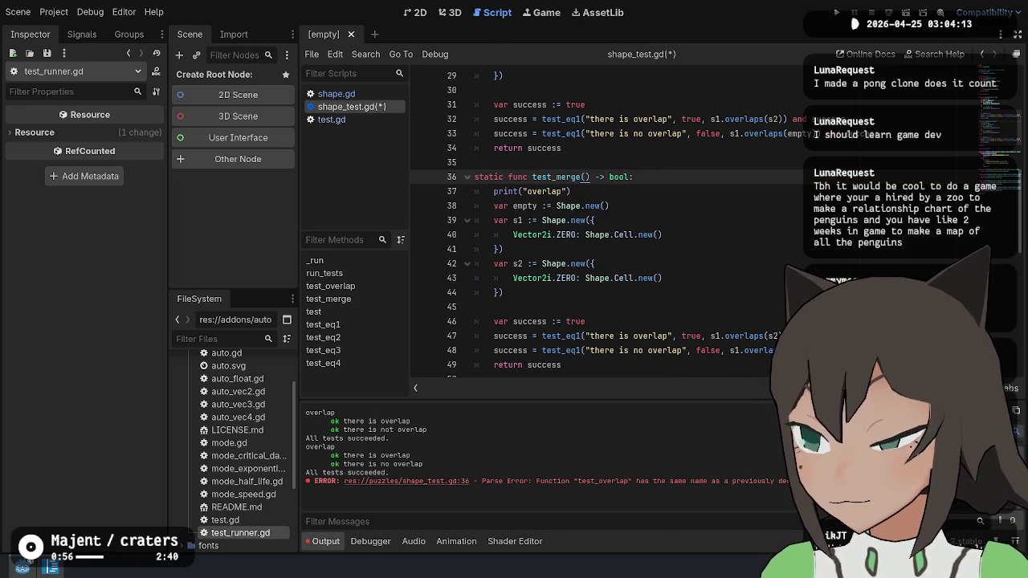
pyautogui.click(655, 188)
pyautogui.press('Up')
pyautogui.press('Up')
pyautogui.press('Up')
pyautogui.press('Down')
pyautogui.press('Down')
pyautogui.press('Down')
pyautogui.press('Down')
pyautogui.press('Down')
pyautogui.press('Down')
pyautogui.press('Down')
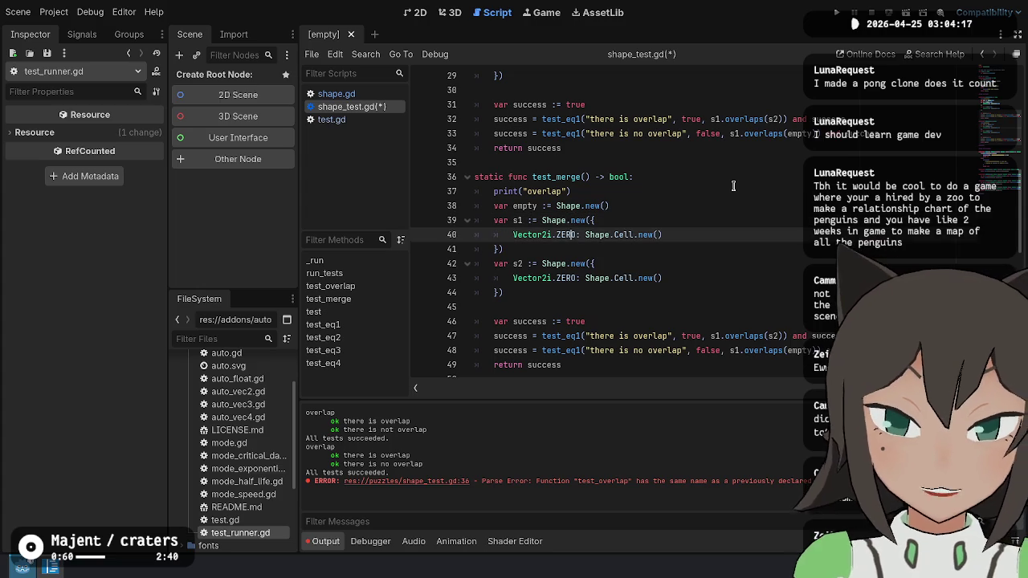
pyautogui.press('Up')
pyautogui.press('Up')
pyautogui.press('Up')
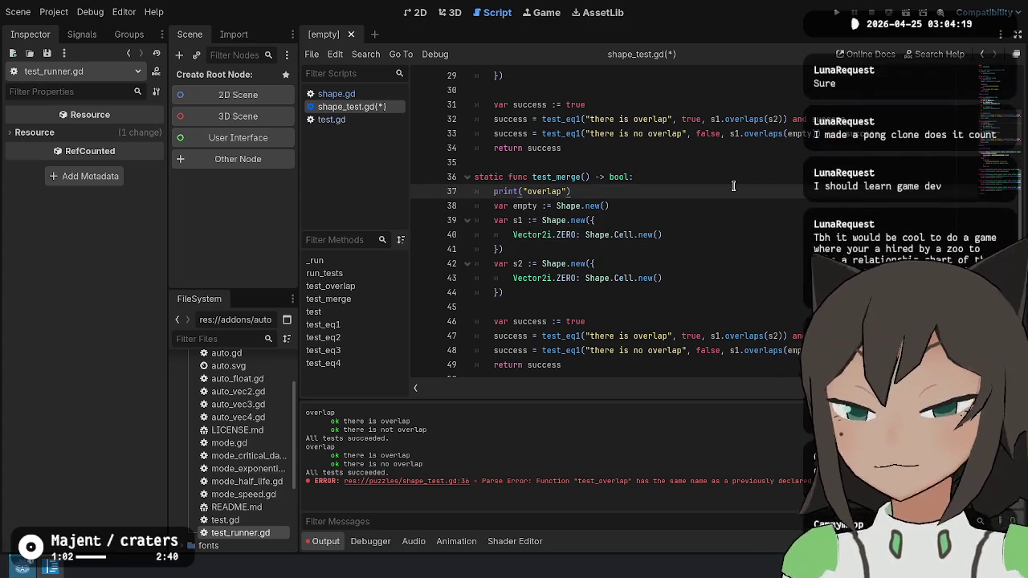
pyautogui.press('Down')
pyautogui.press('Down')
pyautogui.press('Down')
pyautogui.press('Down')
pyautogui.press('Down')
pyautogui.press('Down')
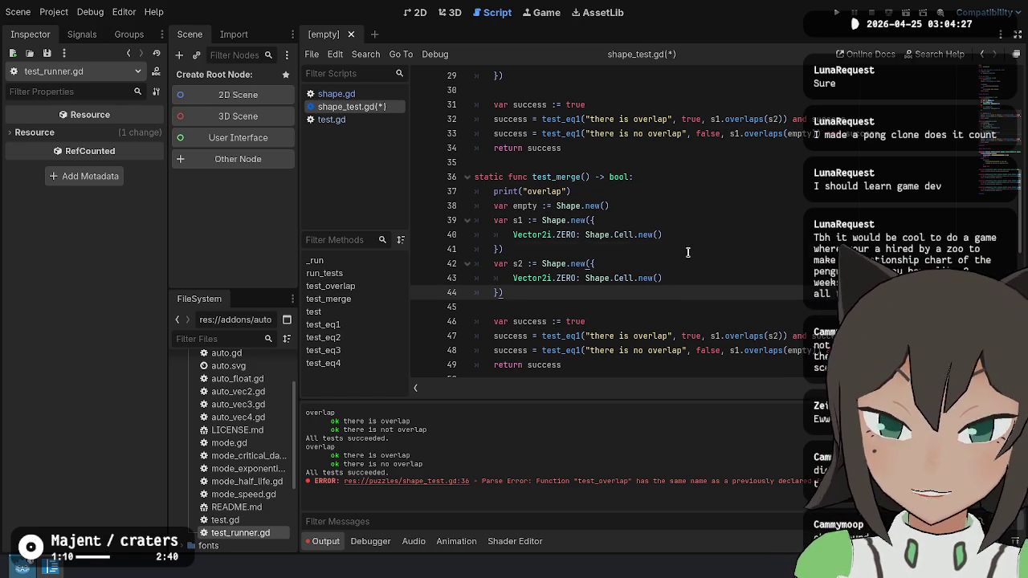
pyautogui.click(752, 252)
pyautogui.press('Up')
pyautogui.press('Up')
pyautogui.press('Up')
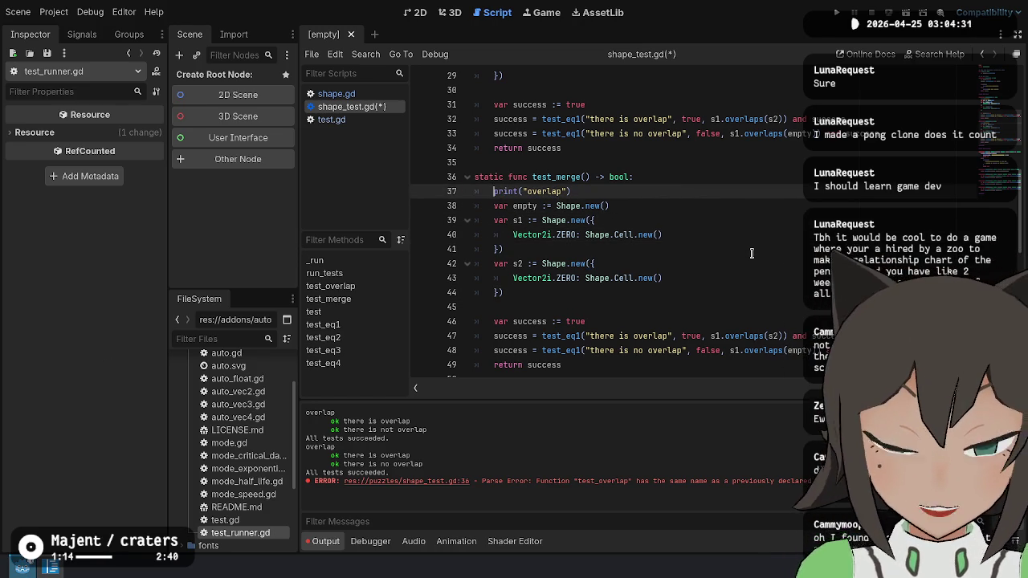
pyautogui.hotkey('shift', 'End')
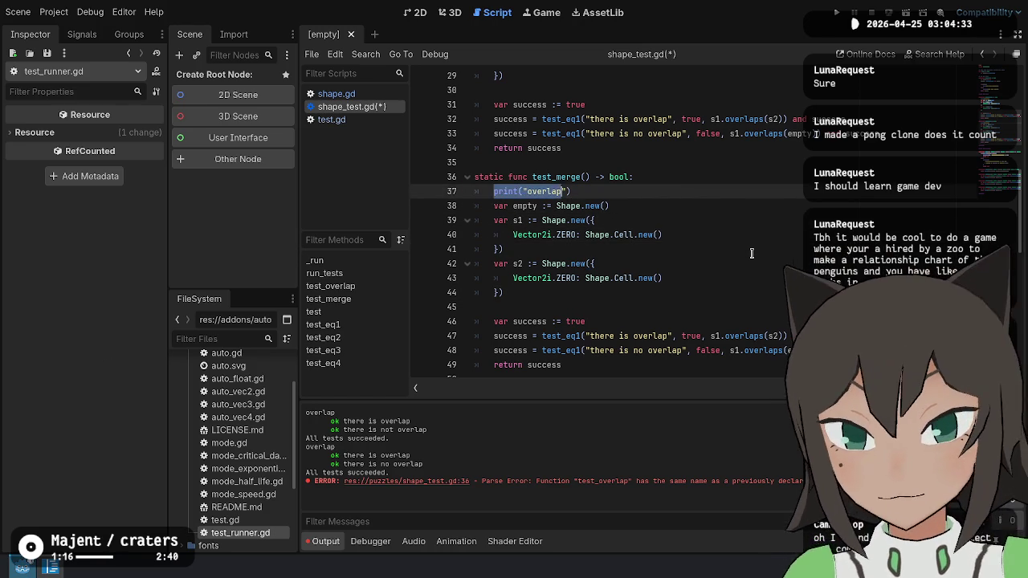
pyautogui.press('Down')
pyautogui.press('Down')
pyautogui.press('Down')
pyautogui.press('Down')
pyautogui.press('Up')
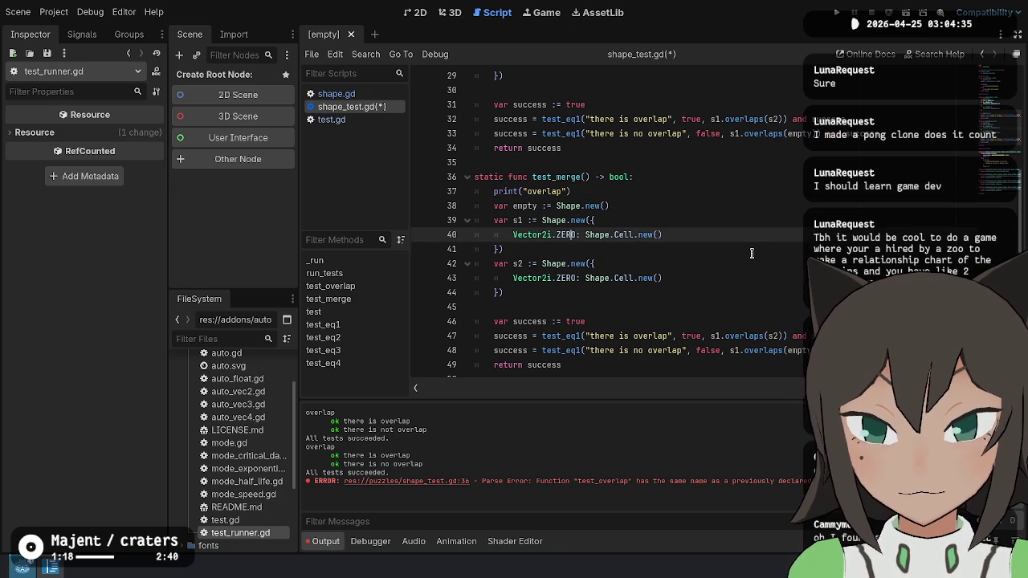
pyautogui.doubleClick(530, 192)
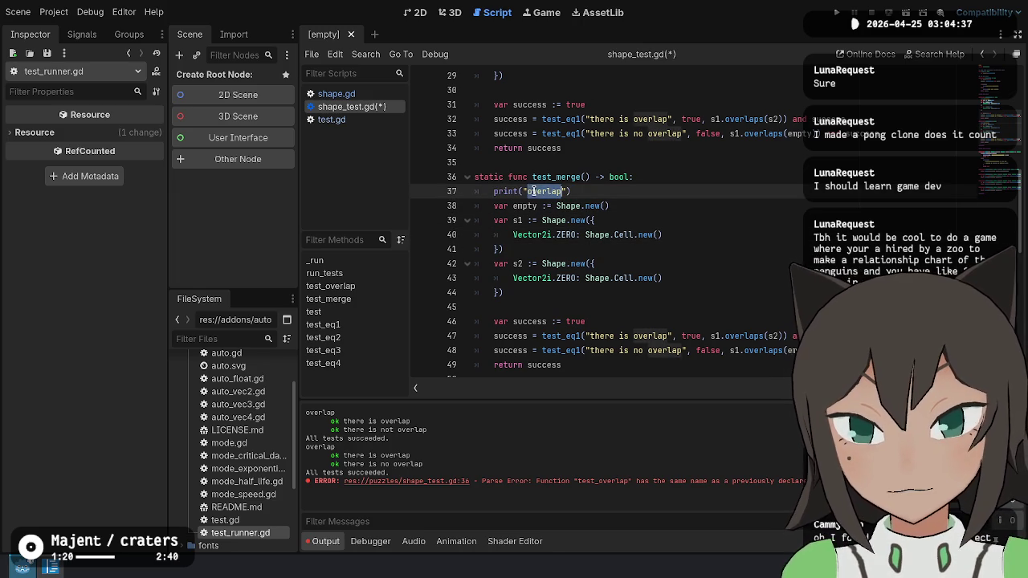
pyautogui.write('merge')
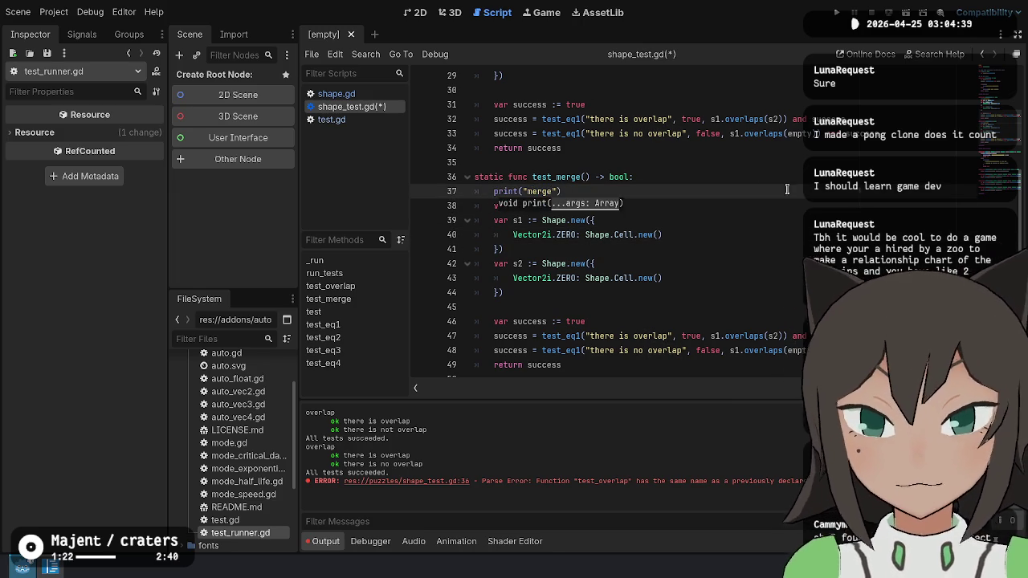
pyautogui.hotkey('ctrl', 's')
# Change s2's cell key from ZERO to ONE and rename the empty shape variable to expected.
pyautogui.click(663, 235)
pyautogui.doubleClick(568, 278)
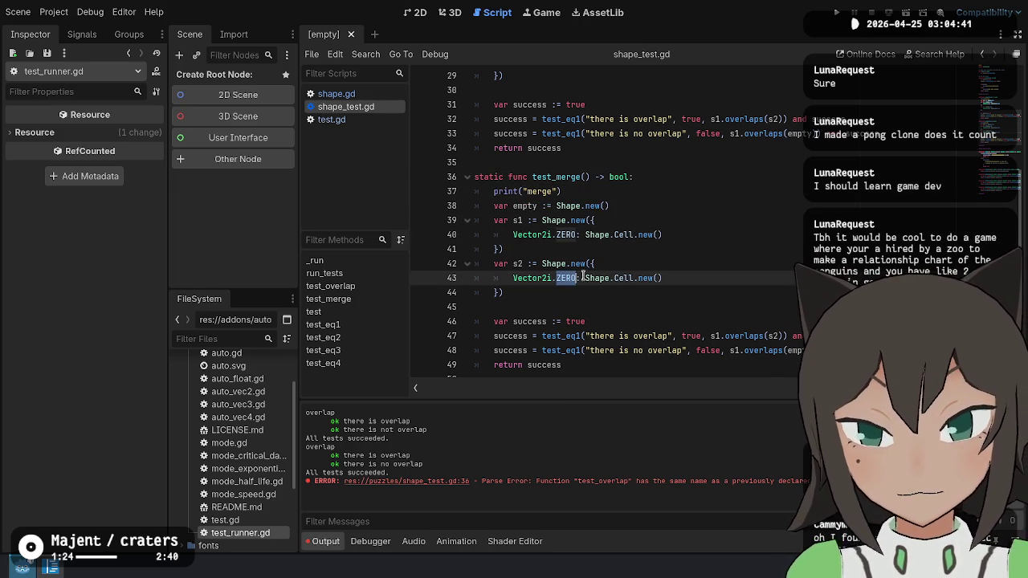
pyautogui.write('ONE')
pyautogui.press('Down')
pyautogui.press('Down')
pyautogui.press('Down')
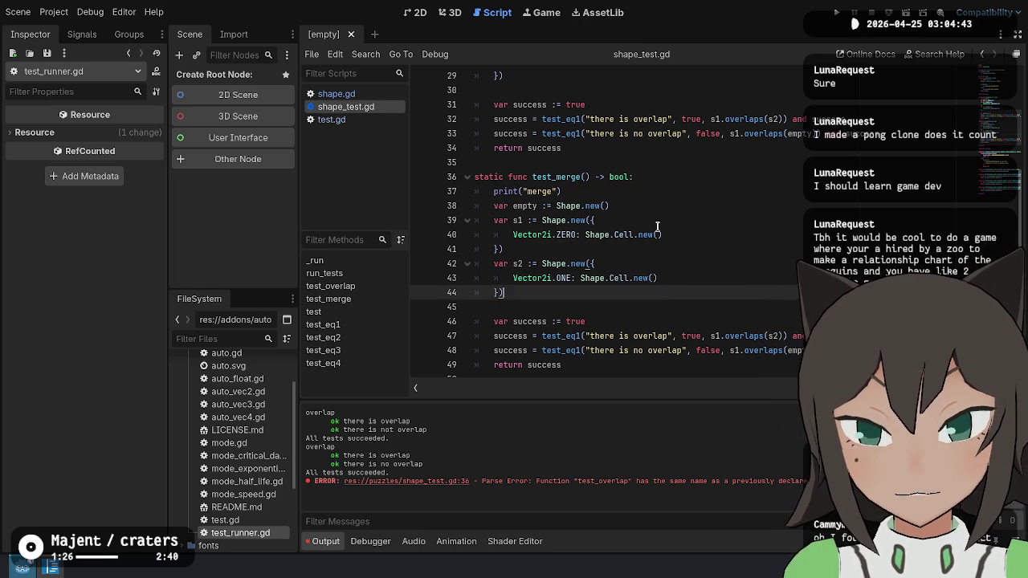
pyautogui.press('Up')
pyautogui.press('Up')
pyautogui.press('Up')
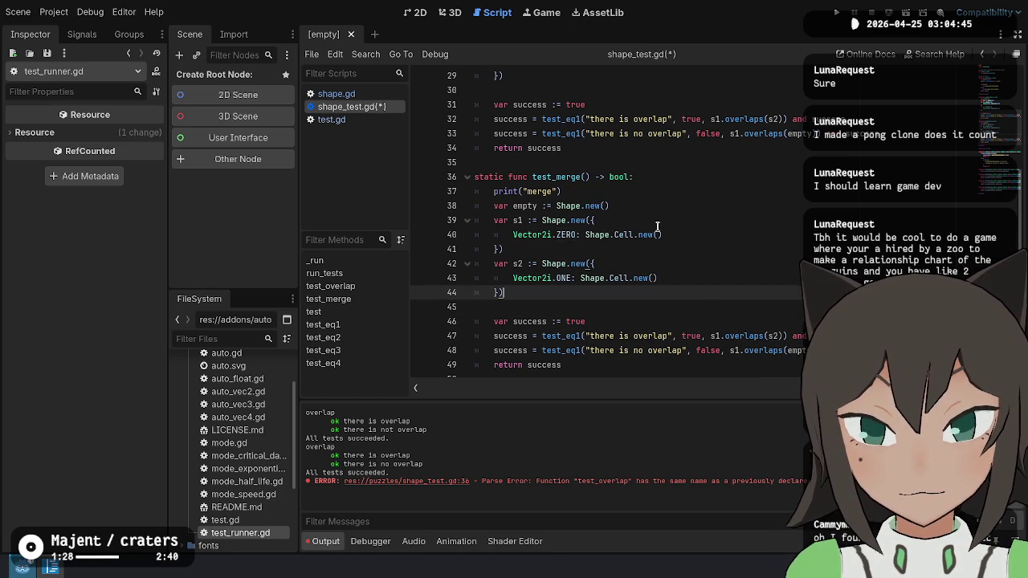
pyautogui.hotkey('ctrl', 'BackSpace')
pyautogui.write('expected')
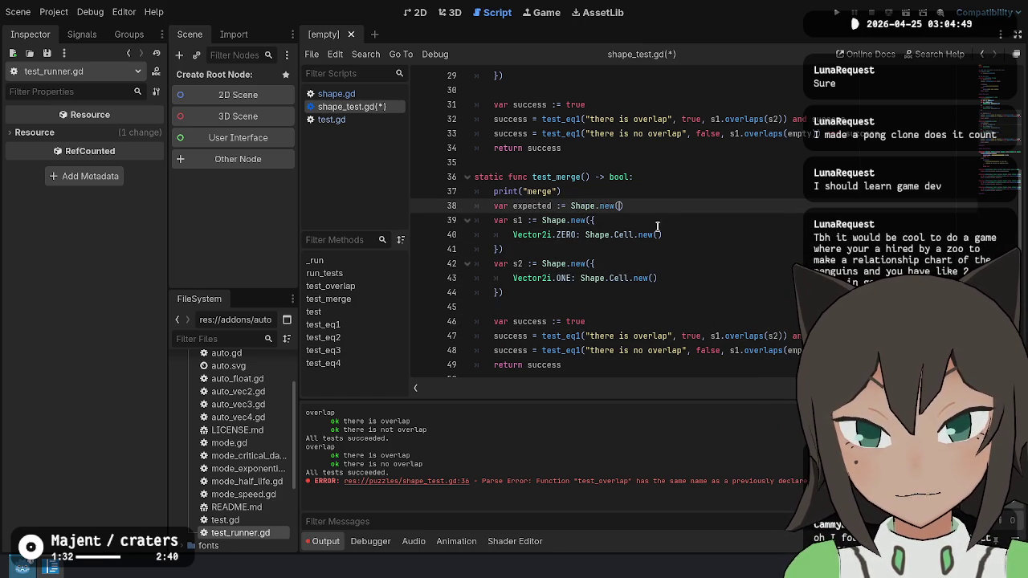
pyautogui.hotkey('ctrl', 'BackSpace')
pyautogui.hotkey('ctrl', 'z')
# Fill expected's constructor with s1's cell dictionary, holding both ZERO and ONE cell entries.
pyautogui.press('Down')
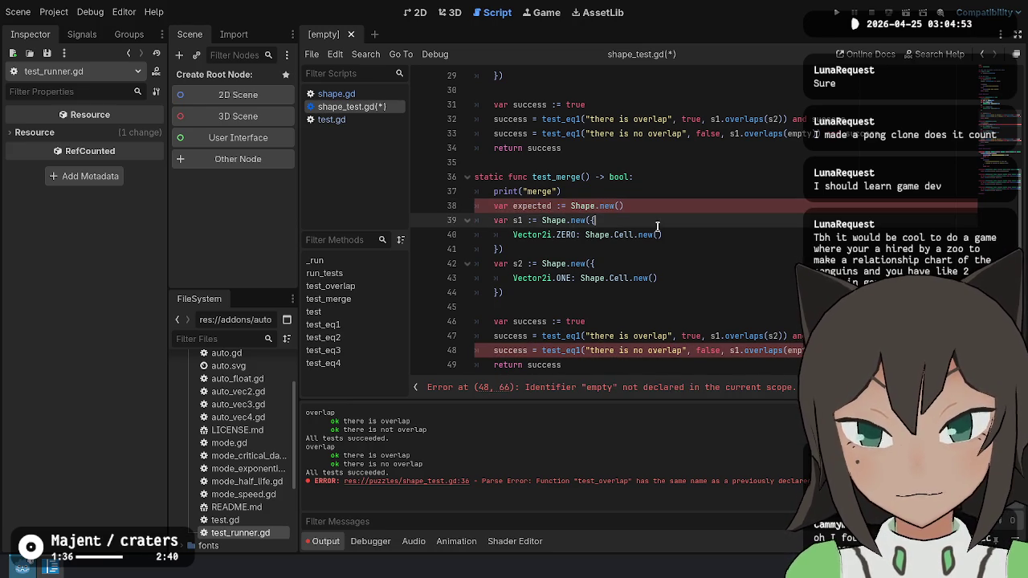
pyautogui.hotkey('shift', 'Down')
pyautogui.hotkey('shift', 'Down')
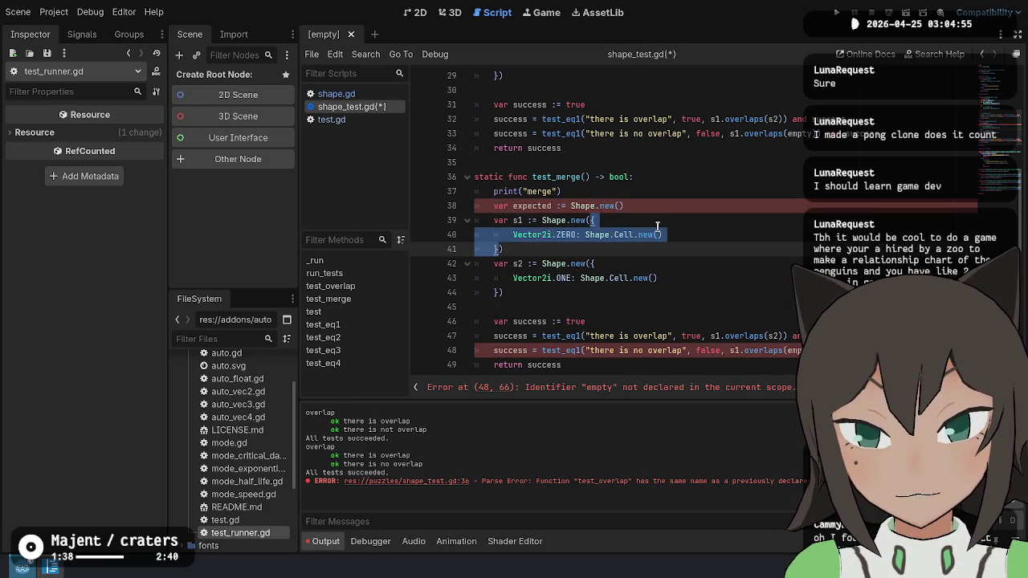
pyautogui.hotkey('ctrl', 'c')
pyautogui.press('Up')
pyautogui.press('Up')
pyautogui.press('Up')
pyautogui.press('End')
pyautogui.press('Left')
pyautogui.hotkey('ctrl', 'v')
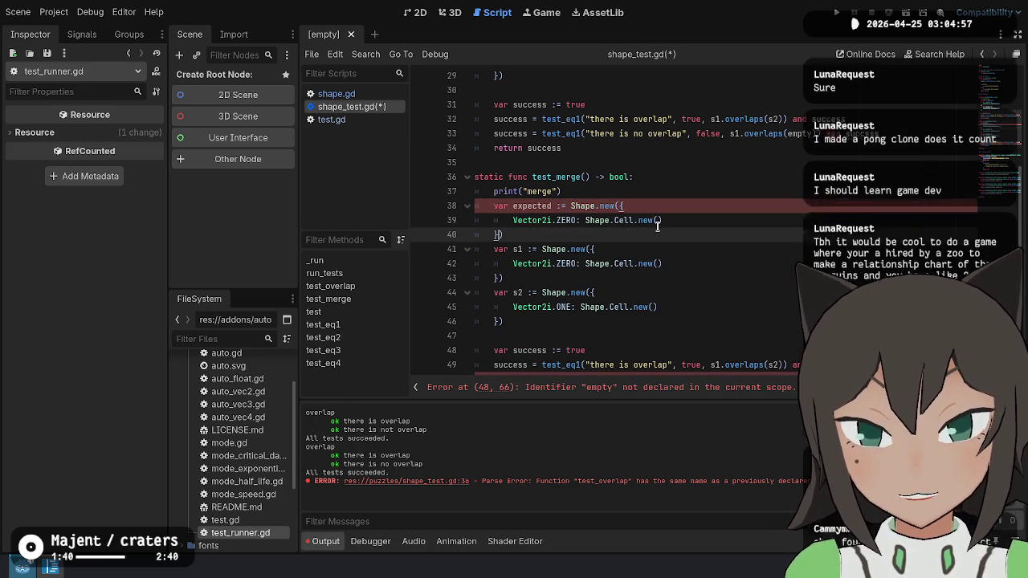
pyautogui.press('Up')
pyautogui.hotkey('ctrl', 'shift', 'd')
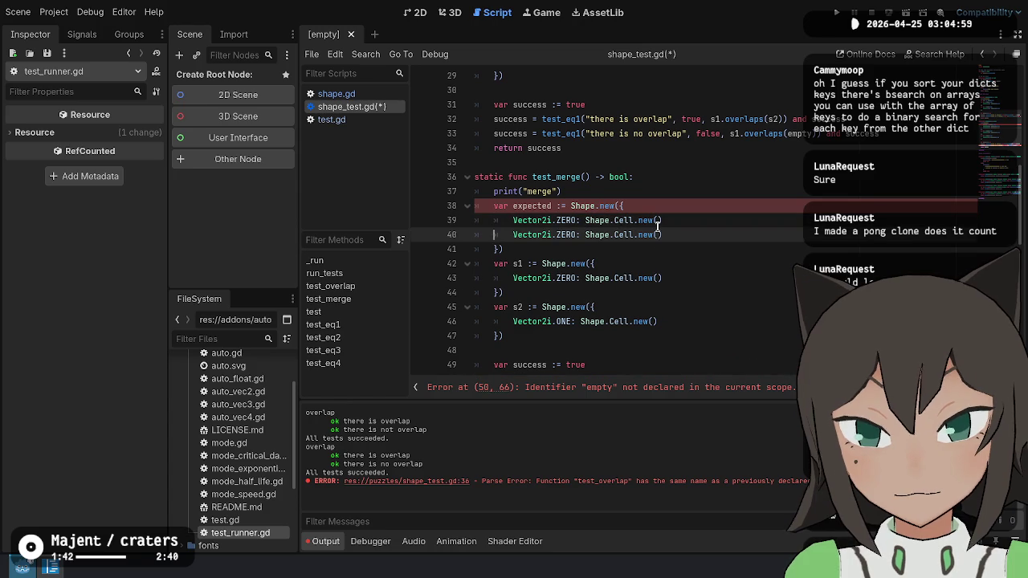
pyautogui.write('ONE')
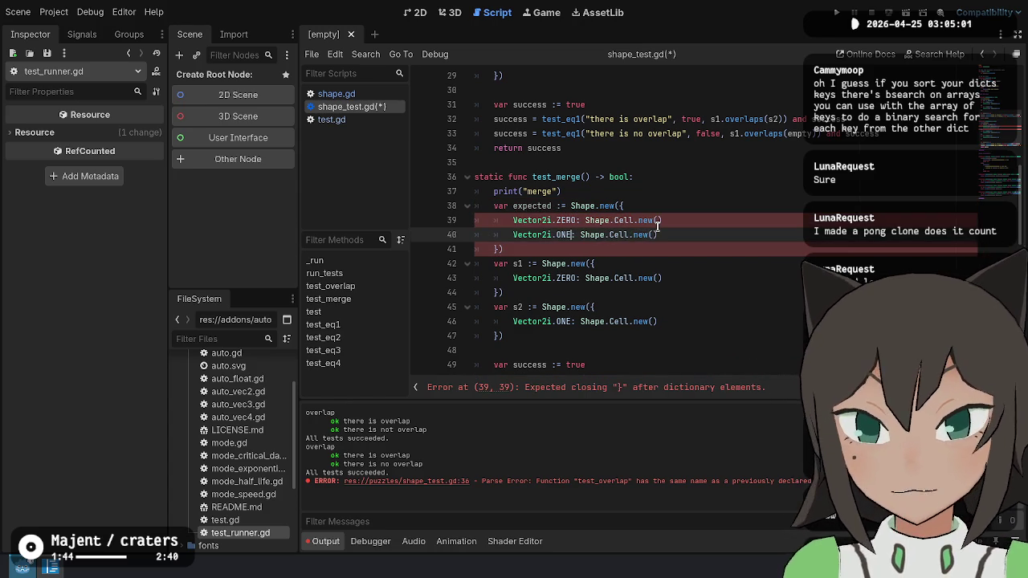
pyautogui.write(',')
pyautogui.press('Up')
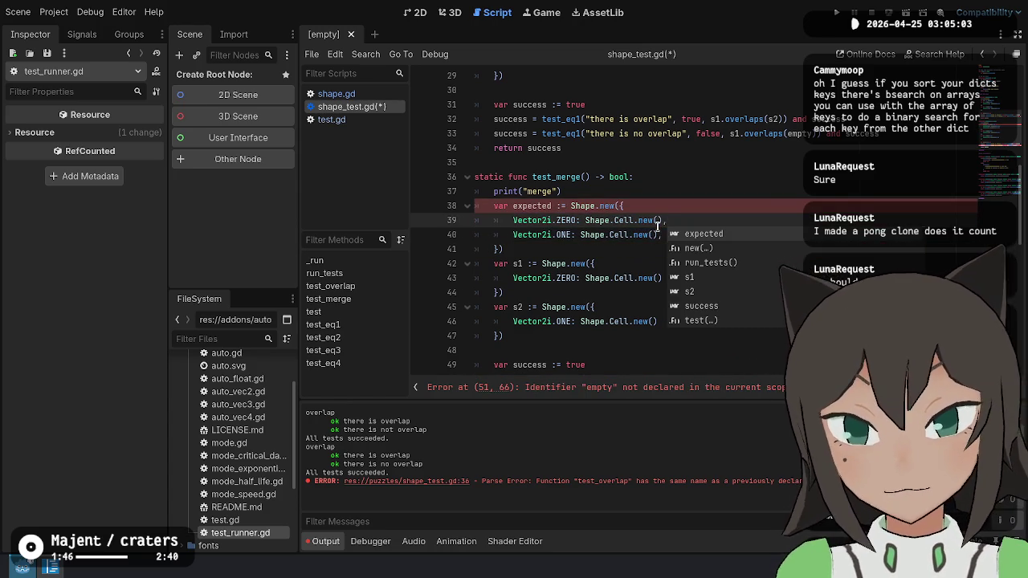
pyautogui.press('Escape')
pyautogui.scroll(-2, 713, 175)
pyautogui.press('Down')
pyautogui.press('Down')
pyautogui.press('Down')
pyautogui.write(',')
# Rewrite the check as test_eq1("merges correctly", expected, Shape.merge([s1, s2])), dropping the no-overlap line.
pyautogui.press('Down')
pyautogui.press('Down')
pyautogui.press('Down')
pyautogui.press('Down')
pyautogui.press('Down')
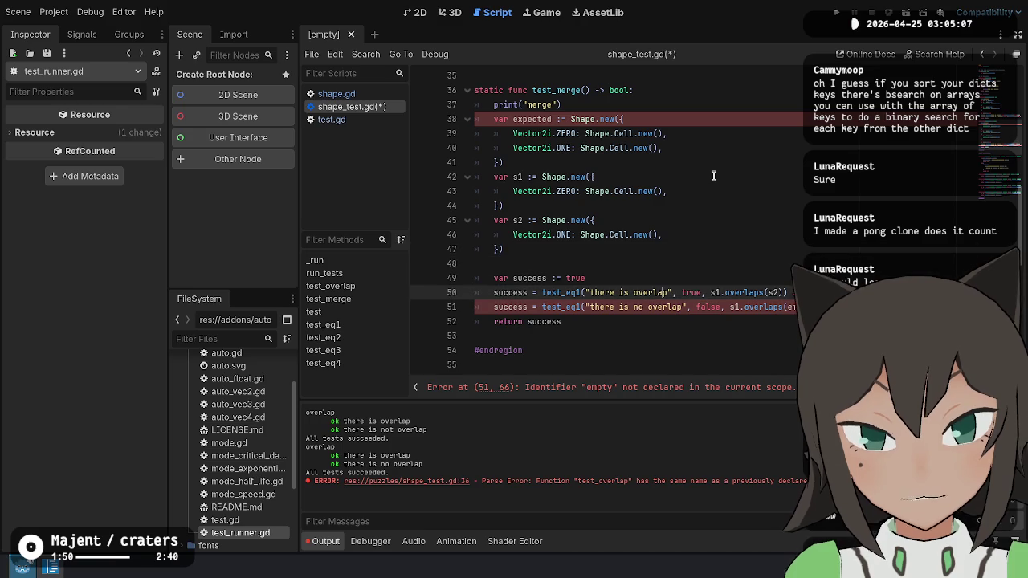
pyautogui.press('BackSpace')
pyautogui.press('BackSpace')
pyautogui.press('BackSpace')
pyautogui.write('expected')
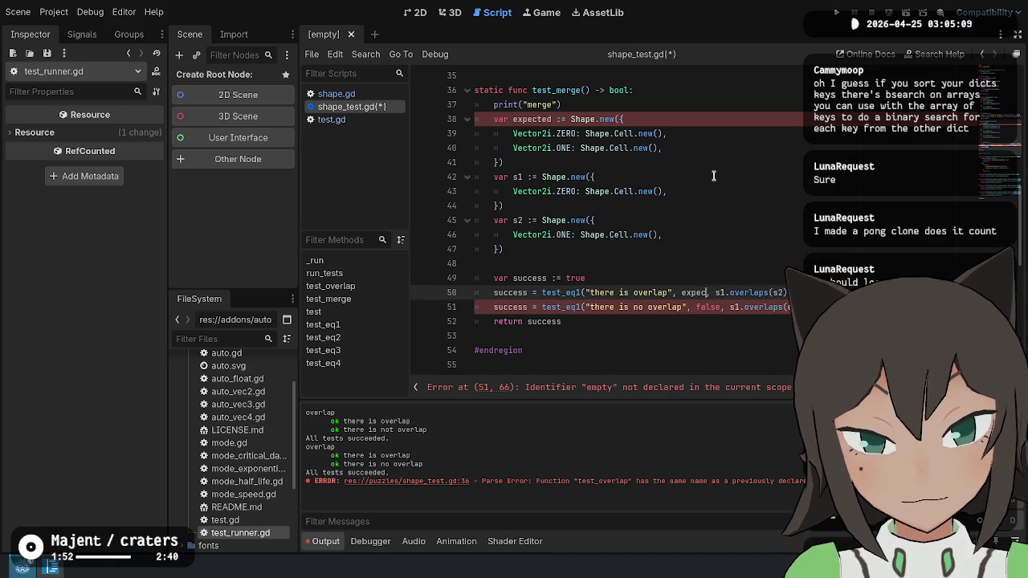
pyautogui.press('Right')
pyautogui.press('Right')
pyautogui.write('Shape.merge')
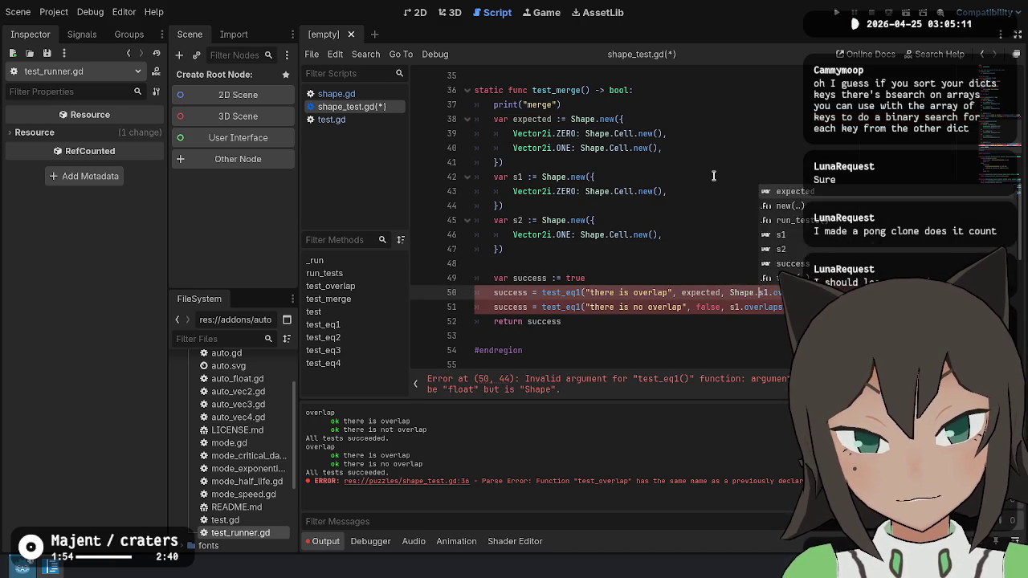
pyautogui.write('(')
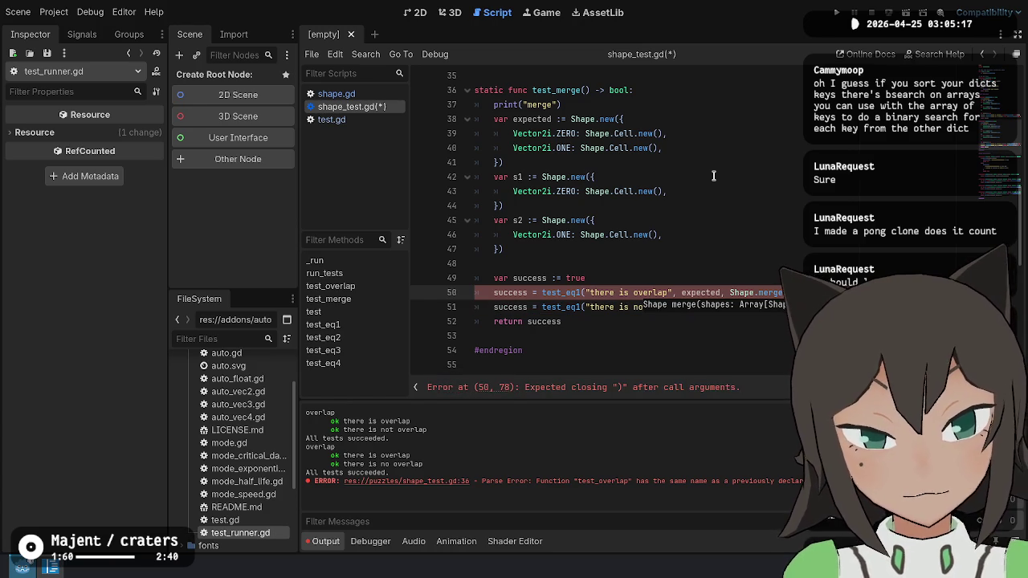
pyautogui.hotkey('ctrl', 'shift', 'k')
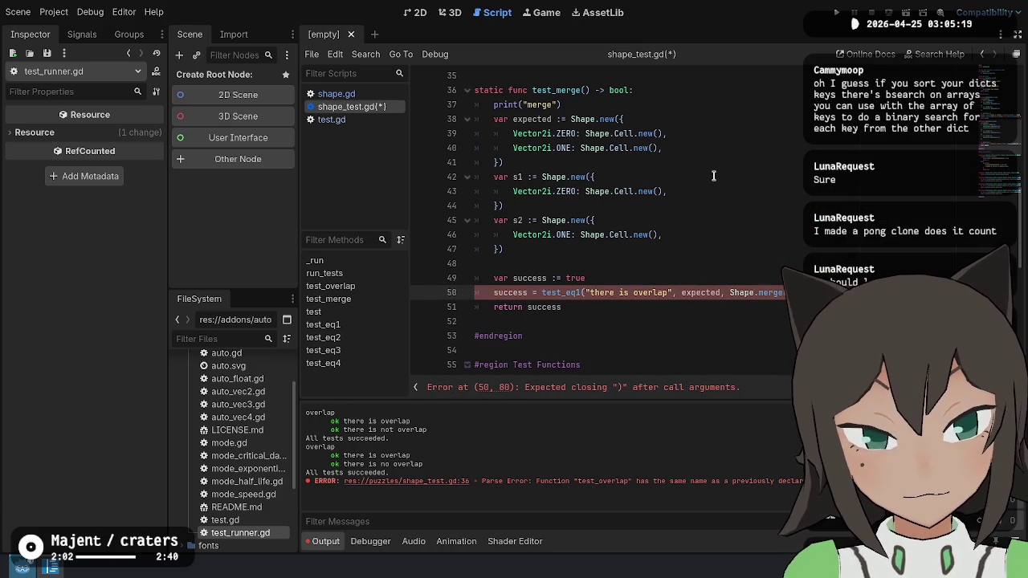
pyautogui.hotkey('ctrl', 's')
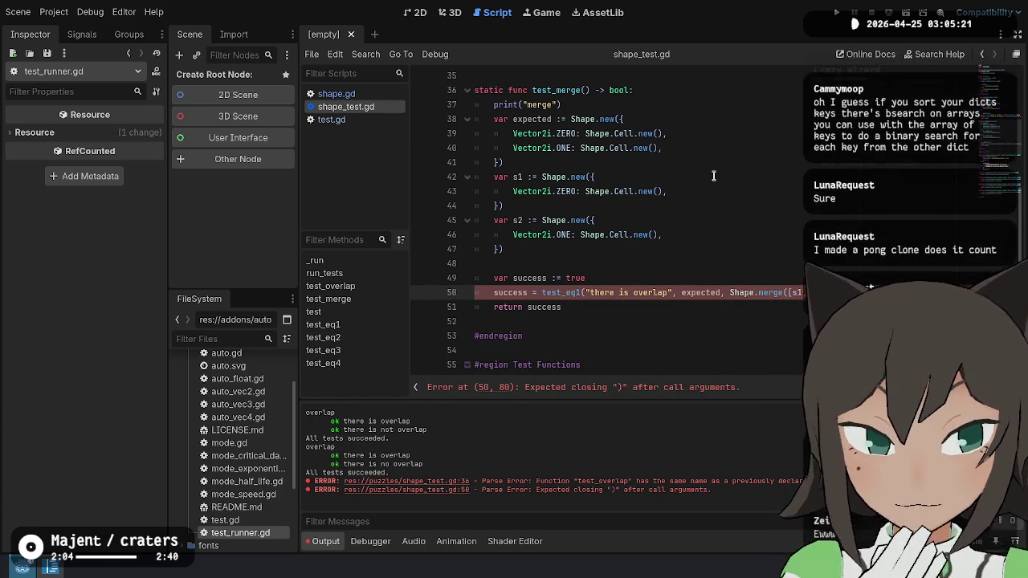
pyautogui.write(')')
pyautogui.hotkey('ctrl', 's')
pyautogui.doubleClick(651, 293)
pyautogui.hotkey('ctrl', 'shift', 'Left')
pyautogui.hotkey('ctrl', 'shift', 'Left')
pyautogui.press('BackSpace')
pyautogui.write('merges correct')
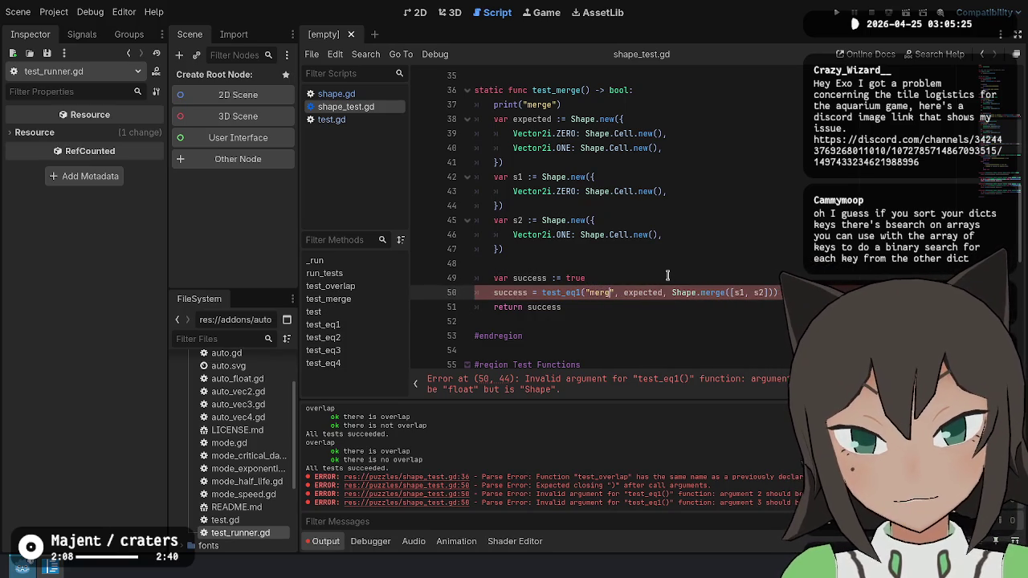
pyautogui.write('ly')
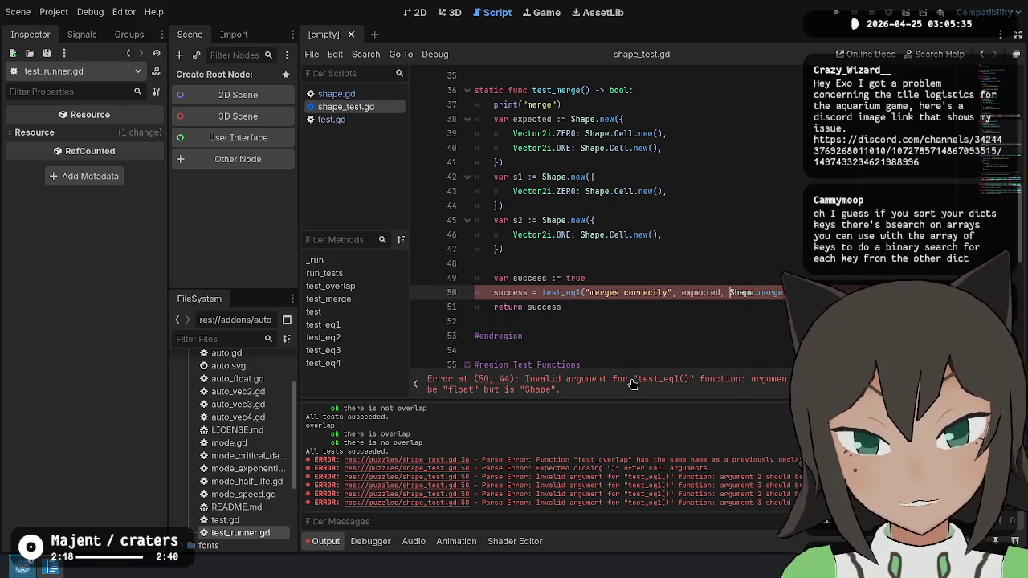
# Inspect the test_eq1 and vector comparison helpers at the end of shape_test.gd.
pyautogui.click(731, 320)
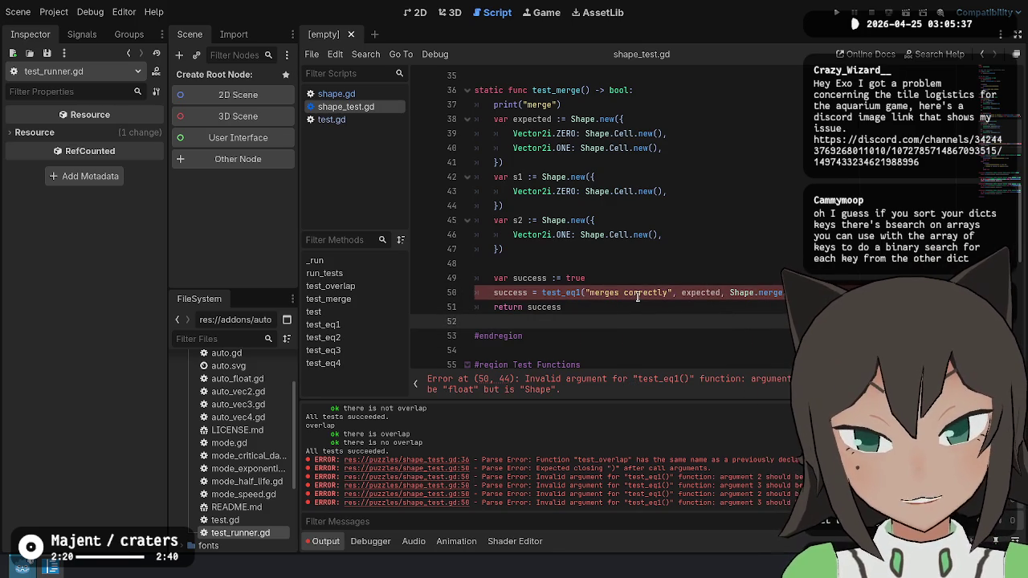
pyautogui.hotkey('ctrl', 'End')
pyautogui.press('Up')
pyautogui.press('Up')
pyautogui.press('Up')
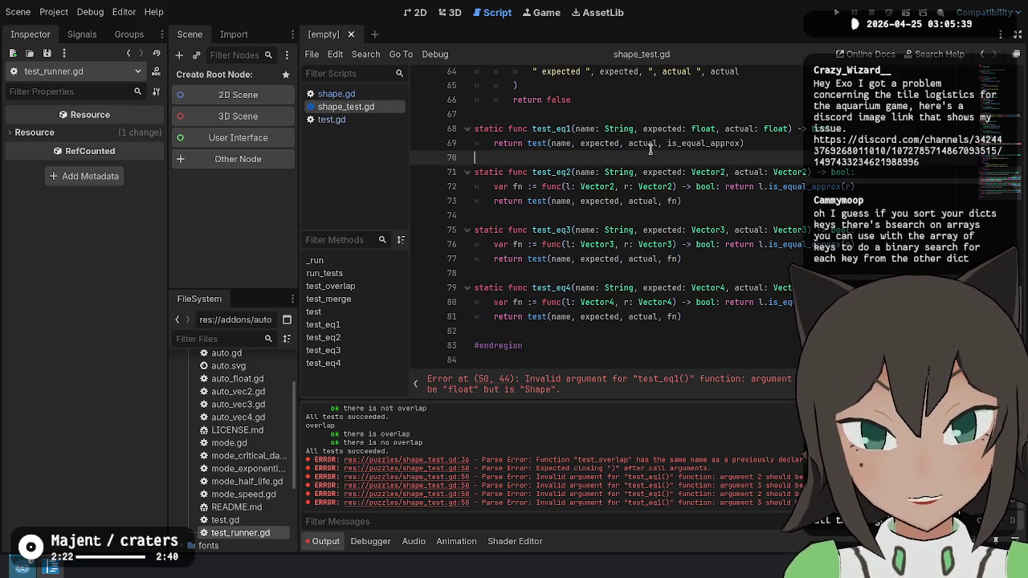
pyautogui.hotkey('ctrl', 'Right')
pyautogui.hotkey('ctrl', 'Right')
pyautogui.hotkey('ctrl', 'Right')
pyautogui.press('Down')
pyautogui.press('End')
pyautogui.press('Left')
pyautogui.click(569, 172)
pyautogui.moveTo(717, 173); pyautogui.dragTo(624, 283)
pyautogui.click(724, 319)
pyautogui.scroll(9, 724, 300)
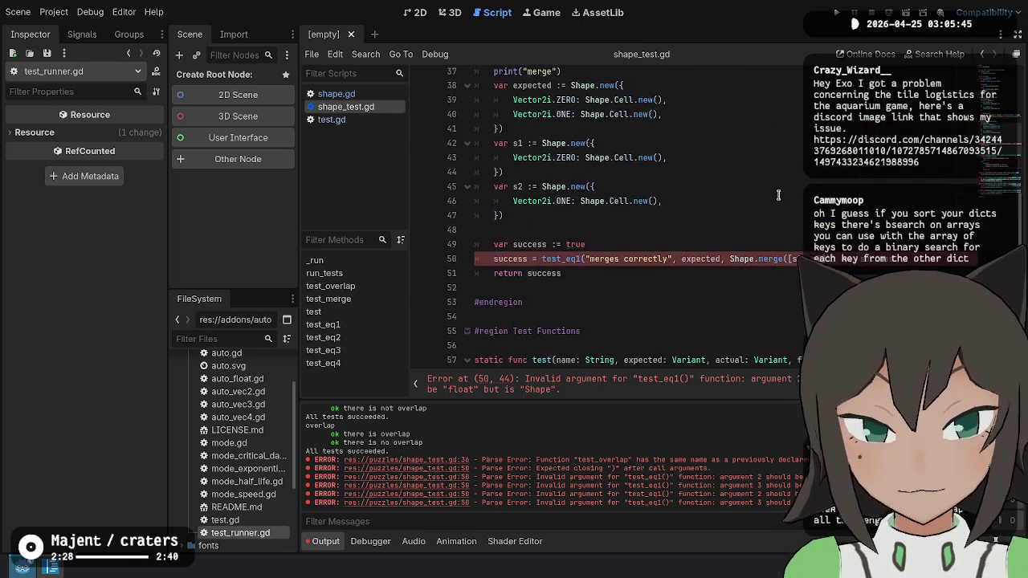
# Return to 'expected' on line 50, then switch to shape.gd and select 'has' on line 13.
pyautogui.click(722, 260)
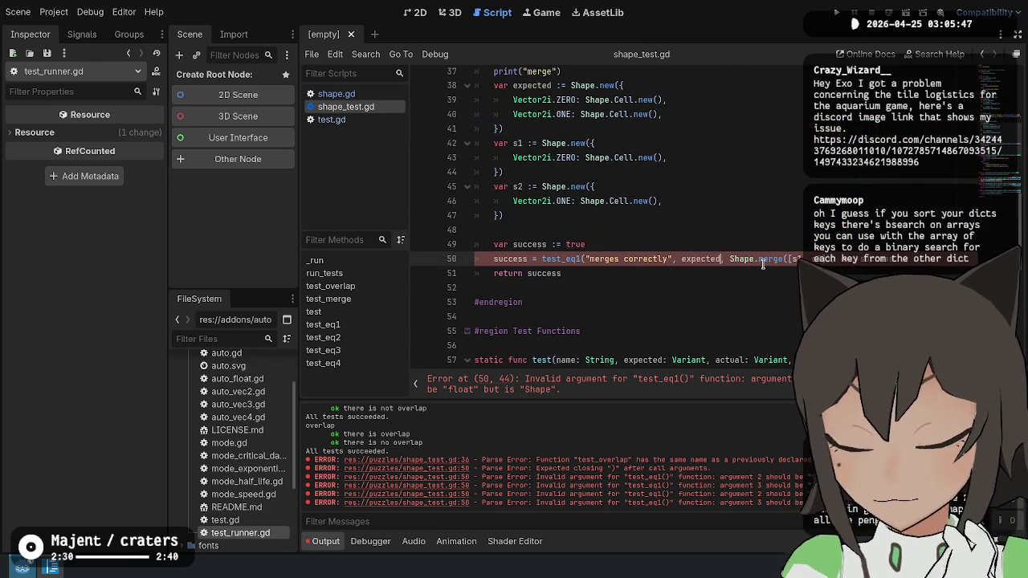
pyautogui.scroll(-1, 592, 234)
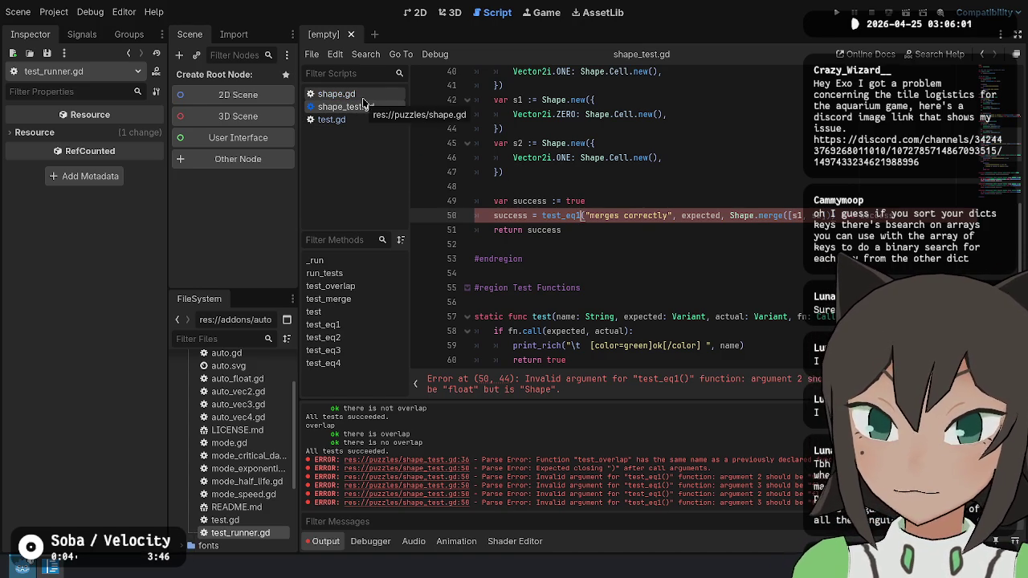
pyautogui.click(362, 99)
pyautogui.scroll(3, 562, 209)
pyautogui.doubleClick(564, 206)
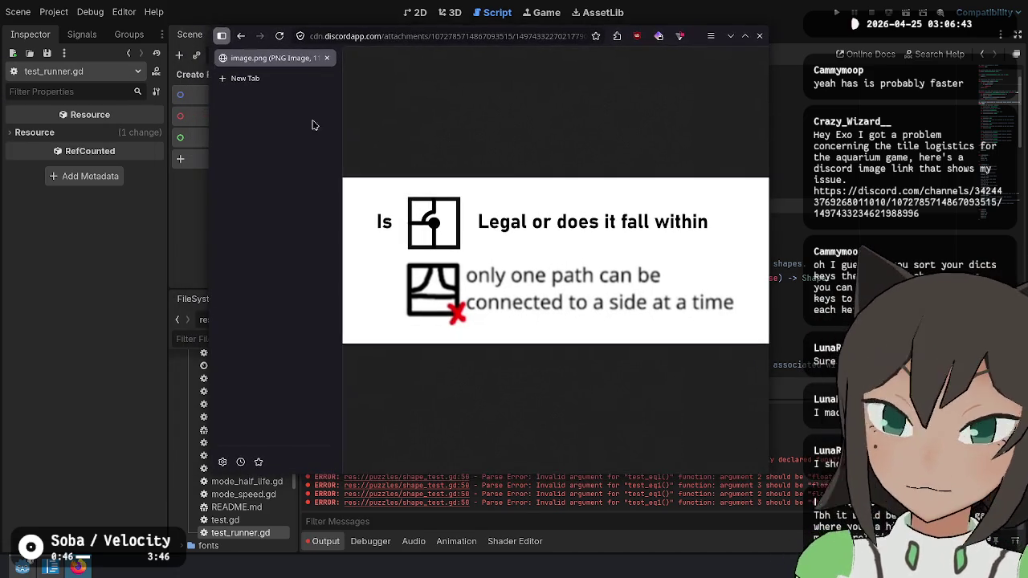
# Collapse Firefox's tab sidebar to enlarge the tile image, then launch Krita and start a new image.
pyautogui.click(221, 35)
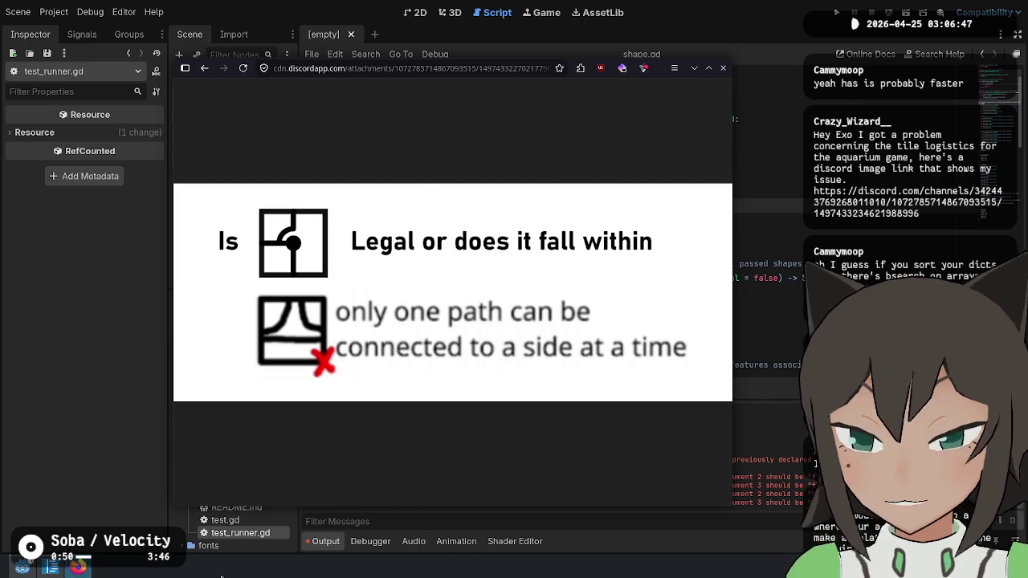
pyautogui.hotkey('alt', 'space')
pyautogui.write('krita')
pyautogui.press('Return')
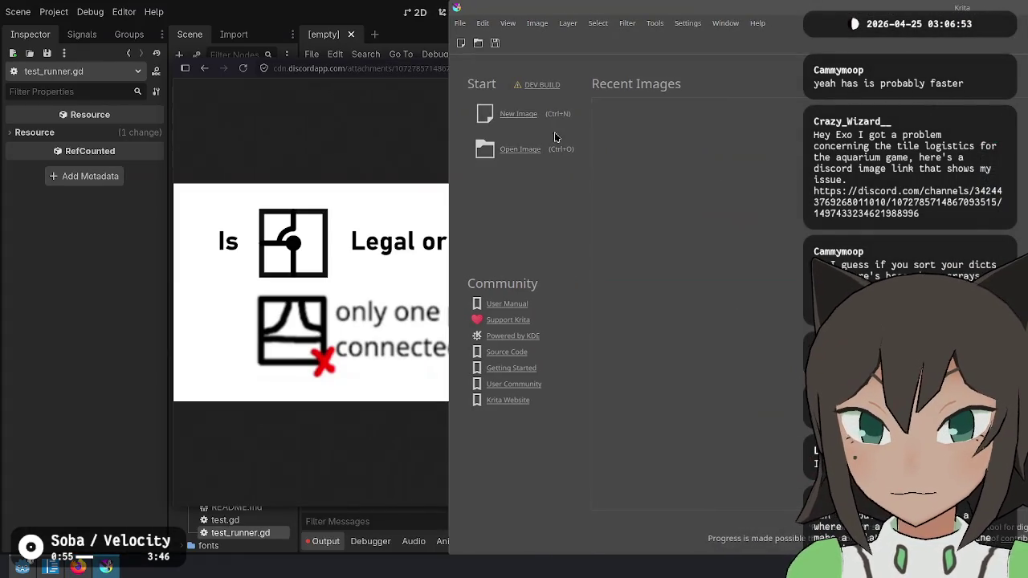
pyautogui.click(515, 113)
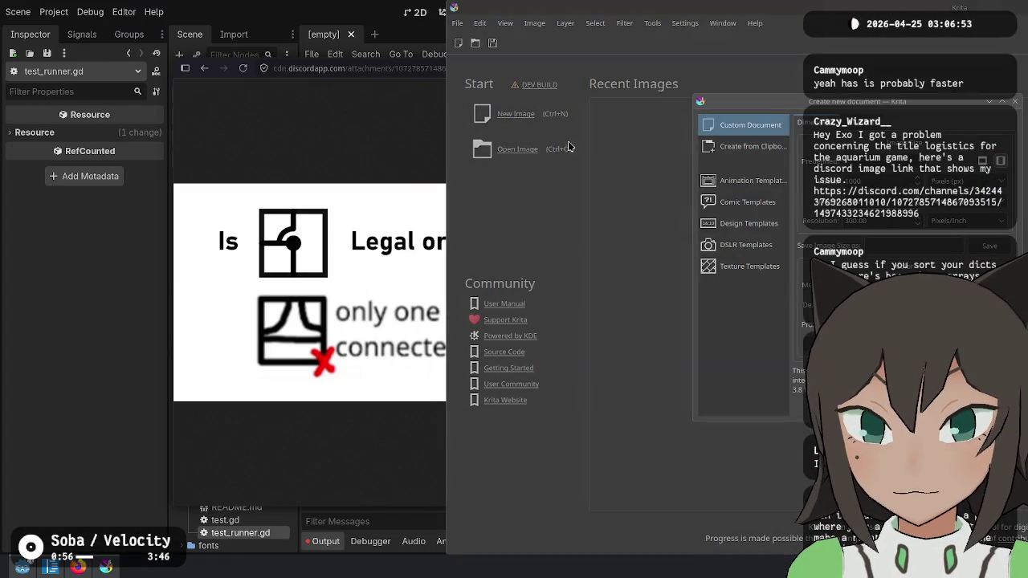
# On a new blank canvas, sketch the square tile with its paths, undoing stray strokes.
pyautogui.press('Return')
pyautogui.moveTo(675, 153)
pyautogui.mouseDown()
pyautogui.moveTo(691, 294)
pyautogui.moveTo(812, 298)
pyautogui.moveTo(707, 128)
pyautogui.moveTo(660, 130)
pyautogui.mouseUp()
pyautogui.moveTo(803, 129); pyautogui.dragTo(808, 231)
pyautogui.hotkey('ctrl', 'z')
pyautogui.moveTo(764, 133); pyautogui.dragTo(776, 246)
pyautogui.moveTo(675, 214)
pyautogui.mouseDown()
pyautogui.moveTo(771, 210)
pyautogui.moveTo(758, 195)
pyautogui.moveTo(766, 211)
pyautogui.moveTo(767, 181)
pyautogui.moveTo(757, 217)
pyautogui.moveTo(774, 229)
pyautogui.mouseUp()
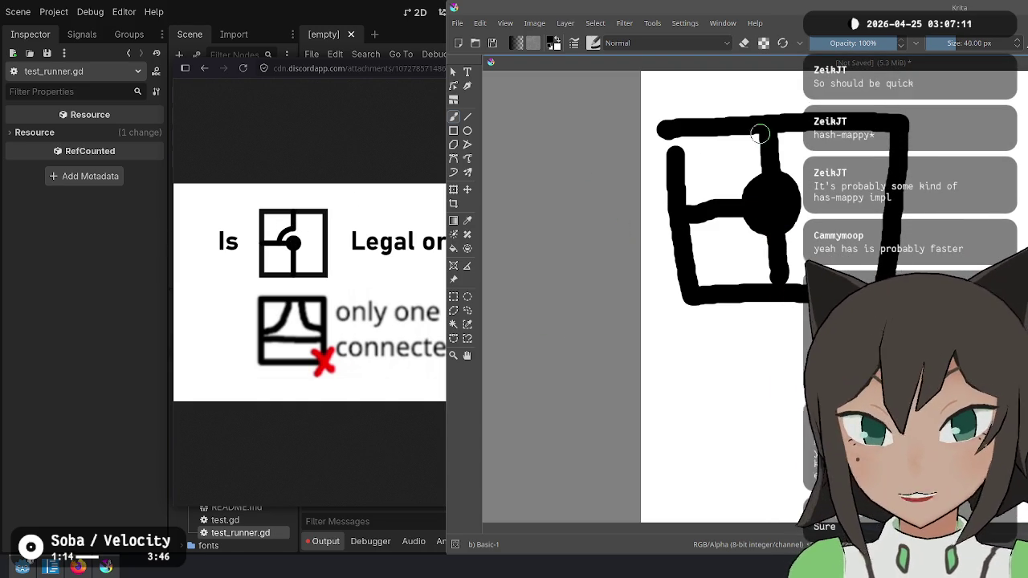
pyautogui.hotkey('ctrl', 'z')
pyautogui.hotkey('ctrl', 'z')
pyautogui.hotkey('ctrl', 'z')
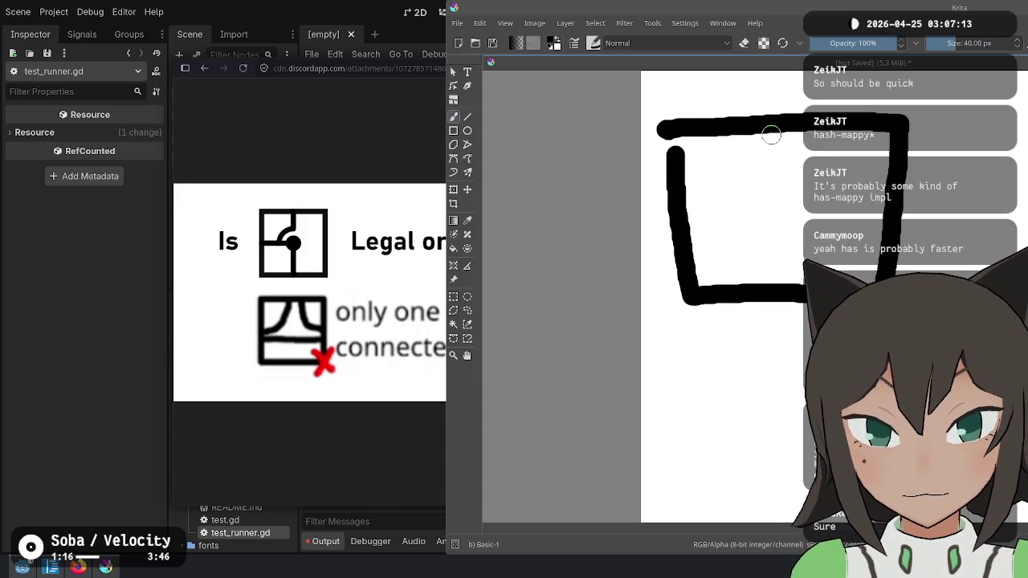
pyautogui.moveTo(776, 137)
pyautogui.mouseDown()
pyautogui.moveTo(740, 163)
pyautogui.moveTo(725, 229)
pyautogui.moveTo(780, 267)
pyautogui.mouseUp()
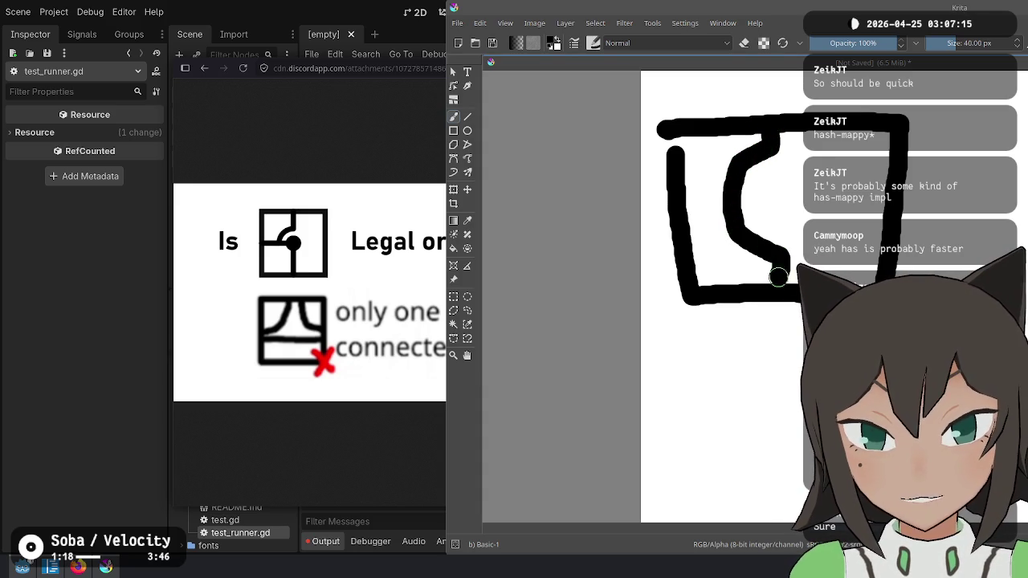
pyautogui.moveTo(668, 205)
pyautogui.mouseDown()
pyautogui.moveTo(788, 201)
pyautogui.moveTo(777, 189)
pyautogui.moveTo(788, 207)
pyautogui.moveTo(773, 193)
pyautogui.moveTo(791, 186)
pyautogui.moveTo(763, 193)
pyautogui.mouseUp()
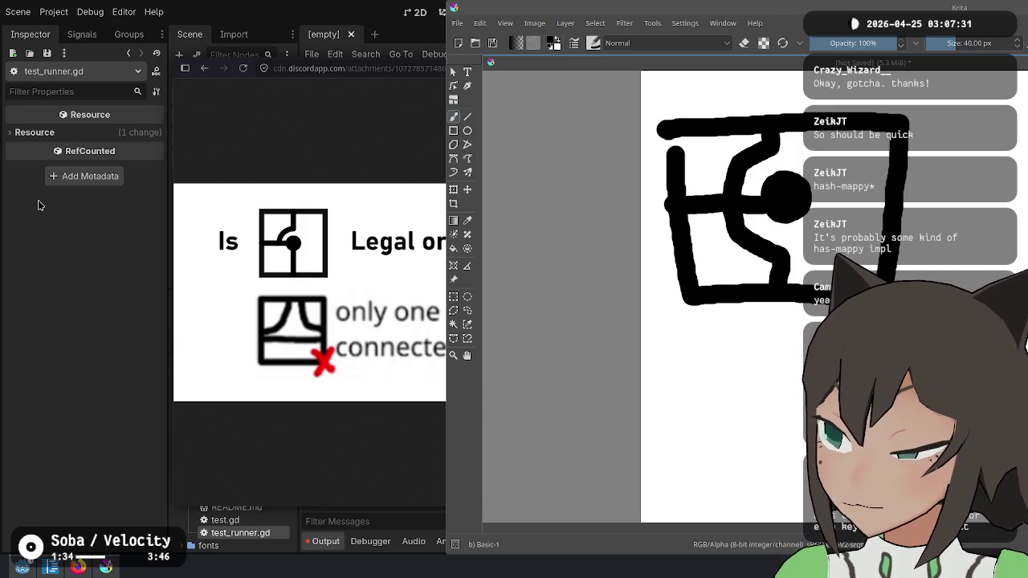
# Maximize the Krita window, then quit Krita and discard the sketch without saving.
pyautogui.doubleClick(968, 9)
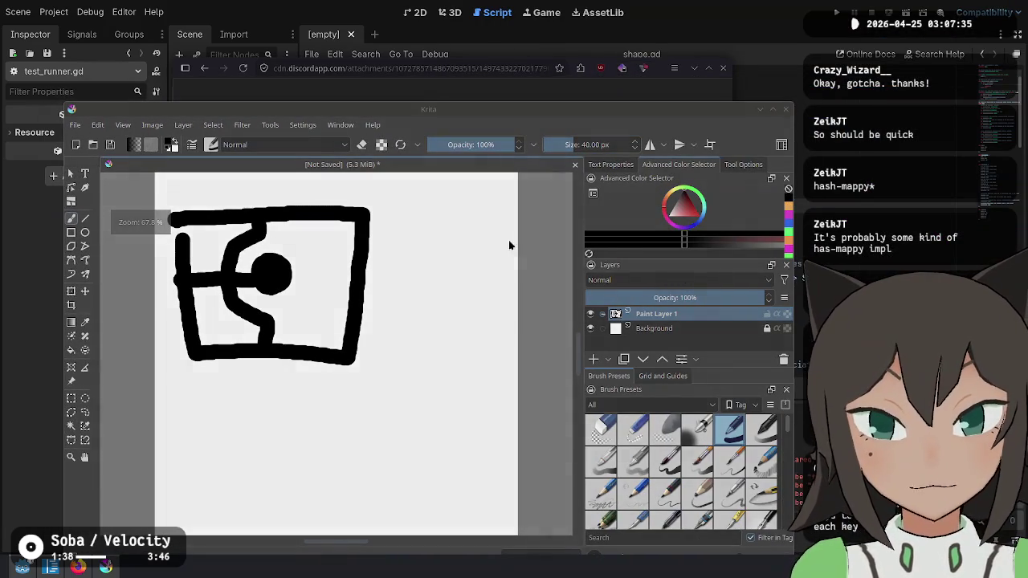
pyautogui.hotkey('ctrl', 'q')
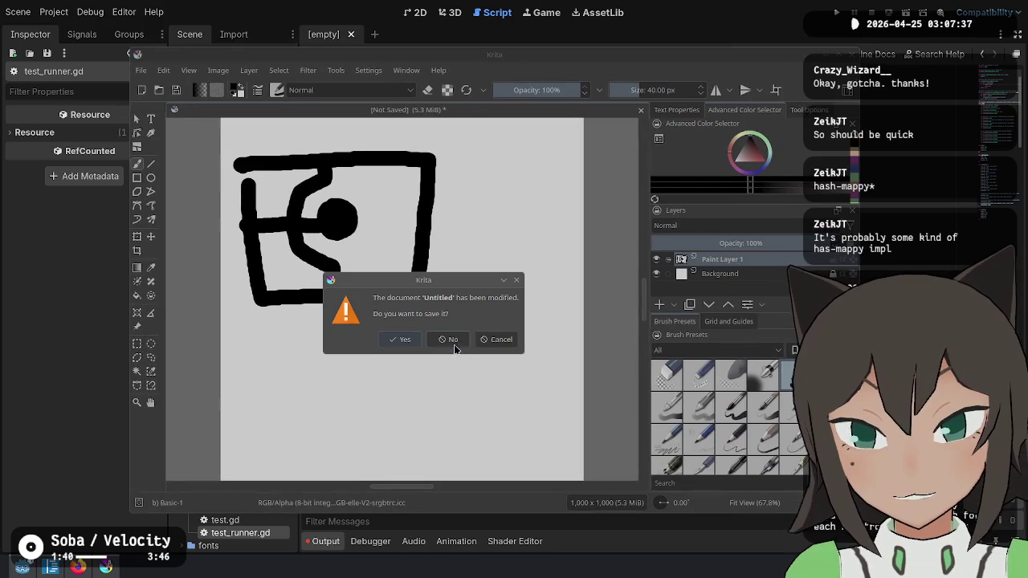
pyautogui.press('Tab')
pyautogui.press('Return')
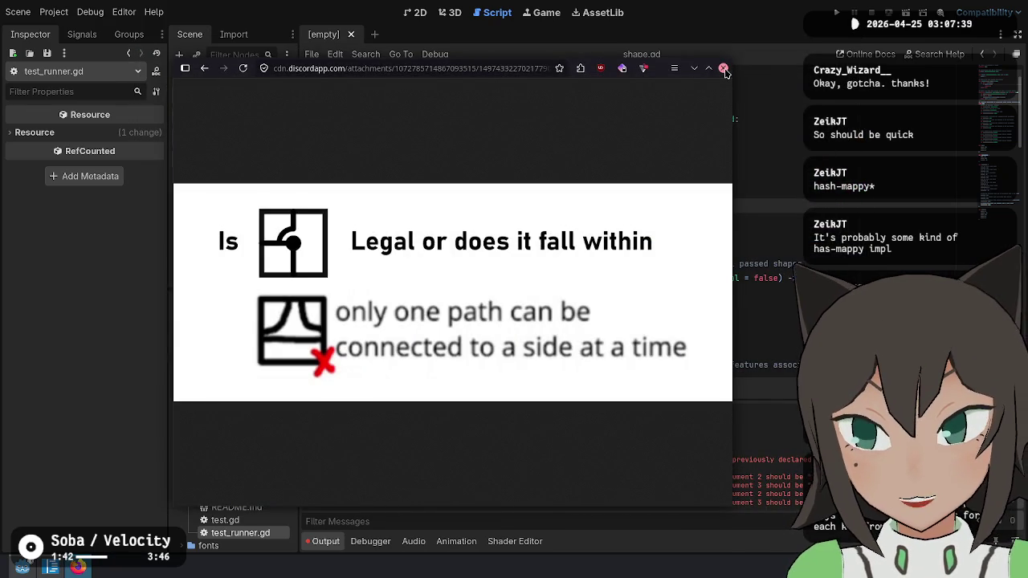
# Close the browser image window and review lines 14, 15, 21 and around 56 of the tests.
pyautogui.click(723, 67)
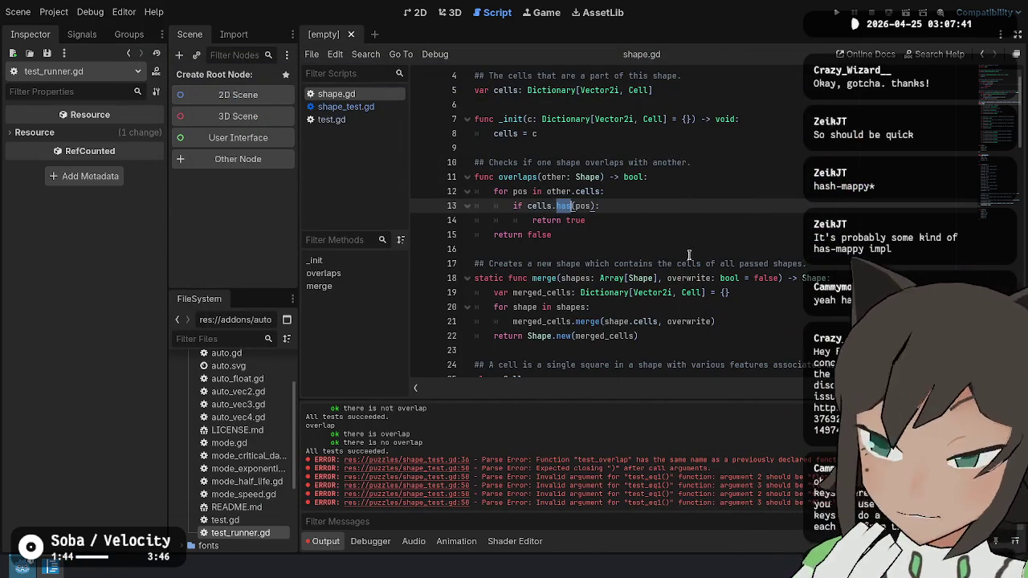
pyautogui.click(700, 220)
pyautogui.click(689, 236)
pyautogui.click(669, 322)
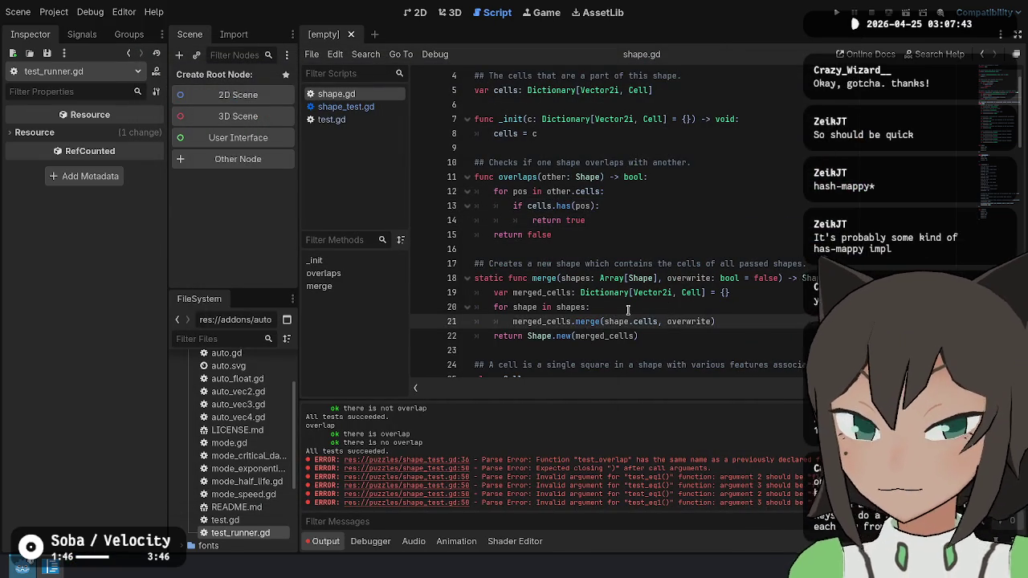
pyautogui.scroll(-15, 642, 297)
pyautogui.click(680, 266)
pyautogui.click(743, 266)
pyautogui.scroll(15, 746, 270)
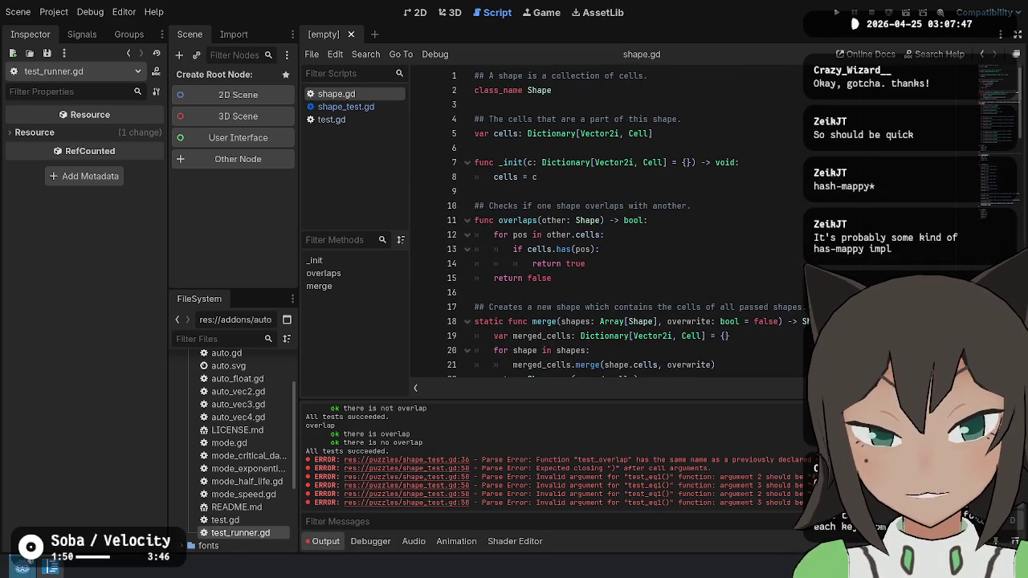
# In shape_test.gd, rename helper test_eq1 to test_bool and test_eq2 to test_shape.
pyautogui.click(345, 106)
pyautogui.scroll(-7, 662, 232)
pyautogui.click(692, 186)
pyautogui.click(718, 157)
pyautogui.press('Up')
pyautogui.press('Up')
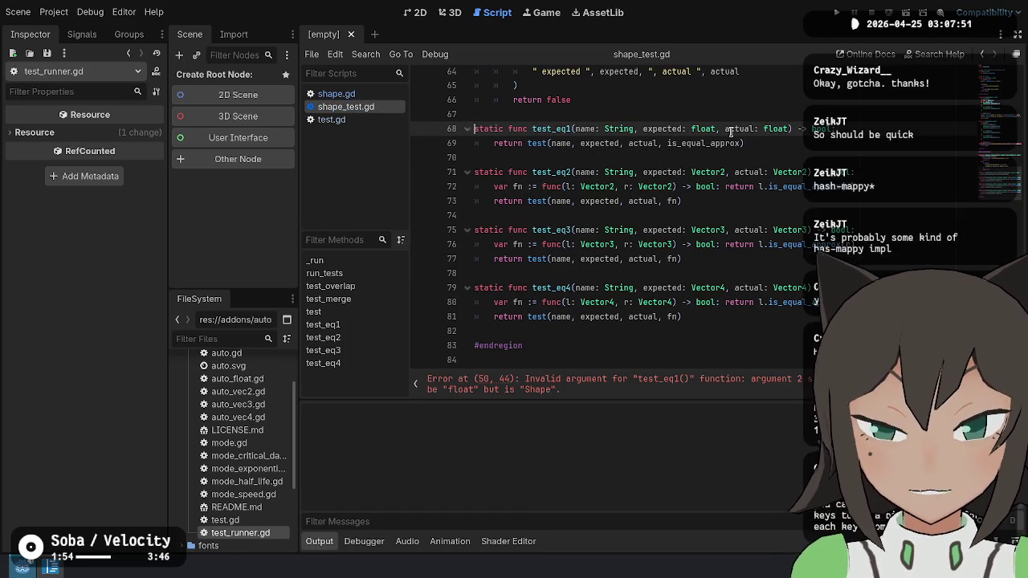
pyautogui.press('BackSpace')
pyautogui.press('BackSpace')
pyautogui.press('BackSpace')
pyautogui.write('bool')
pyautogui.press('Down')
pyautogui.press('Down')
# Delete the unused test_eq3 and test_eq4 helper functions.
pyautogui.press('Down')
pyautogui.hotkey('ctrl', 'Right')
pyautogui.hotkey('ctrl', 'Right')
pyautogui.hotkey('ctrl', 'Right')
pyautogui.press('BackSpace')
pyautogui.press('BackSpace')
pyautogui.press('BackSpace')
pyautogui.write('shape')
pyautogui.press('Down')
pyautogui.press('Down')
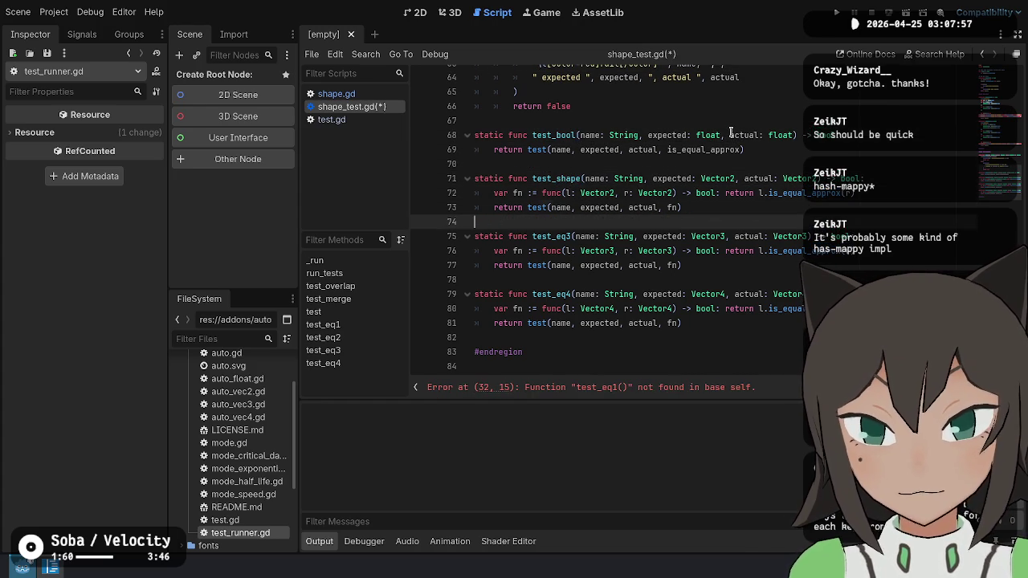
pyautogui.press('Down')
pyautogui.hotkey('shift', 'Down')
pyautogui.hotkey('shift', 'Down')
pyautogui.hotkey('shift', 'Down')
pyautogui.press('BackSpace')
pyautogui.press('Up')
pyautogui.press('Up')
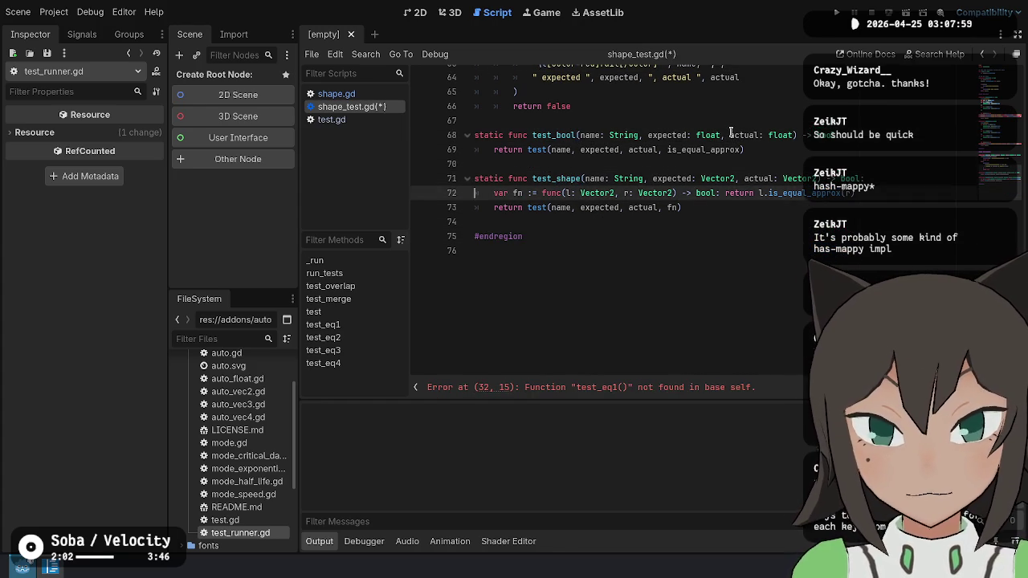
# Change test_shape's expected/actual parameters and the comparator's Vector2 types to Shape.
pyautogui.press('Up')
pyautogui.hotkey('ctrl', 'Right')
pyautogui.hotkey('ctrl', 'BackSpace')
pyautogui.write('Shape')
pyautogui.hotkey('ctrl', 'BackSpace')
pyautogui.write('Shape')
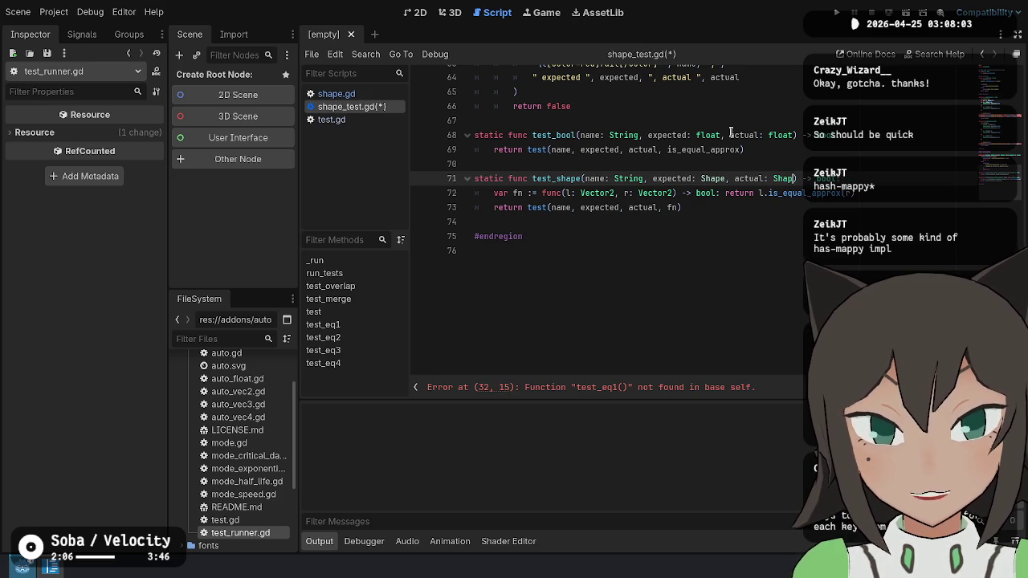
pyautogui.press('Down')
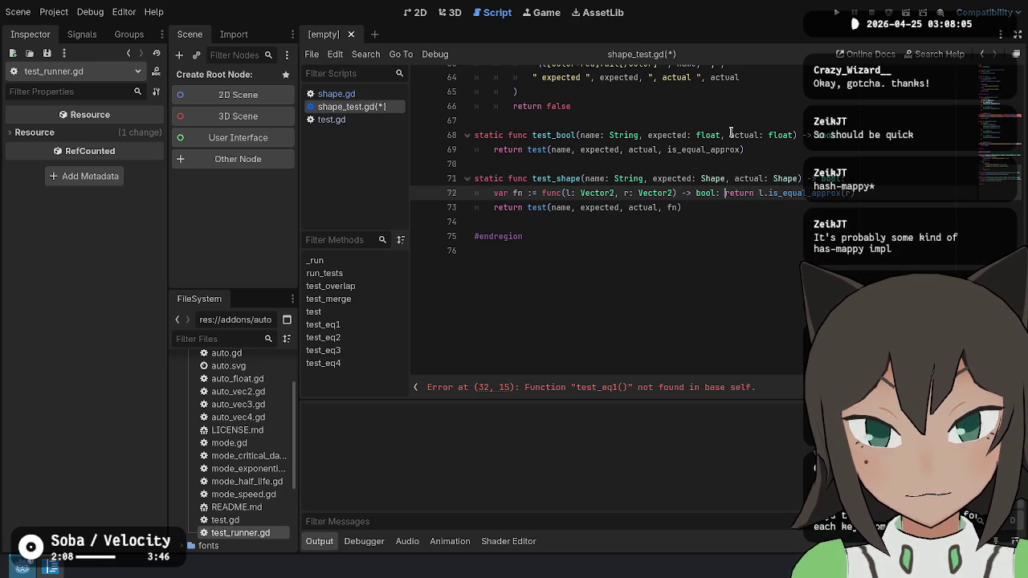
pyautogui.hotkey('ctrl', 'BackSpace')
pyautogui.write('Shape')
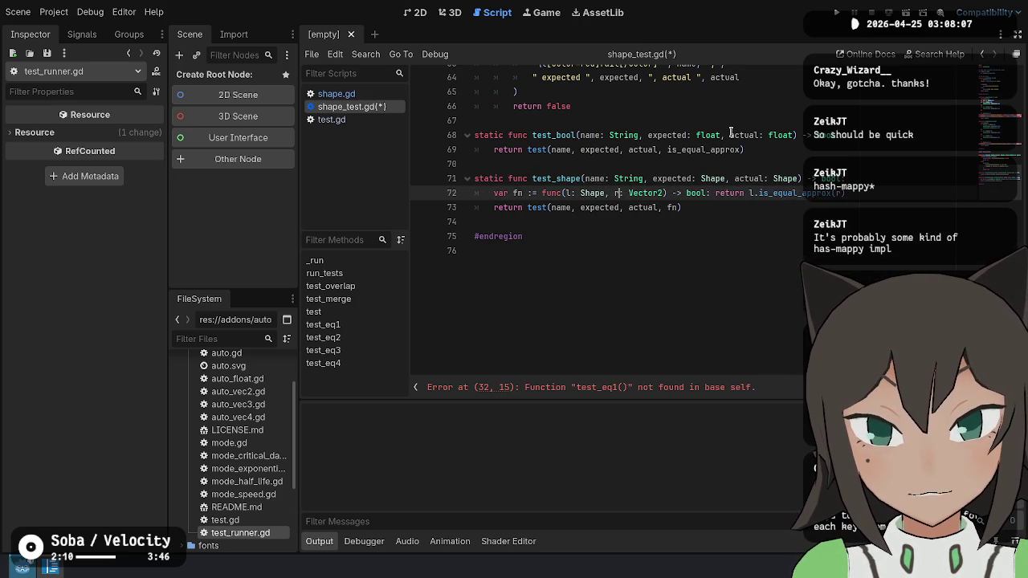
pyautogui.hotkey('ctrl', 'Right')
pyautogui.hotkey('ctrl', 'Right')
pyautogui.hotkey('ctrl', 'BackSpace')
pyautogui.write('Shape')
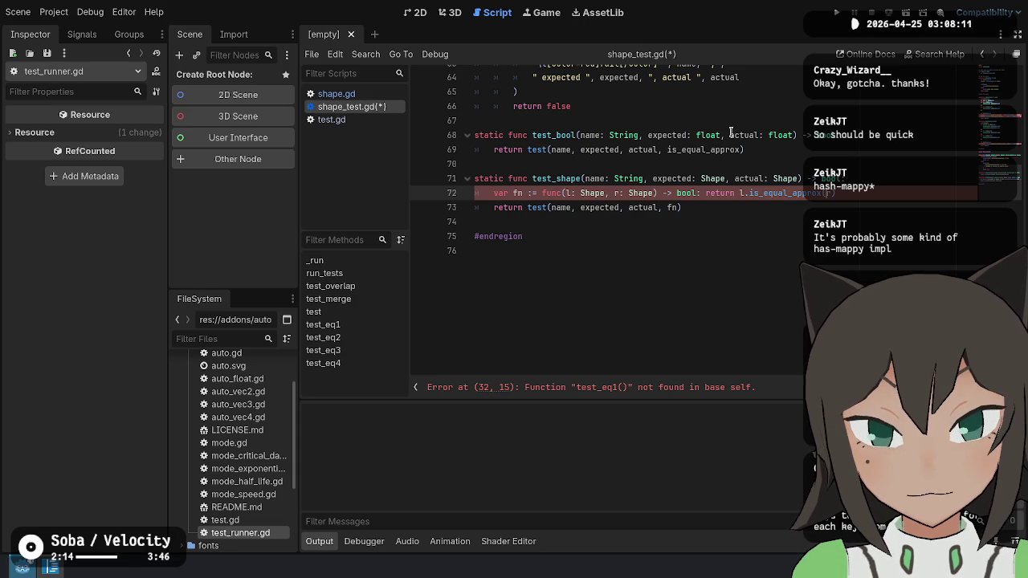
# Replace the is_equal_approx call in test_shape's comparator with 'l == r'.
pyautogui.hotkey('ctrl', 'shift', 'Left')
pyautogui.hotkey('ctrl', 'shift', 'Left')
pyautogui.hotkey('ctrl', 'shift', 'Left')
pyautogui.hotkey('ctrl', 'shift', 'Left')
pyautogui.hotkey('shift', 'Right')
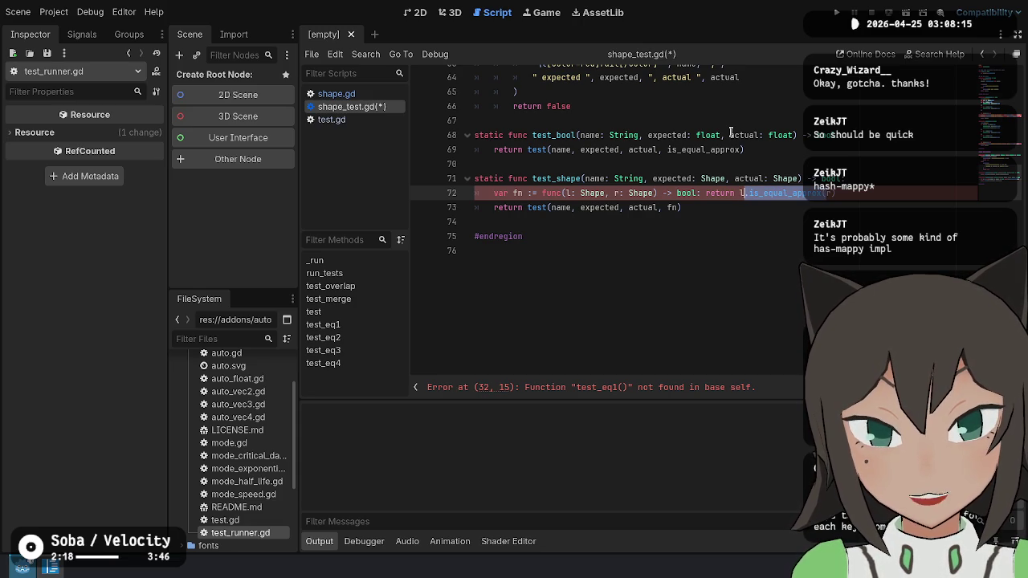
pyautogui.write('== r')
pyautogui.press('Escape')
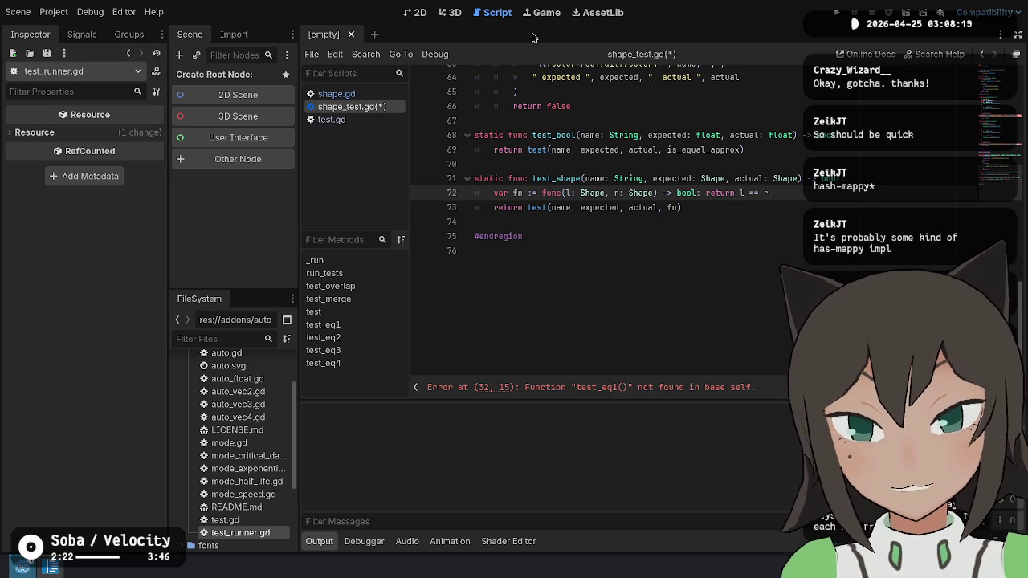
pyautogui.scroll(3, 779, 223)
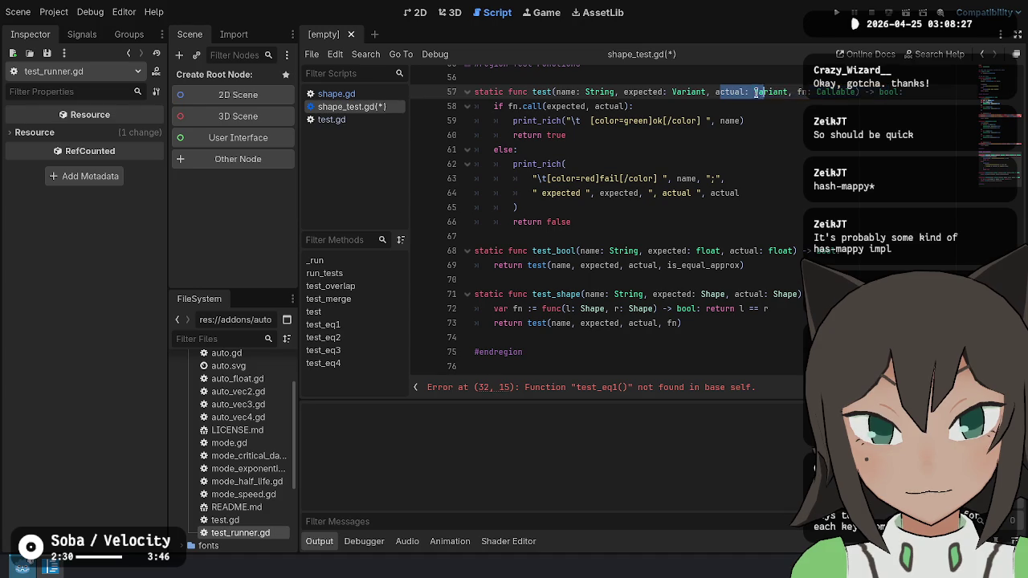
# Inspect the generic test function's Variant parameters and the test_shape function.
pyautogui.doubleClick(543, 91)
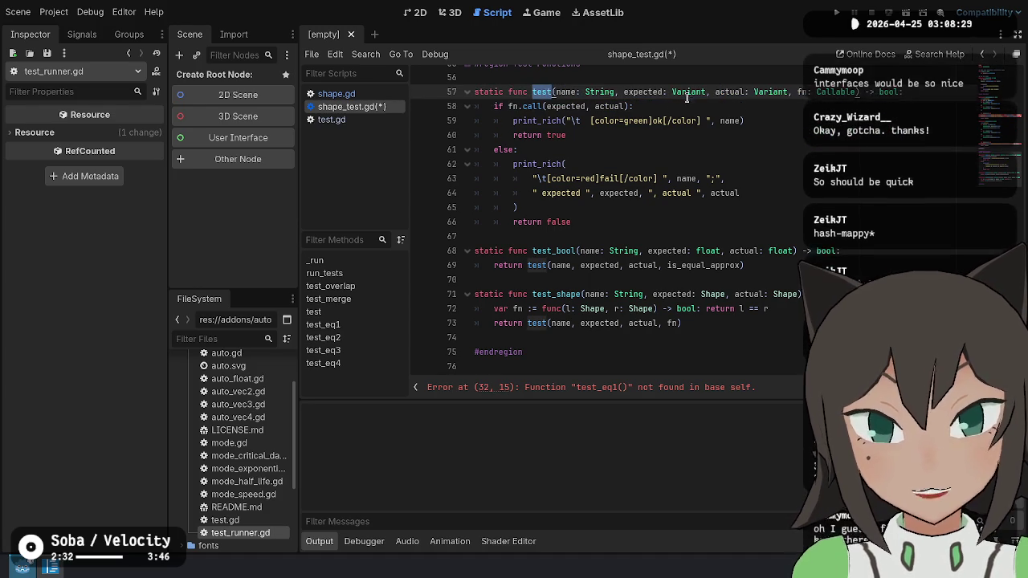
pyautogui.moveTo(671, 91)
pyautogui.mouseDown()
pyautogui.moveTo(799, 90)
pyautogui.moveTo(788, 91)
pyautogui.mouseUp()
pyautogui.click(791, 184)
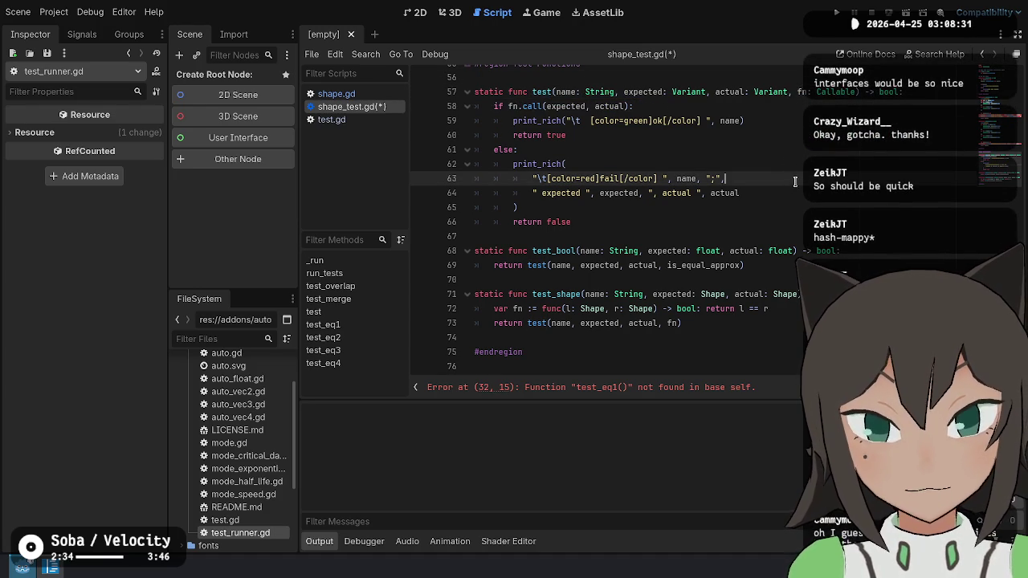
pyautogui.click(767, 320)
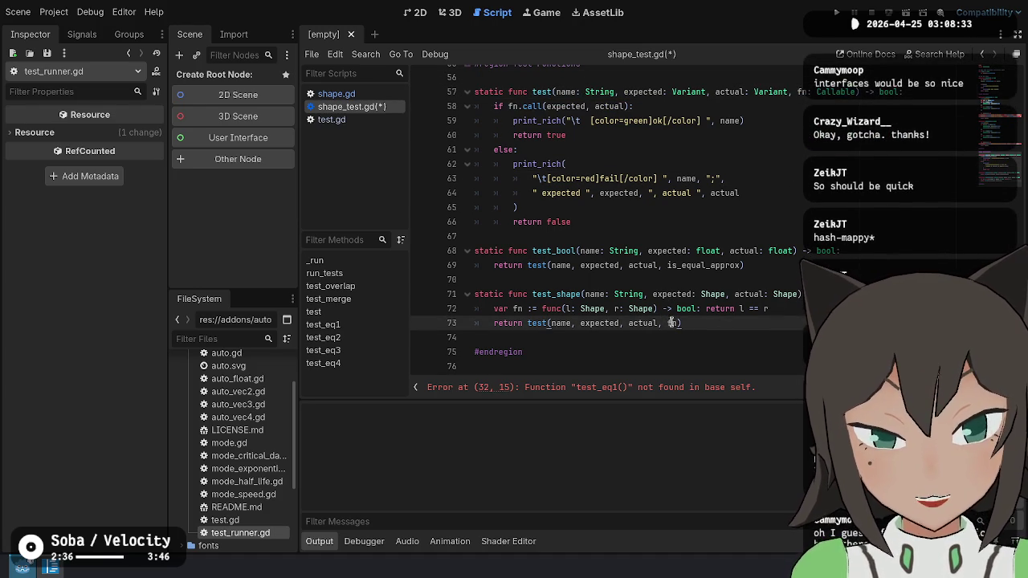
pyautogui.click(787, 295)
pyautogui.doubleClick(561, 295)
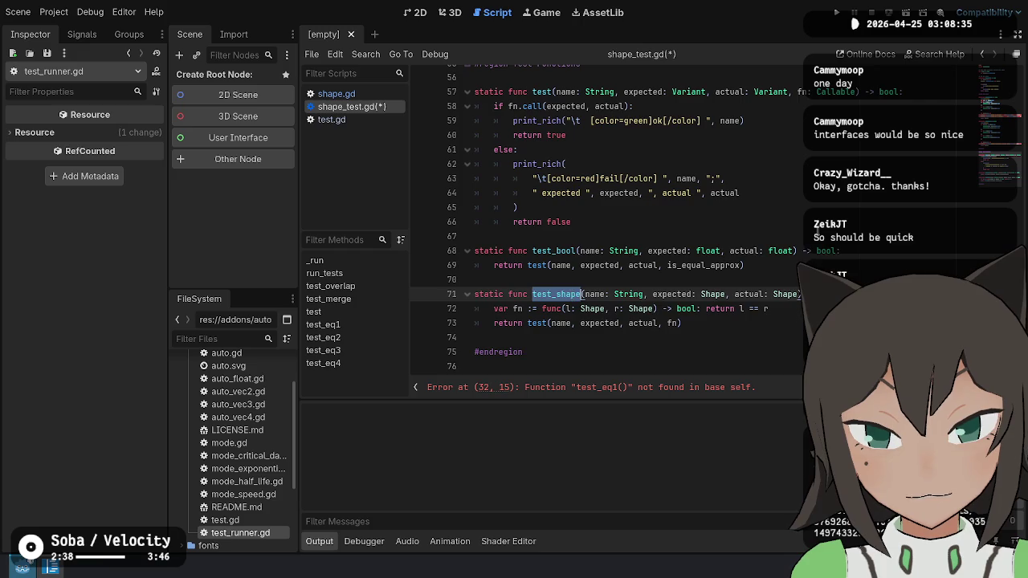
pyautogui.scroll(4, 639, 187)
pyautogui.scroll(5, 638, 187)
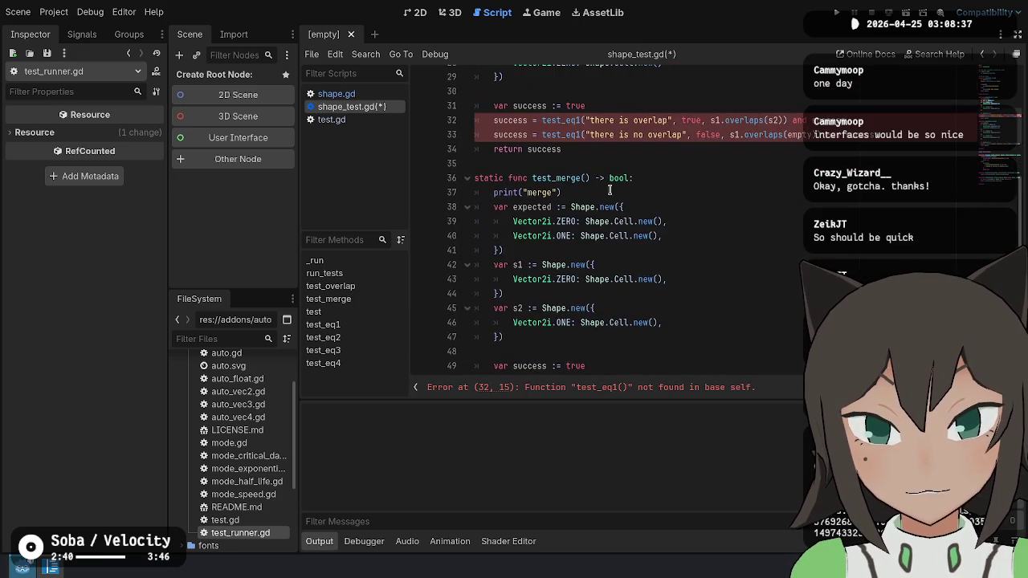
# Rename both test_eq1 calls to test_bool, save shape_test.gd, and run the tests.
pyautogui.press('BackSpace')
pyautogui.press('BackSpace')
pyautogui.press('BackSpace')
pyautogui.write('bool')
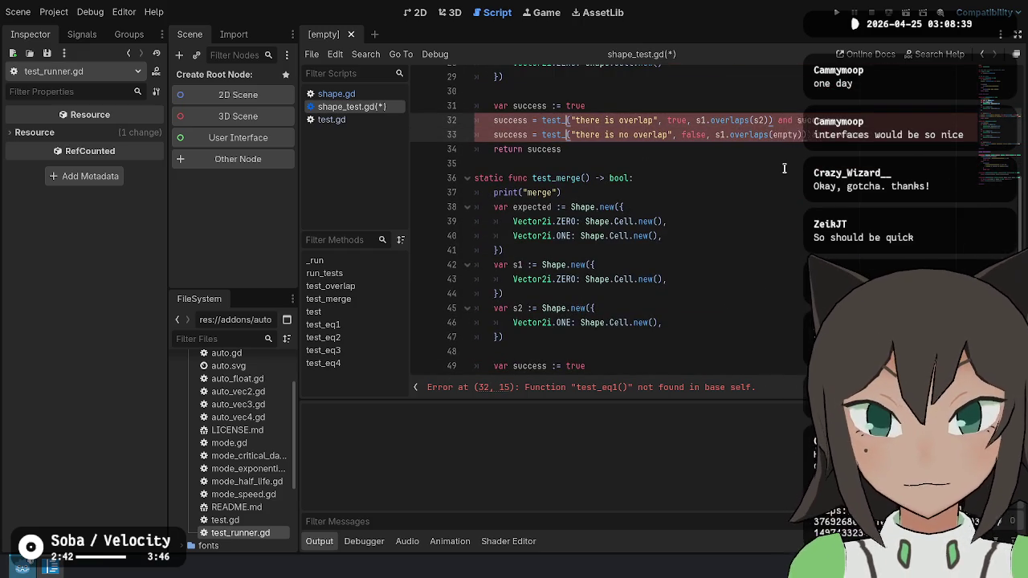
pyautogui.hotkey('ctrl', 's')
pyautogui.scroll(-4, 746, 241)
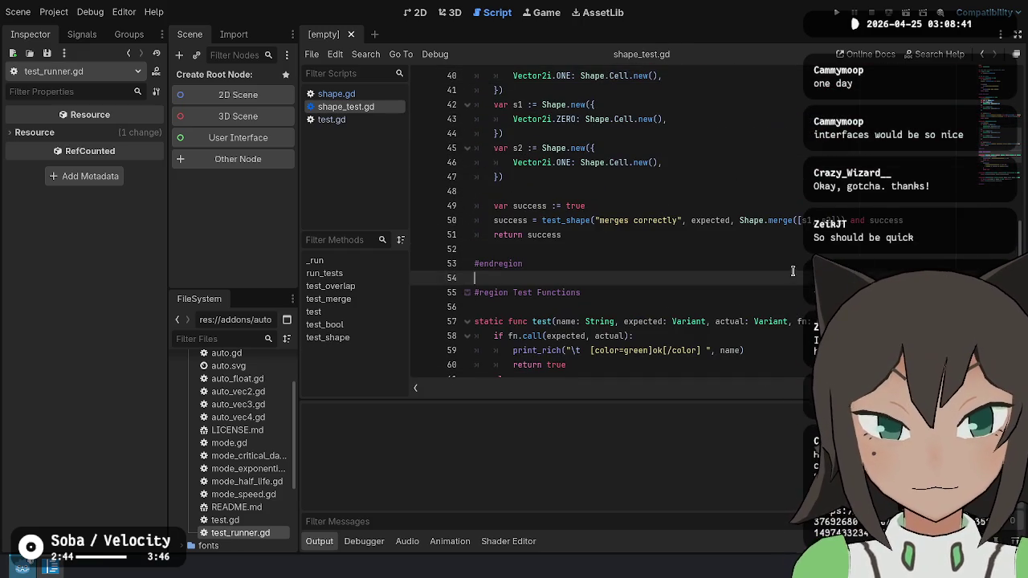
pyautogui.click(889, 231)
pyautogui.hotkey('ctrl', 'shift', 'x')
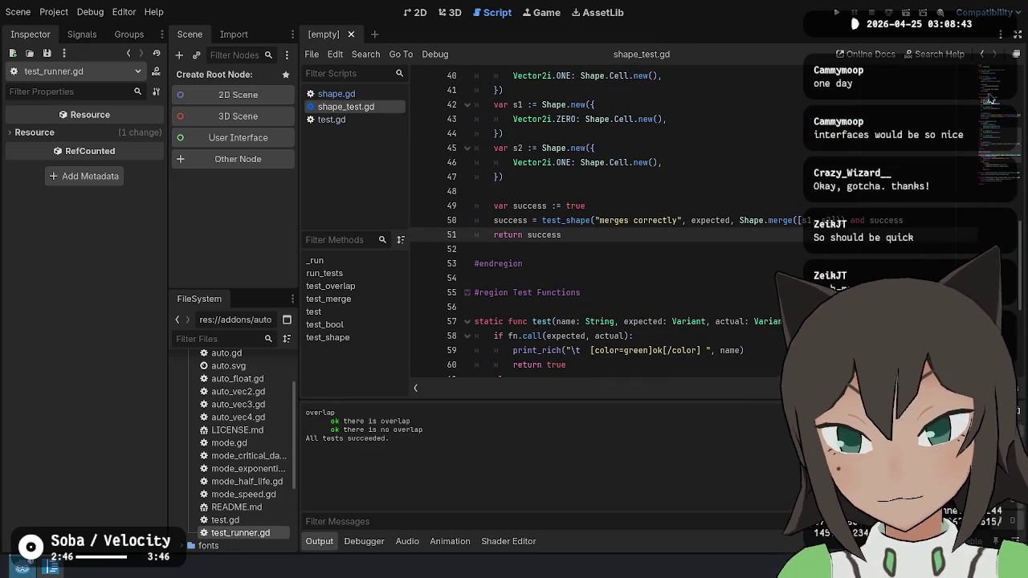
# Duplicate the test_overlap call in run_tests, rename the copy to test_merge, and save.
pyautogui.scroll(12, 598, 133)
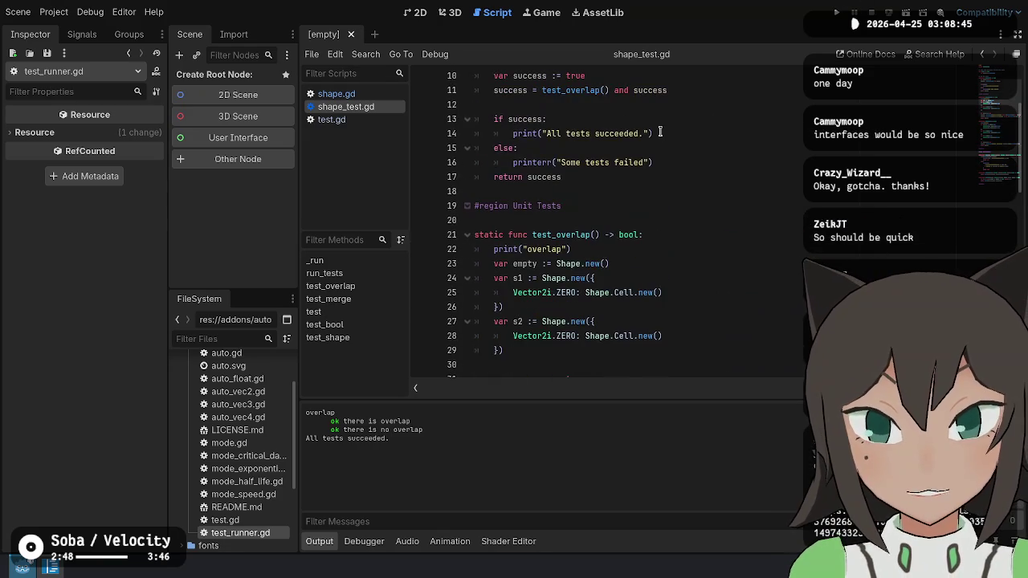
pyautogui.click(686, 176)
pyautogui.hotkey('ctrl', 'shift', 'd')
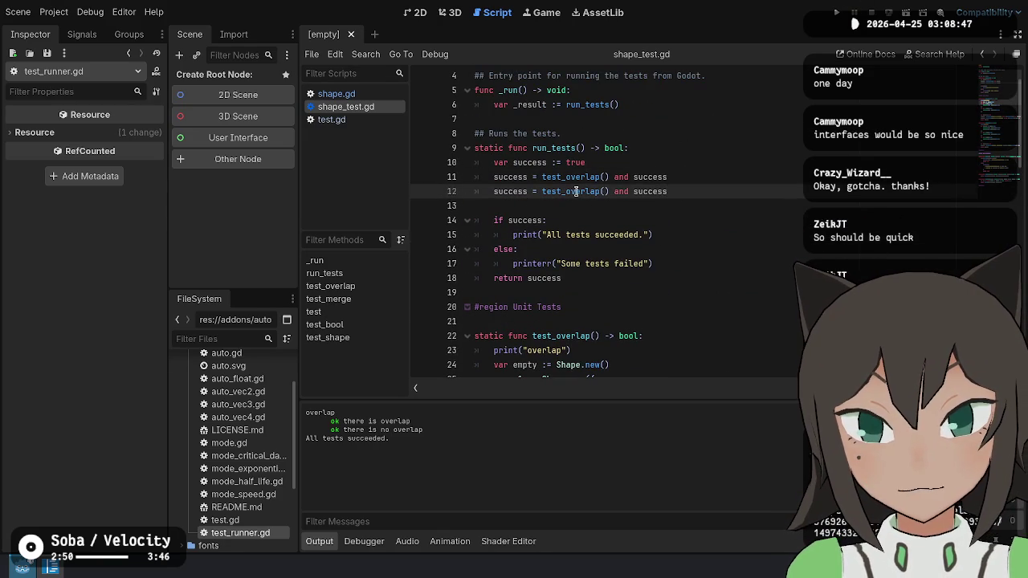
pyautogui.doubleClick(588, 191)
pyautogui.write('test_merge')
pyautogui.hotkey('ctrl', 's')
# Save all work, dismiss the root node warning, and rerun the test script.
pyautogui.click(837, 233)
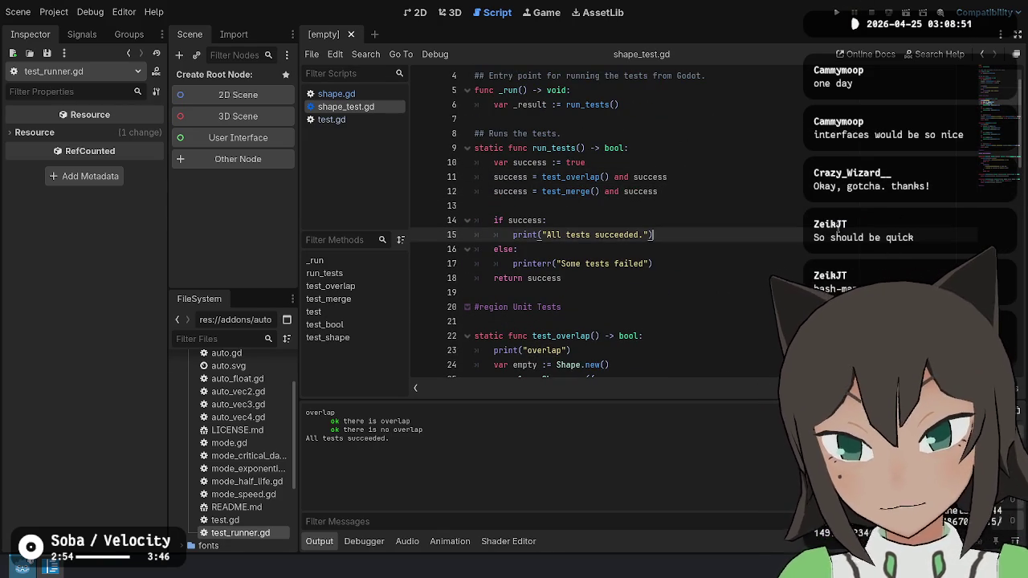
pyautogui.hotkey('ctrl', 's')
pyautogui.press('Return')
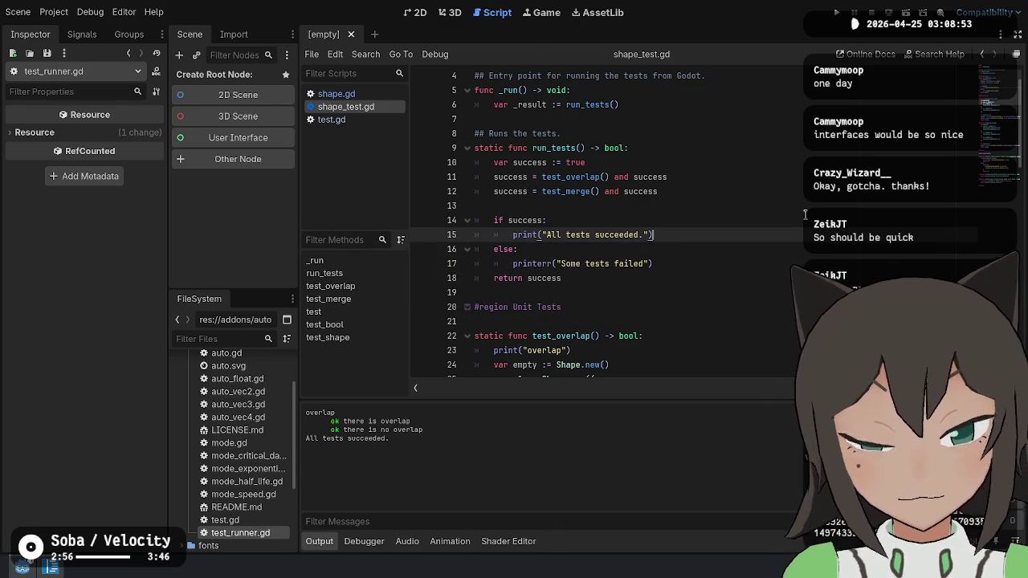
pyautogui.hotkey('ctrl', 'shift', 'x')
pyautogui.scroll(-7, 697, 299)
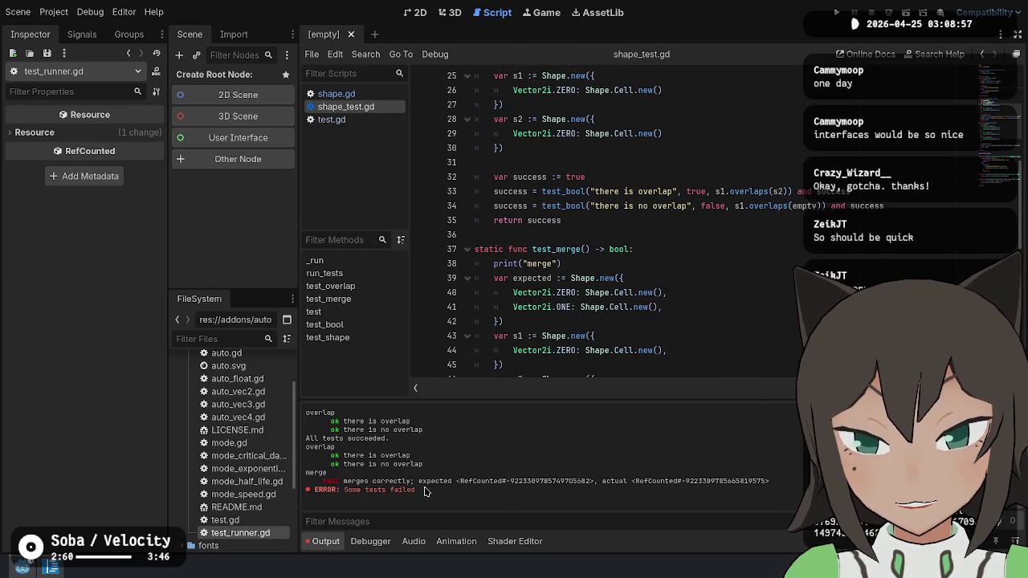
pyautogui.click(727, 258)
# Change test_shape's comparison from 'l == r' to 'l.equals(r)' and save the test script.
pyautogui.scroll(-10, 717, 256)
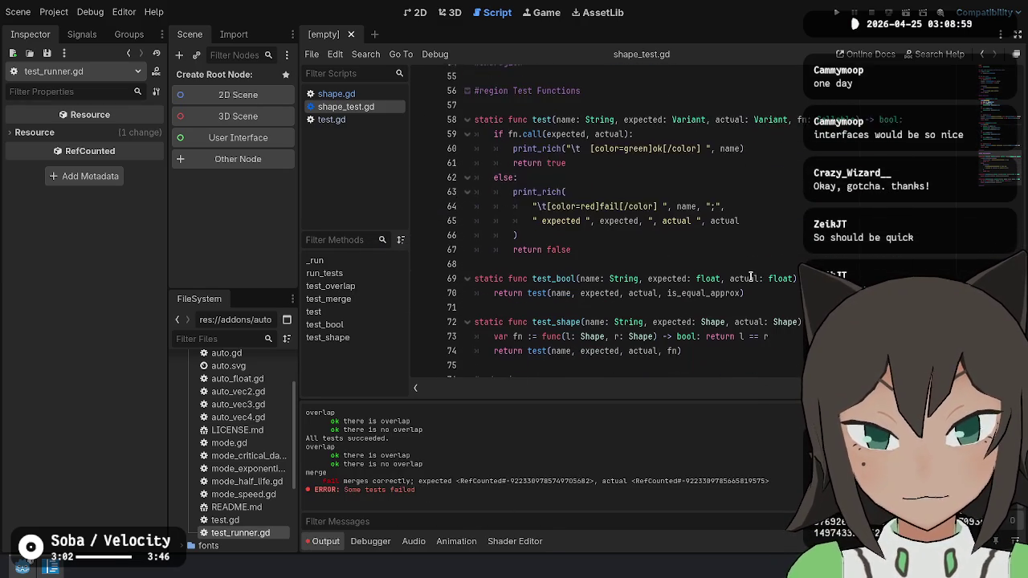
pyautogui.click(704, 310)
pyautogui.click(737, 311)
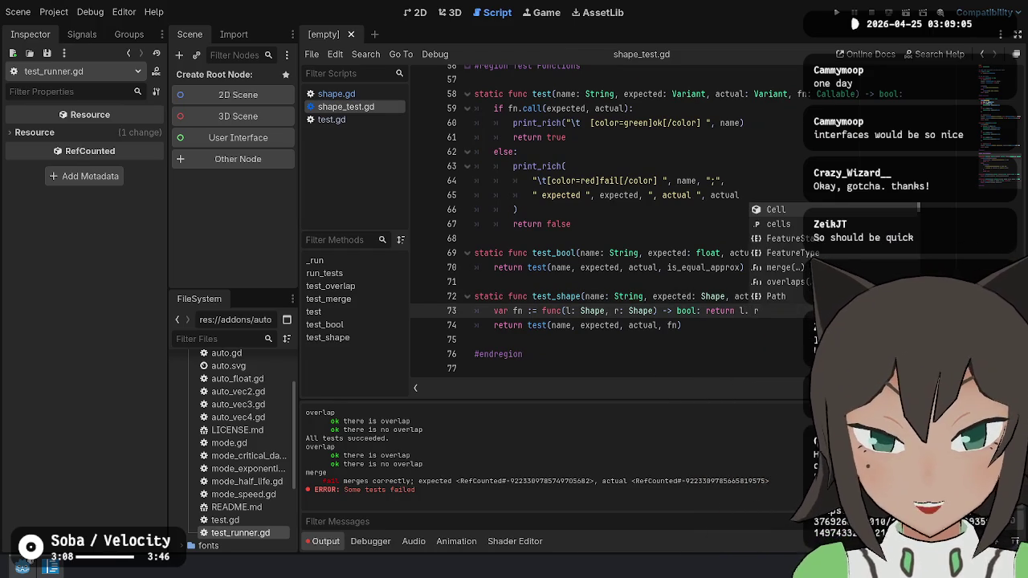
pyautogui.press('Down')
pyautogui.press('Down')
pyautogui.press('Down')
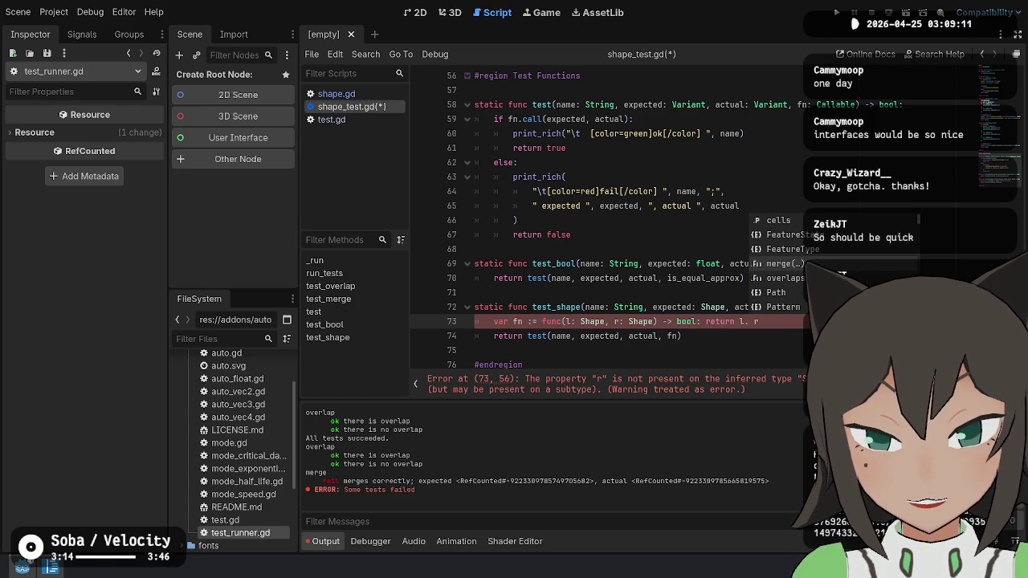
pyautogui.write('sam')
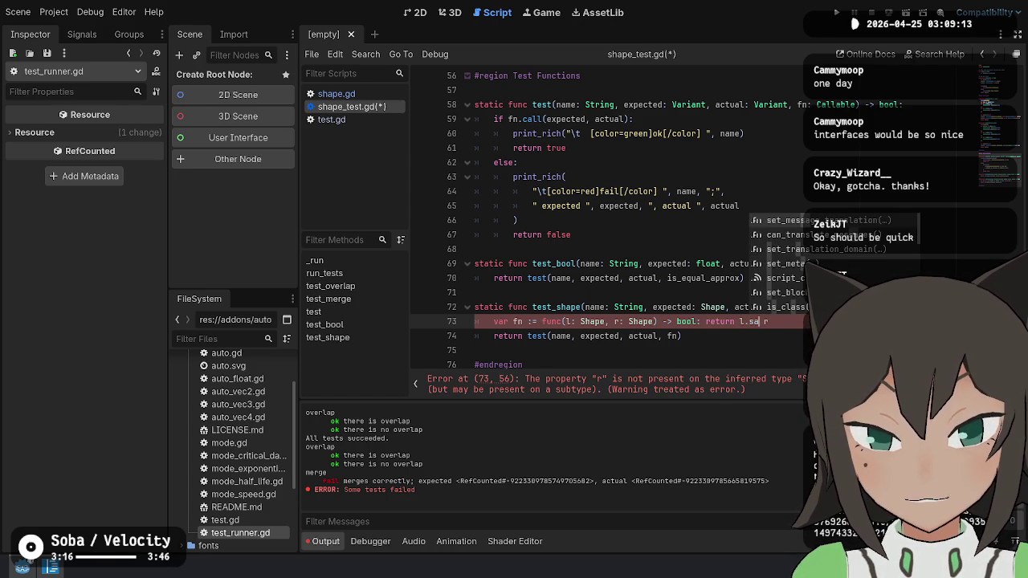
pyautogui.press('BackSpace')
pyautogui.press('BackSpace')
pyautogui.press('BackSpace')
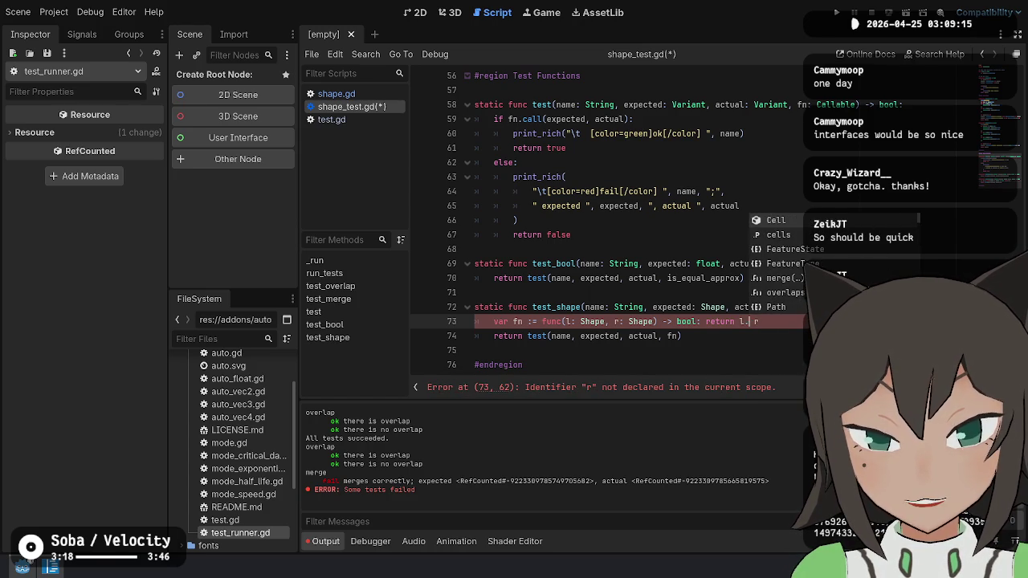
pyautogui.write('equals(')
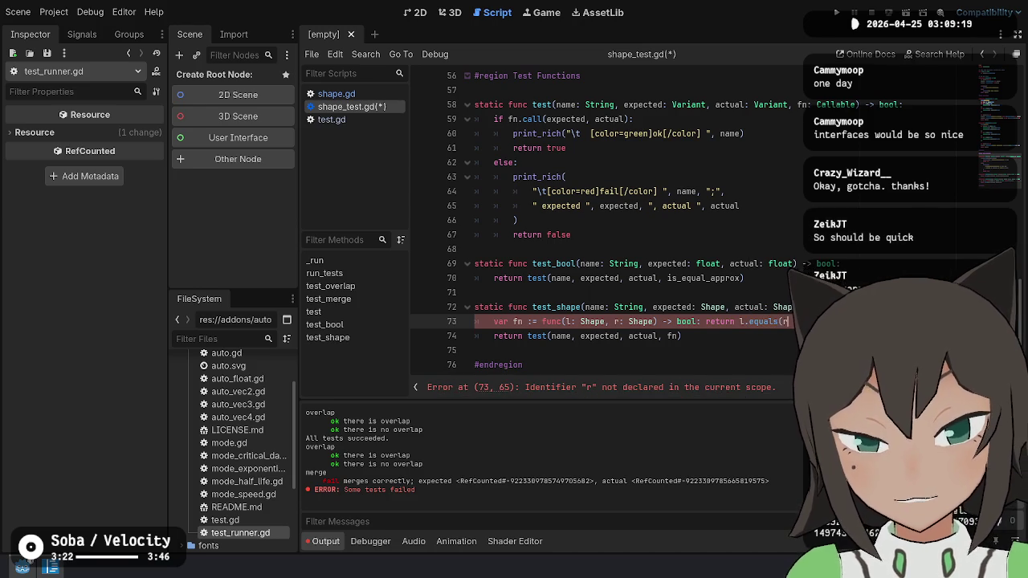
pyautogui.hotkey('ctrl', 's')
# Open shape.gd and go to the end of the overlaps method.
pyautogui.click(338, 94)
pyautogui.click(514, 277)
pyautogui.scroll(-2, 572, 241)
# Add 'func equals(other: Shape) -> bool:' below overlaps with a '## Returns true if this shape is the same as another.' comment.
pyautogui.click(572, 207)
pyautogui.press('Return')
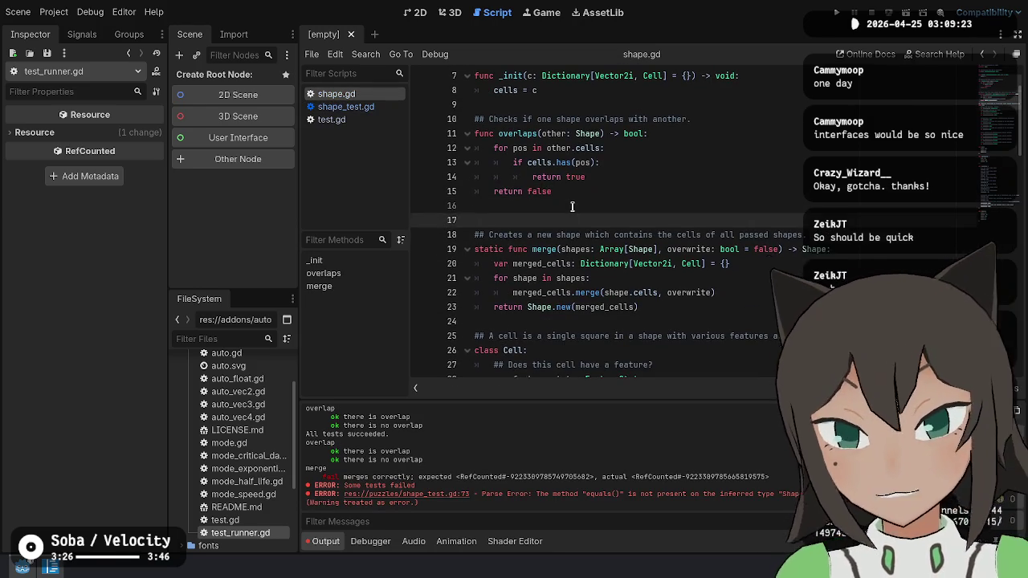
pyautogui.press('Return')
pyautogui.write('func equals')
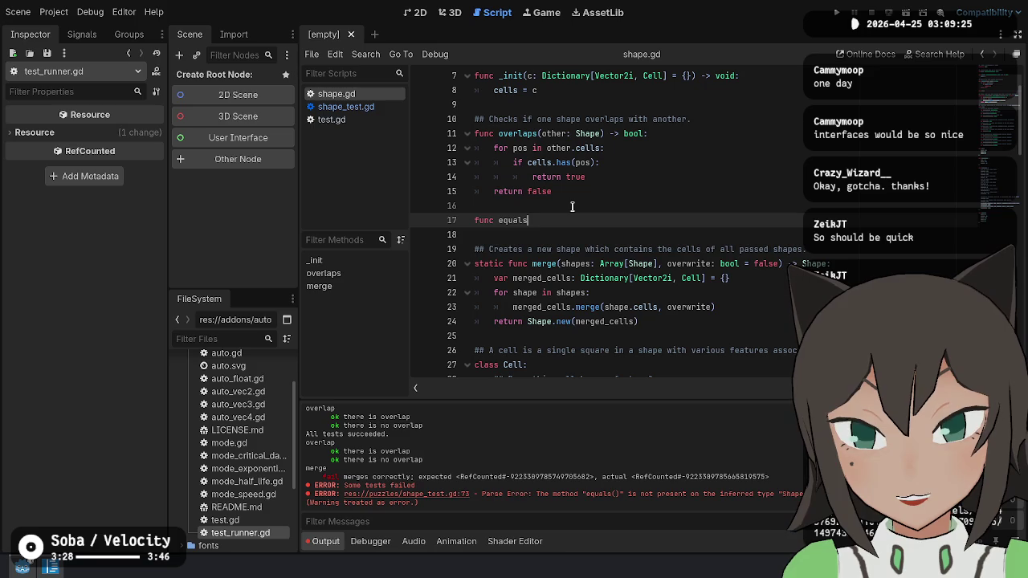
pyautogui.write('(other: Shape')
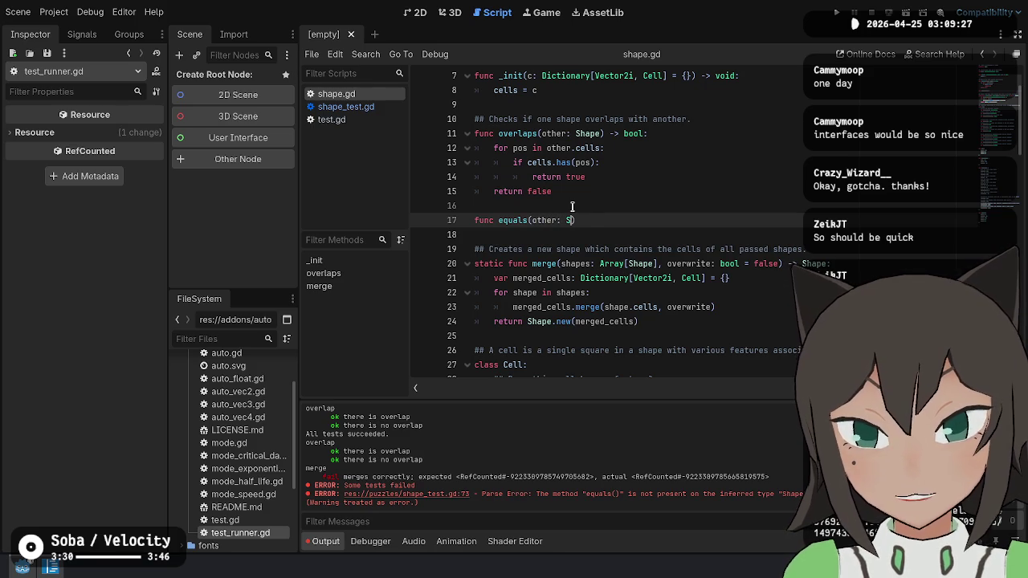
pyautogui.hotkey('ctrl', 'shift', 'Return')
pyautogui.write('## ')
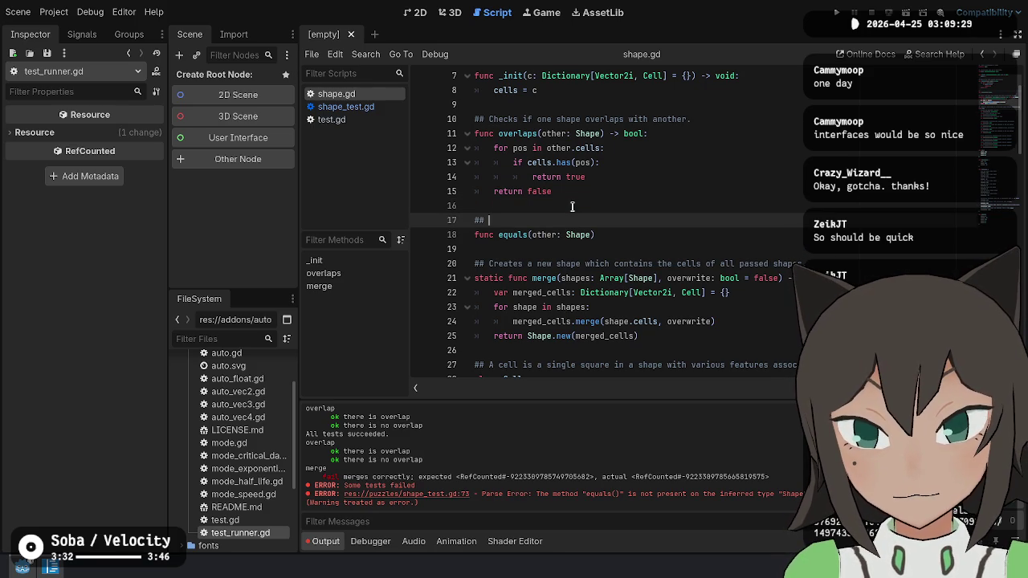
pyautogui.write('Returns true')
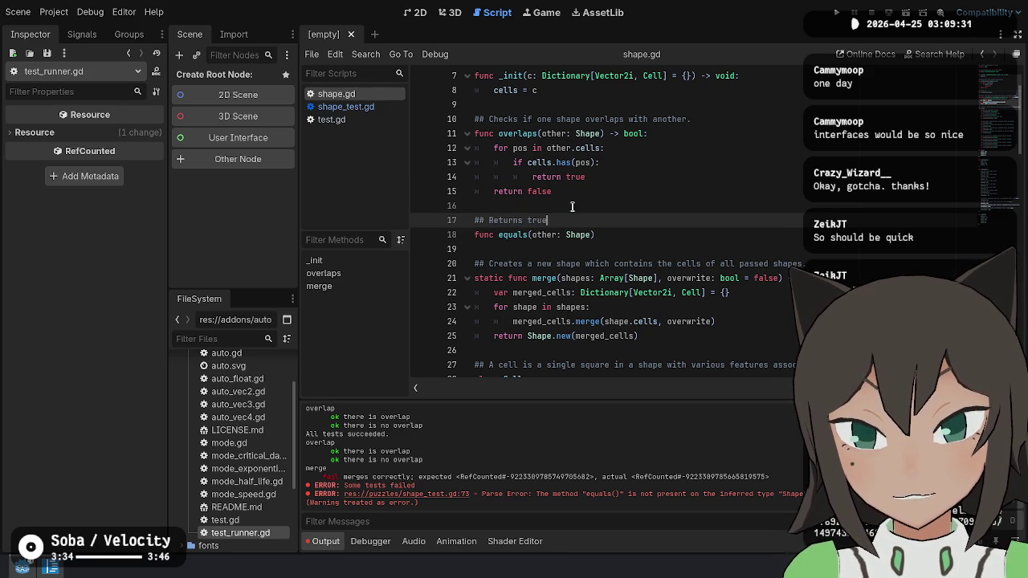
pyautogui.write(' if this shape is the same as another.')
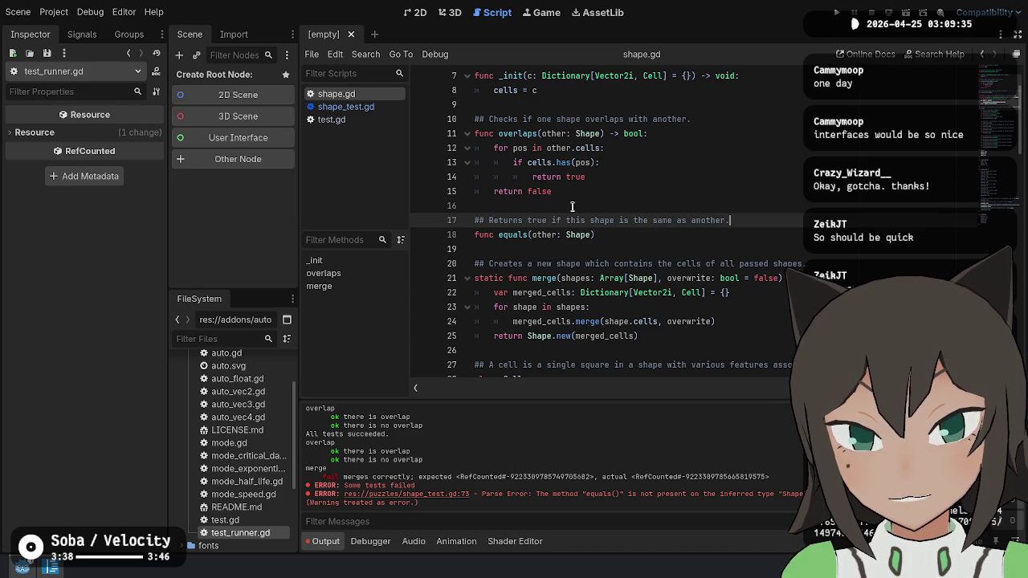
pyautogui.press('Down')
pyautogui.write('bool:')
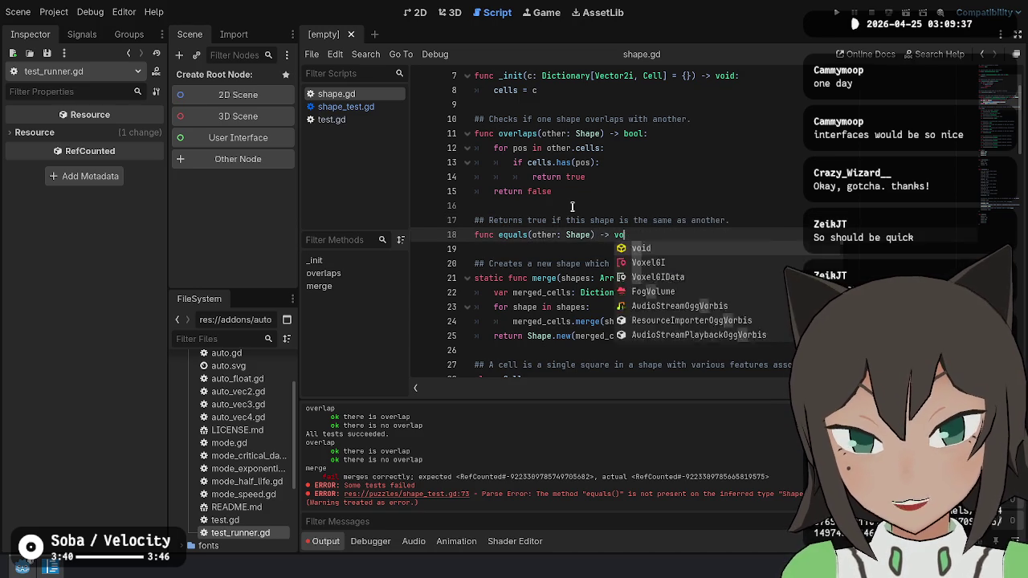
# Loop over other.cells, returning false when cells lacks the position.
pyautogui.press('Return')
pyautogui.write('for pos in')
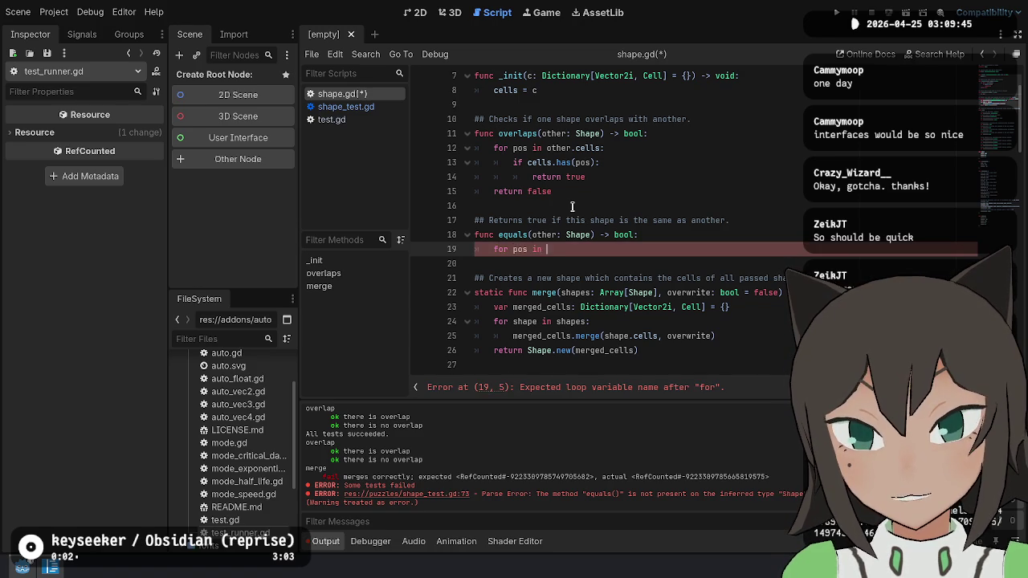
pyautogui.write('other.cells:')
pyautogui.press('Return')
pyautogui.write('lls.has(pos)')
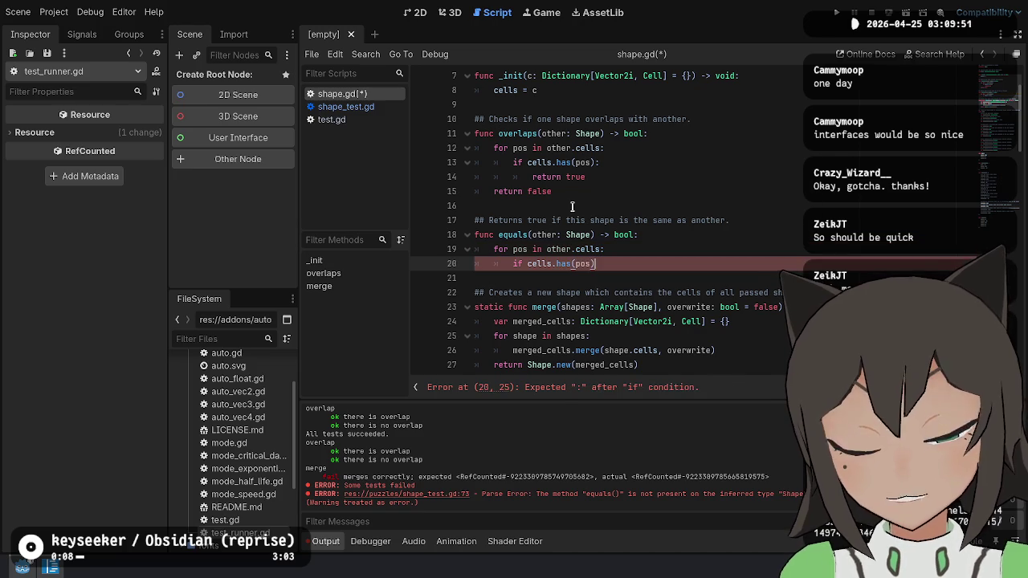
pyautogui.write(':')
pyautogui.press('Return')
pyautogui.write('retur')
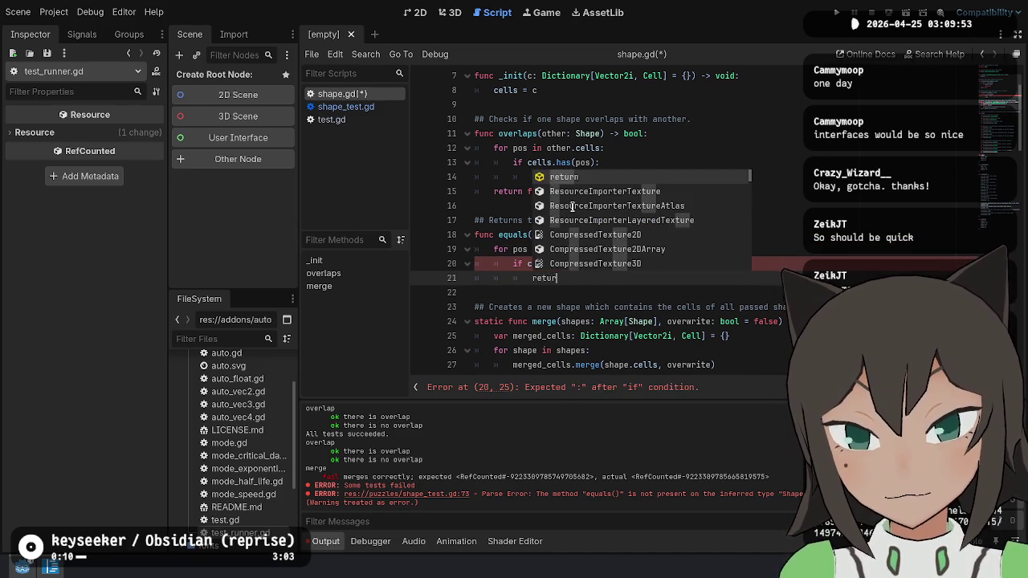
pyautogui.write('n false')
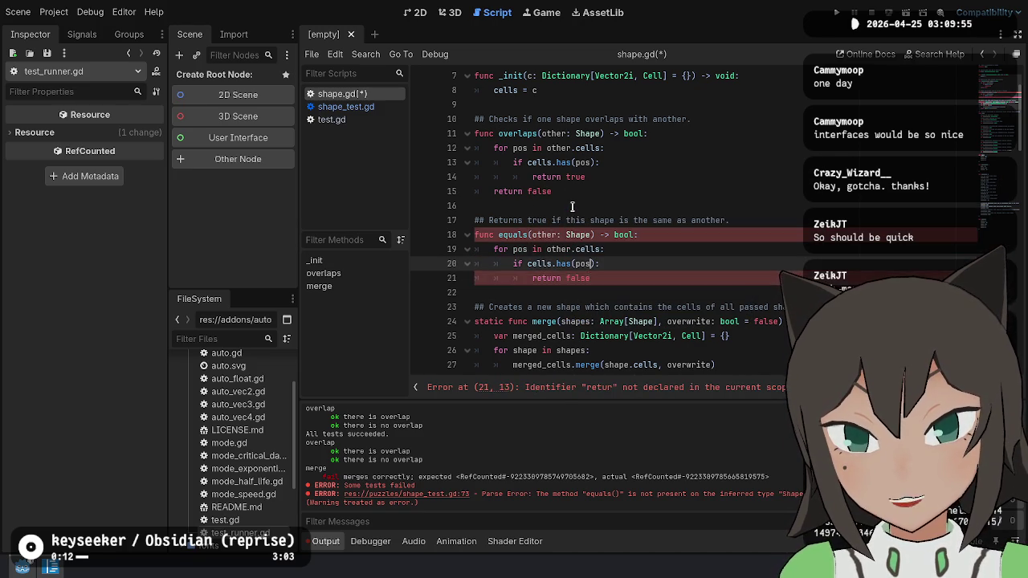
pyautogui.write('not')
# Begin an elif branch on cells inside the equals loop.
pyautogui.press('Down')
pyautogui.press('End')
pyautogui.press('Return')
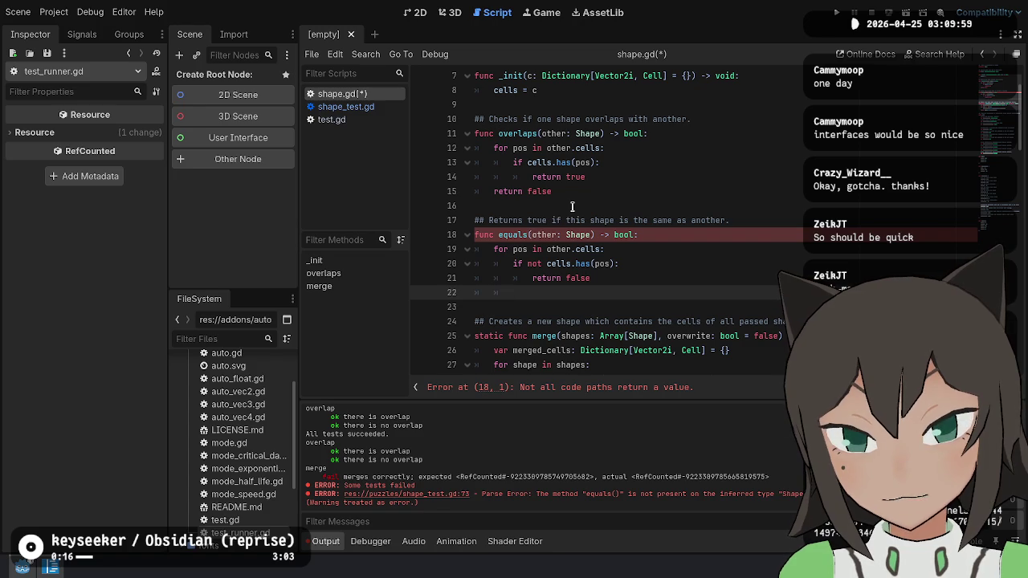
pyautogui.write('if ce')
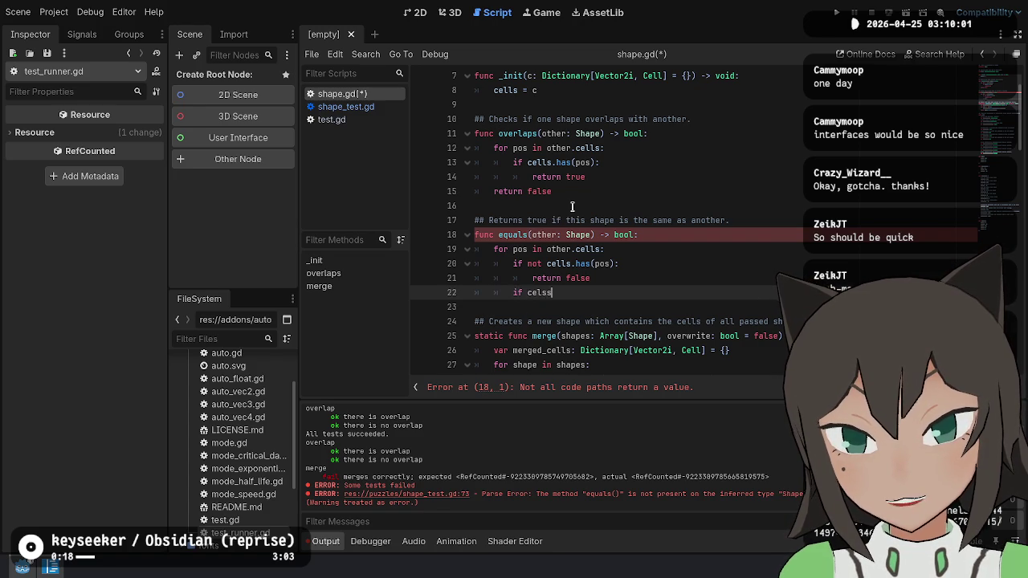
pyautogui.write('lls')
pyautogui.press('Home')
pyautogui.write('el')
pyautogui.press('End')
pyautogui.press('Escape')
# Complete the elif so a mismatch in cells[pos].equals(other.cells[pos]) returns false.
pyautogui.write('.')
pyautogui.press('BackSpace')
pyautogui.write('[pos]')
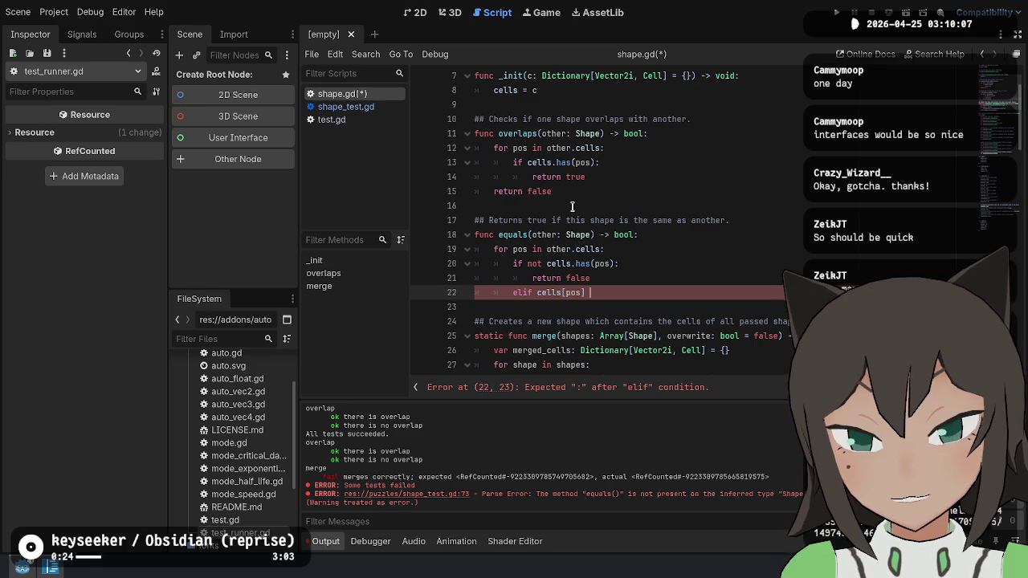
pyautogui.write('.')
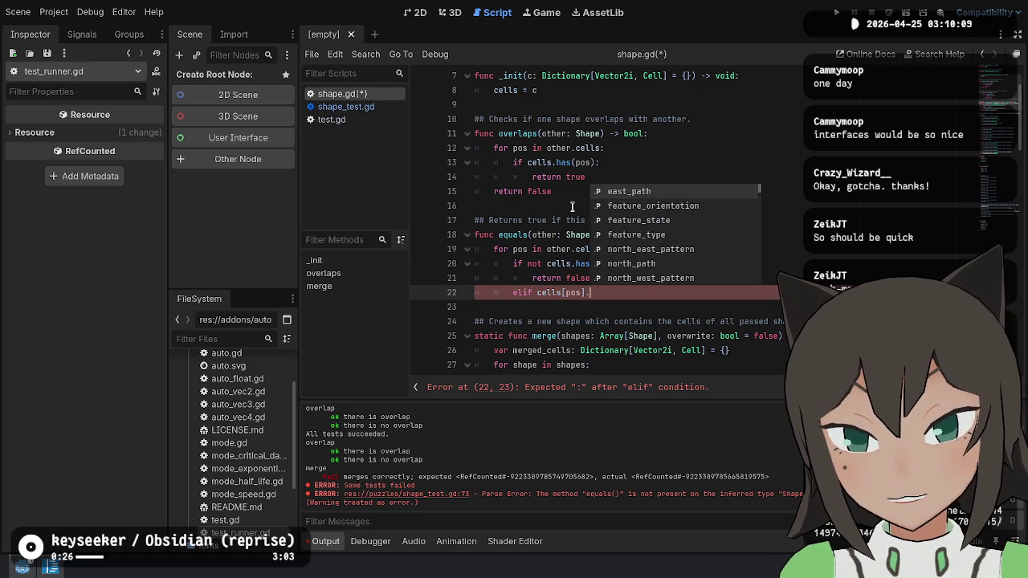
pyautogui.write('equals(')
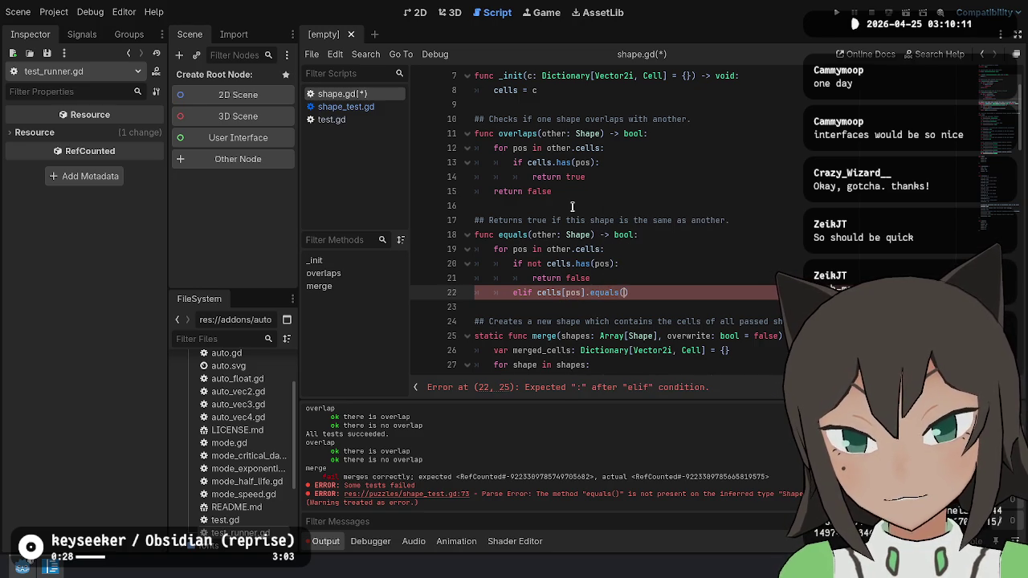
pyautogui.write('not')
pyautogui.press('End')
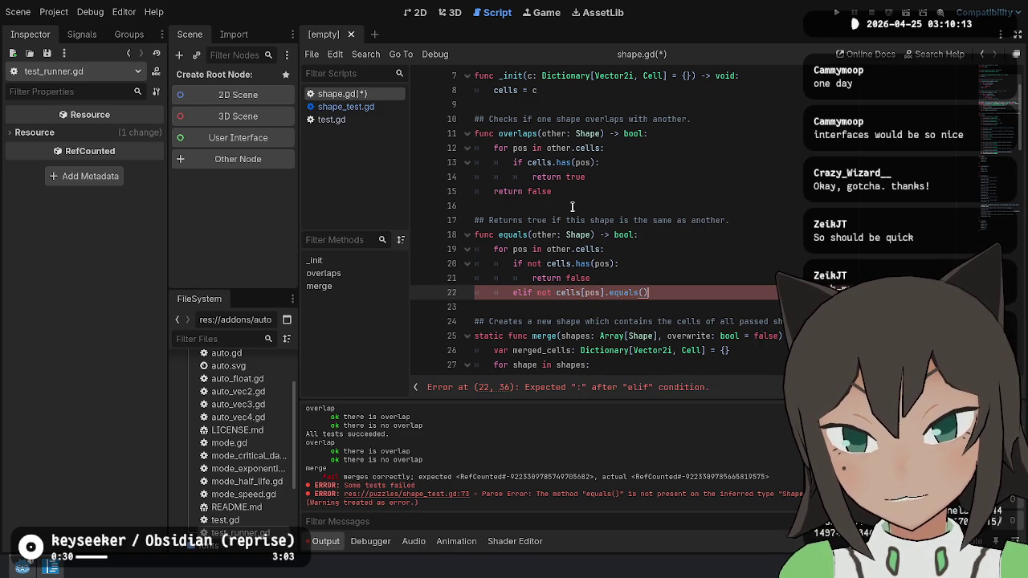
pyautogui.write('ther.cells')
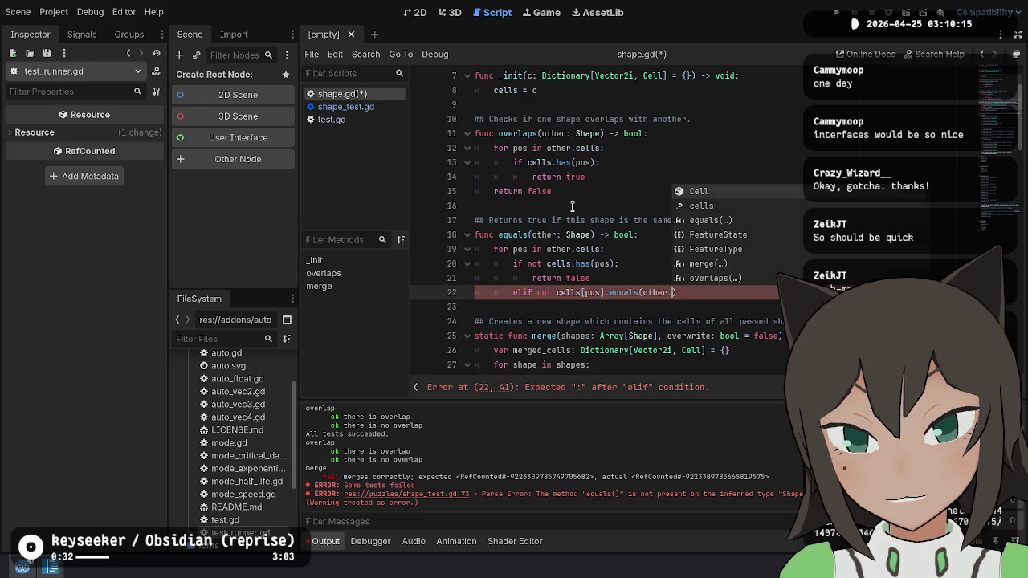
pyautogui.press('BackSpace')
pyautogui.press('BackSpace')
pyautogui.press('BackSpace')
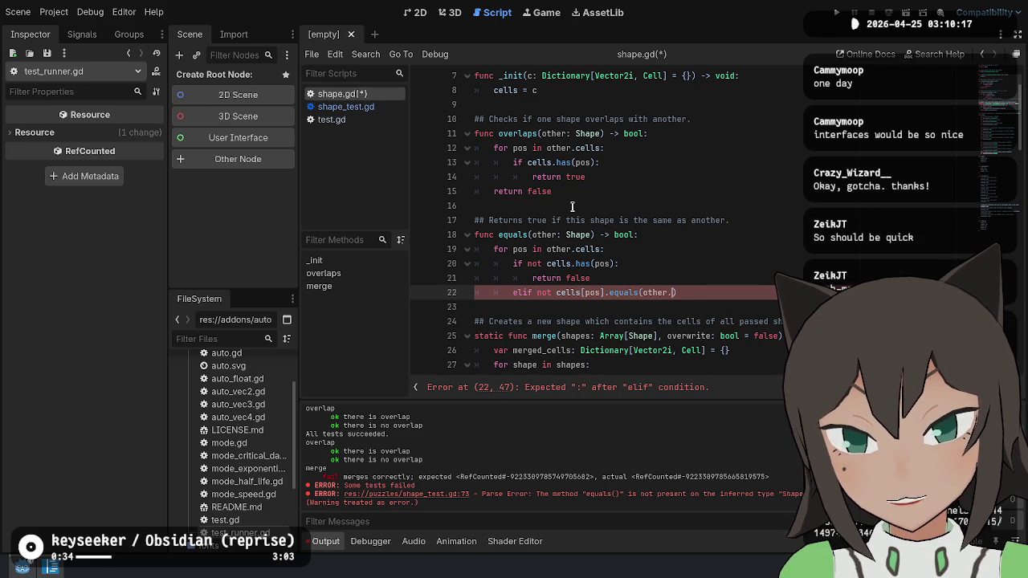
pyautogui.press('BackSpace')
pyautogui.press('BackSpace')
pyautogui.press('BackSpace')
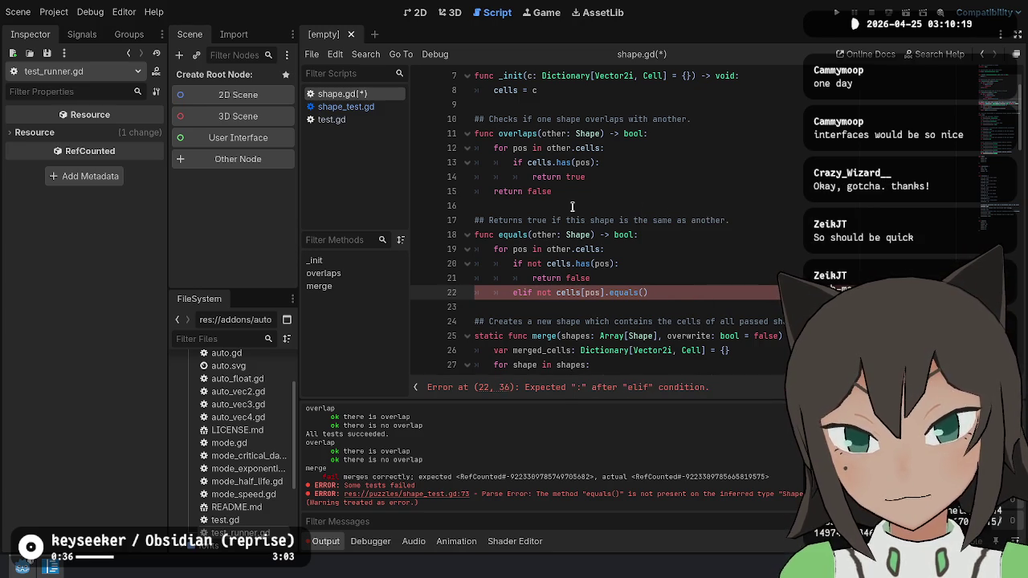
pyautogui.write('other.cels')
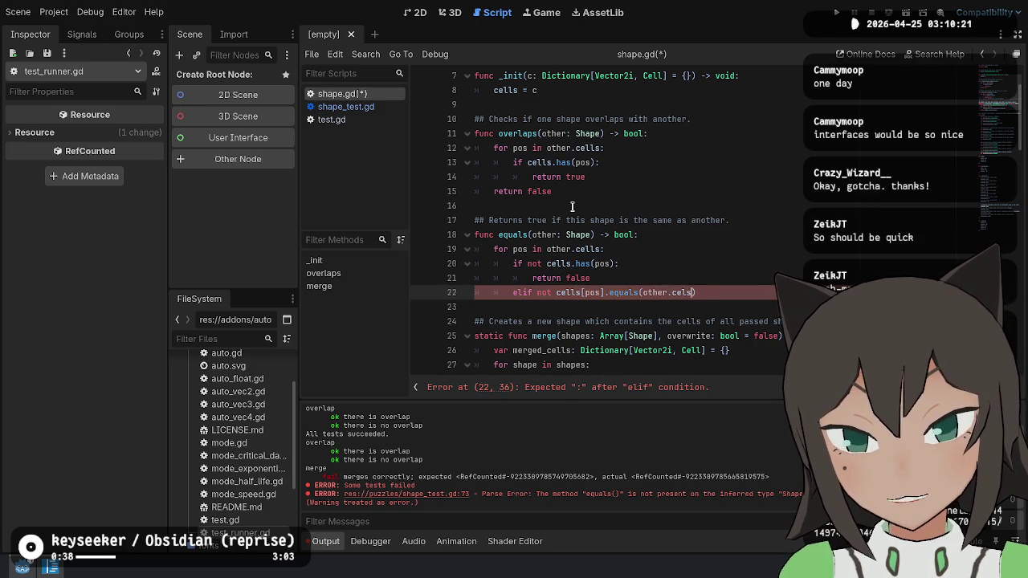
pyautogui.write('s[pos]')
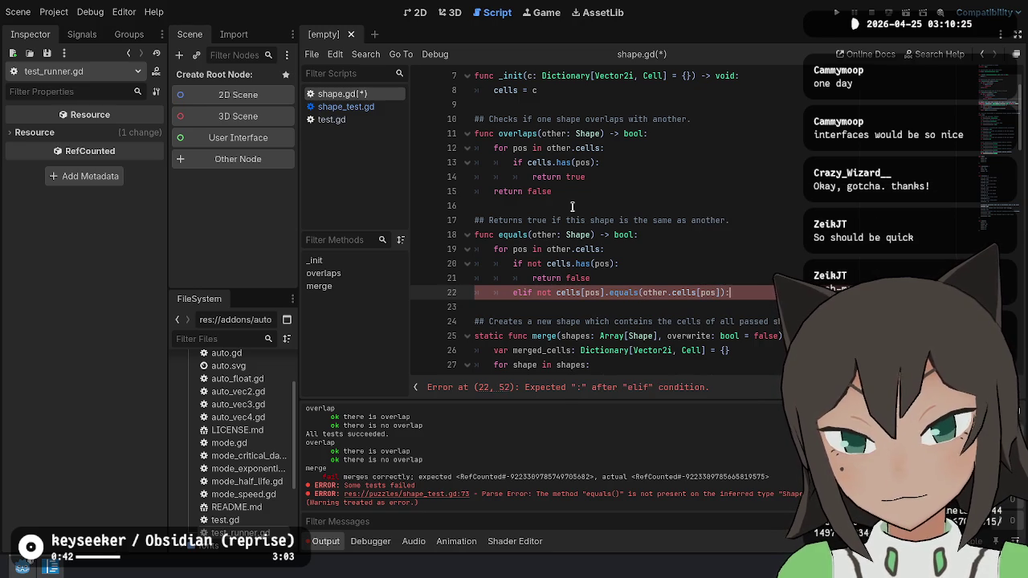
pyautogui.press('Return')
pyautogui.write('return false')
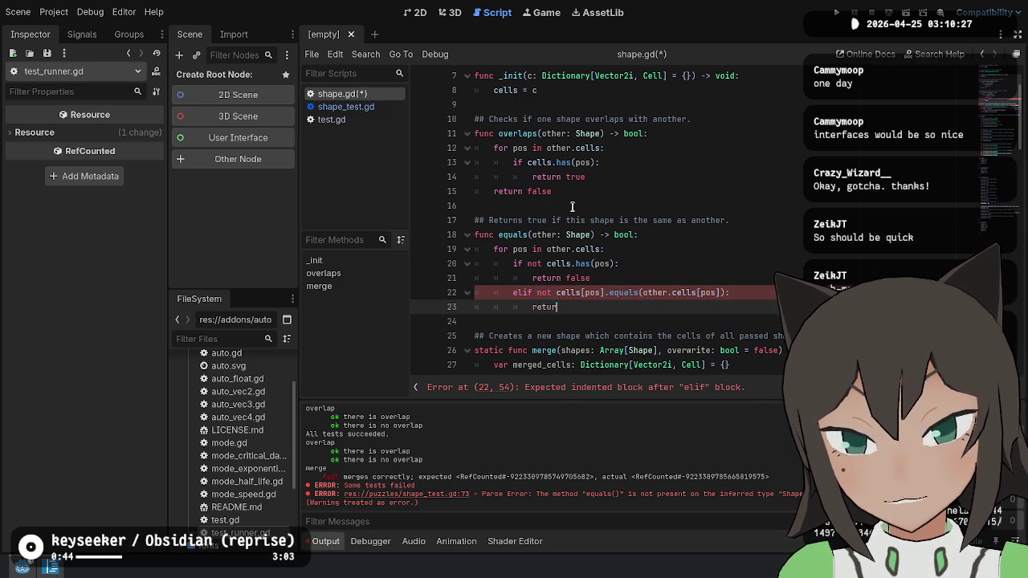
pyautogui.press('Return')
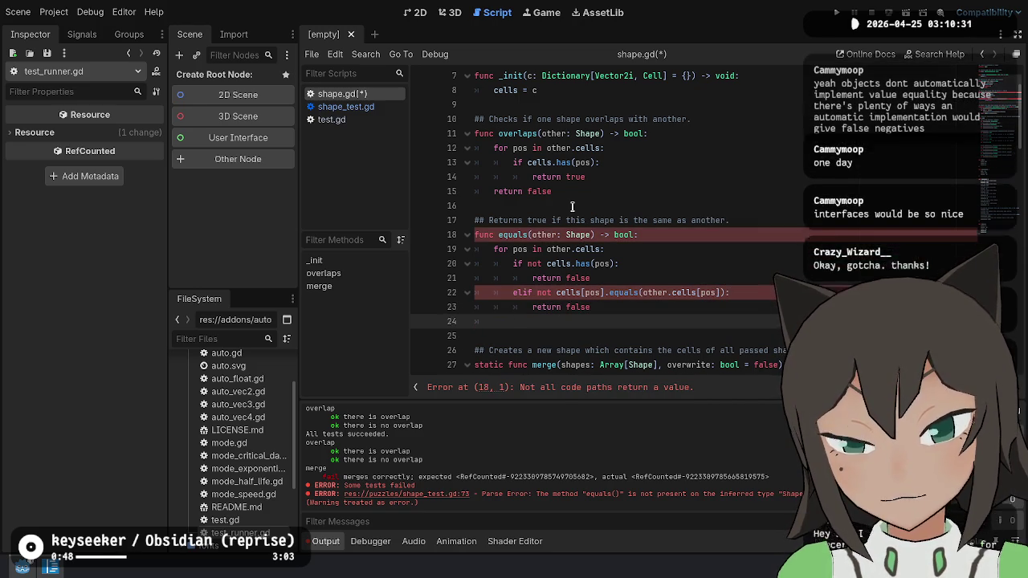
pyautogui.press('Return')
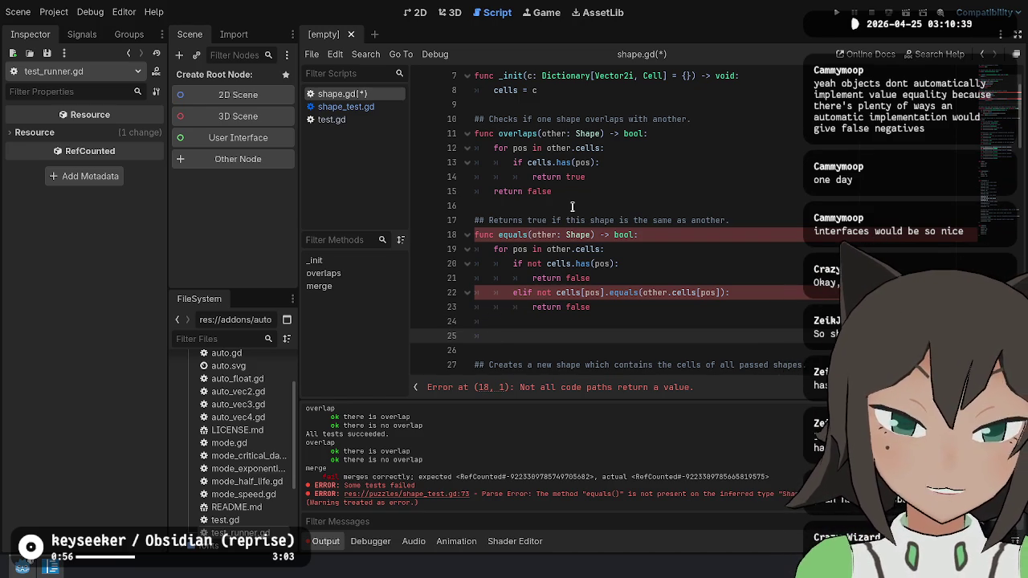
# Add 'if cells.size() != other.cells.size(): return false' at the top of equals.
pyautogui.press('BackSpace')
pyautogui.hotkey('alt', 'Up')
pyautogui.hotkey('alt', 'Up')
pyautogui.hotkey('alt', 'Up')
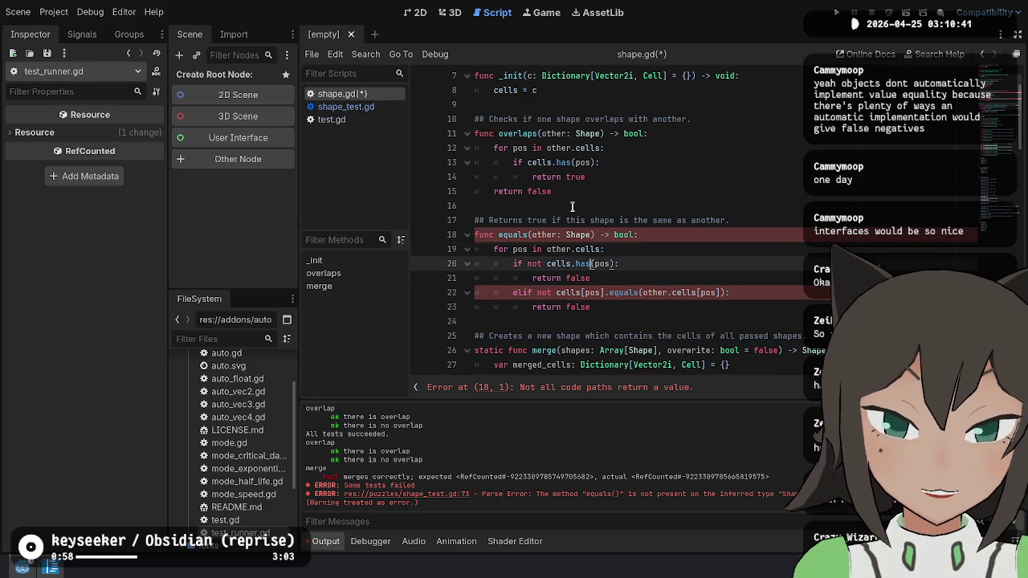
pyautogui.press('Return')
pyautogui.press('Up')
pyautogui.write('if ')
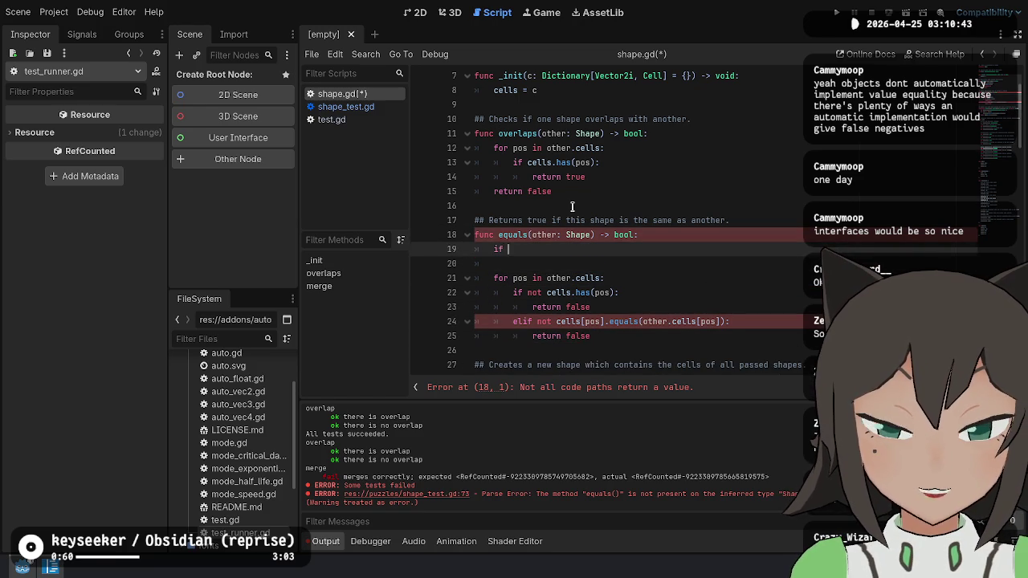
pyautogui.write('other.ce')
pyautogui.write('lls.len')
pyautogui.press('BackSpace')
pyautogui.press('BackSpace')
pyautogui.press('BackSpace')
pyautogui.write('co')
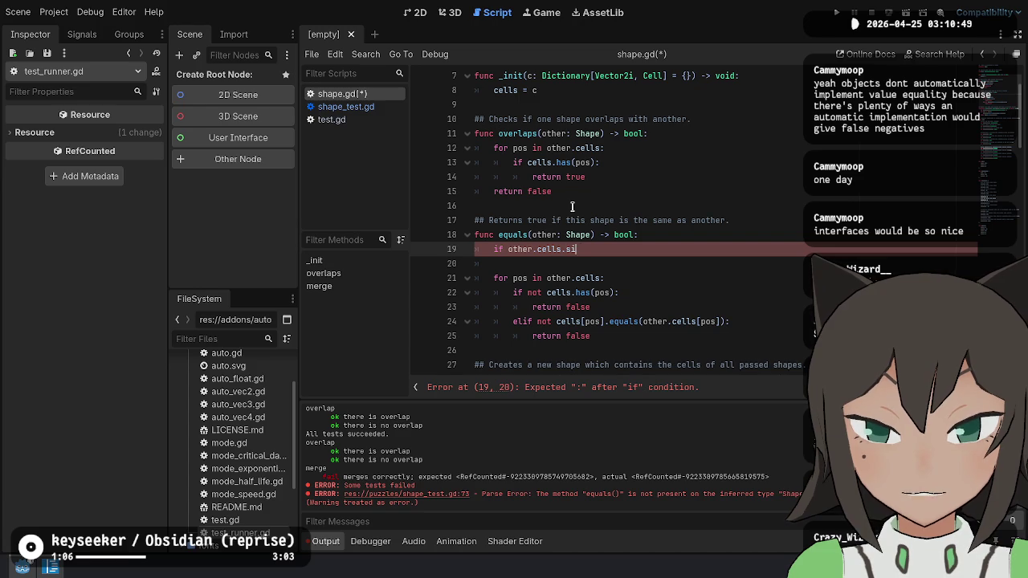
pyautogui.press('Return')
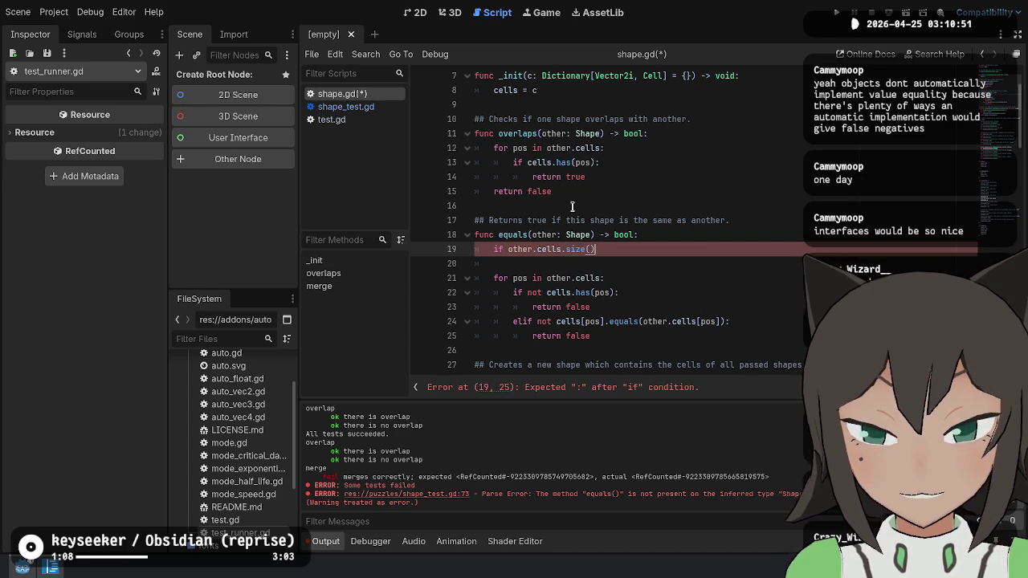
pyautogui.hotkey('ctrl', 'Left')
pyautogui.write('cells.size')
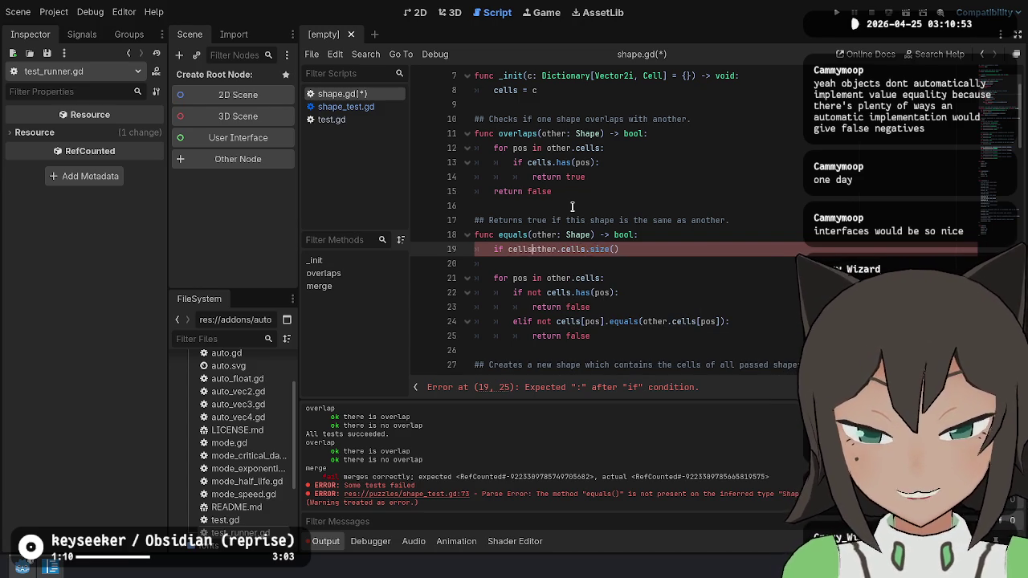
pyautogui.press('BackSpace')
pyautogui.write('() !=')
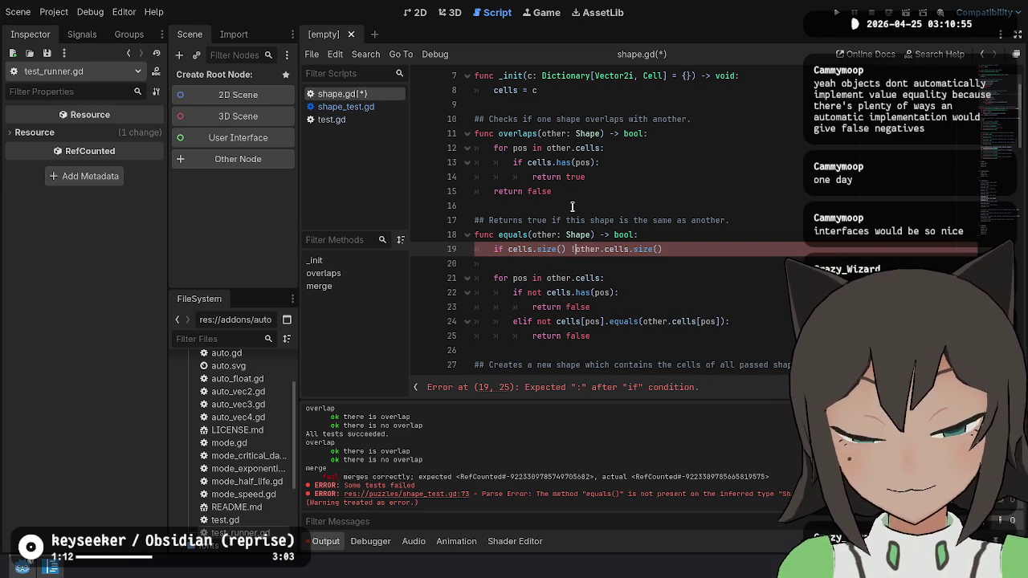
pyautogui.press('End')
pyautogui.write(':')
pyautogui.press('Return')
pyautogui.write('return false')
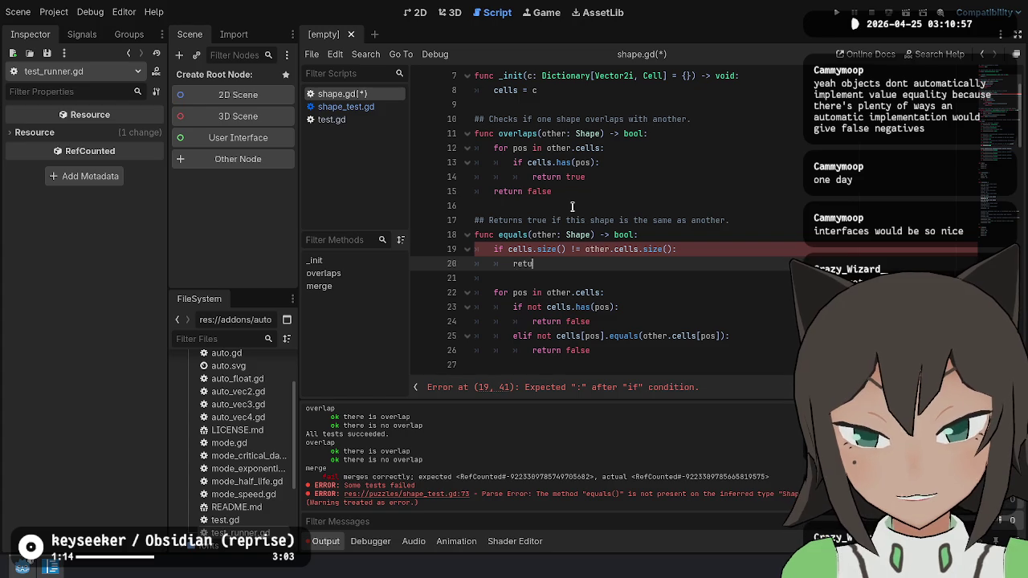
# Add 'return true' after the cell loop and save shape.gd.
pyautogui.press('Down')
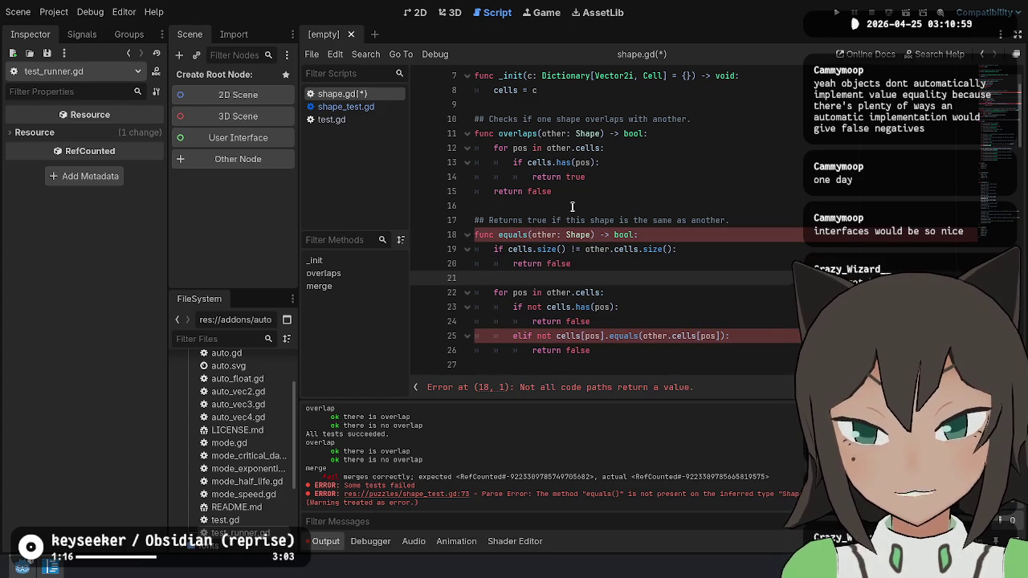
pyautogui.press('Down')
pyautogui.press('Down')
pyautogui.press('Up')
pyautogui.press('Up')
pyautogui.press('Up')
pyautogui.press('Down')
pyautogui.press('Down')
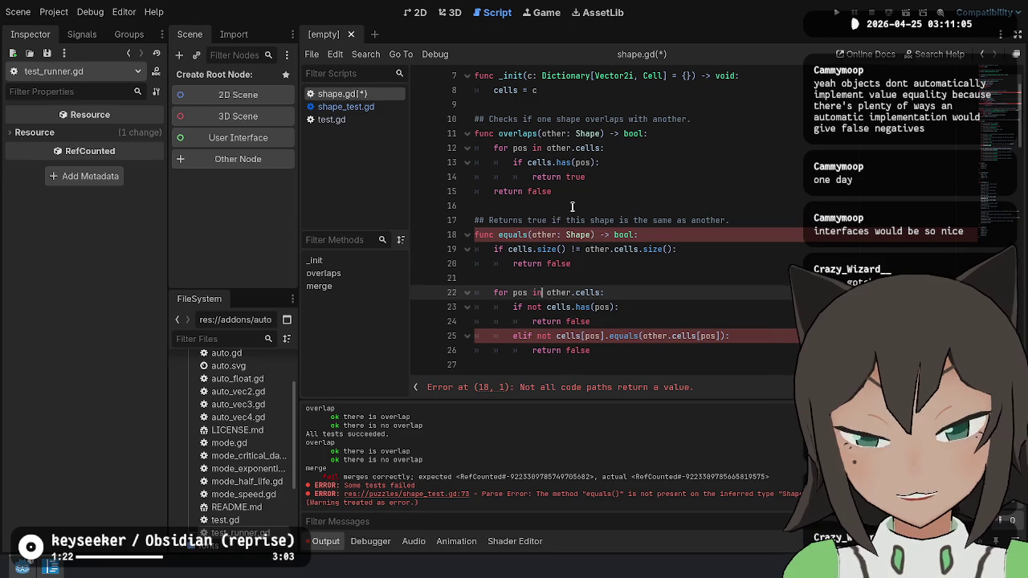
pyautogui.press('Down')
pyautogui.press('Down')
pyautogui.press('Up')
pyautogui.press('Up')
pyautogui.press('Up')
pyautogui.press('Up')
pyautogui.press('Down')
pyautogui.press('Down')
pyautogui.press('Down')
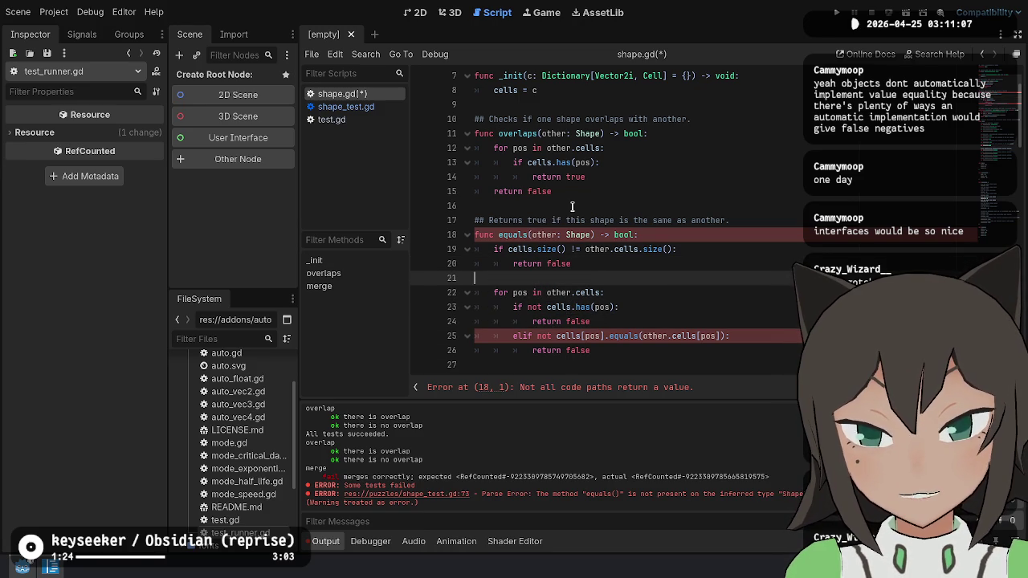
pyautogui.press('Down')
pyautogui.press('Up')
pyautogui.press('Down')
pyautogui.press('Down')
pyautogui.press('Down')
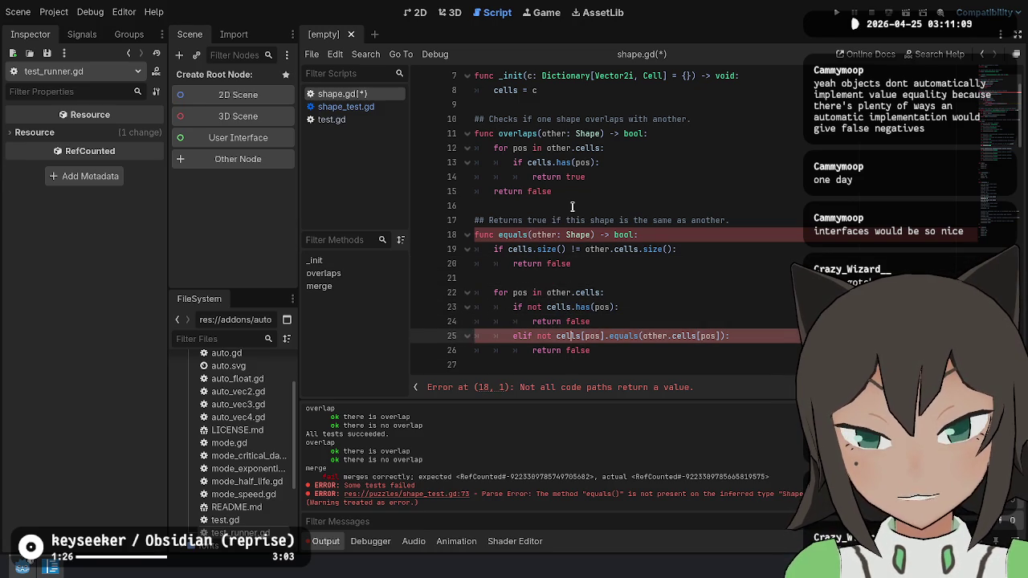
pyautogui.write('return true')
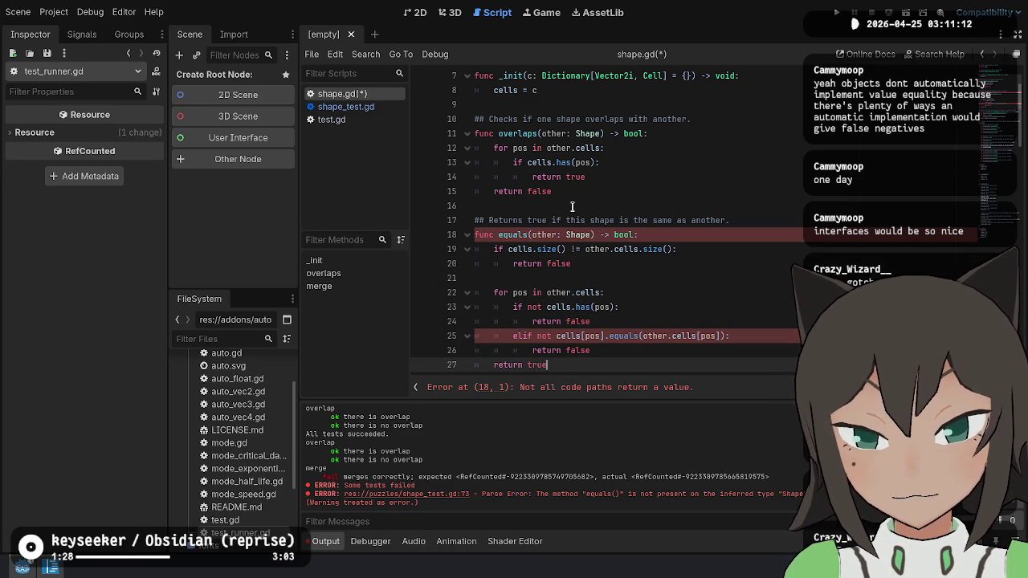
pyautogui.hotkey('ctrl', 'z')
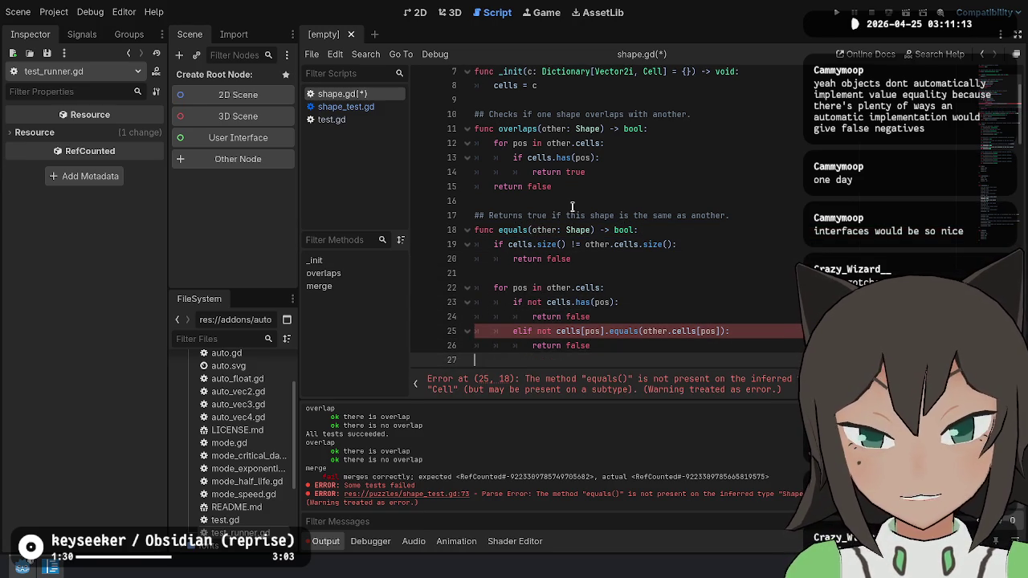
pyautogui.scroll(-1, 572, 207)
pyautogui.hotkey('ctrl', 's')
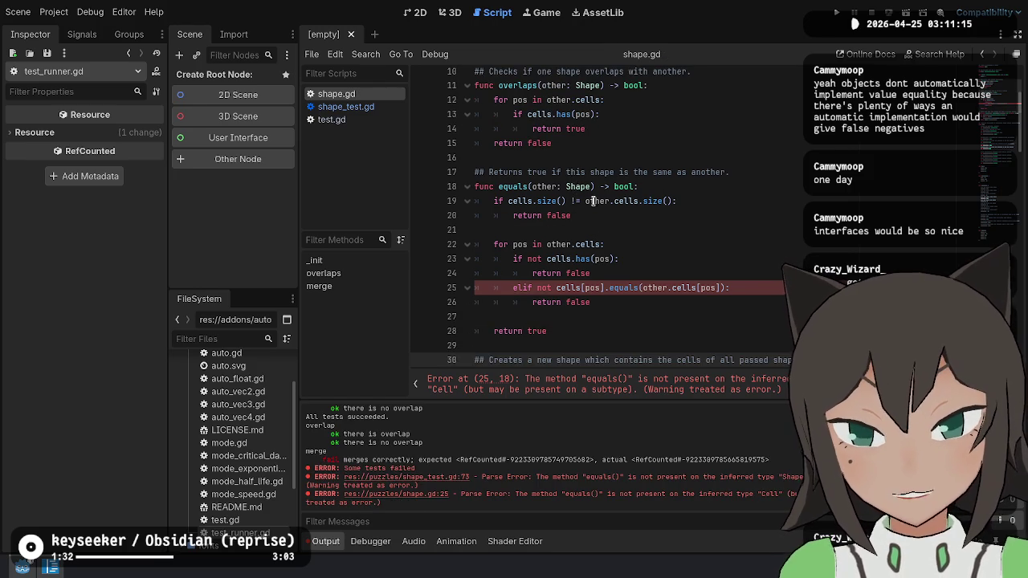
# Below north_west_pattern, declare 'func equals(cell: Cell) -> bool:' in the Cell class.
pyautogui.scroll(-15, 603, 209)
pyautogui.click(687, 184)
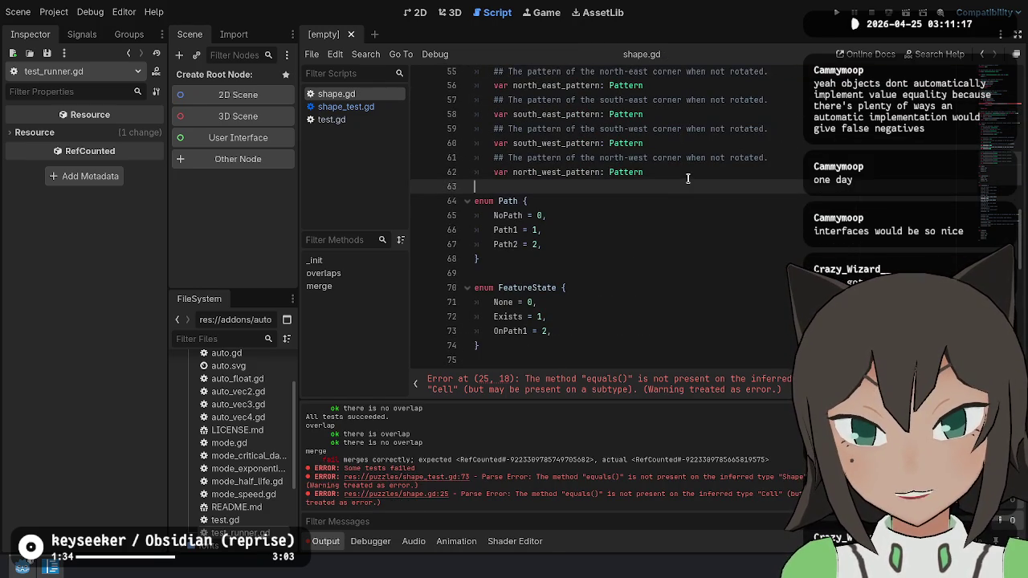
pyautogui.press('Return')
pyautogui.press('Return')
pyautogui.press('Up')
pyautogui.write('func equals')
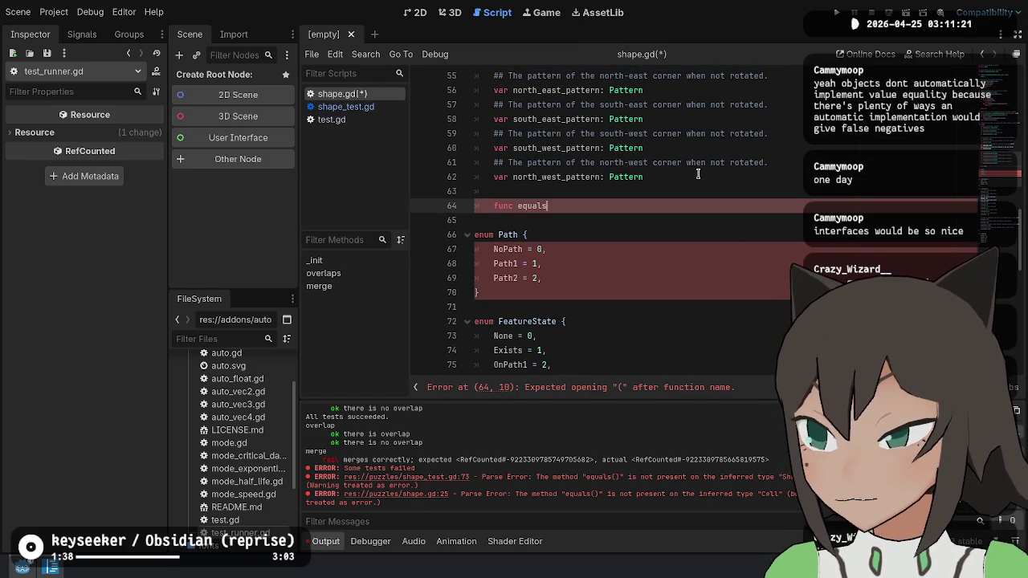
pyautogui.write('(')
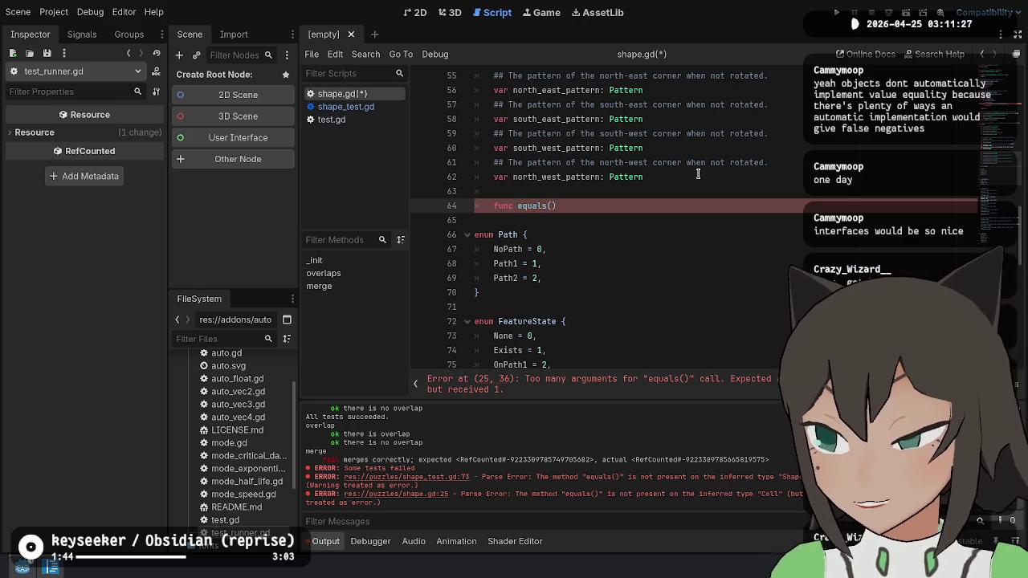
pyautogui.scroll(2, 651, 258)
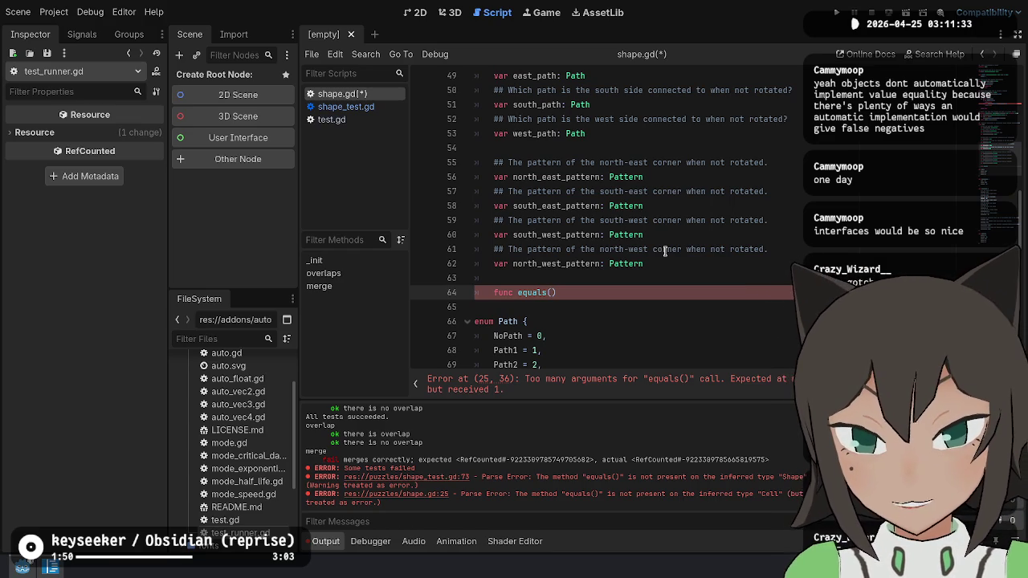
pyautogui.scroll(6, 580, 197)
pyautogui.scroll(-6, 580, 197)
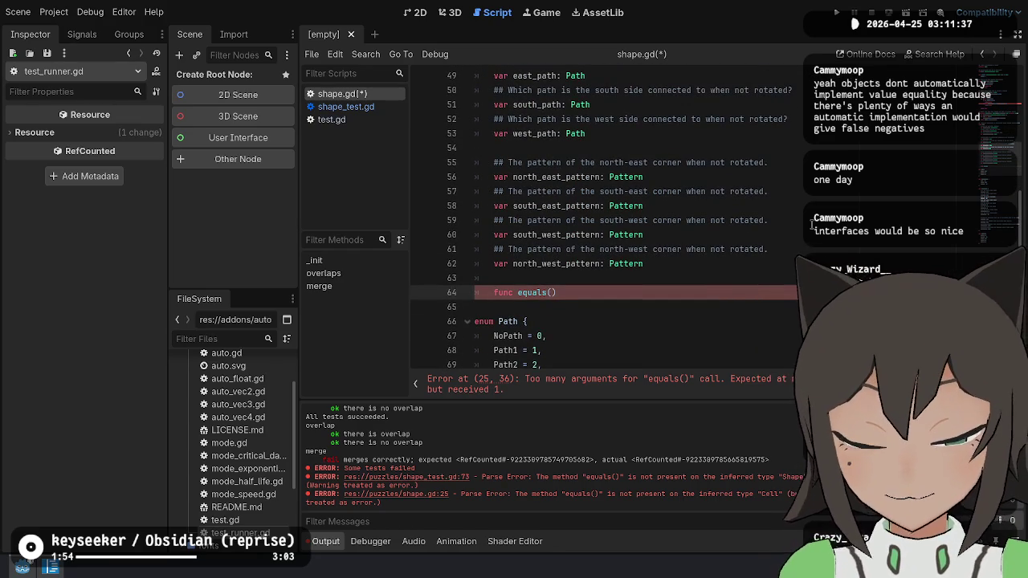
pyautogui.scroll(5, 575, 190)
pyautogui.scroll(-6, 673, 193)
pyautogui.write('cellCell')
pyautogui.write(':')
pyautogui.press('End')
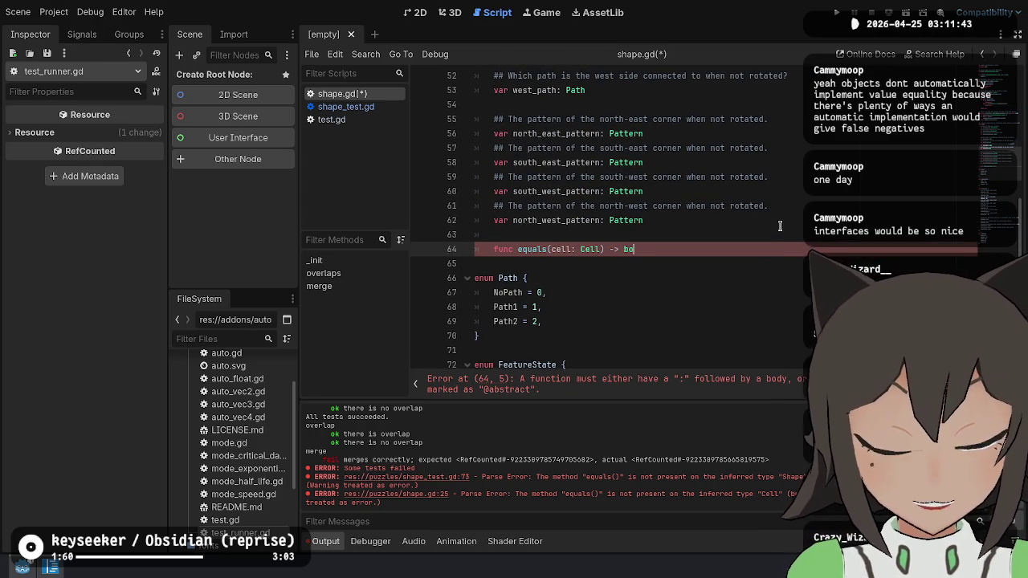
pyautogui.write('ol:')
# Review the Cell class fields above, selecting the feature_state field name.
pyautogui.scroll(4, 780, 225)
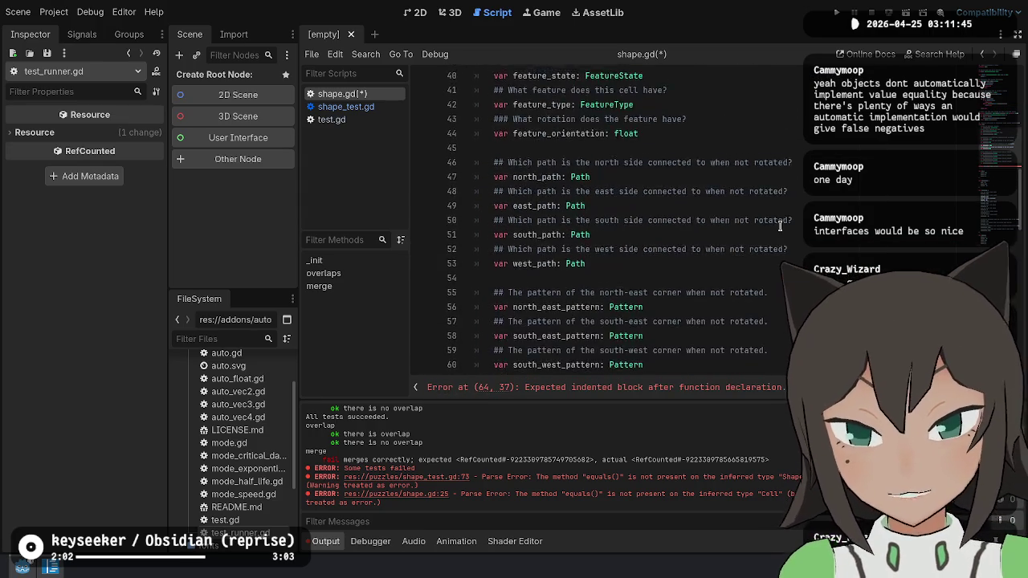
pyautogui.scroll(4, 780, 225)
pyautogui.scroll(-7, 784, 227)
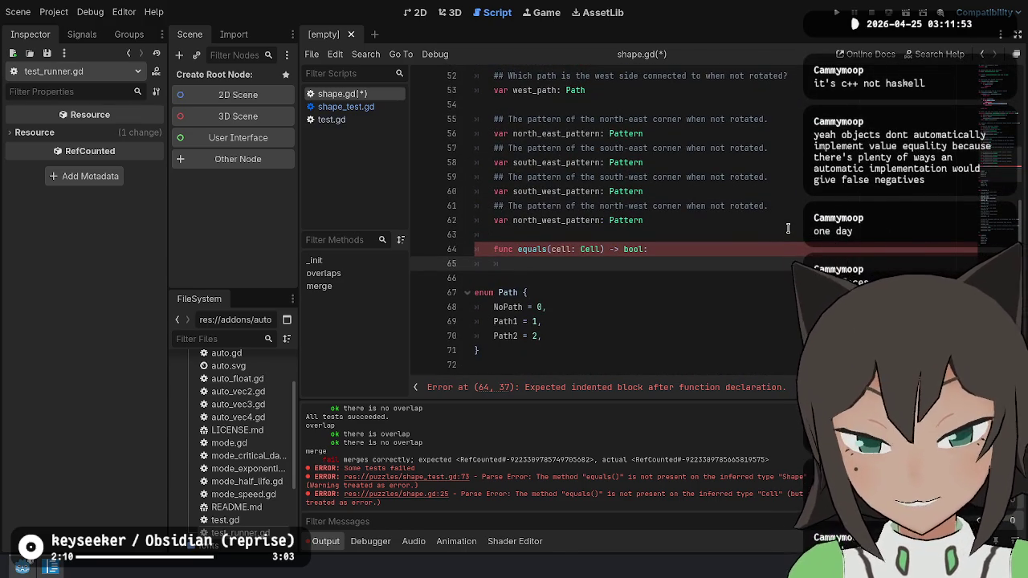
pyautogui.scroll(7, 681, 350)
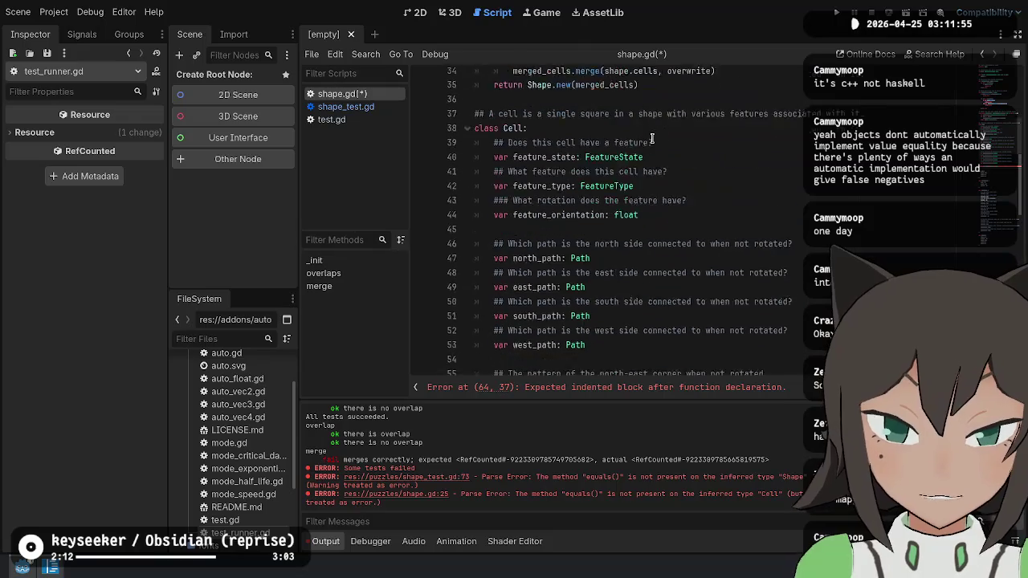
pyautogui.doubleClick(534, 207)
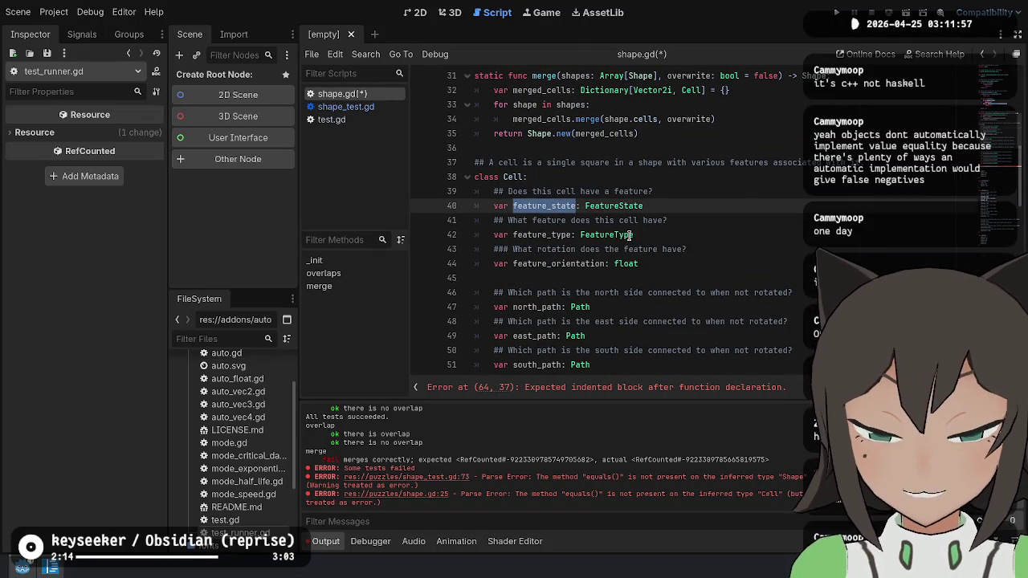
pyautogui.scroll(-7, 664, 163)
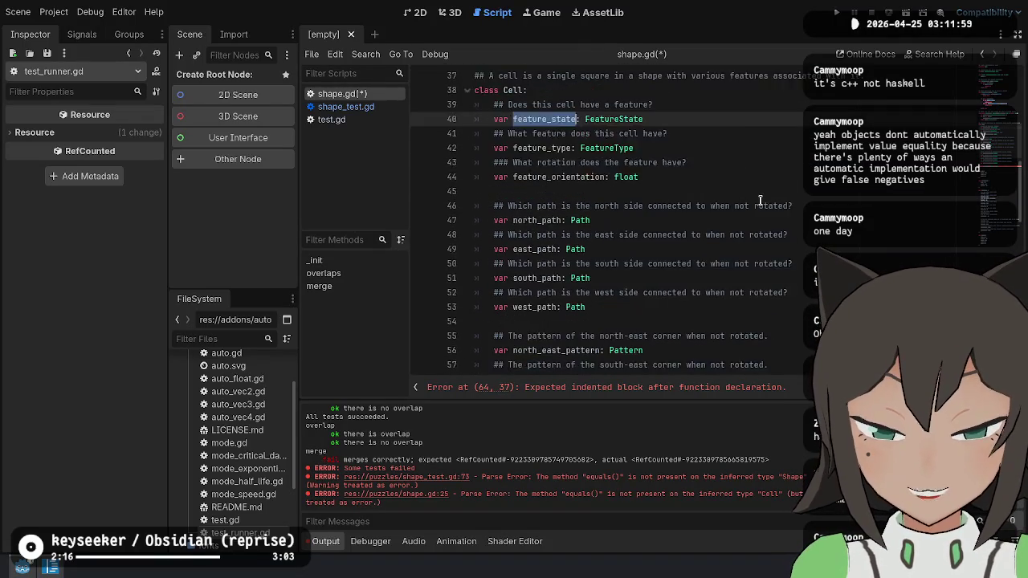
pyautogui.scroll(-4, 663, 163)
pyautogui.scroll(2, 567, 179)
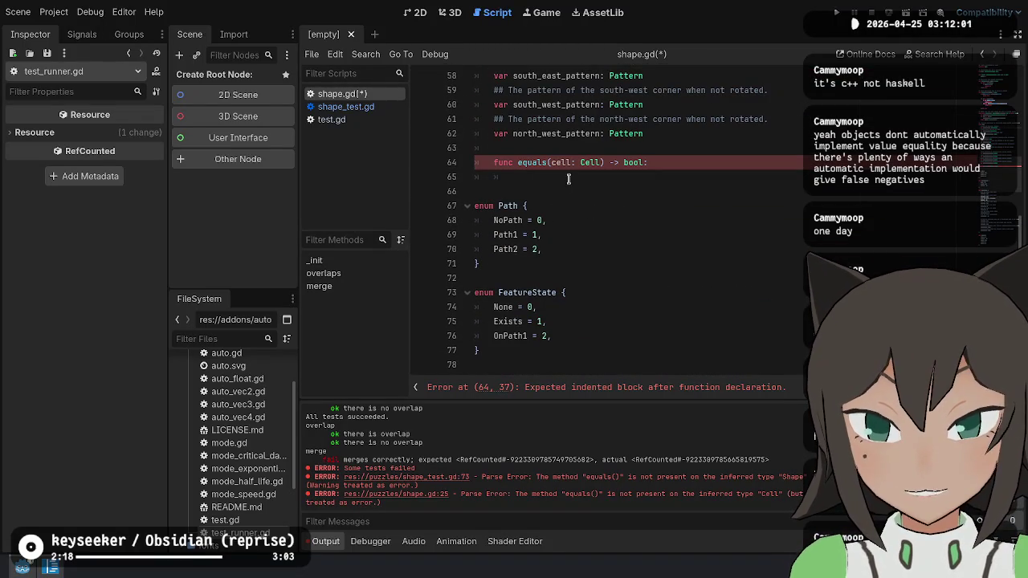
# Start the equals body with 'return' and copy the Cell field names.
pyautogui.click(575, 177)
pyautogui.write('return feature_state')
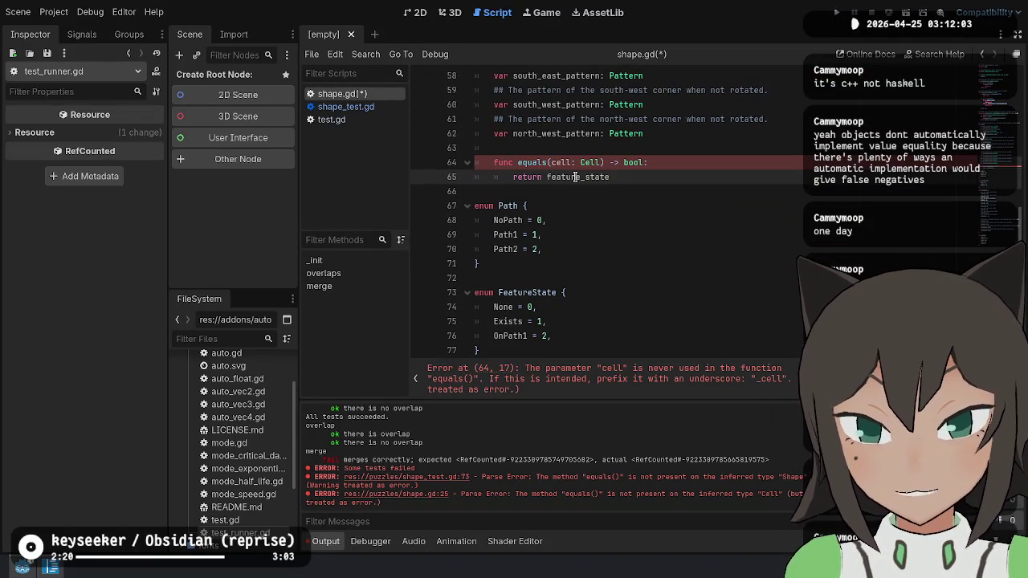
pyautogui.hotkey('ctrl', 'BackSpace')
pyautogui.scroll(8, 577, 193)
pyautogui.scroll(1, 578, 210)
pyautogui.doubleClick(500, 265)
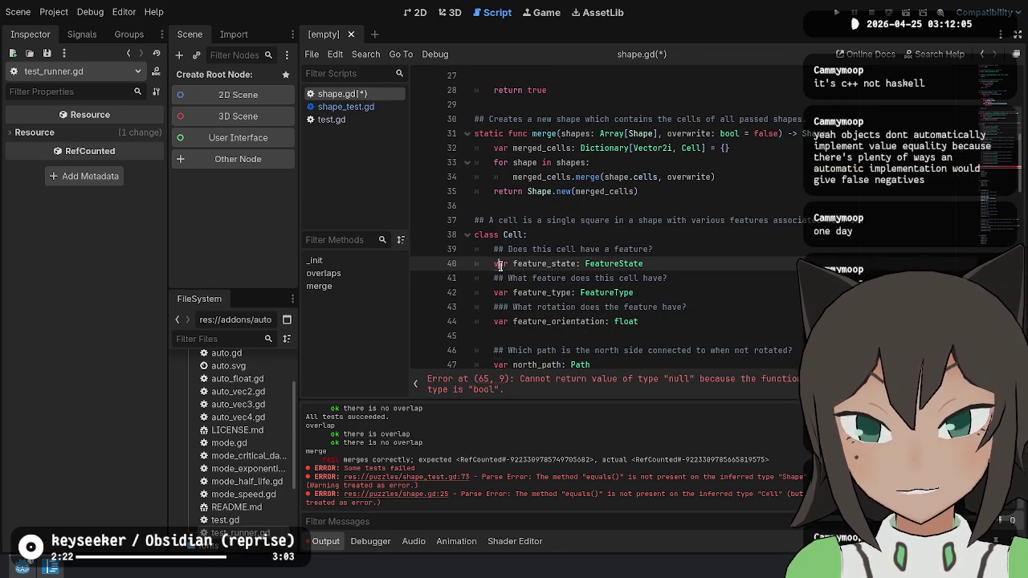
pyautogui.scroll(-3, 759, 288)
pyautogui.scroll(-5, 763, 287)
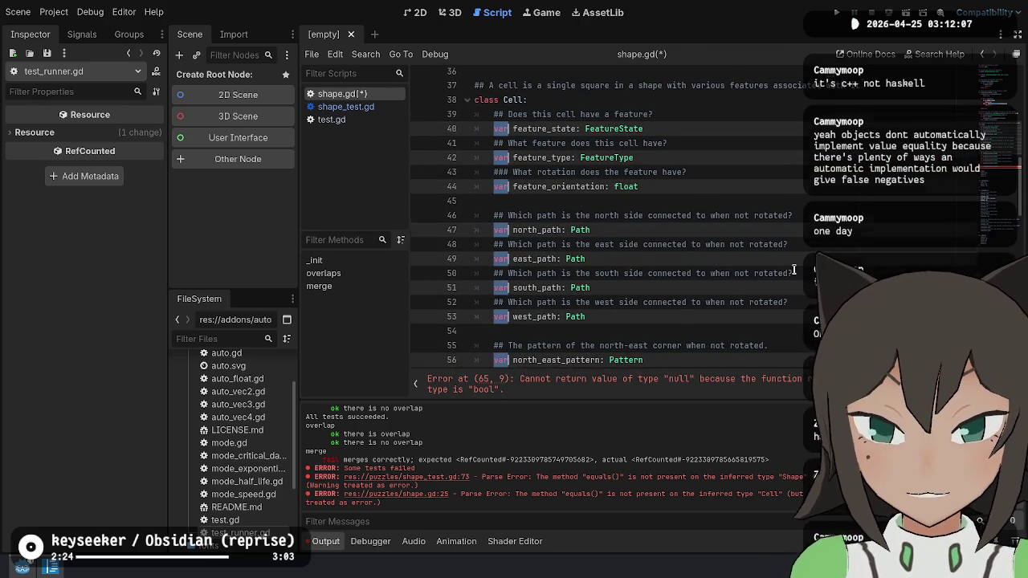
pyautogui.scroll(4, 643, 240)
pyautogui.doubleClick(558, 134)
pyautogui.scroll(-9, 569, 161)
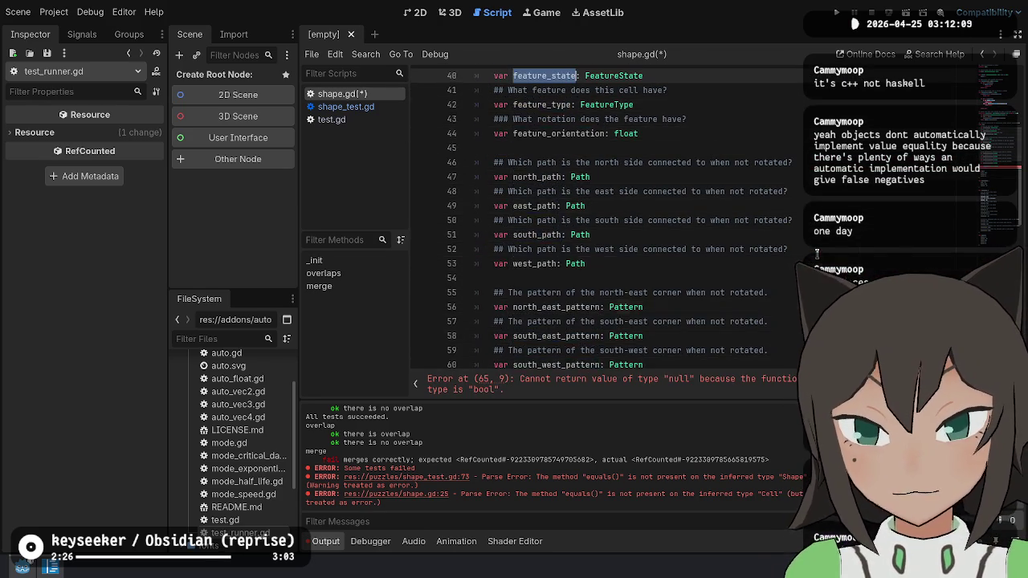
# Paste the field names and turn each into 'field == other.field && \' using multi-caret editing.
pyautogui.click(581, 88)
pyautogui.write('feature_state feature_type feature_orientation north_path east_path south_path west_path north_east_pattern south_east_pattern south_west_pattern north_west_pattern')
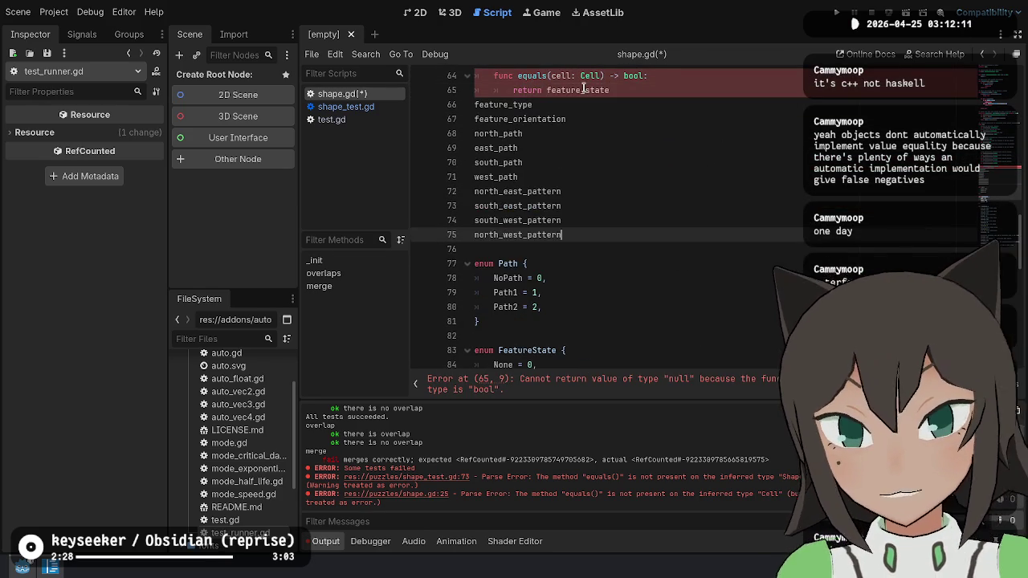
pyautogui.hotkey('shift', 'Up')
pyautogui.hotkey('shift', 'Up')
pyautogui.hotkey('shift', 'Up')
pyautogui.press('Tab')
pyautogui.press('Tab')
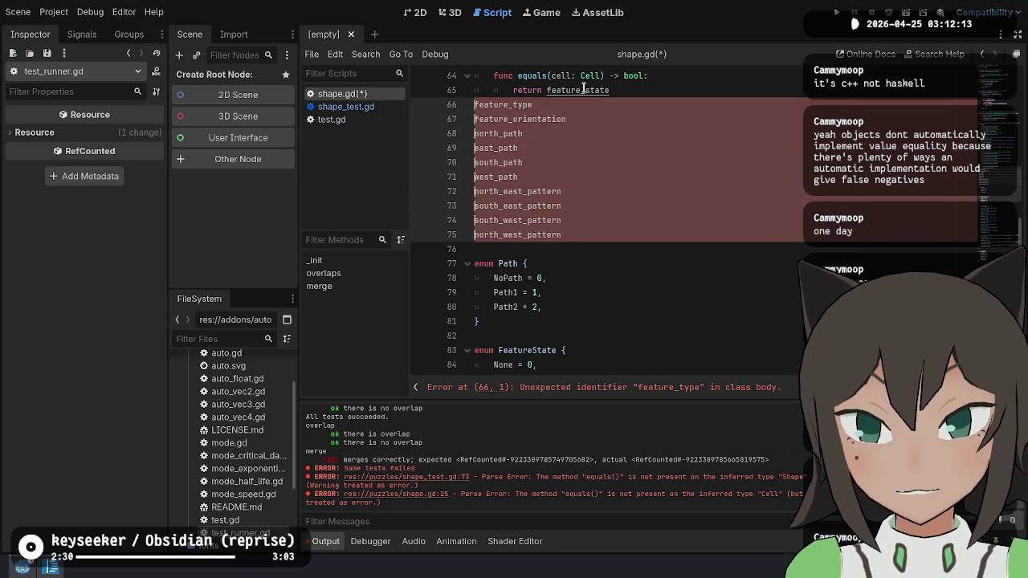
pyautogui.hotkey('shift', 'Up')
pyautogui.hotkey('shift', 'Up')
pyautogui.press('Tab')
pyautogui.press('End')
pyautogui.write('== other.')
pyautogui.hotkey('ctrl', 'v')
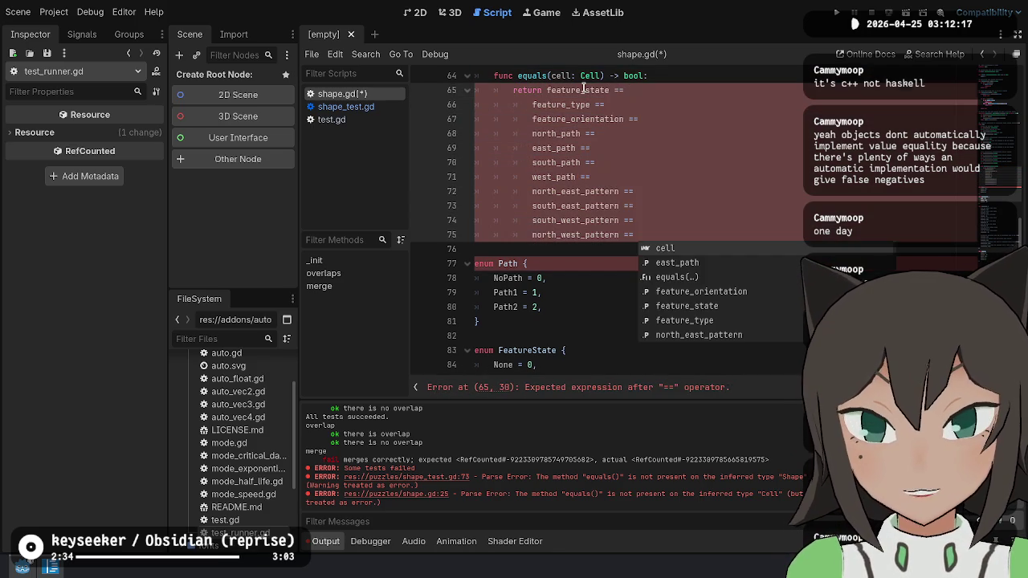
pyautogui.press('Escape')
pyautogui.press('Escape')
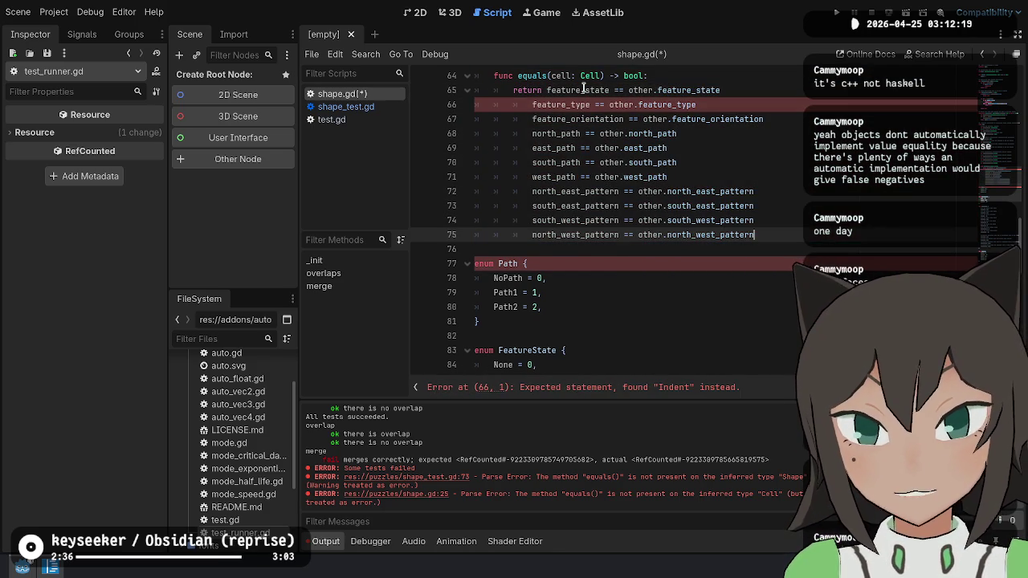
pyautogui.hotkey('shift', 'alt', 'Up')
pyautogui.hotkey('shift', 'alt', 'Up')
pyautogui.hotkey('shift', 'alt', 'Up')
pyautogui.press('End')
pyautogui.write('&&')
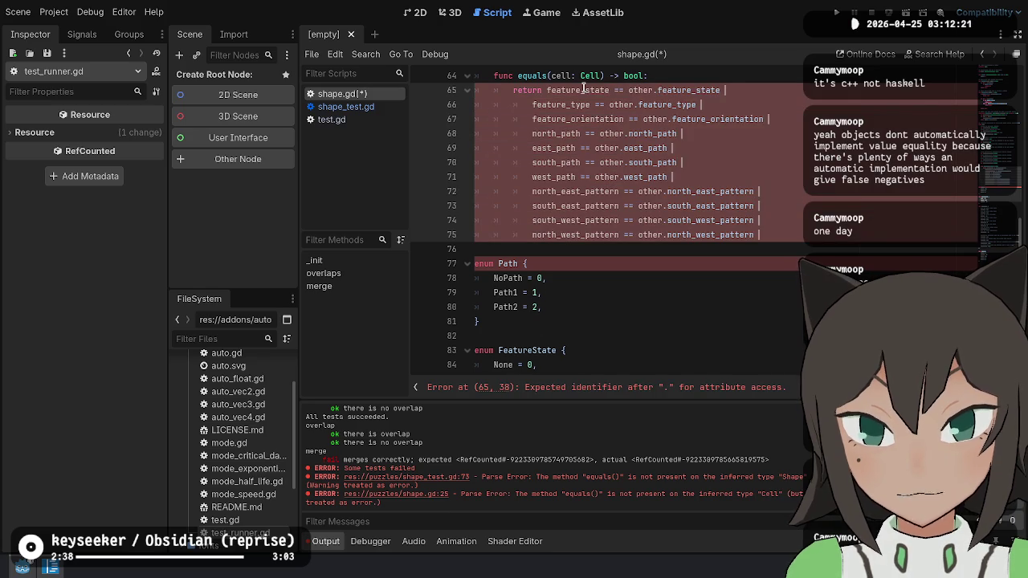
pyautogui.write(' \\')
pyautogui.press('Escape')
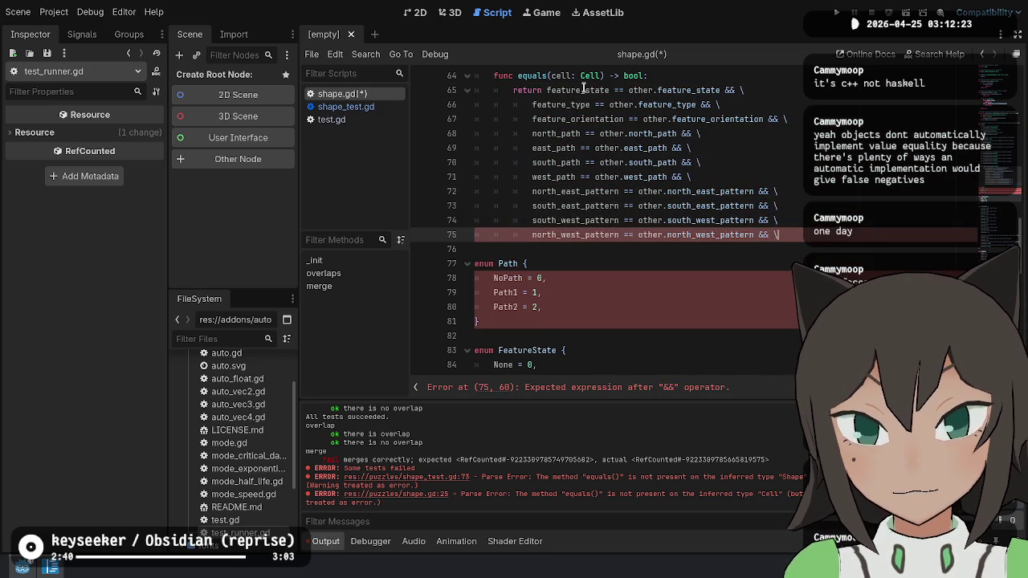
pyautogui.press('Up')
pyautogui.press('Up')
pyautogui.press('Up')
pyautogui.press('Up')
pyautogui.press('Up')
pyautogui.press('Up')
# Rename the parameter to other, drop the last line's trailing && \, and save shape.gd.
pyautogui.hotkey('ctrl', 'Left')
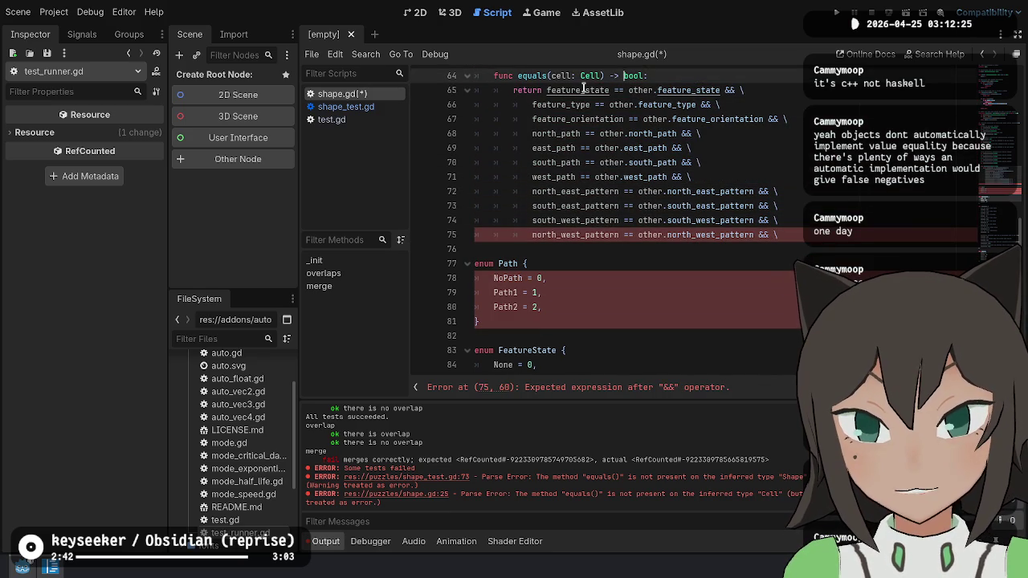
pyautogui.hotkey('ctrl', 'BackSpace')
pyautogui.write('other')
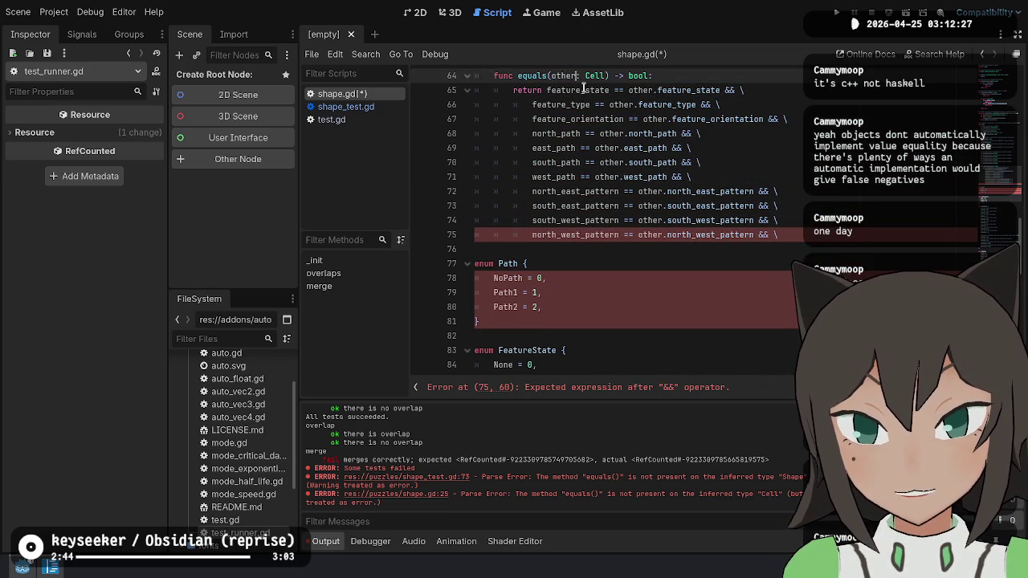
pyautogui.press('Down')
pyautogui.press('Down')
pyautogui.press('Down')
pyautogui.press('Down')
pyautogui.press('End')
pyautogui.hotkey('shift', 'ctrl', 'Left')
pyautogui.hotkey('shift', 'ctrl', 'Left')
pyautogui.press('BackSpace')
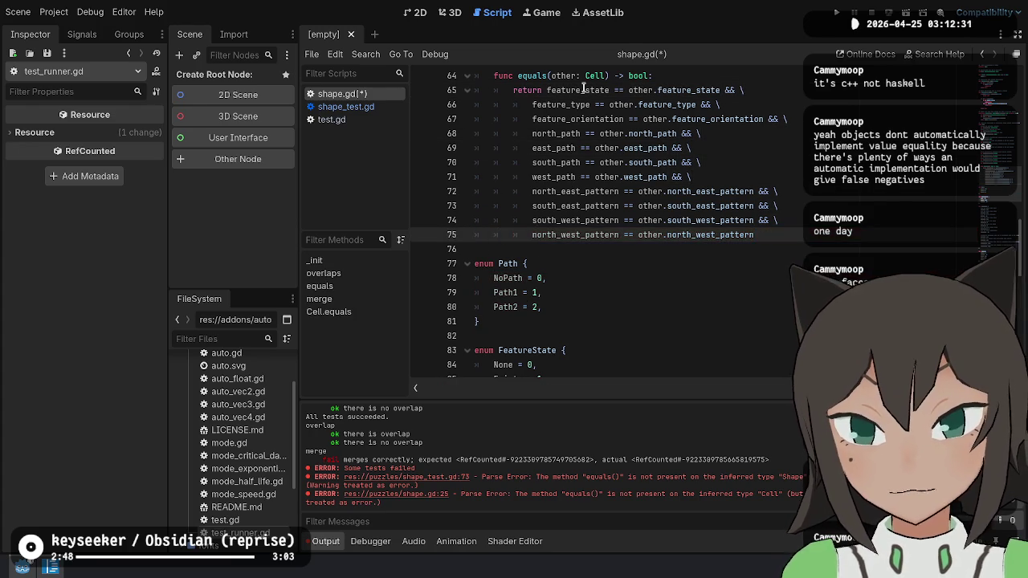
pyautogui.hotkey('ctrl', 's')
pyautogui.scroll(3, 696, 247)
pyautogui.scroll(1, 599, 231)
pyautogui.click(546, 220)
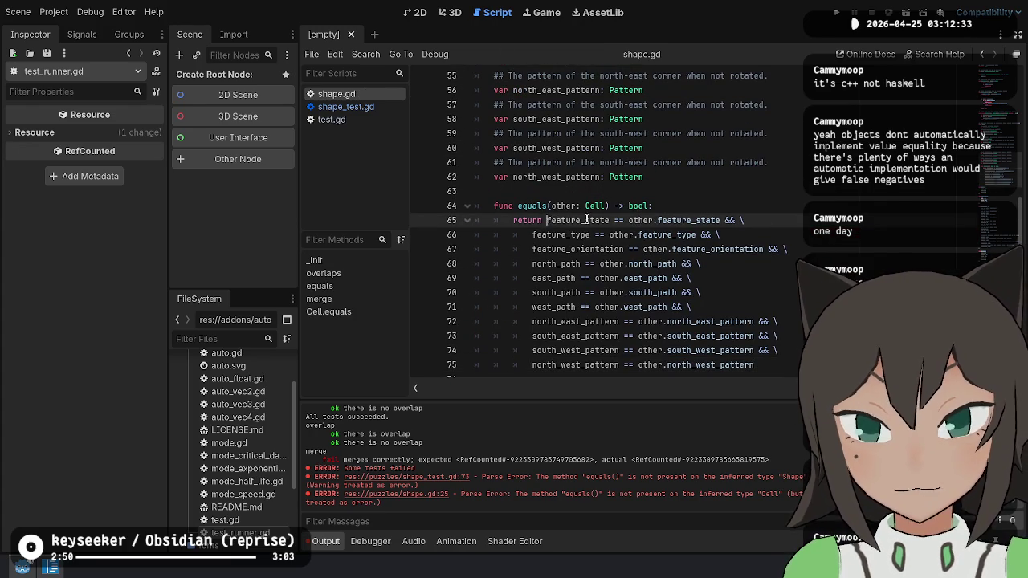
# Move the first comparison below 'return', ending the return line with a backslash continuation.
pyautogui.press('Return')
pyautogui.press('Up')
pyautogui.press('End')
pyautogui.write('\\')
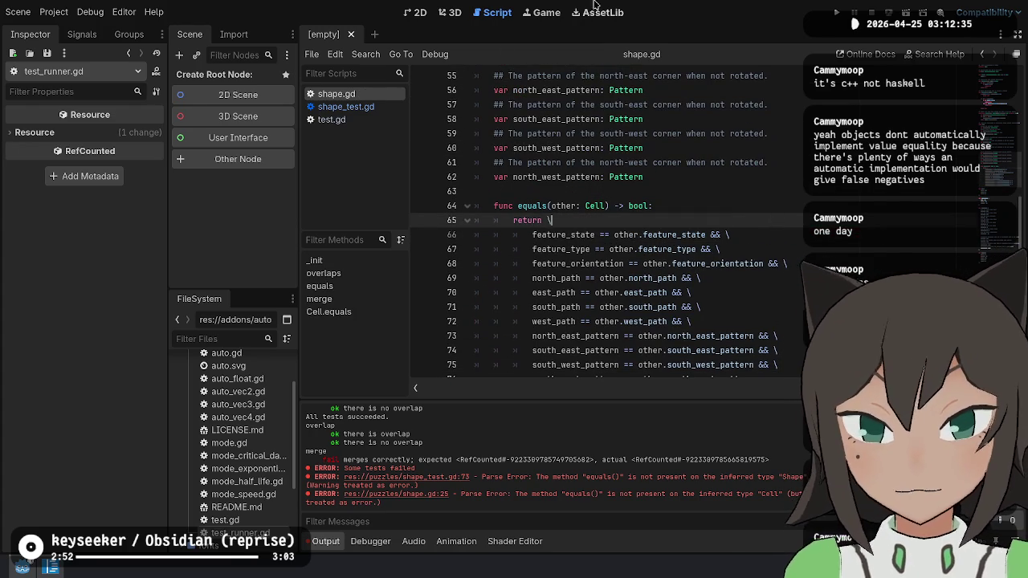
pyautogui.scroll(-2, 708, 126)
pyautogui.click(851, 249)
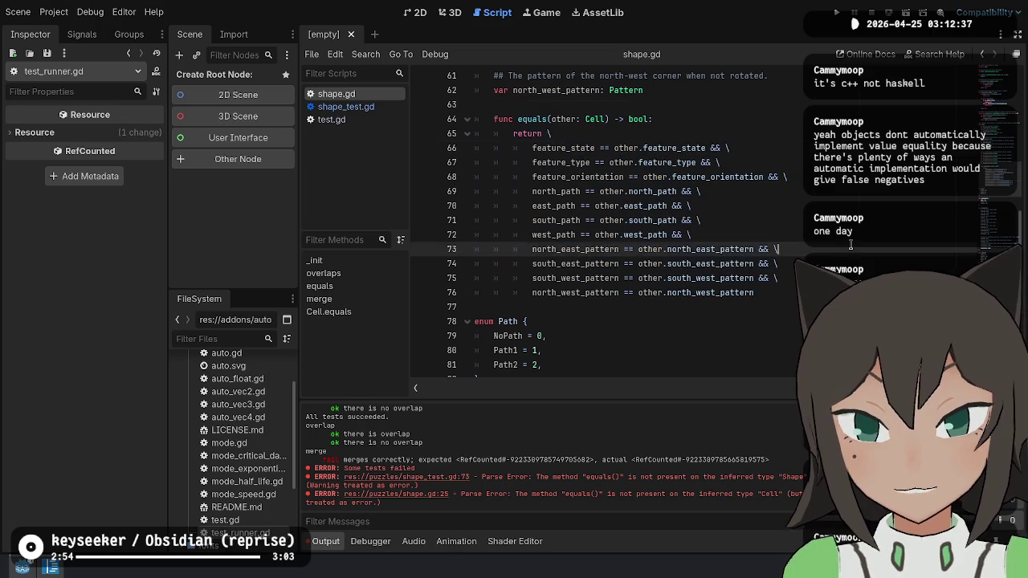
pyautogui.click(773, 148)
pyautogui.press('Down')
pyautogui.press('Down')
pyautogui.press('Down')
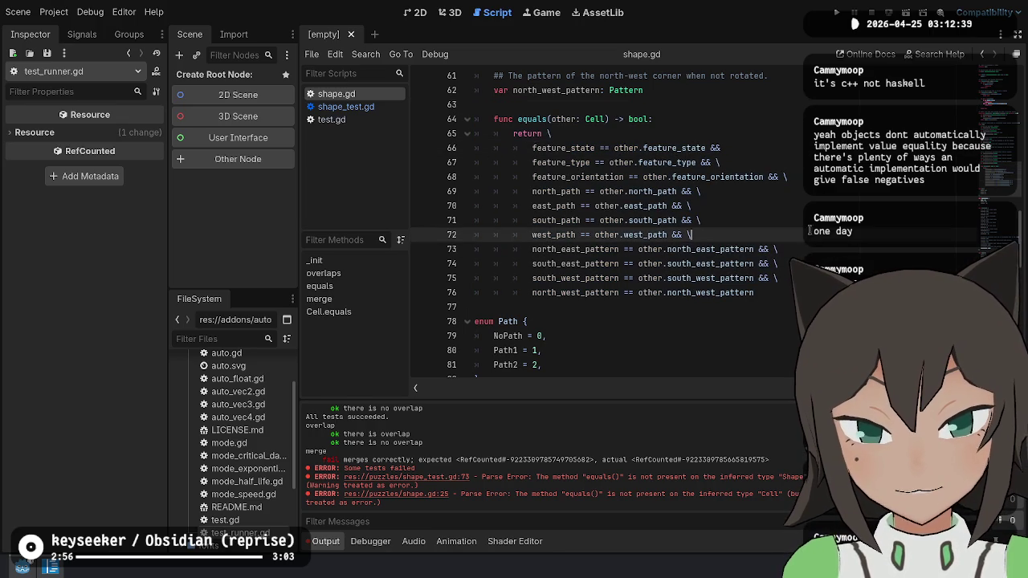
pyautogui.hotkey('ctrl', 'z')
pyautogui.hotkey('ctrl', 'z')
pyautogui.hotkey('ctrl', 'z')
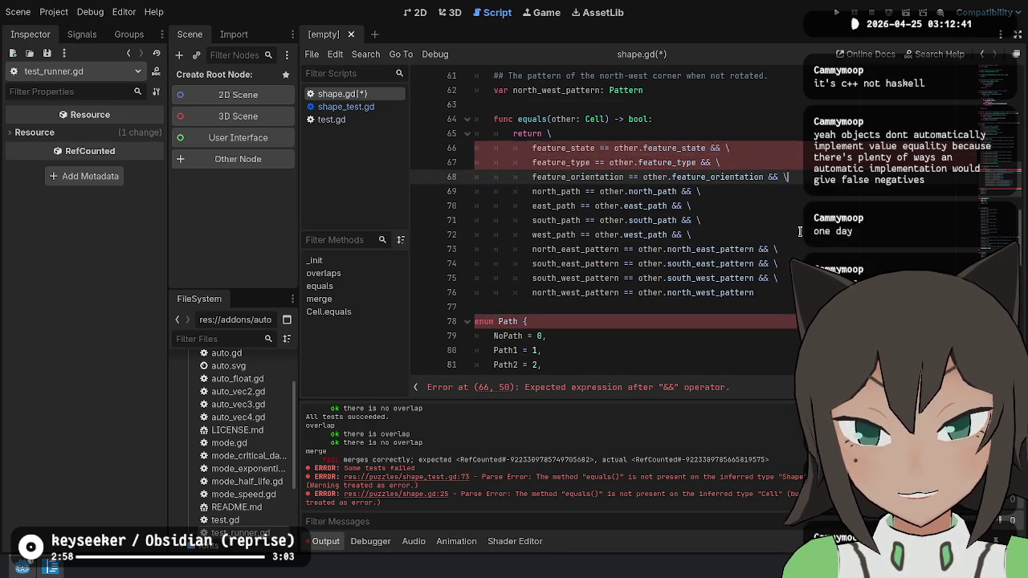
pyautogui.click(860, 132)
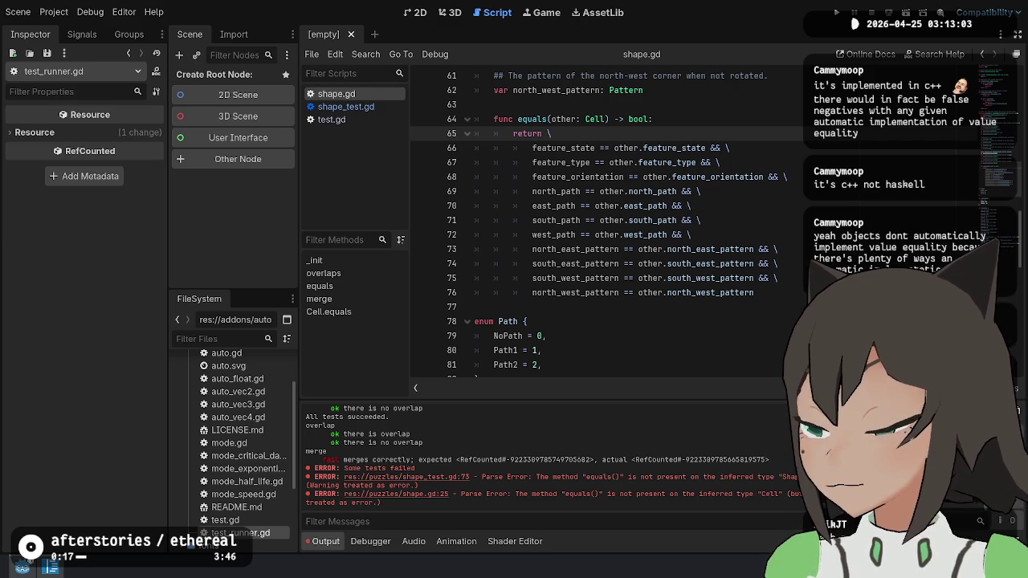
pyautogui.press('super')
pyautogui.press('super')
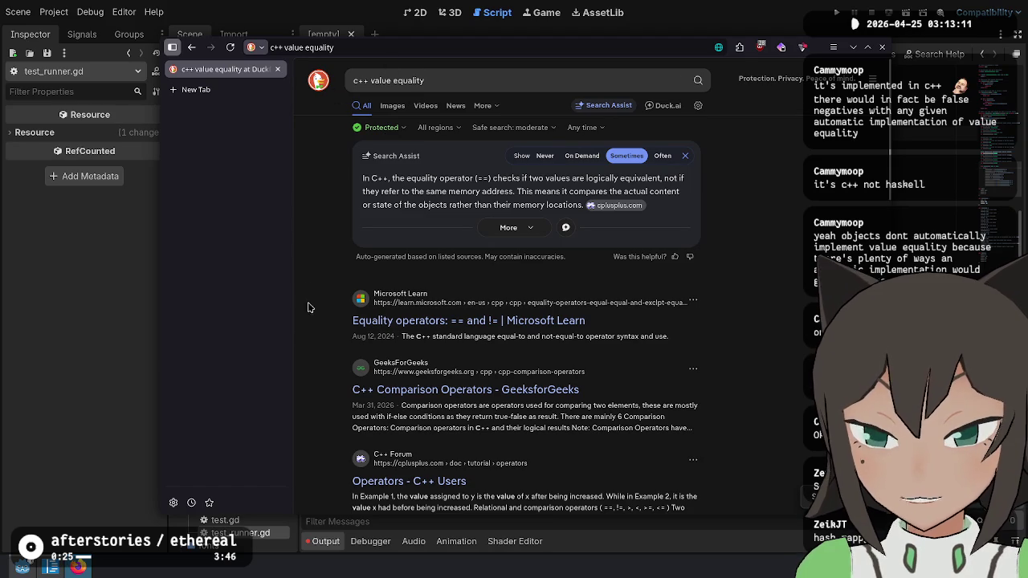
pyautogui.scroll(-5, 310, 397)
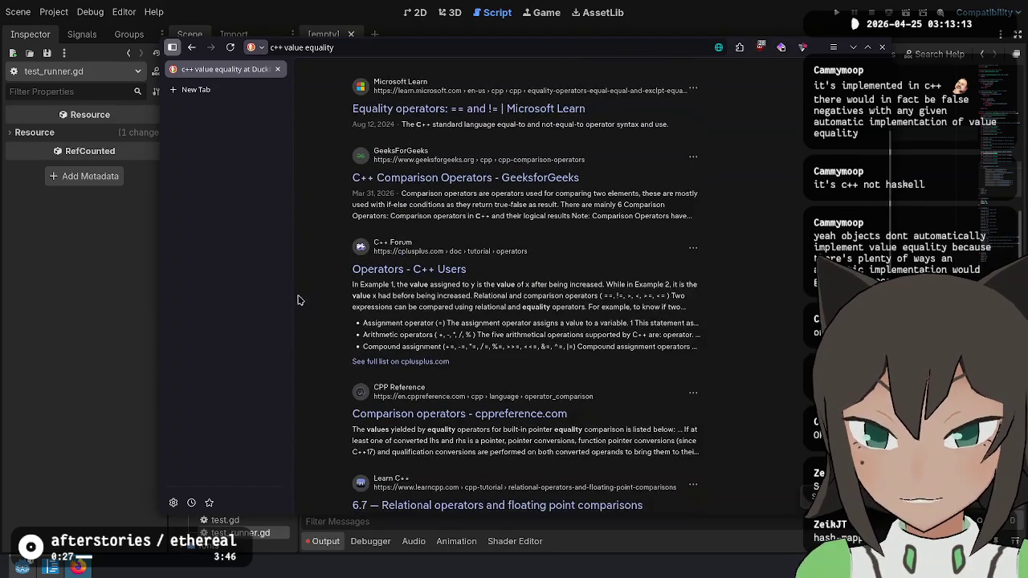
pyautogui.scroll(-3, 304, 290)
pyautogui.scroll(10, 484, 85)
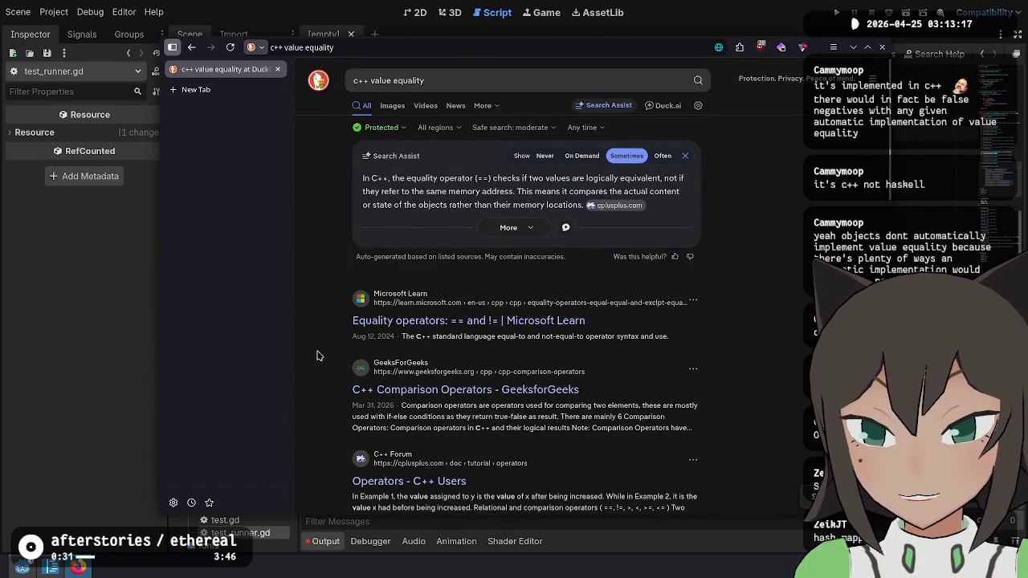
pyautogui.scroll(-5, 406, 197)
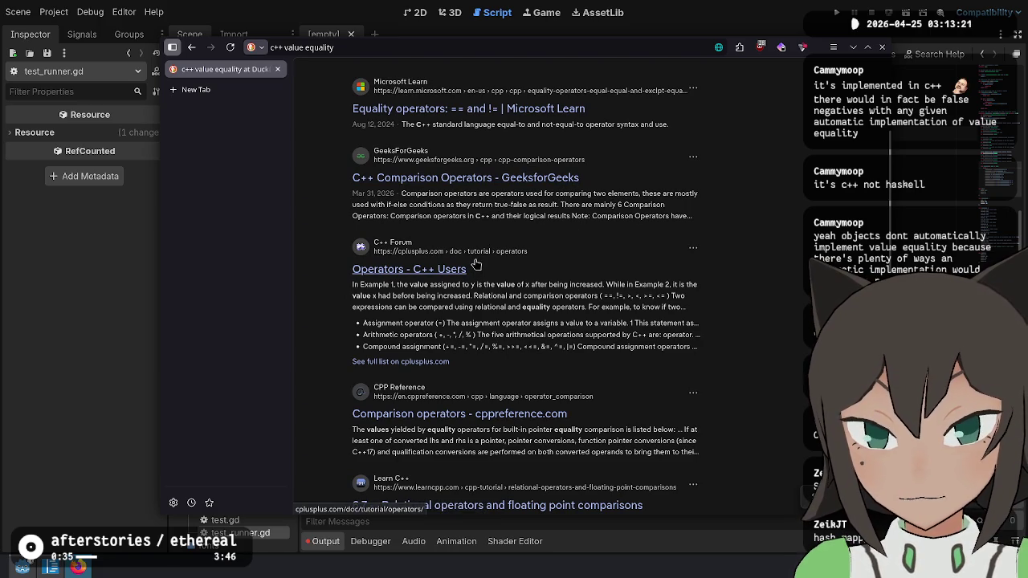
pyautogui.scroll(-1, 476, 265)
pyautogui.scroll(-3, 476, 265)
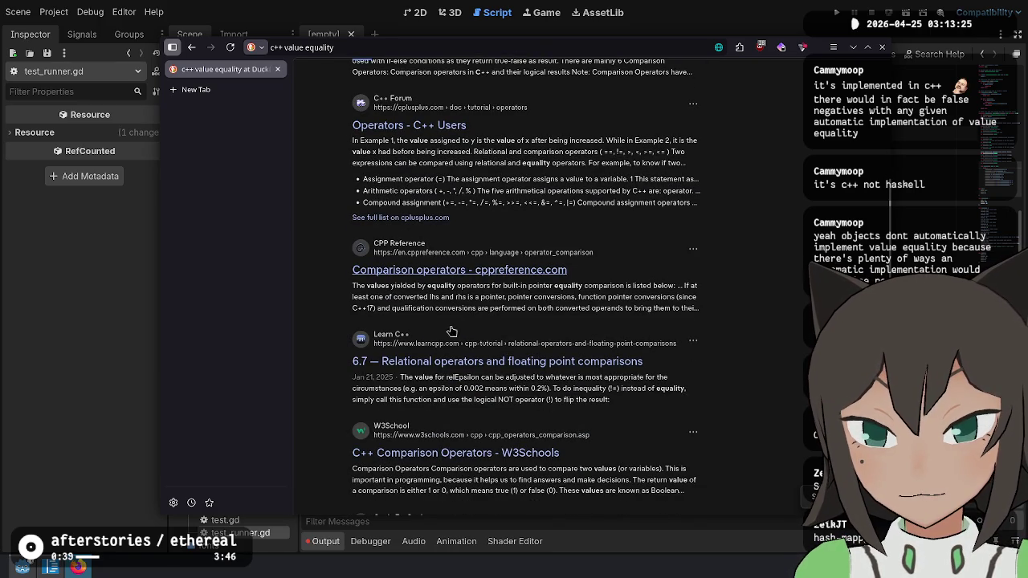
pyautogui.scroll(-10, 448, 398)
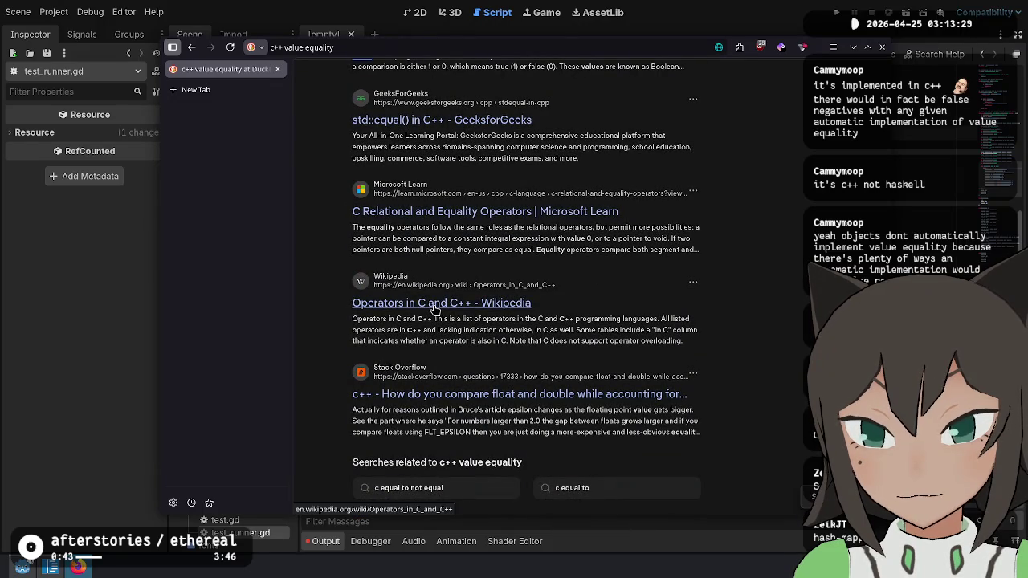
pyautogui.scroll(-3, 456, 415)
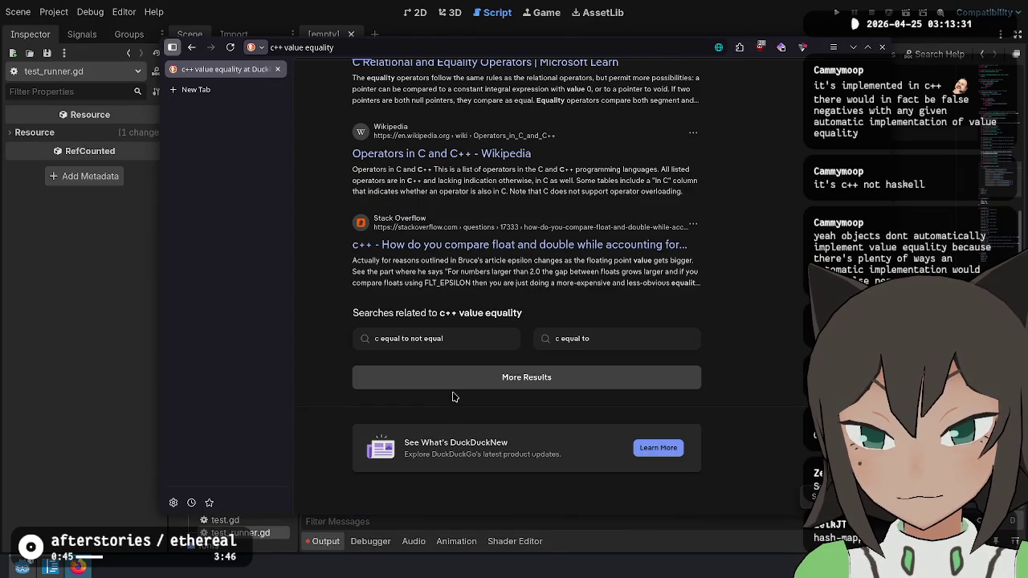
pyautogui.click(518, 384)
pyautogui.scroll(-5, 415, 374)
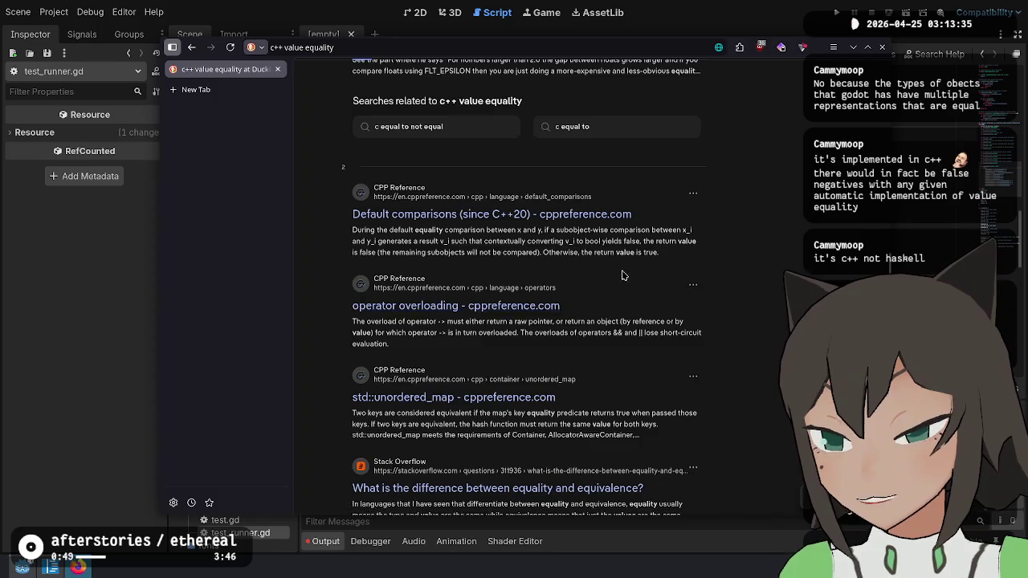
pyautogui.scroll(10, 718, 323)
pyautogui.scroll(8, 789, 403)
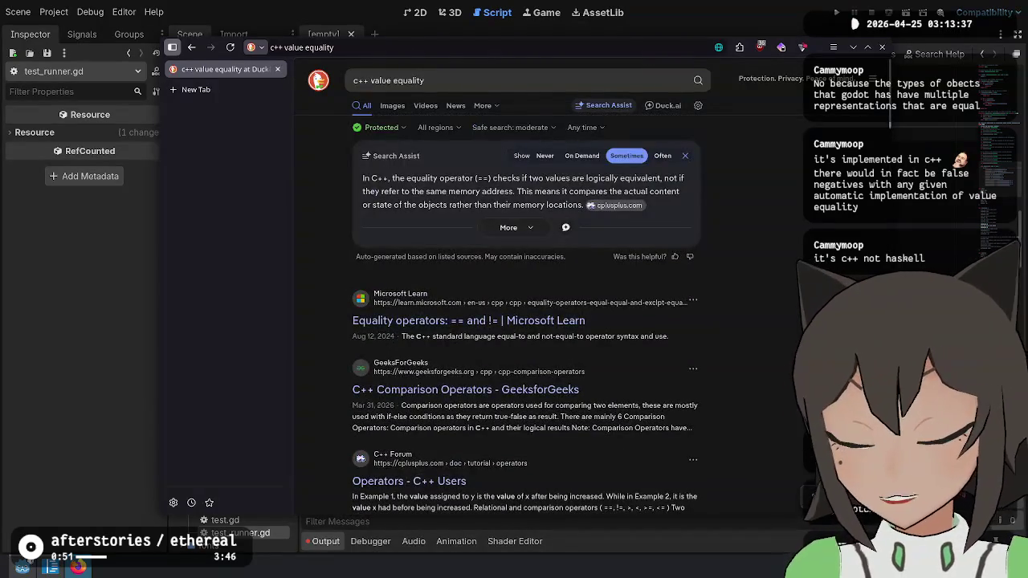
pyautogui.hotkey('ctrl', 'w')
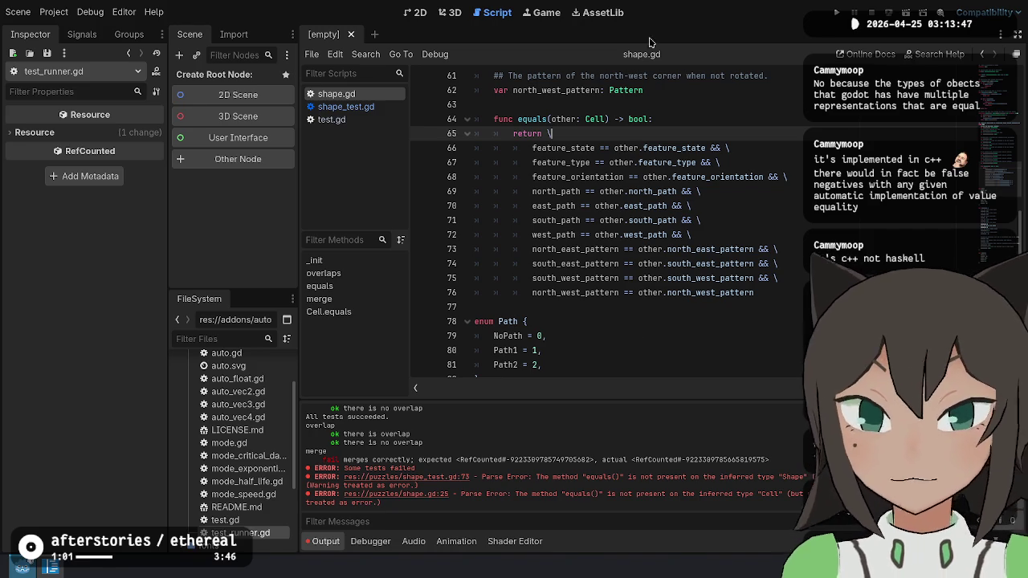
pyautogui.click(670, 321)
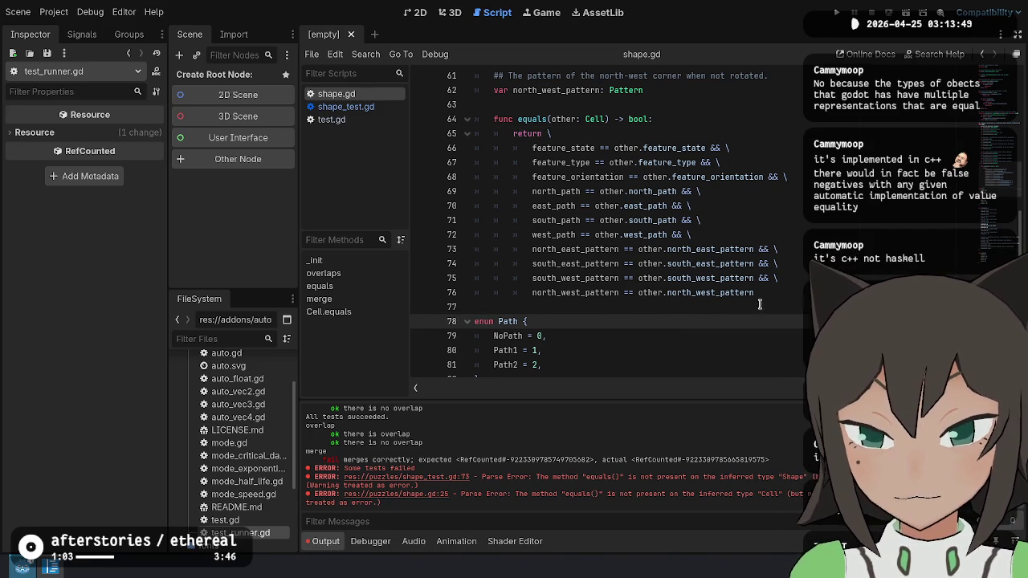
# Change feature_orientation's type from float to int on line 44.
pyautogui.click(757, 307)
pyautogui.click(337, 544)
pyautogui.scroll(-5, 754, 392)
pyautogui.scroll(5, 748, 351)
pyautogui.scroll(14, 748, 350)
pyautogui.scroll(-4, 747, 350)
pyautogui.click(699, 263)
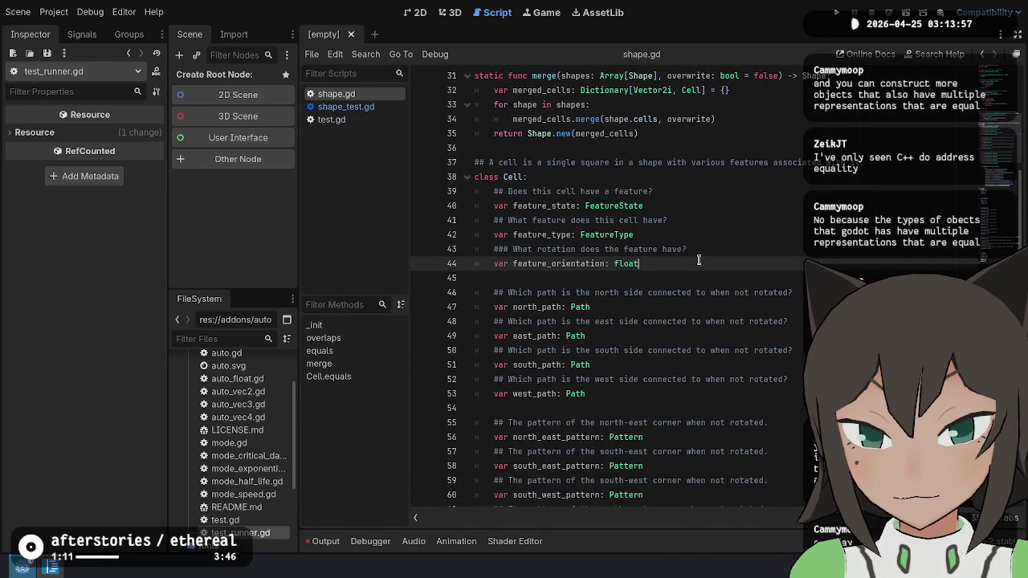
pyautogui.hotkey('shift', 'Home')
pyautogui.hotkey('shift', 'Up')
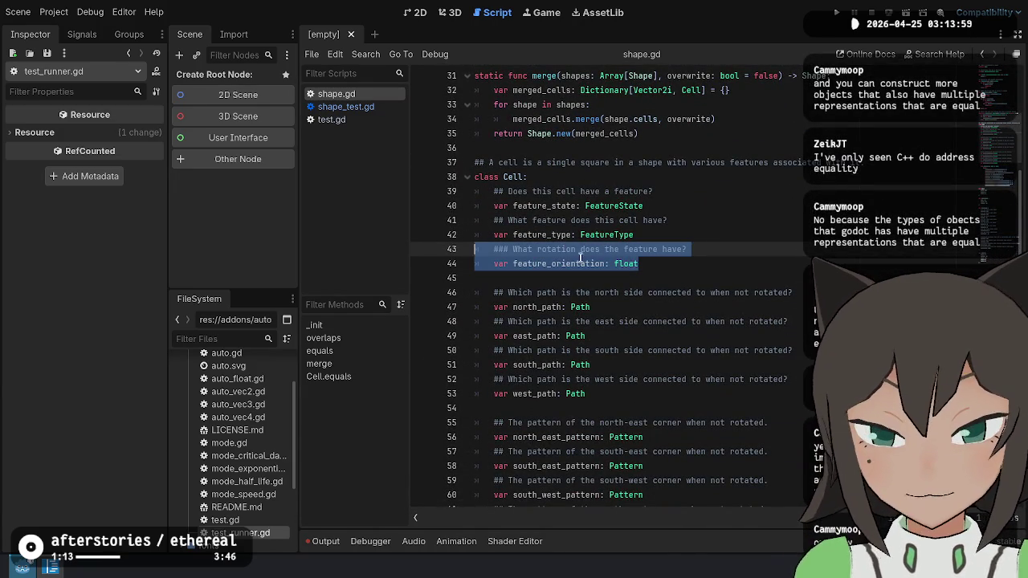
pyautogui.click(594, 263)
pyautogui.doubleClick(632, 264)
pyautogui.write('int')
pyautogui.press('Escape')
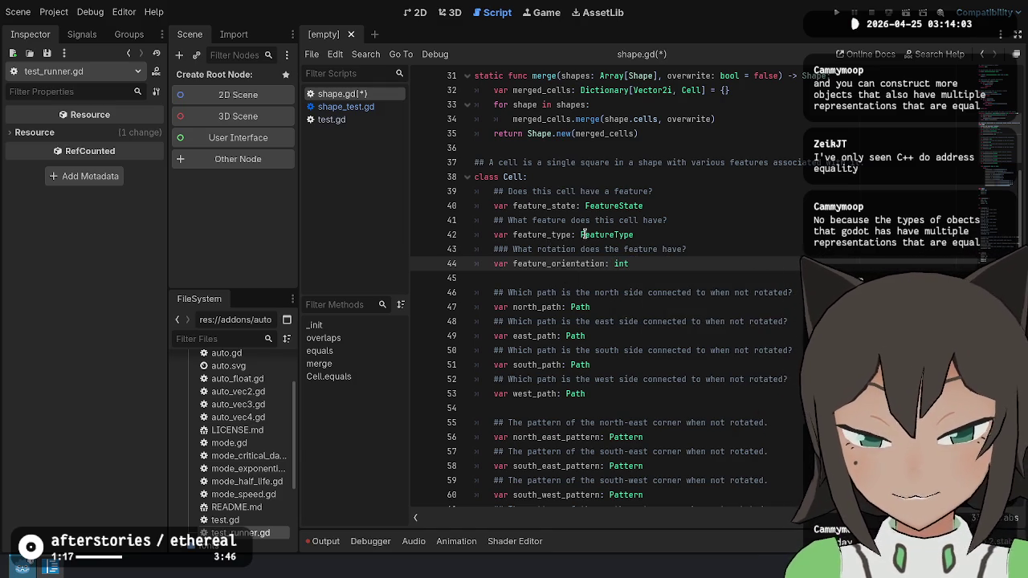
# Add 'in degrees' to the rotation comment and save shape.gd.
pyautogui.click(665, 248)
pyautogui.write('in degrees')
pyautogui.hotkey('ctrl', 's')
# Check the feature_orientation line and the Cell.equals field comparisons.
pyautogui.click(762, 236)
pyautogui.click(771, 257)
pyautogui.scroll(-7, 775, 265)
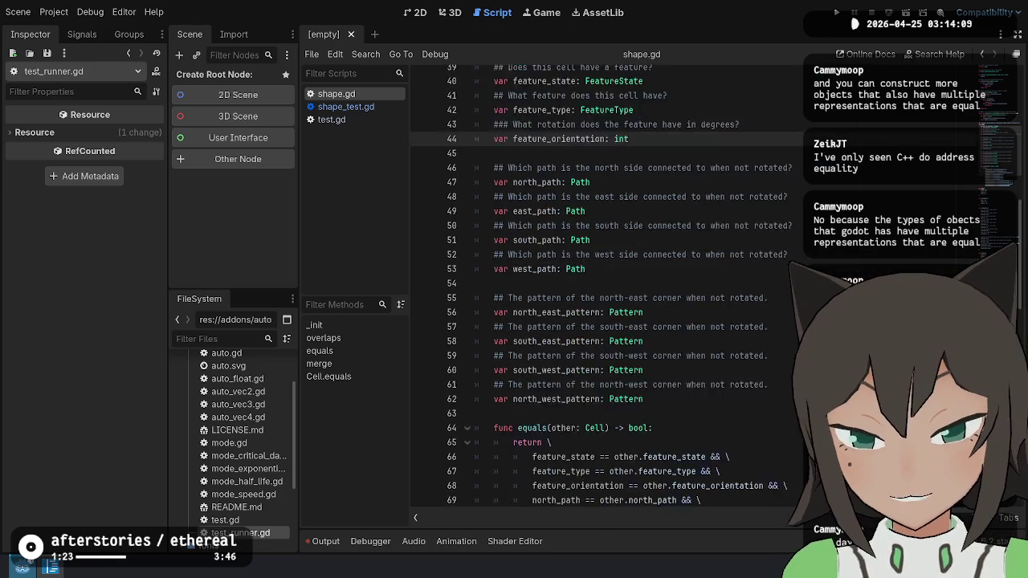
pyautogui.click(751, 321)
pyautogui.click(747, 364)
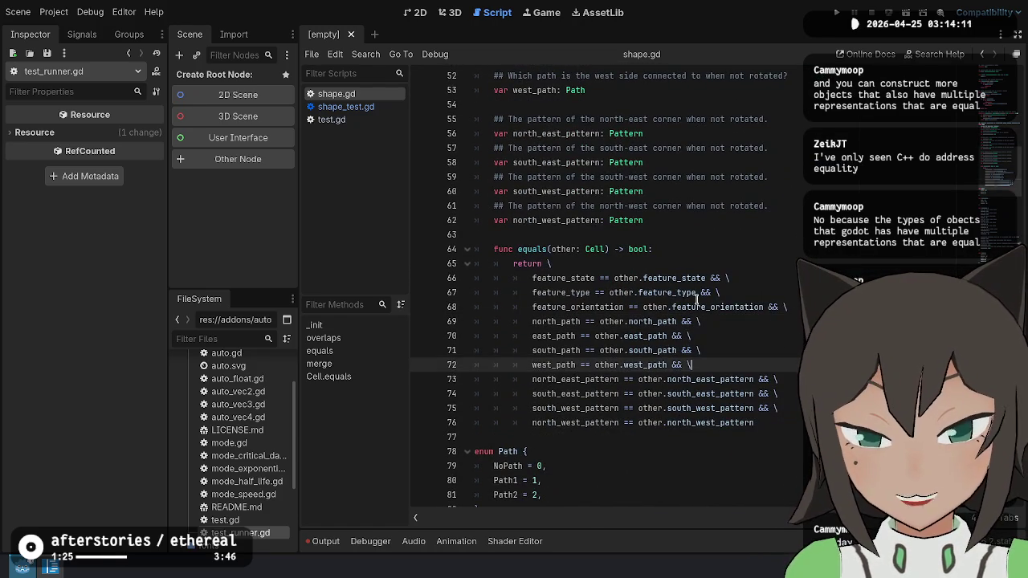
pyautogui.click(747, 292)
pyautogui.click(745, 379)
pyautogui.click(606, 292)
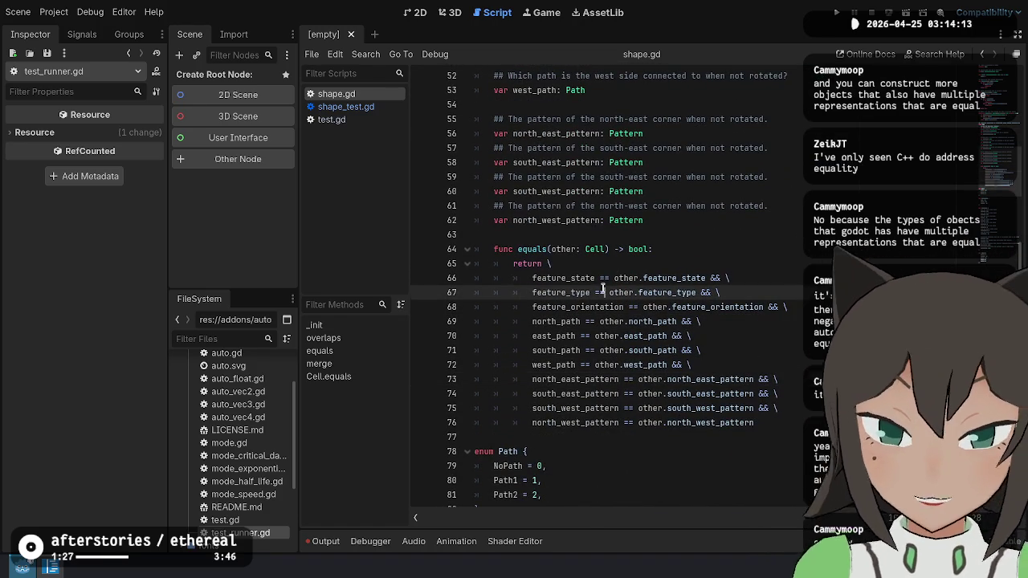
pyautogui.scroll(3, 791, 264)
pyautogui.scroll(3, 791, 264)
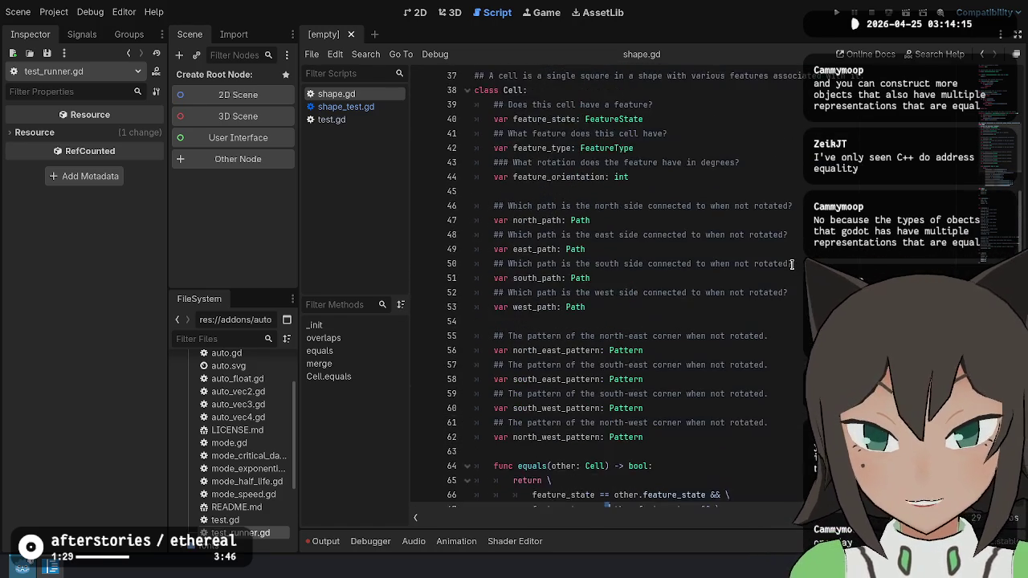
pyautogui.click(819, 219)
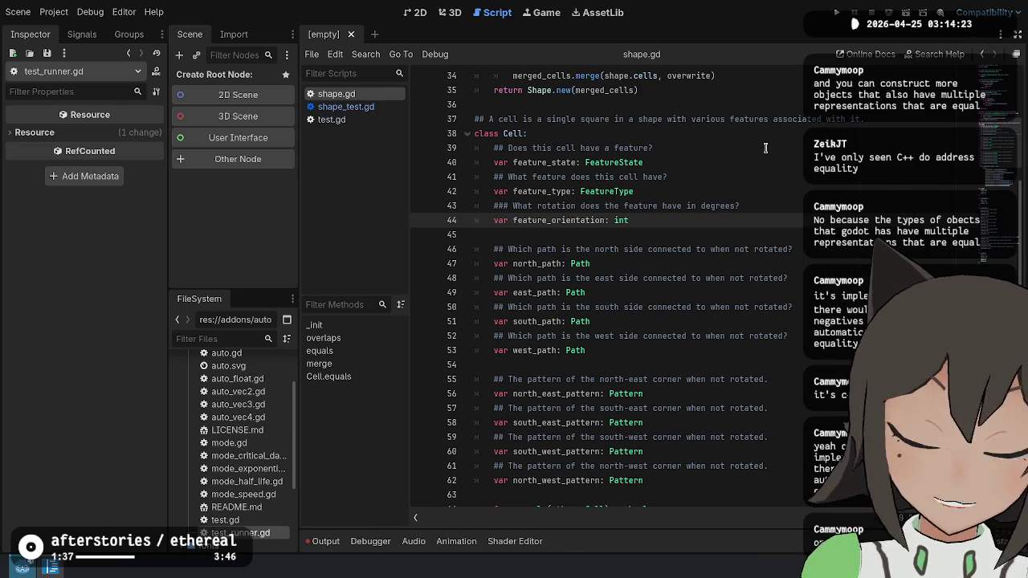
pyautogui.scroll(1, 787, 178)
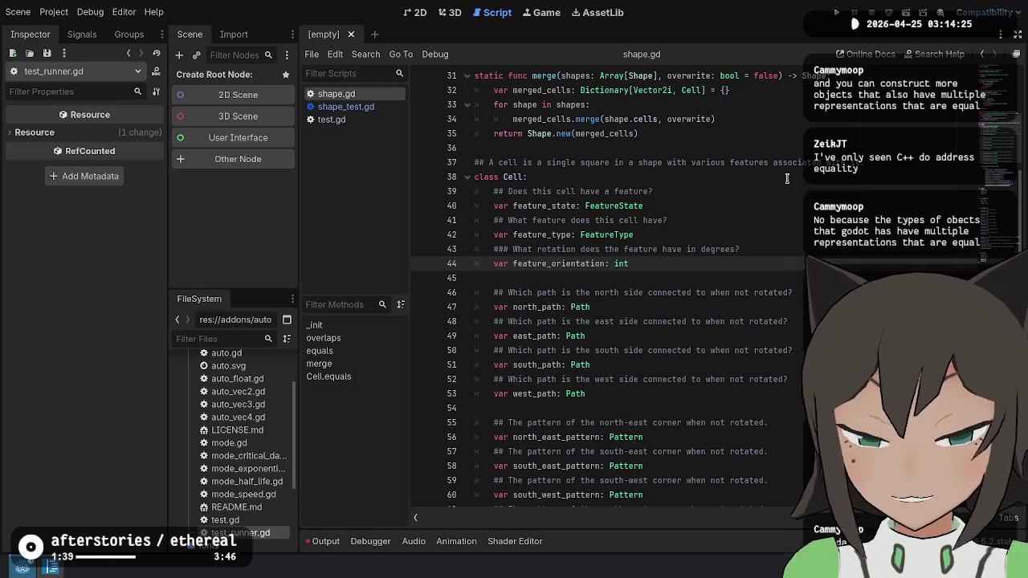
pyautogui.click(781, 191)
pyautogui.click(780, 249)
pyautogui.click(749, 394)
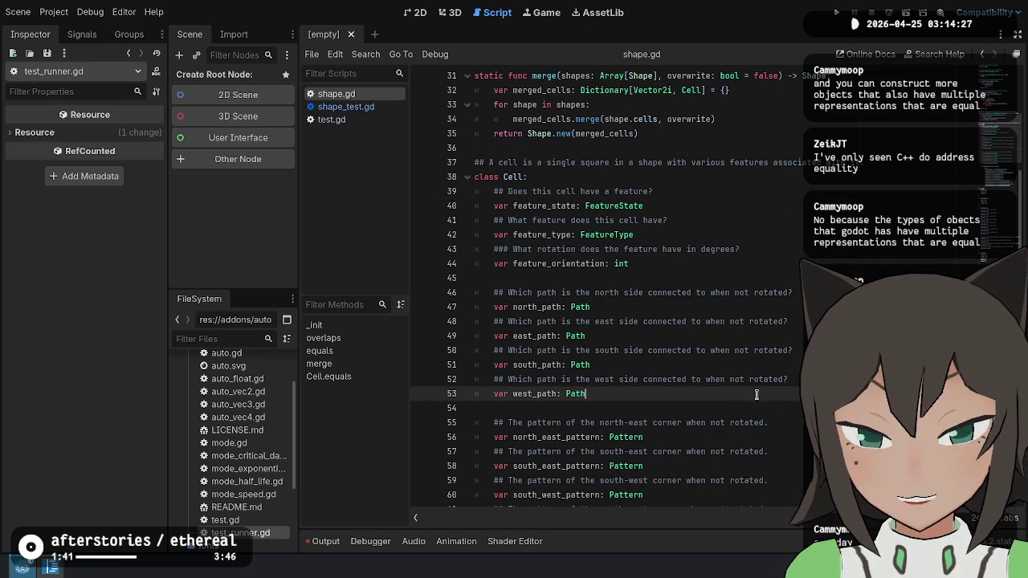
pyautogui.click(783, 379)
pyautogui.click(783, 306)
pyautogui.click(783, 292)
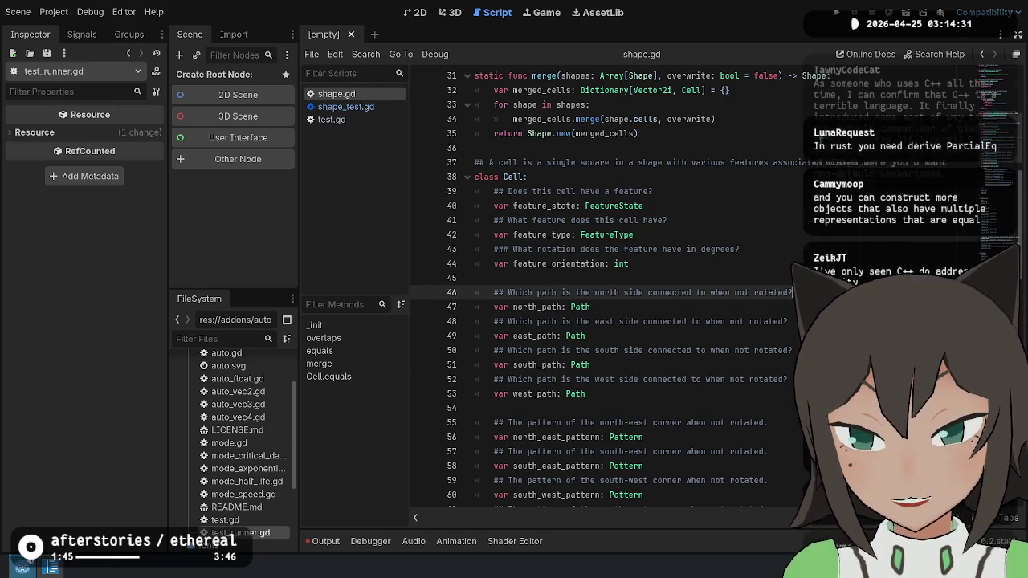
pyautogui.scroll(-8, 819, 141)
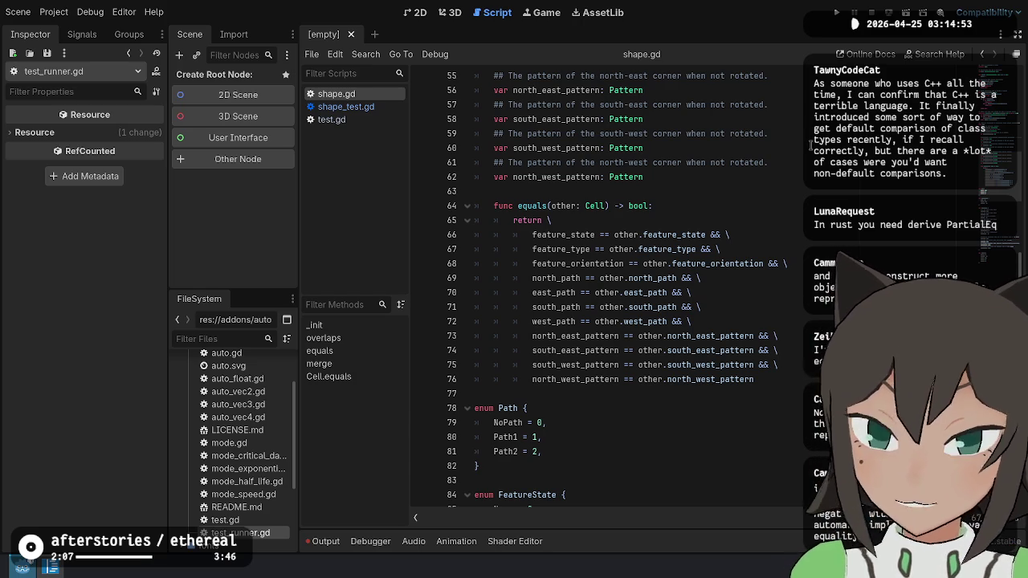
pyautogui.hotkey('shift', 'Up')
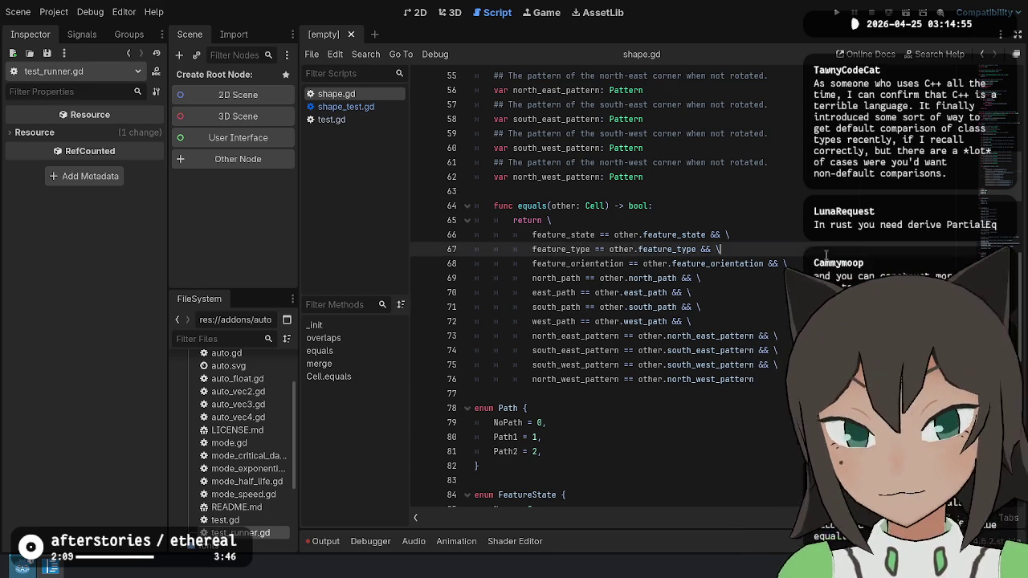
pyautogui.press('Up')
pyautogui.press('Up')
pyautogui.press('Up')
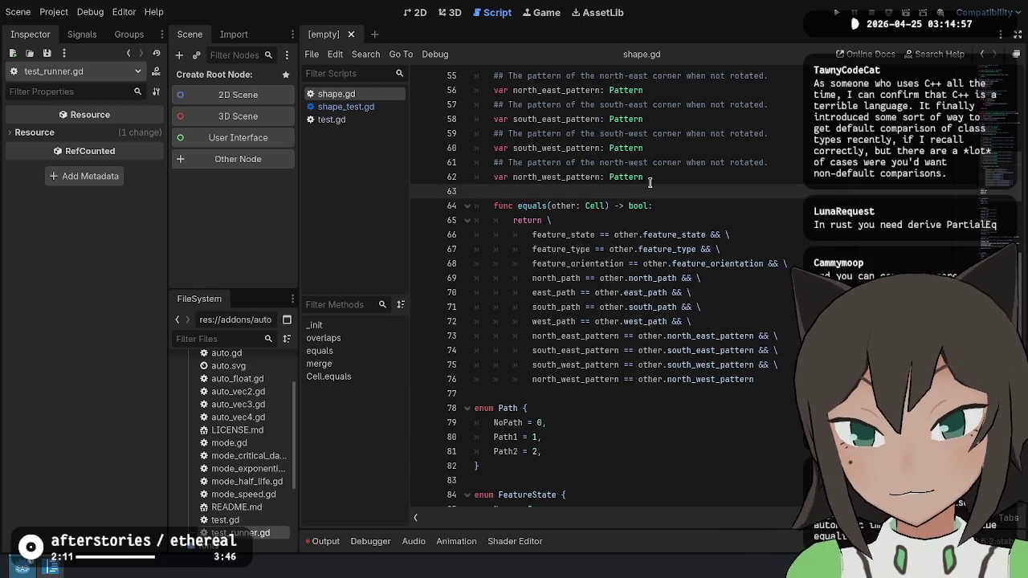
pyautogui.moveTo(649, 191)
pyautogui.mouseDown()
pyautogui.moveTo(588, 323)
pyautogui.moveTo(758, 379)
pyautogui.mouseUp()
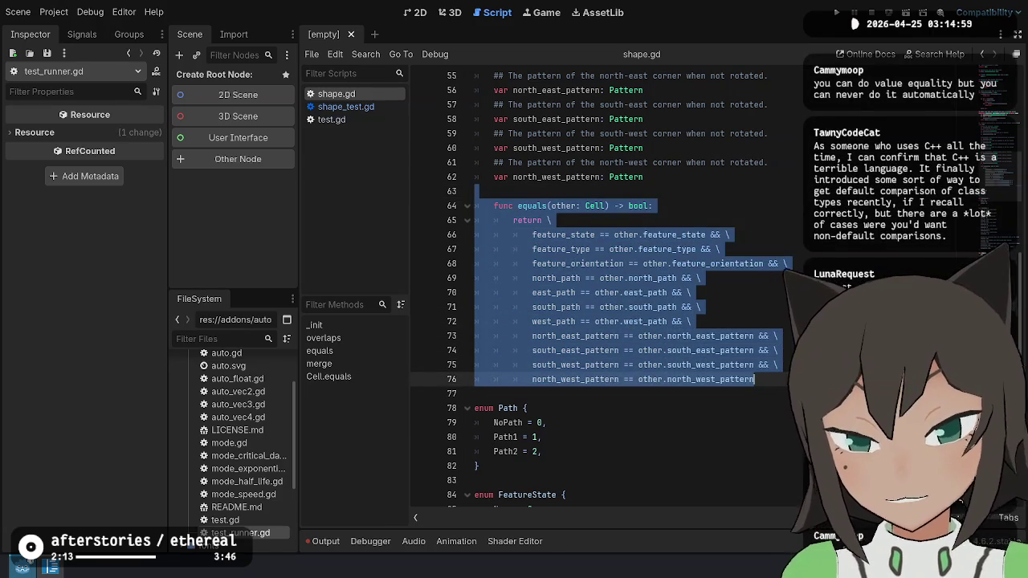
pyautogui.click(823, 134)
pyautogui.scroll(8, 763, 271)
pyautogui.scroll(10, 763, 271)
# Review the Shape cells declaration, the overlaps function and its last comparison in shape.gd.
pyautogui.click(710, 137)
pyautogui.click(724, 287)
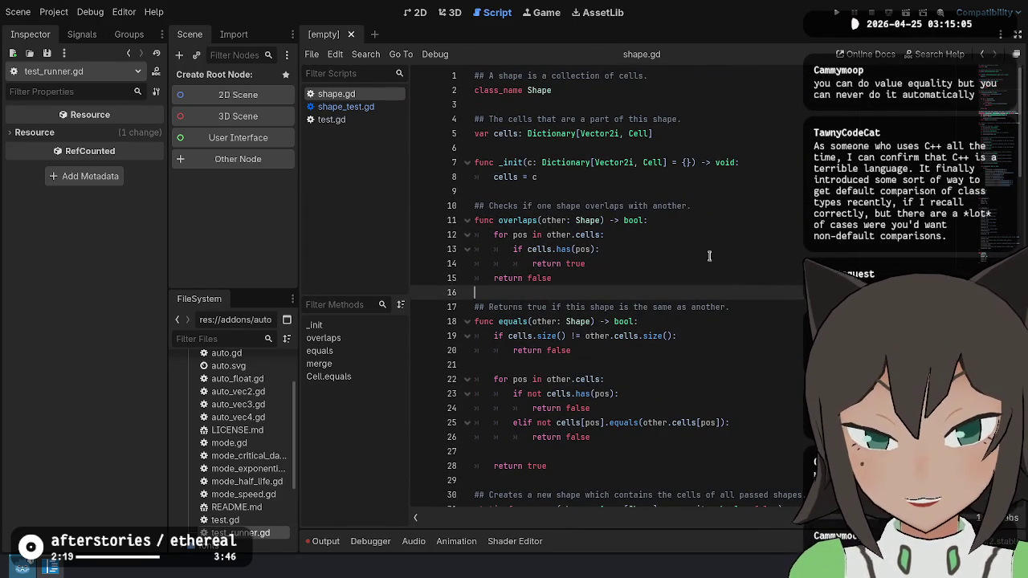
pyautogui.scroll(-11, 698, 200)
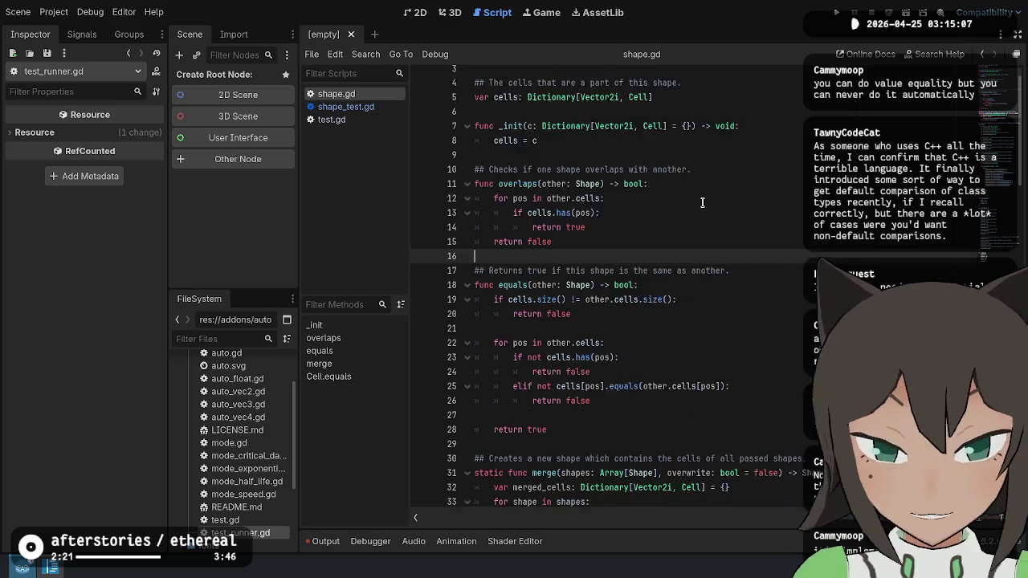
pyautogui.scroll(-9, 710, 218)
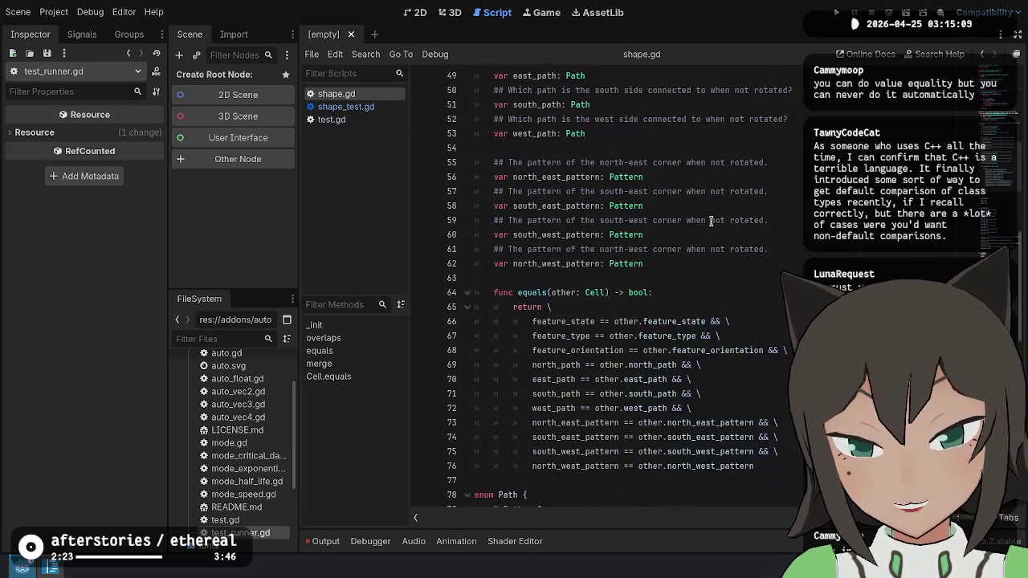
pyautogui.click(755, 292)
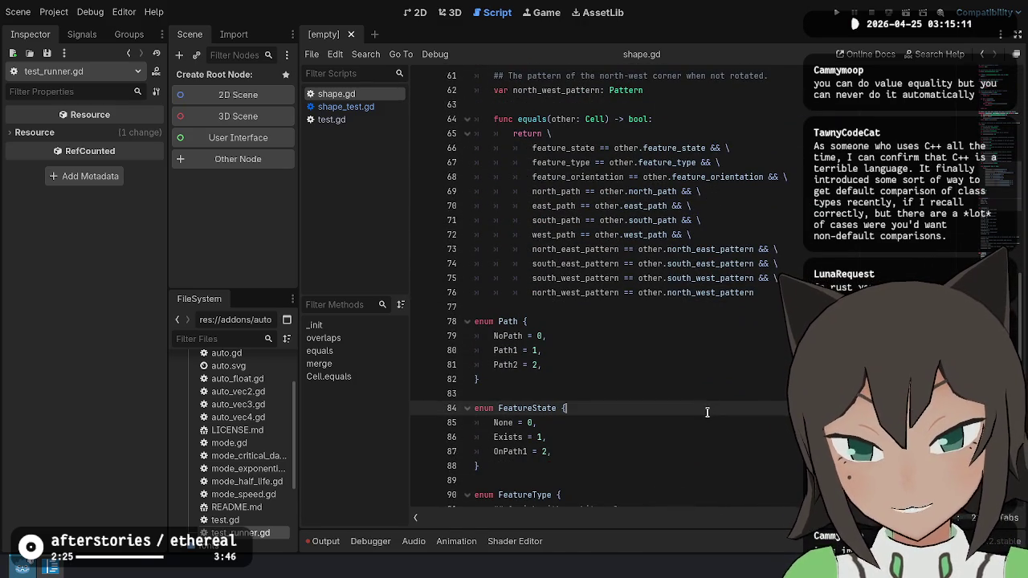
pyautogui.scroll(3, 707, 410)
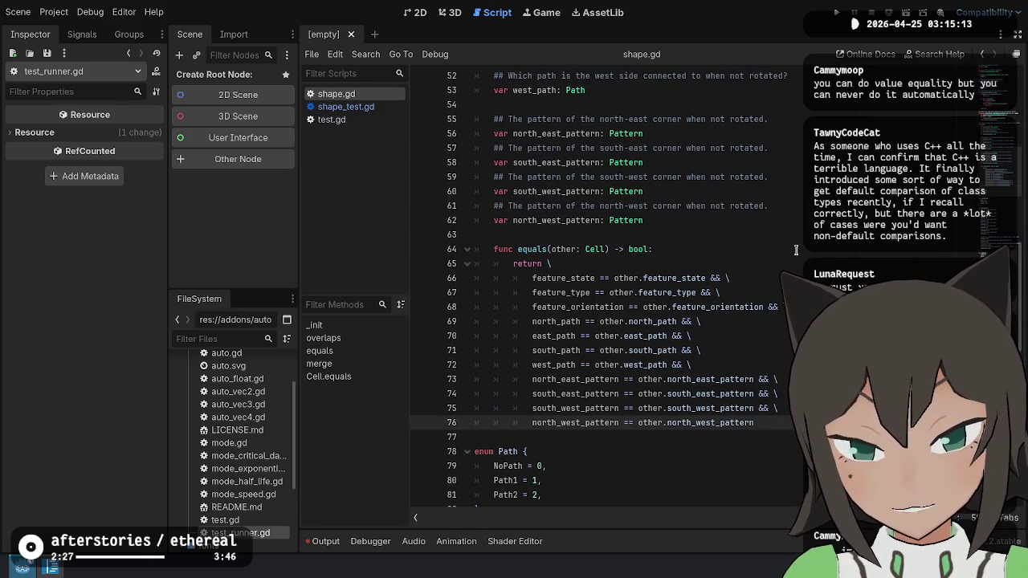
pyautogui.scroll(15, 792, 233)
pyautogui.click(725, 148)
pyautogui.scroll(2, 683, 231)
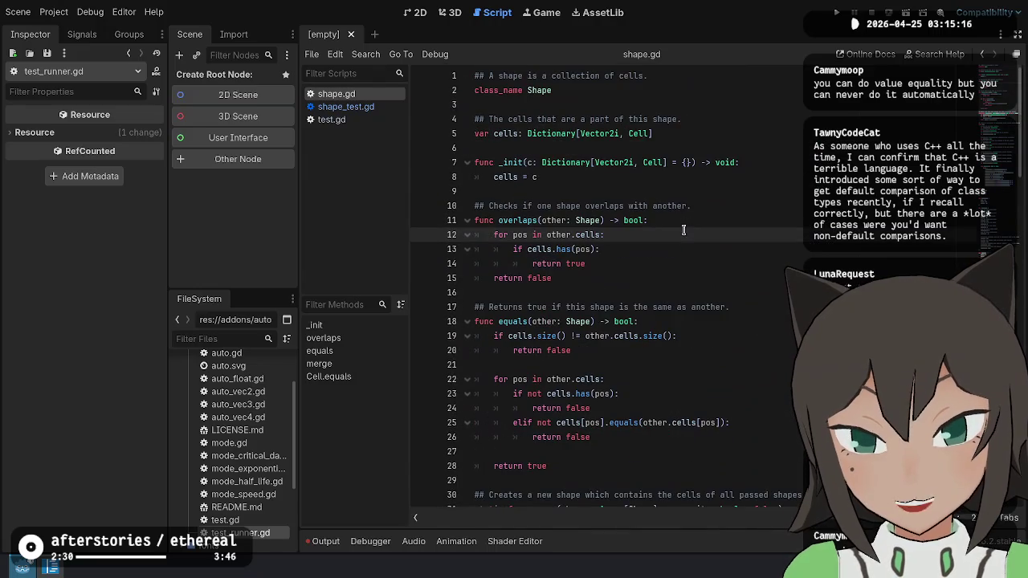
pyautogui.click(710, 150)
pyautogui.scroll(-5, 691, 208)
pyautogui.scroll(-5, 674, 266)
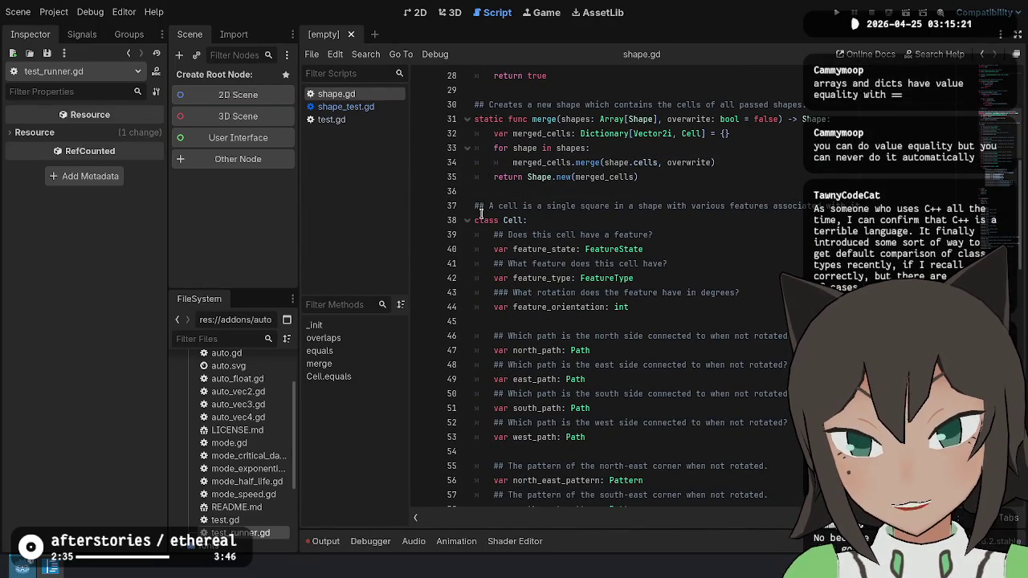
# Check the class keyword, feature_state line and Shape class name, then switch to shape_test.gd.
pyautogui.doubleClick(490, 218)
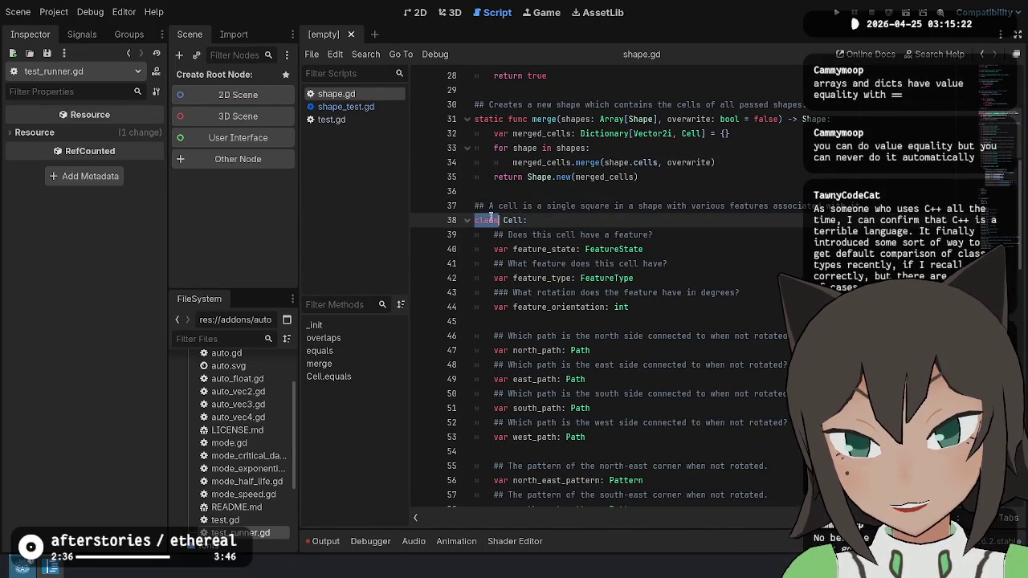
pyautogui.click(704, 242)
pyautogui.scroll(-9, 691, 224)
pyautogui.scroll(18, 689, 221)
pyautogui.click(698, 119)
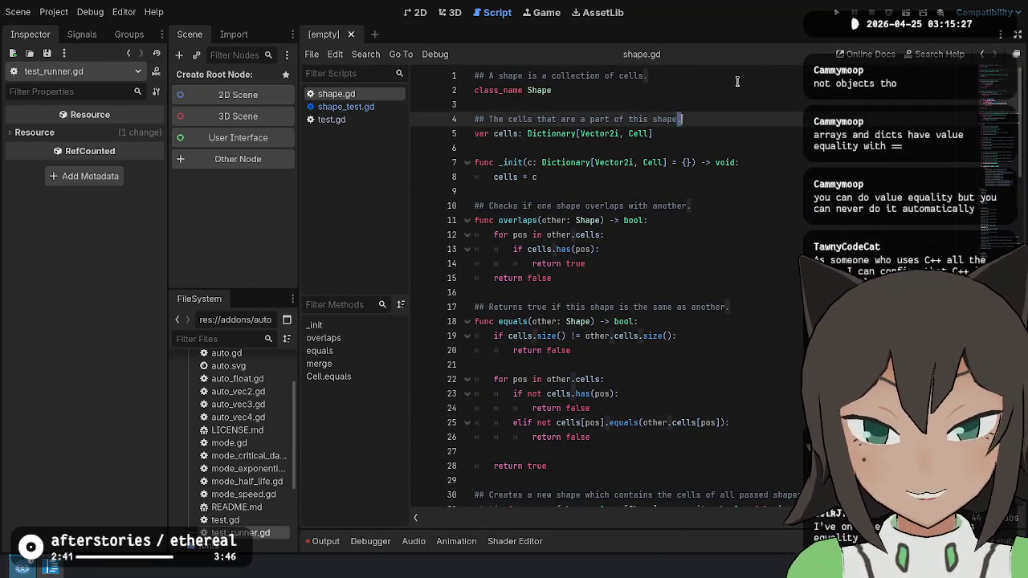
pyautogui.doubleClick(540, 90)
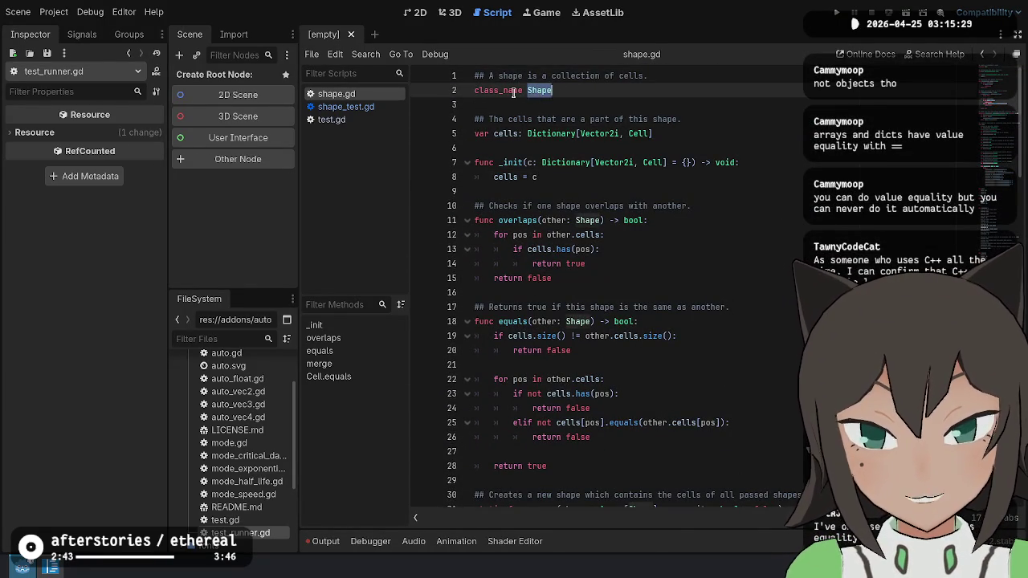
pyautogui.click(482, 134)
pyautogui.click(345, 106)
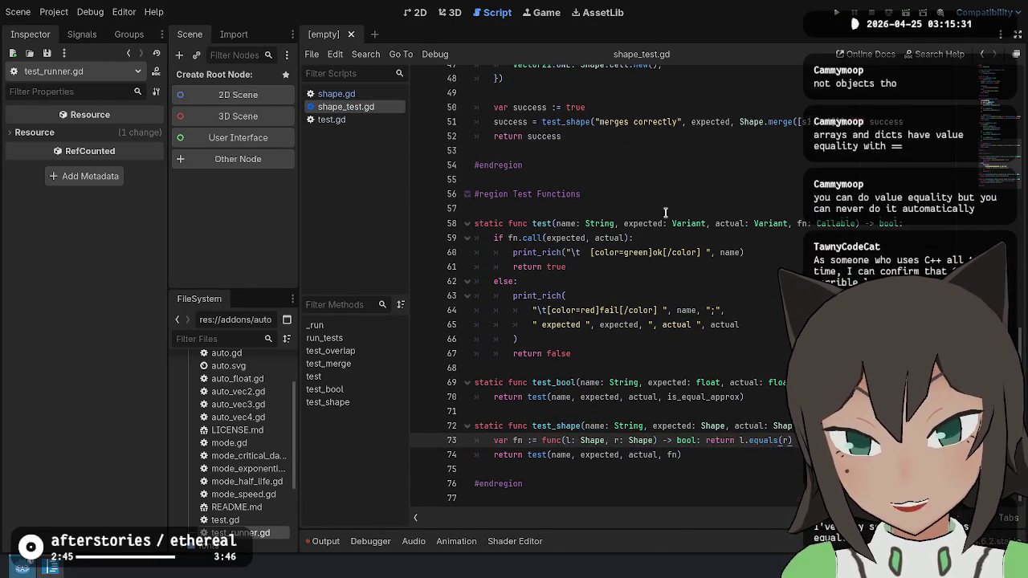
# Inspect the fn.call check in shape_test.gd and highlight the errors in the Output log.
pyautogui.hotkey('shift', 'Down')
pyautogui.hotkey('shift', 'Up')
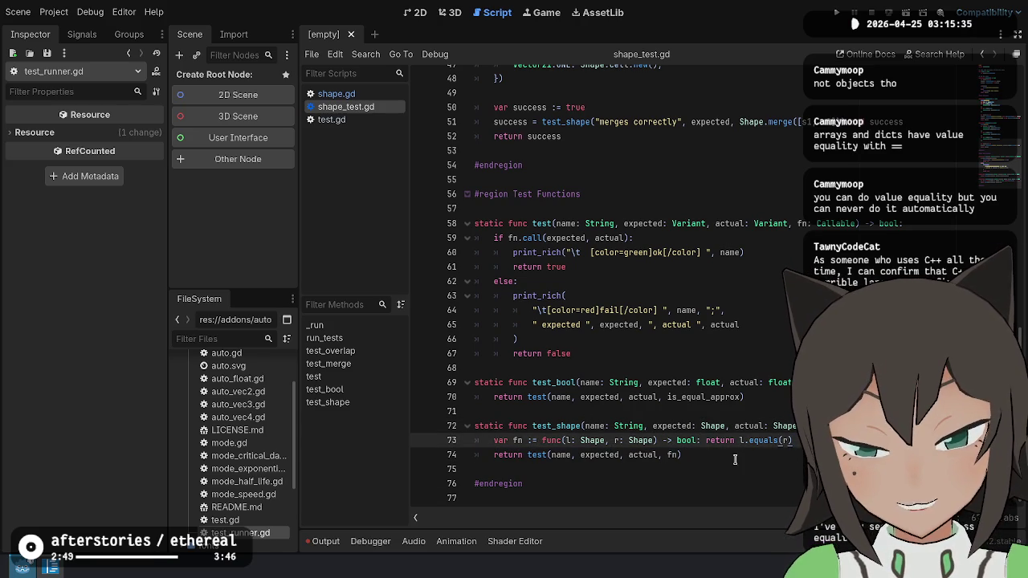
pyautogui.press('Down')
pyautogui.click(574, 411)
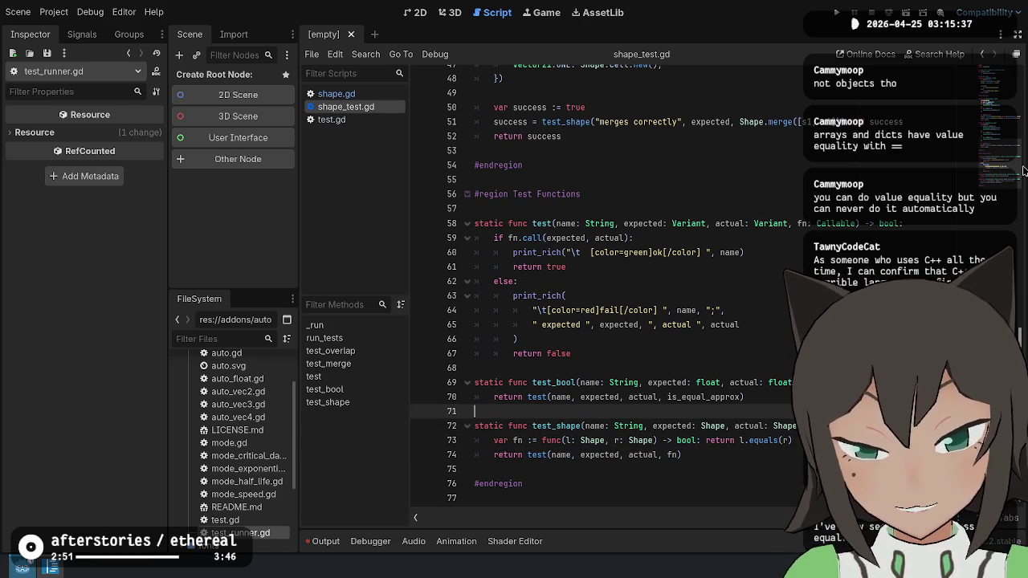
pyautogui.click(633, 237)
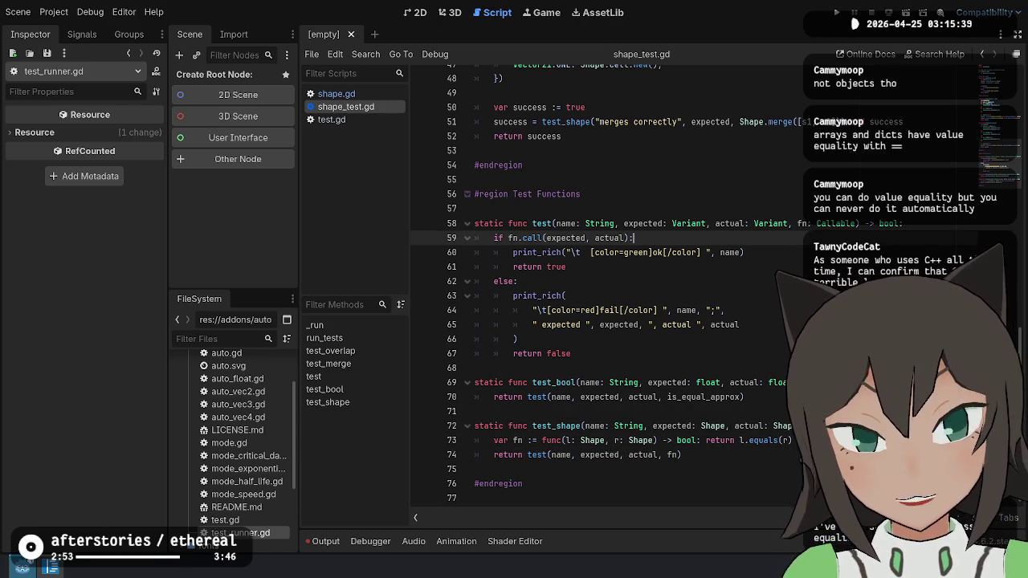
pyautogui.click(326, 542)
pyautogui.moveTo(343, 469)
pyautogui.mouseDown()
pyautogui.moveTo(418, 489)
pyautogui.moveTo(426, 507)
pyautogui.mouseUp()
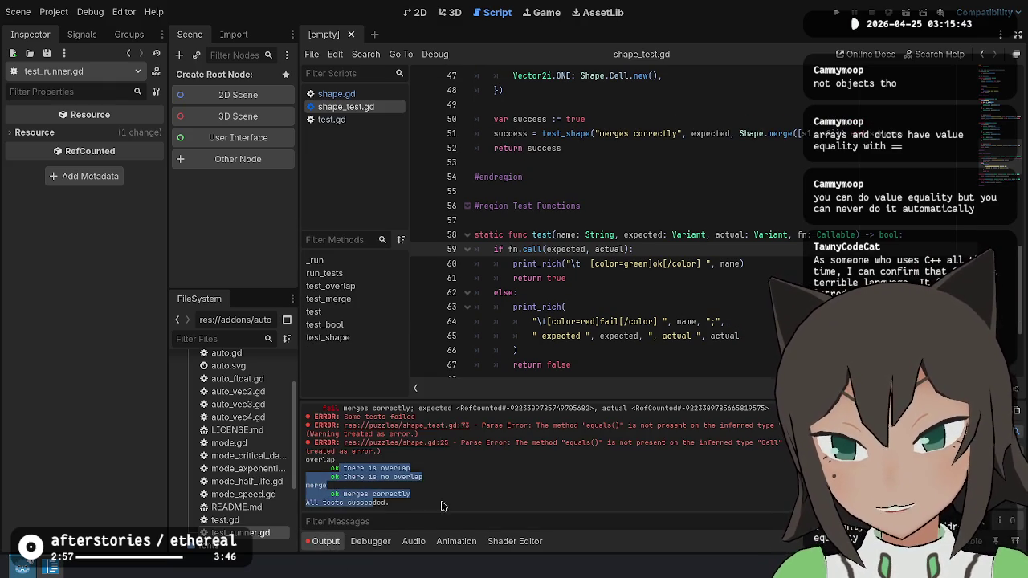
# Clear the Output log and rerun the tests with Ctrl+Shift+X.
pyautogui.click(583, 493)
pyautogui.click(711, 278)
pyautogui.hotkey('ctrl', 'shift', 'x')
# Look over the Test Functions region and the fail-message print in shape_test.gd.
pyautogui.click(751, 162)
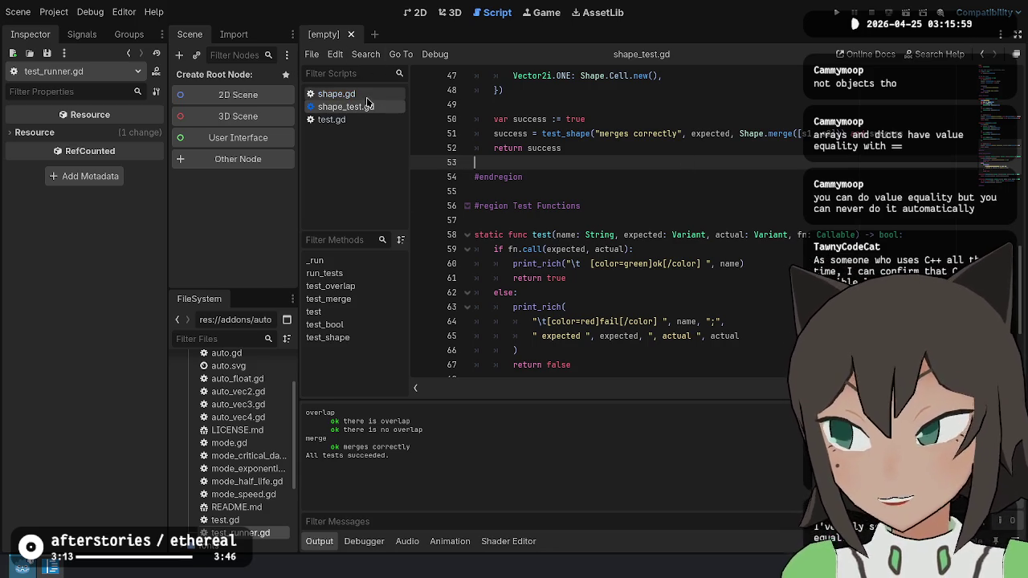
pyautogui.click(787, 222)
pyautogui.click(756, 306)
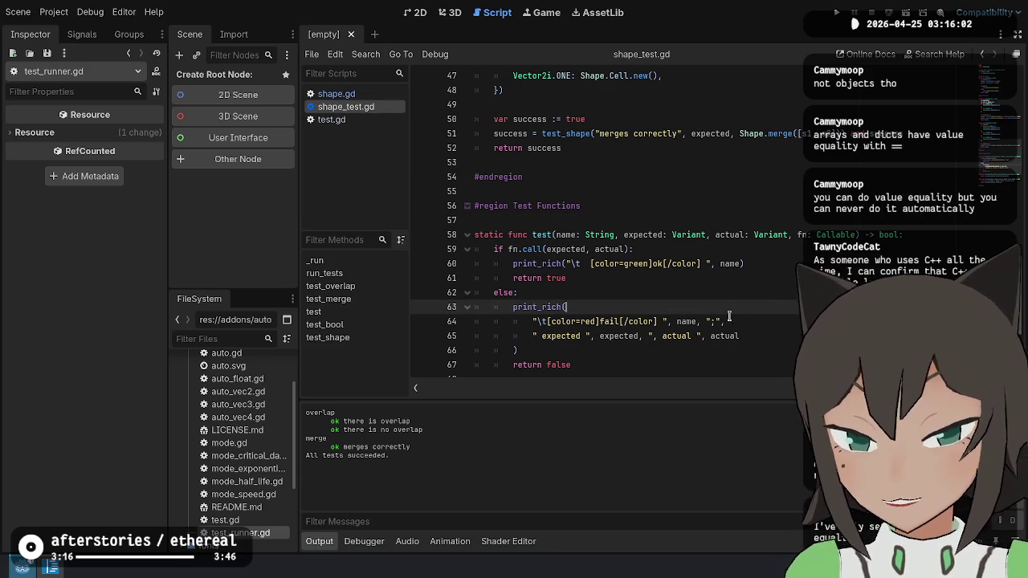
pyautogui.click(627, 203)
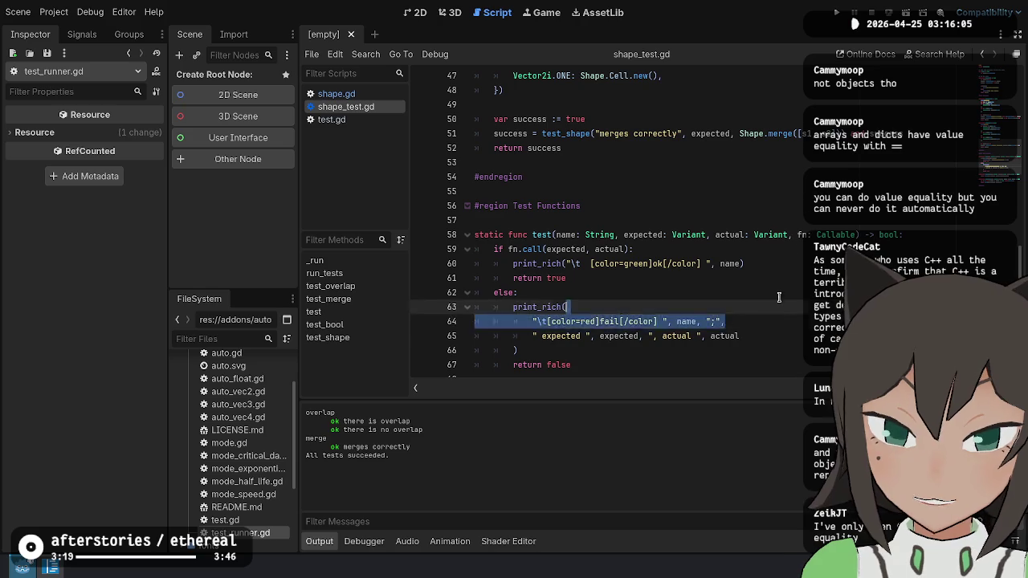
pyautogui.click(802, 180)
# Scroll up to run_tests and trace its test_merge call.
pyautogui.scroll(15, 802, 169)
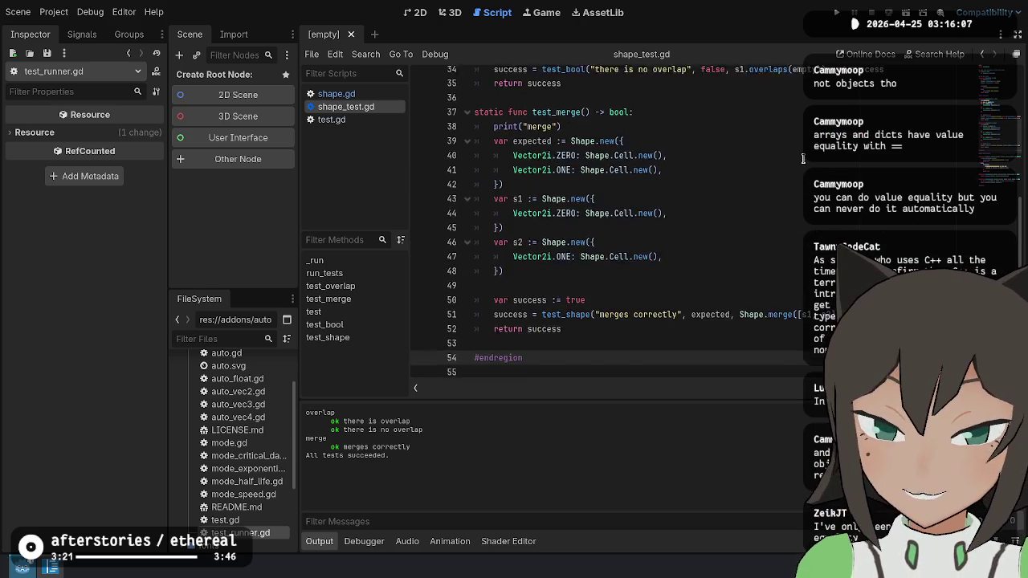
pyautogui.click(626, 133)
pyautogui.click(694, 162)
pyautogui.click(691, 206)
pyautogui.click(702, 292)
pyautogui.click(714, 234)
pyautogui.click(679, 263)
pyautogui.click(689, 234)
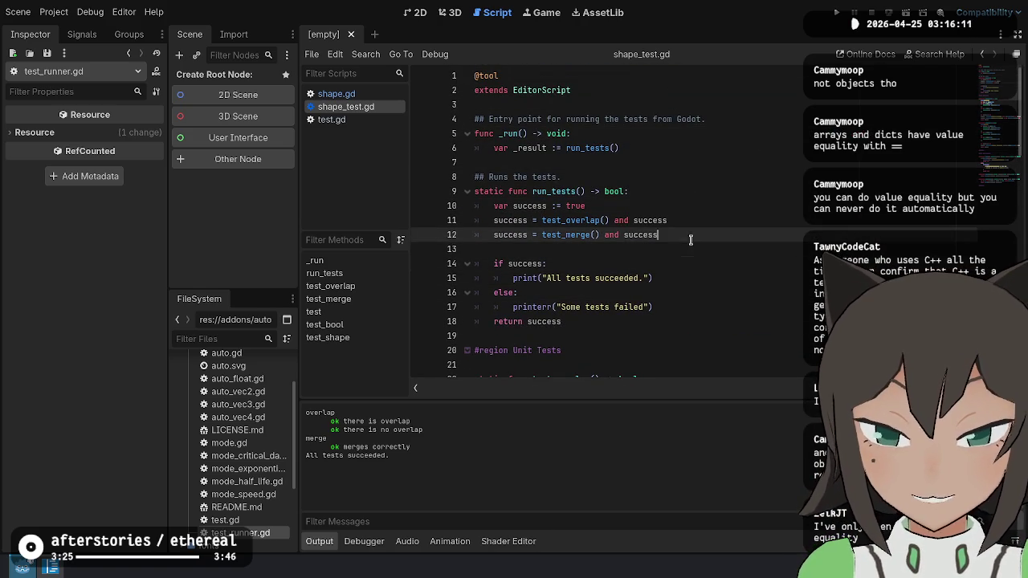
pyautogui.click(729, 194)
pyautogui.click(734, 163)
pyautogui.click(742, 108)
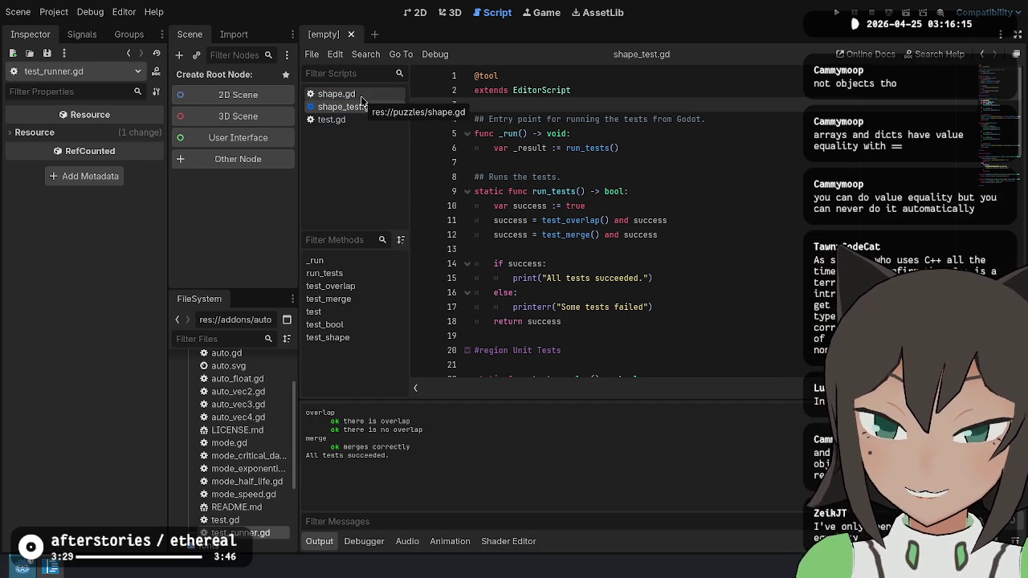
# Step through run_tests' result branches, then bring up shape.gd.
pyautogui.click(652, 119)
pyautogui.click(670, 177)
pyautogui.click(698, 235)
pyautogui.click(683, 249)
pyautogui.click(652, 292)
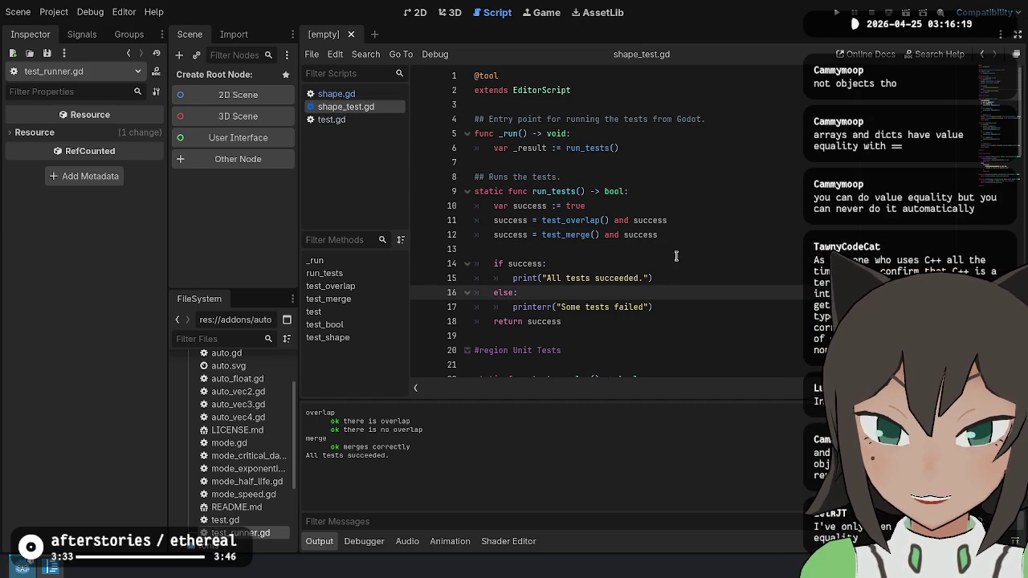
pyautogui.click(702, 220)
pyautogui.click(710, 162)
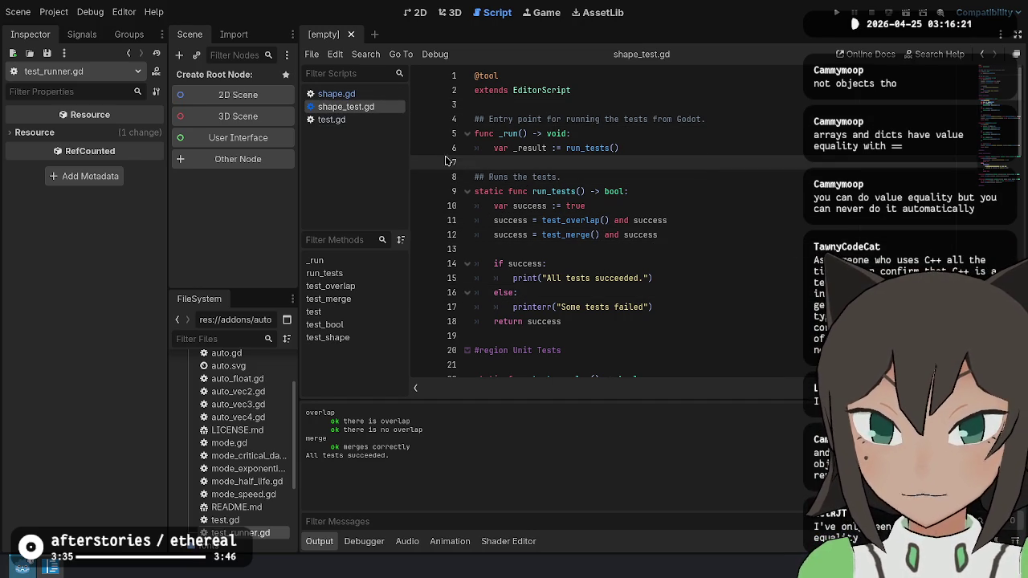
pyautogui.click(368, 95)
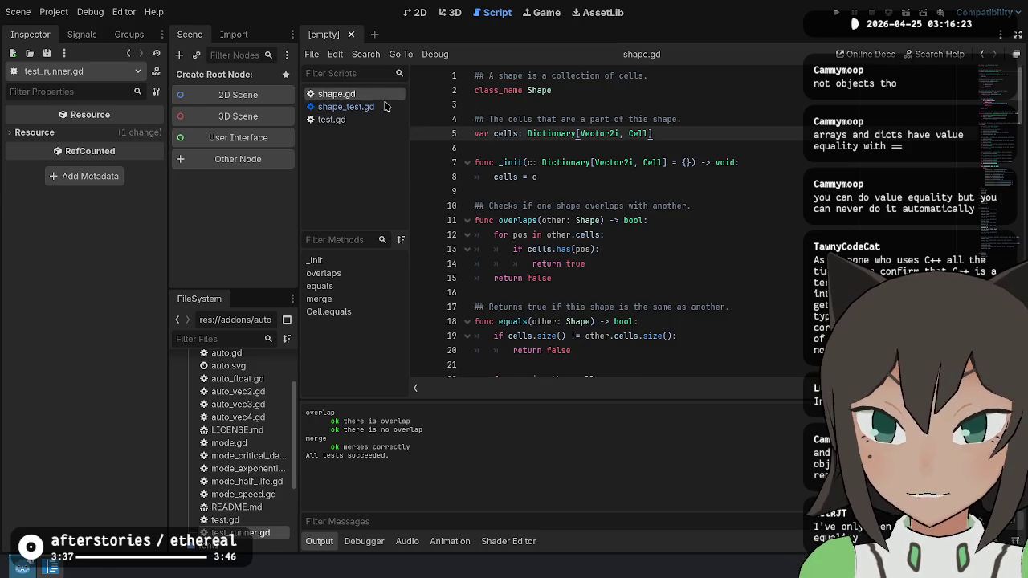
# Scroll through shape.gd's overlaps loop and the cells dictionary declaration.
pyautogui.click(647, 263)
pyautogui.scroll(-5, 707, 249)
pyautogui.scroll(-20, 700, 226)
pyautogui.scroll(-5, 700, 207)
pyautogui.scroll(6, 687, 224)
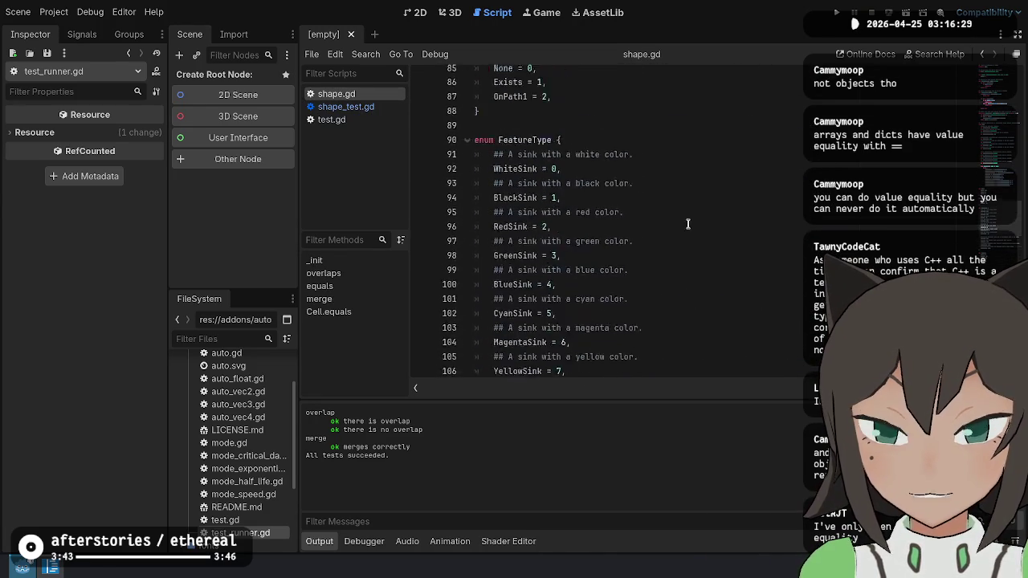
pyautogui.scroll(20, 687, 224)
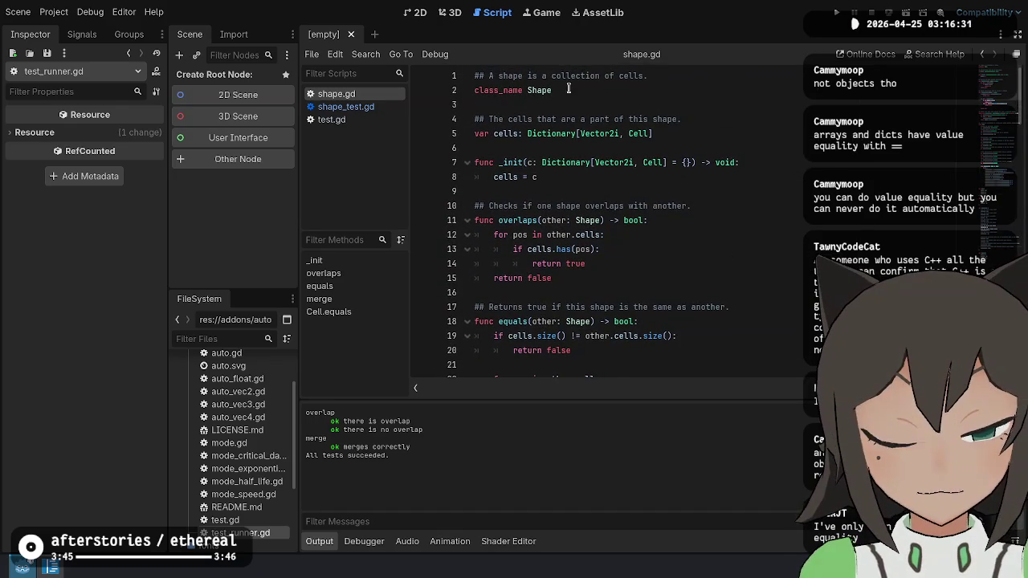
pyautogui.click(673, 132)
pyautogui.scroll(-2, 558, 157)
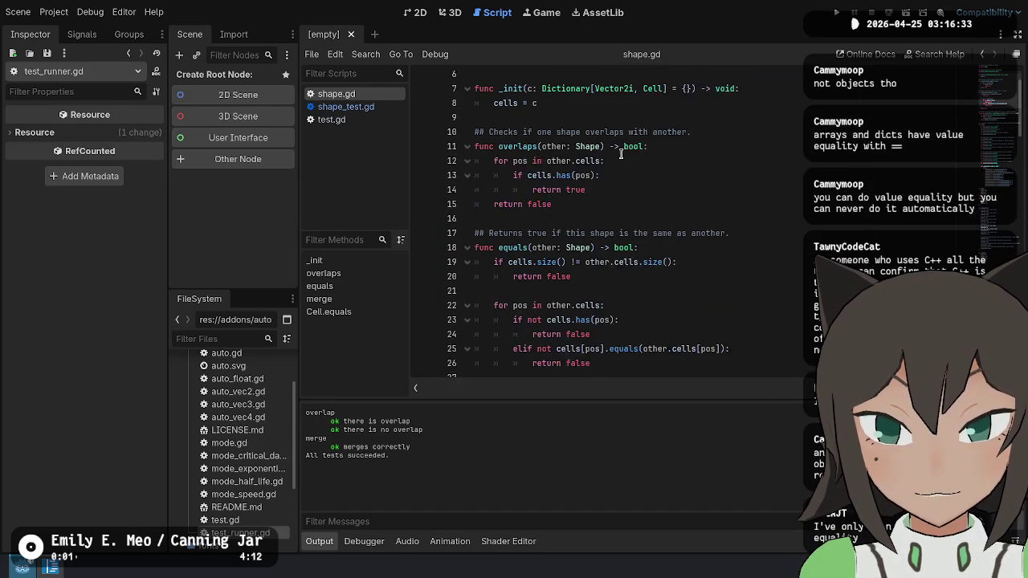
pyautogui.scroll(-3, 554, 253)
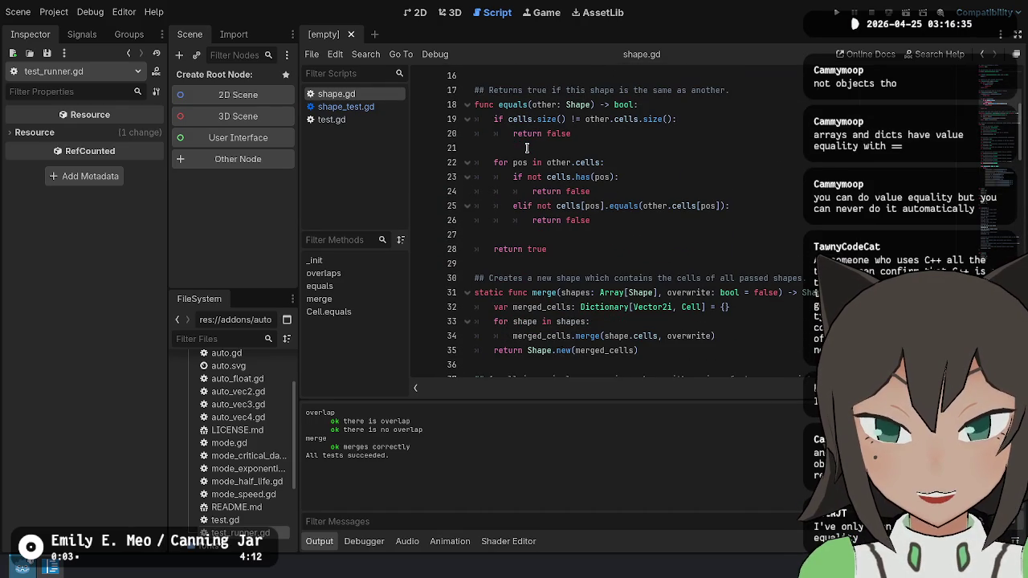
# Locate the equals and merge function names and the end of overlaps.
pyautogui.doubleClick(520, 104)
pyautogui.doubleClick(542, 292)
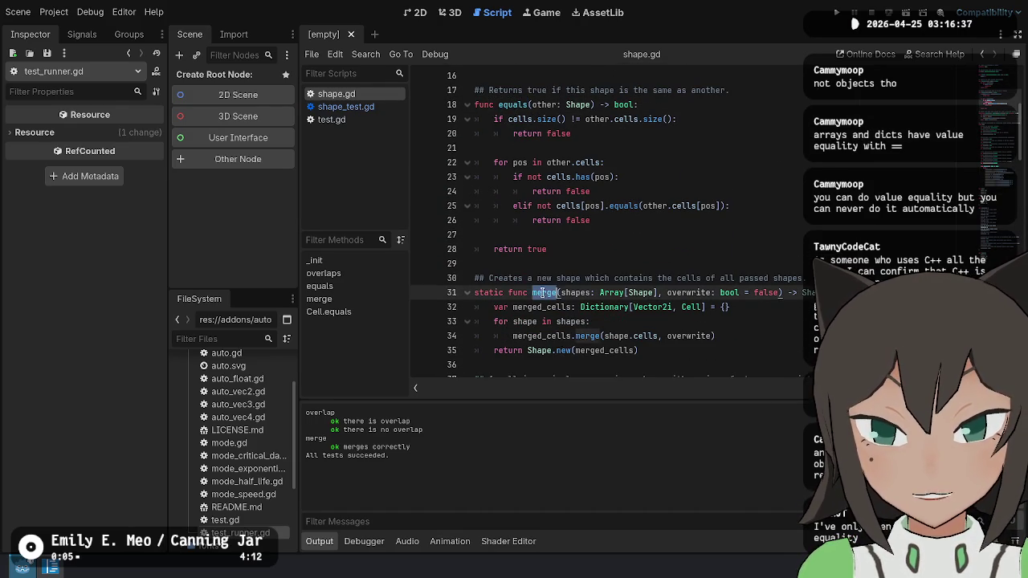
pyautogui.scroll(-2, 762, 301)
pyautogui.scroll(7, 713, 253)
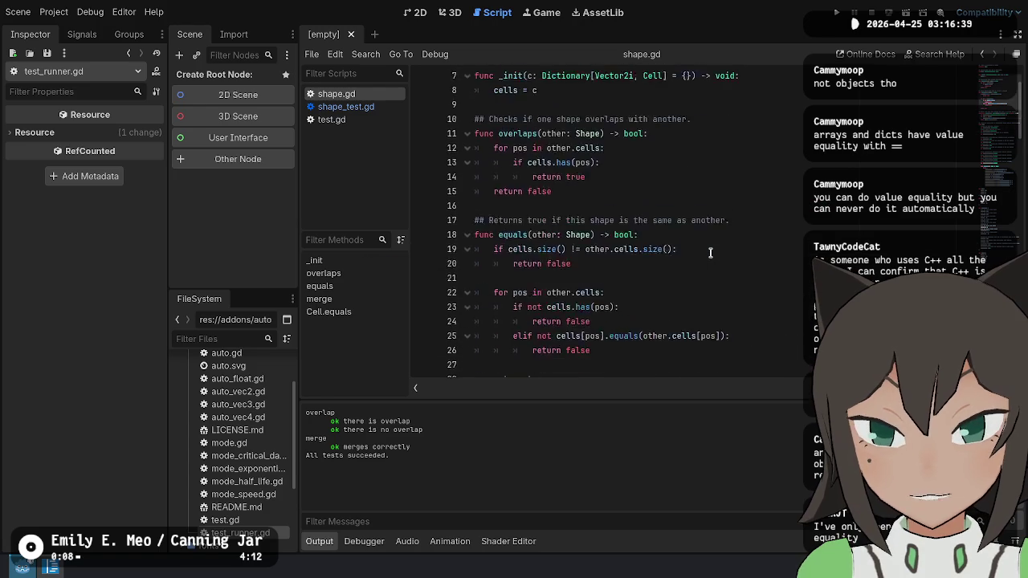
pyautogui.scroll(-2, 710, 253)
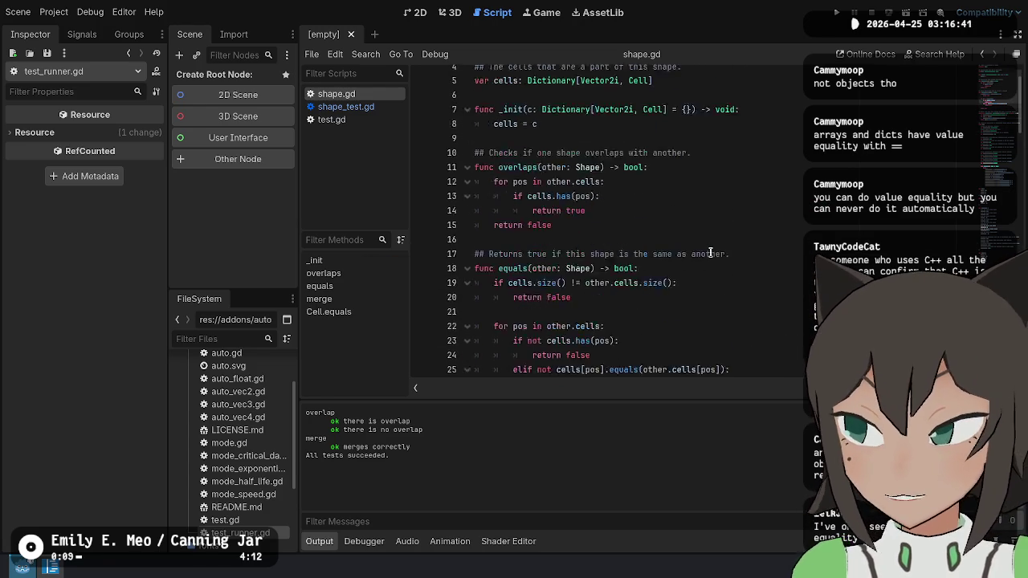
pyautogui.scroll(1, 707, 249)
pyautogui.click(687, 234)
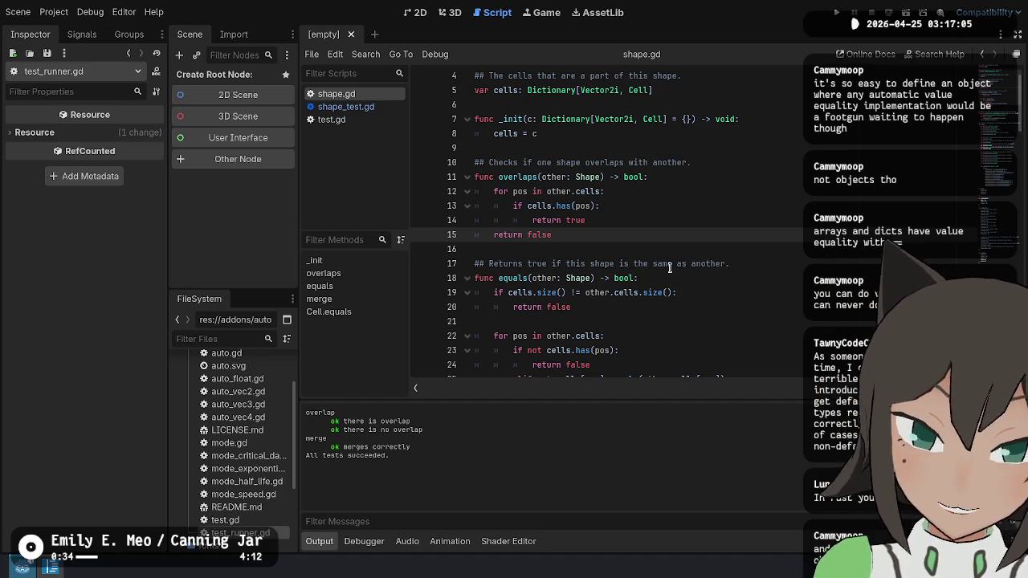
# Trace Shape.equals: its signature, the size check and the cell-by-cell loop.
pyautogui.click(682, 265)
pyautogui.click(692, 294)
pyautogui.click(739, 264)
pyautogui.click(740, 278)
pyautogui.click(738, 302)
pyautogui.click(740, 279)
pyautogui.click(738, 294)
pyautogui.click(731, 320)
pyautogui.click(725, 339)
pyautogui.click(726, 365)
pyautogui.click(728, 351)
pyautogui.click(741, 337)
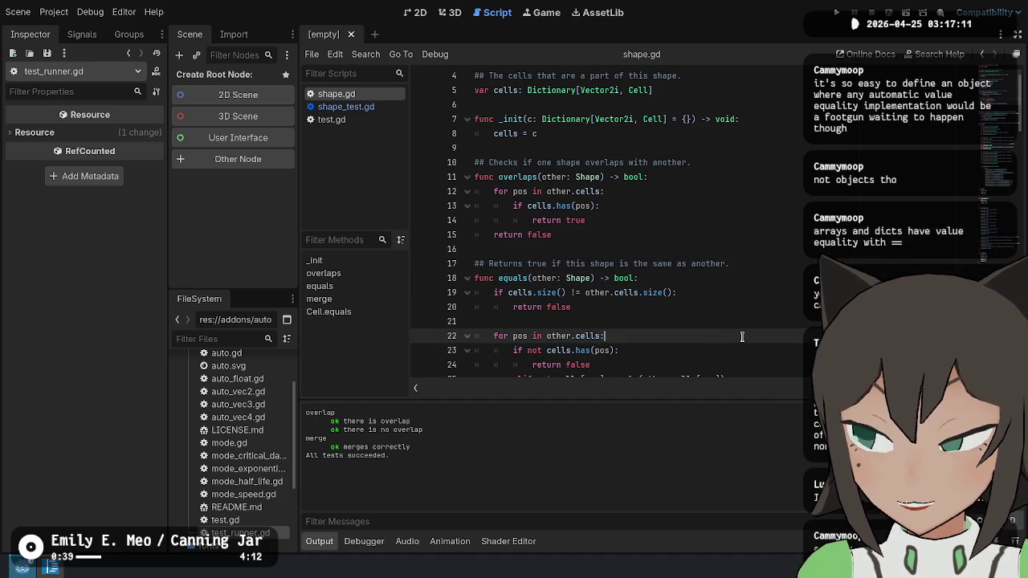
pyautogui.click(800, 243)
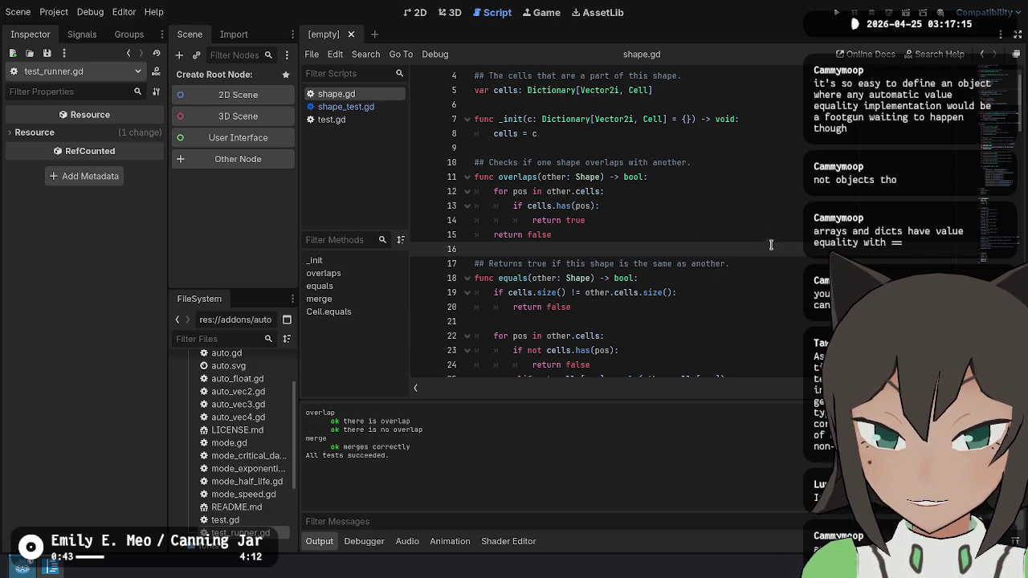
# Revisit overlaps' loop over other.cells, equals' size check and return true, and merge's shapes loop.
pyautogui.scroll(1, 570, 124)
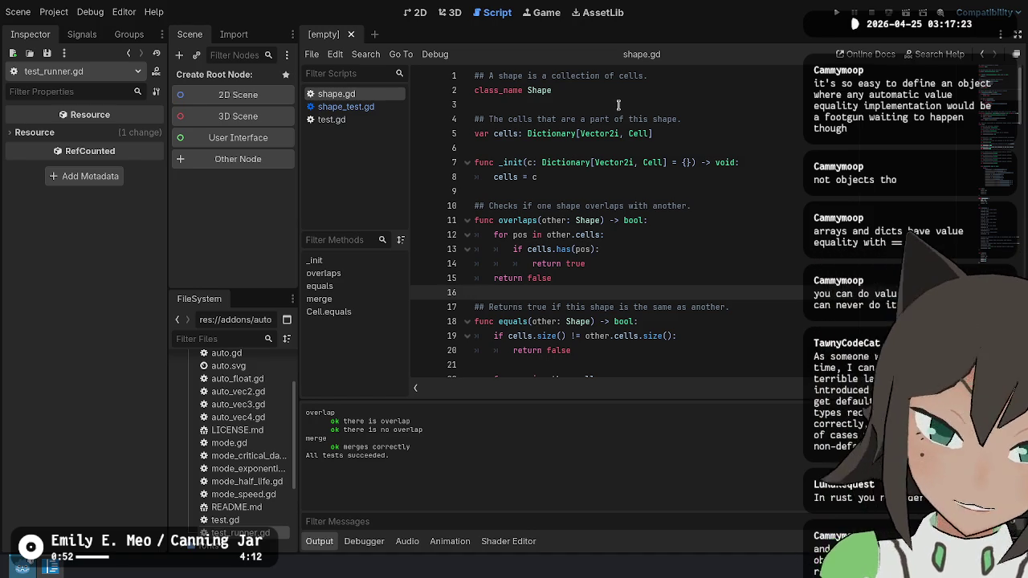
pyautogui.click(665, 138)
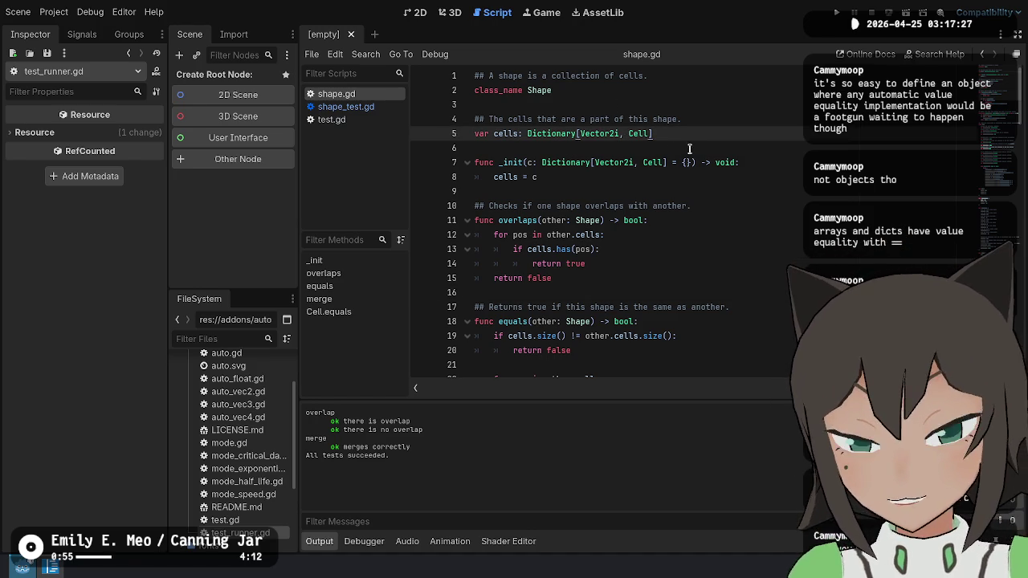
pyautogui.click(780, 231)
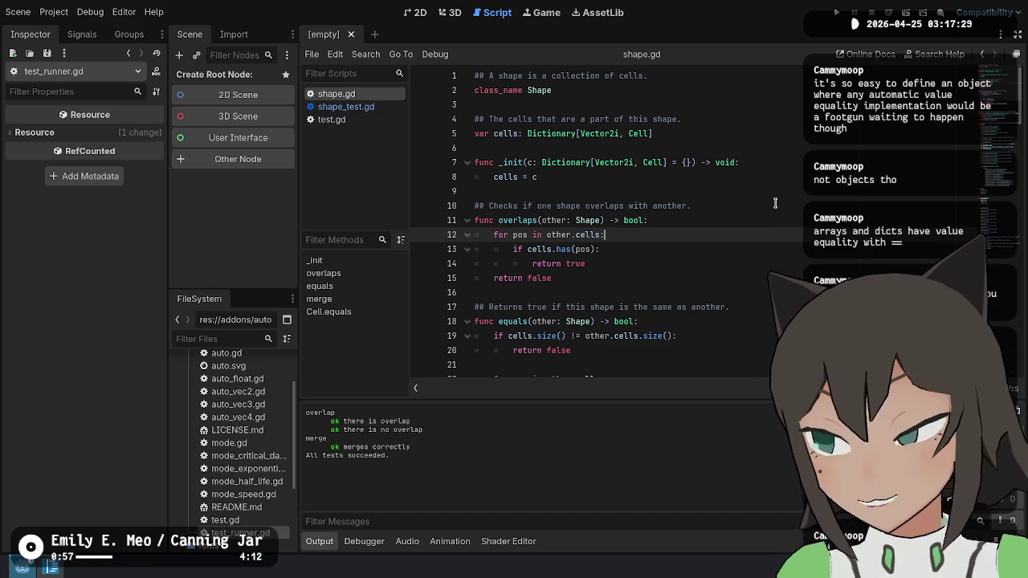
pyautogui.click(643, 285)
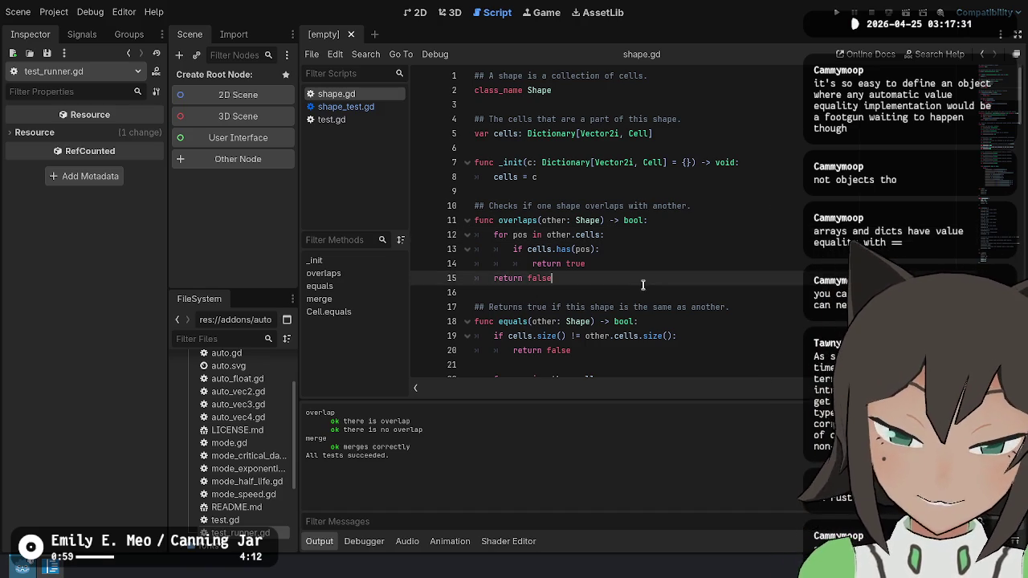
pyautogui.click(690, 342)
pyautogui.scroll(-3, 690, 342)
pyautogui.click(644, 307)
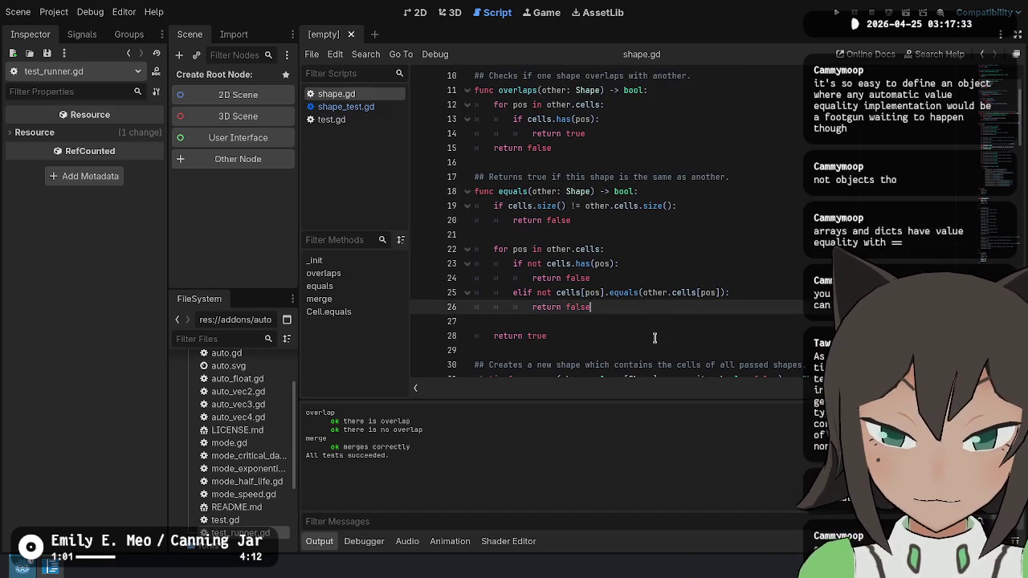
pyautogui.click(655, 338)
pyautogui.scroll(-4, 563, 253)
pyautogui.click(593, 236)
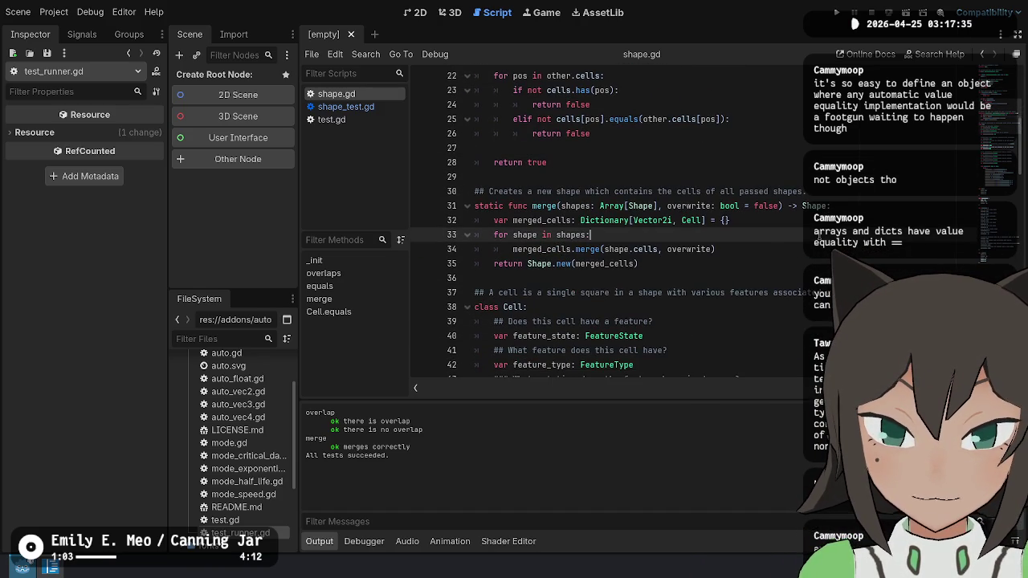
pyautogui.click(735, 278)
# Scroll through the Cell class and enums, then return to shape_test.gd.
pyautogui.scroll(-4, 690, 329)
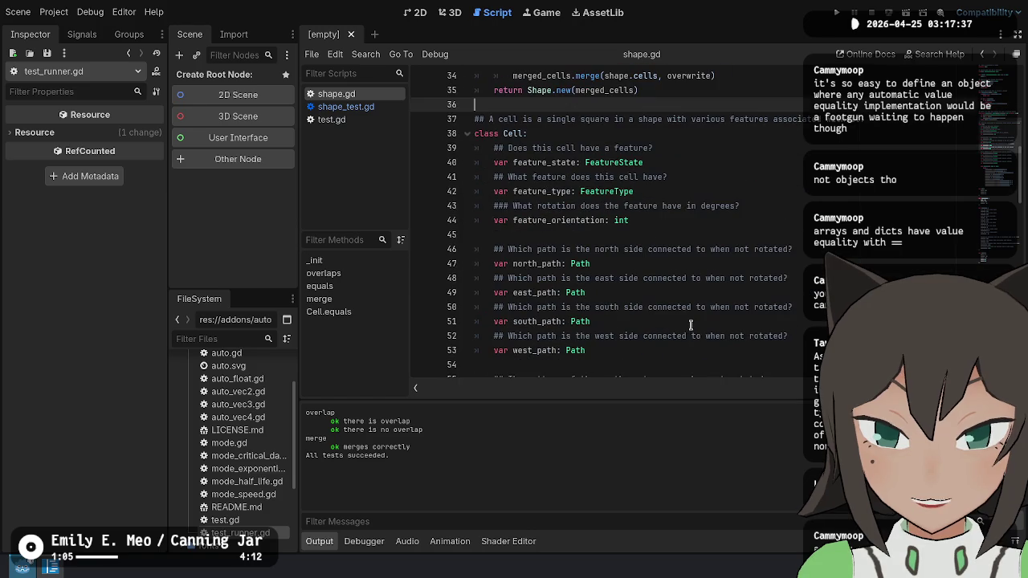
pyautogui.scroll(-5, 690, 312)
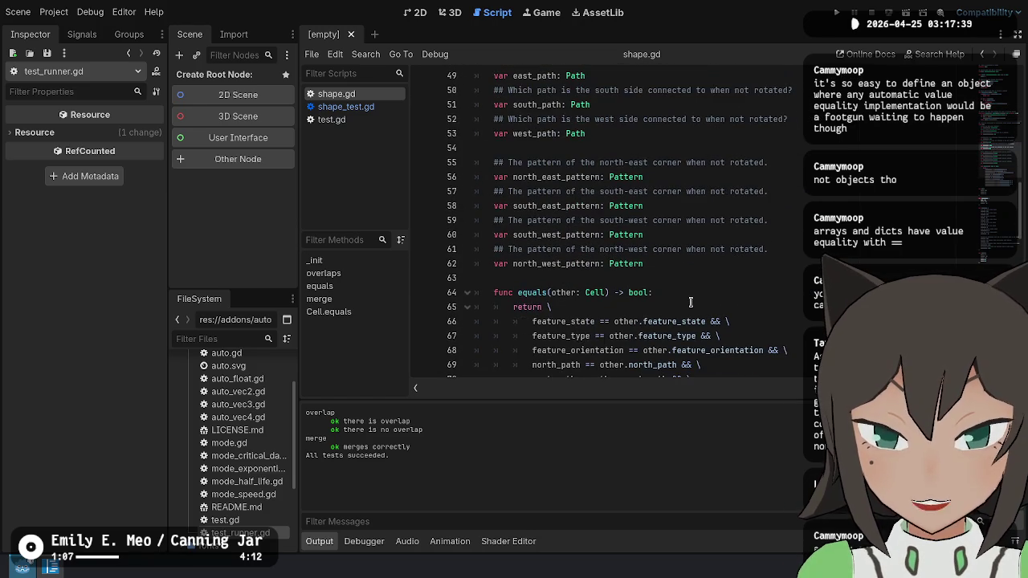
pyautogui.scroll(-7, 691, 302)
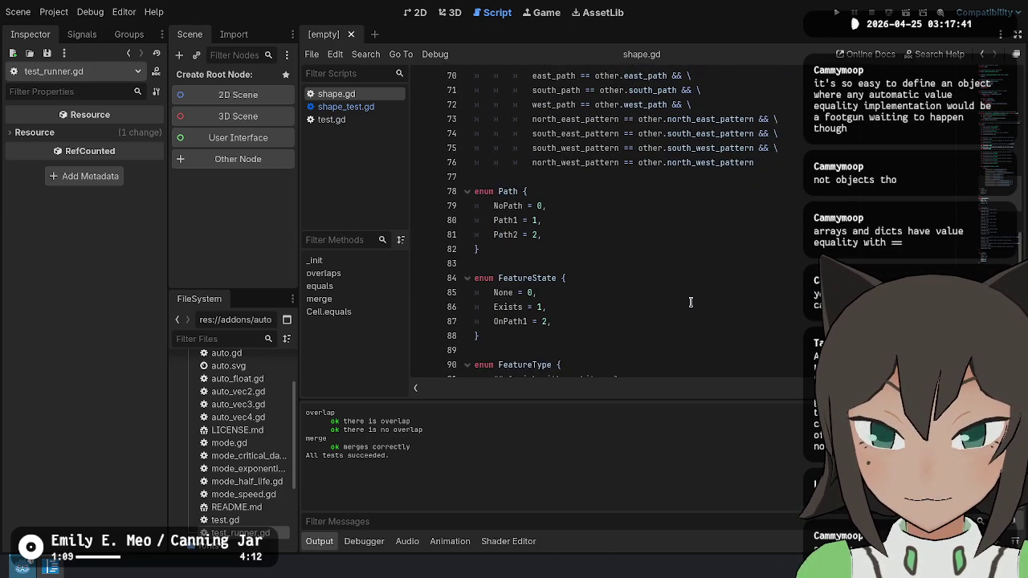
pyautogui.scroll(-11, 584, 205)
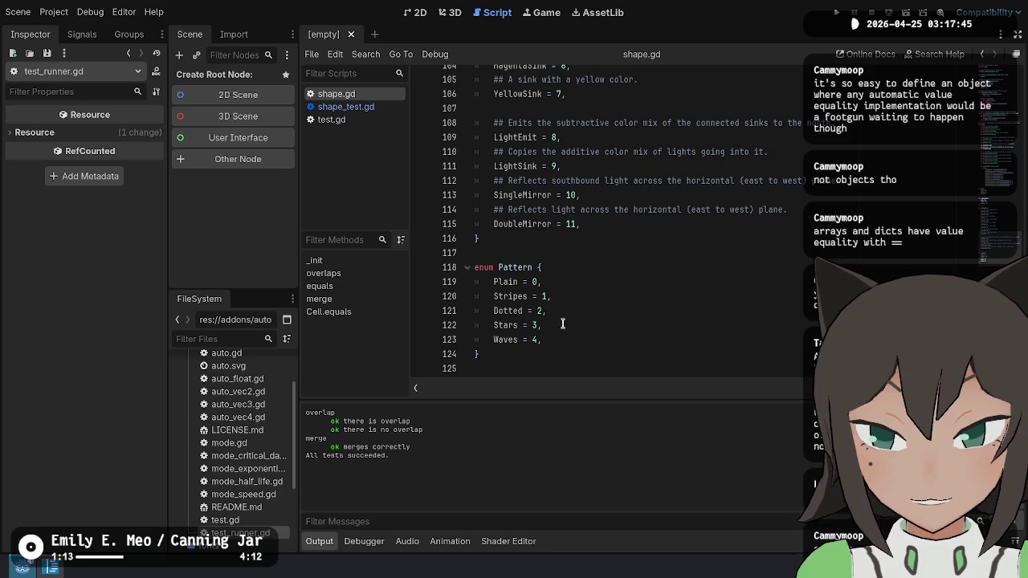
pyautogui.scroll(15, 585, 347)
pyautogui.scroll(11, 638, 256)
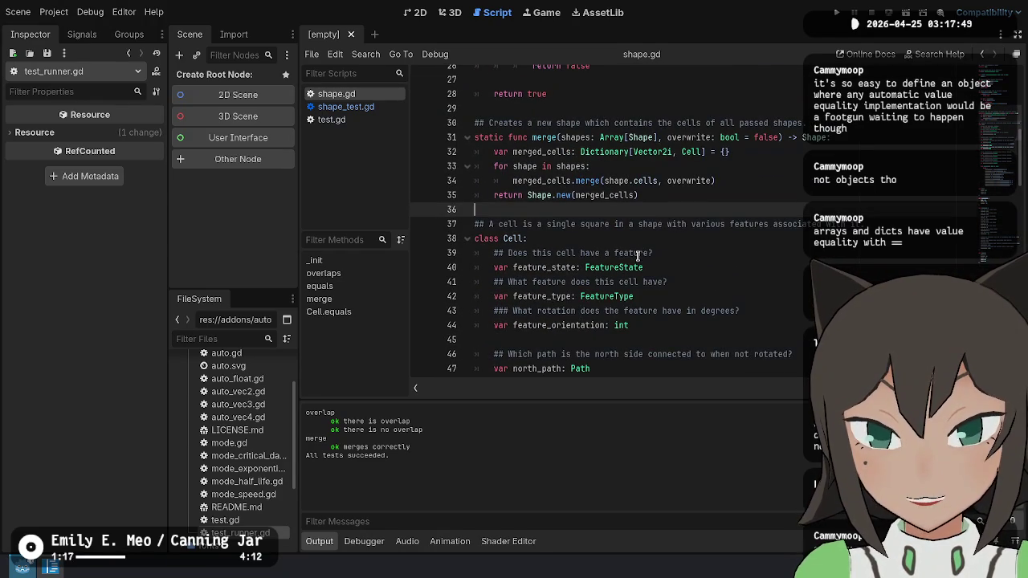
pyautogui.moveTo(672, 331); pyautogui.dragTo(717, 224)
pyautogui.scroll(5, 717, 224)
pyautogui.scroll(4, 723, 203)
pyautogui.scroll(-6, 732, 179)
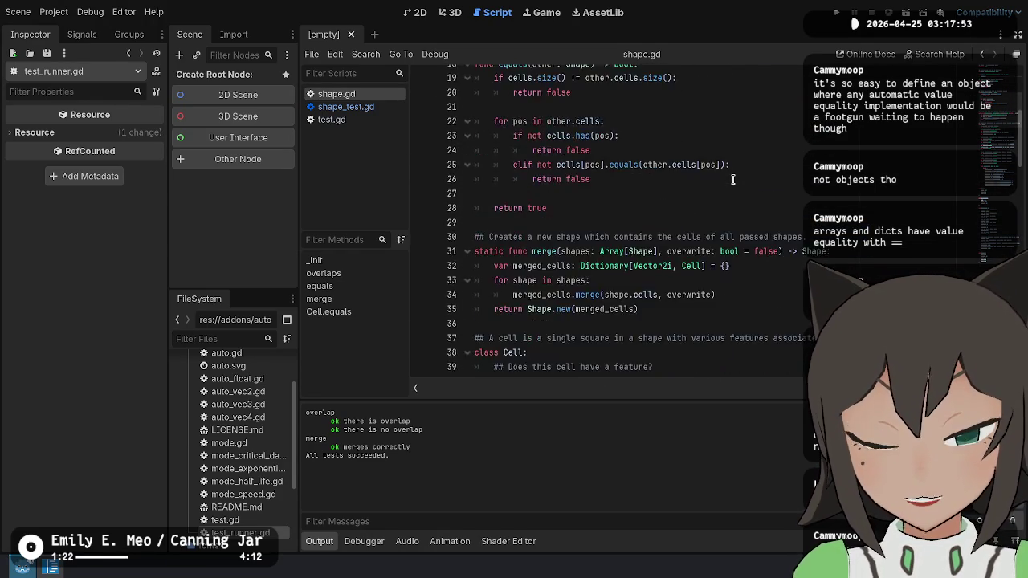
pyautogui.scroll(-4, 732, 179)
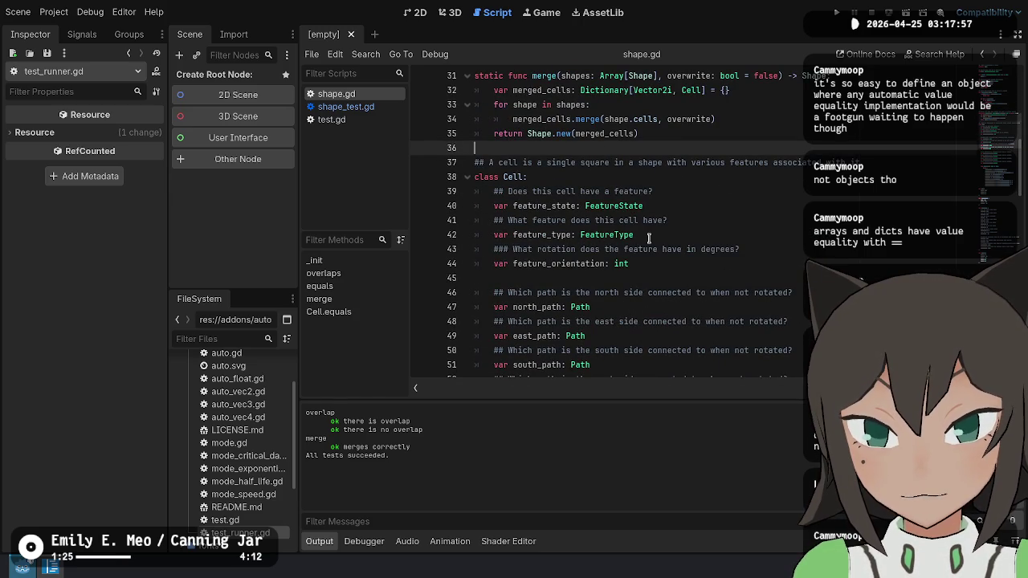
pyautogui.scroll(-2, 649, 238)
pyautogui.scroll(12, 650, 237)
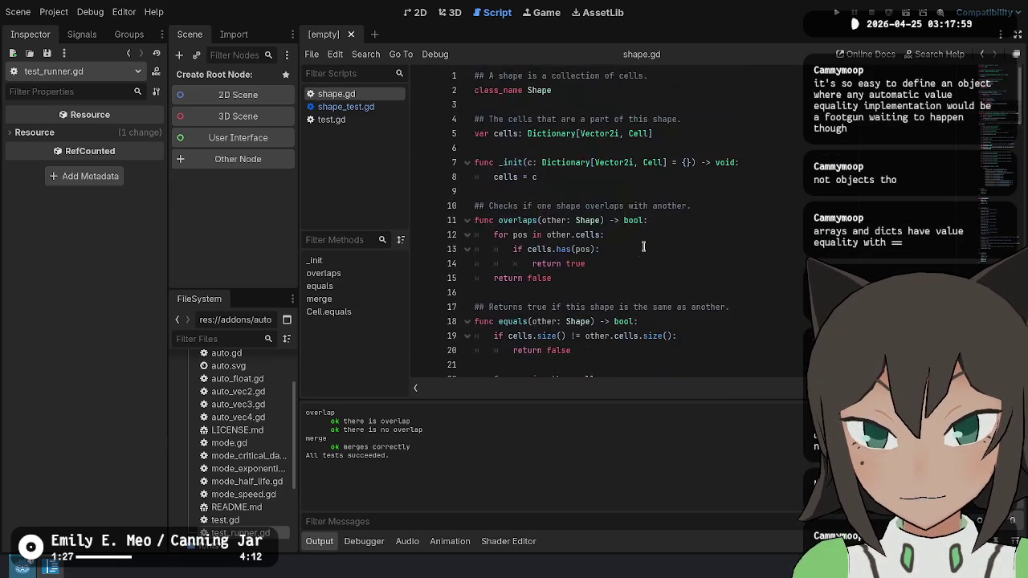
pyautogui.click(345, 106)
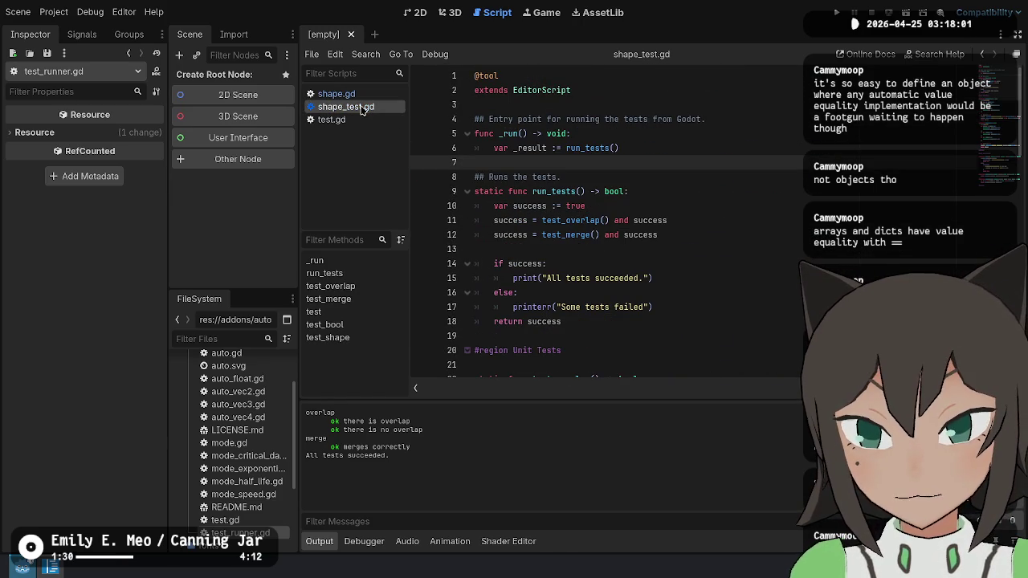
pyautogui.click(704, 307)
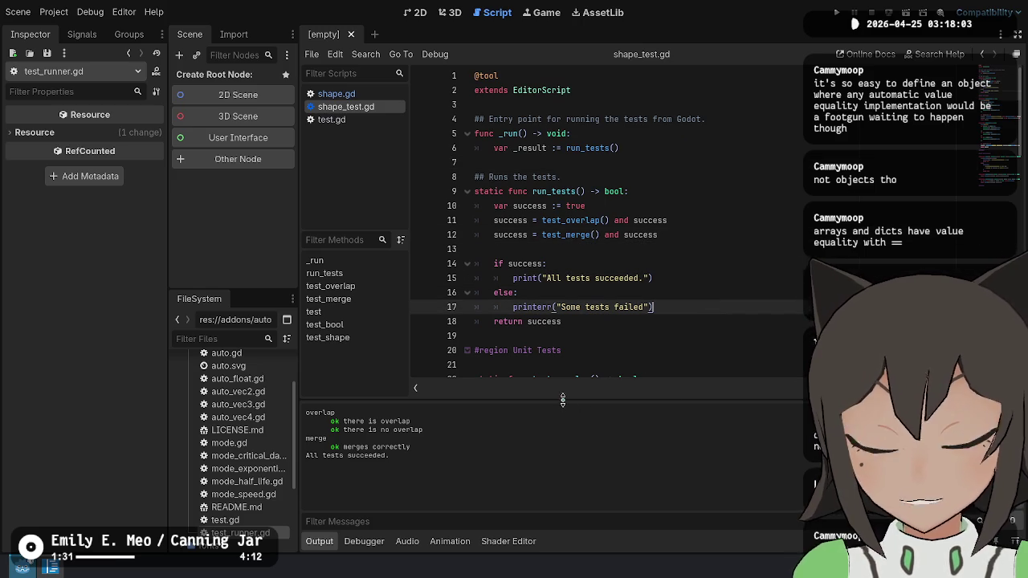
pyautogui.scroll(-2, 723, 305)
pyautogui.click(649, 247)
pyautogui.click(659, 314)
pyautogui.scroll(-3, 712, 274)
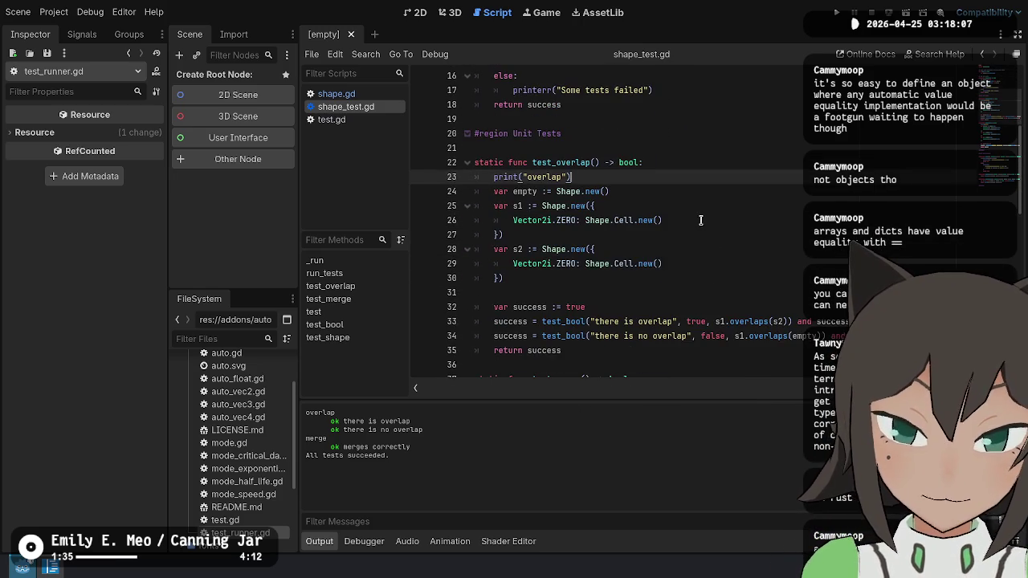
pyautogui.scroll(-8, 700, 220)
pyautogui.scroll(-4, 691, 220)
pyautogui.scroll(-2, 691, 220)
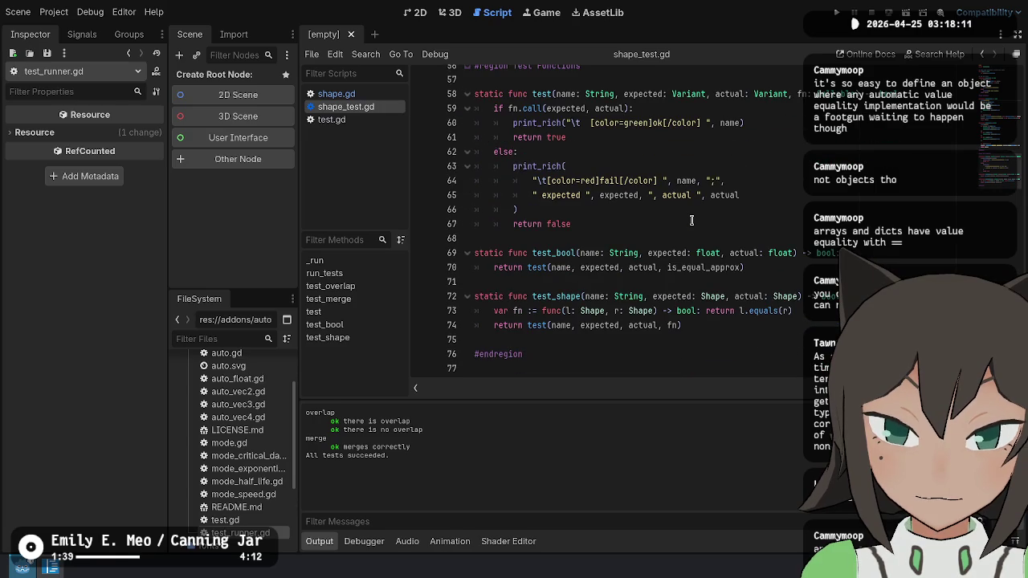
pyautogui.moveTo(671, 320)
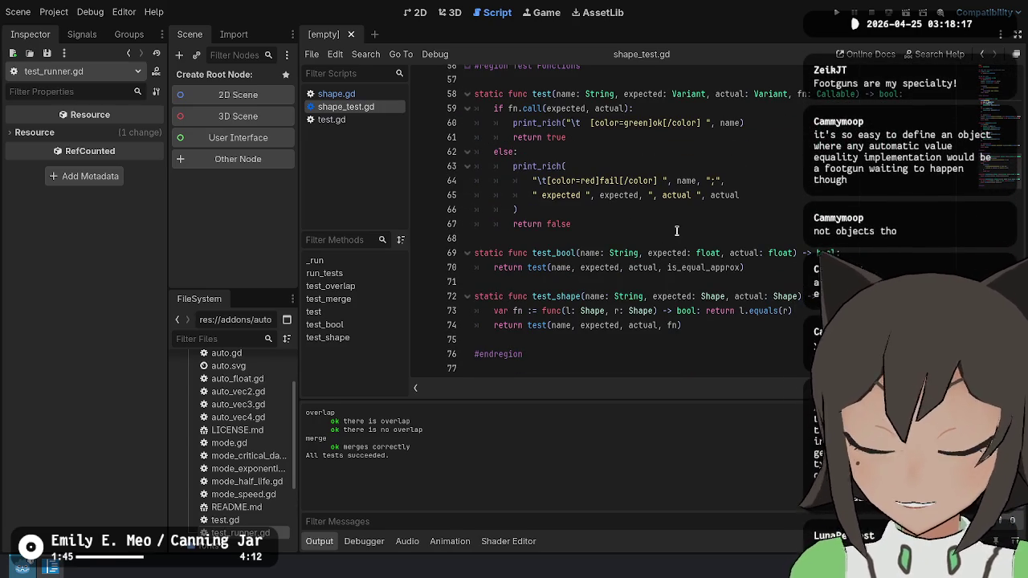
pyautogui.click(640, 227)
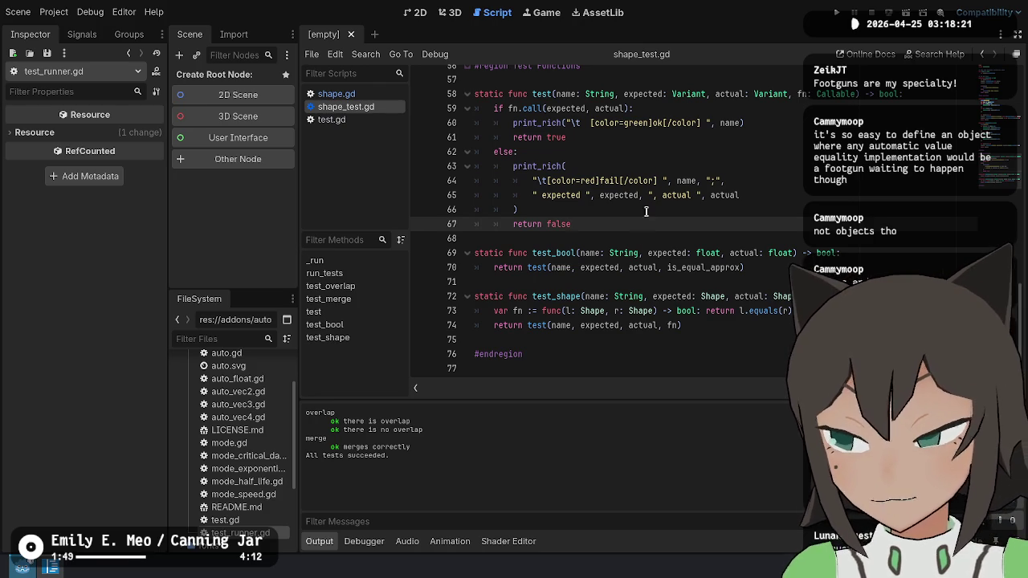
pyautogui.click(665, 143)
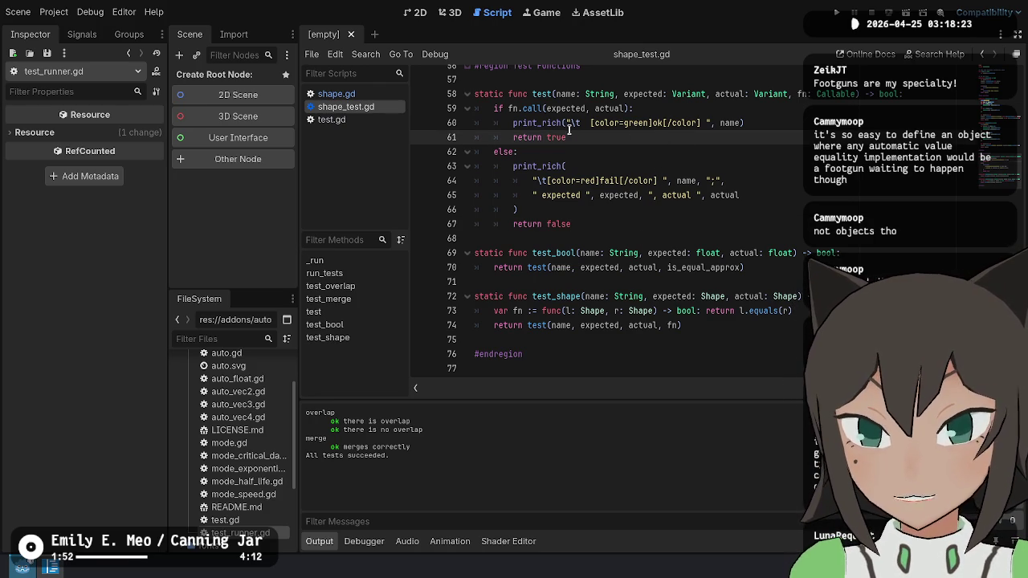
pyautogui.moveTo(573, 128)
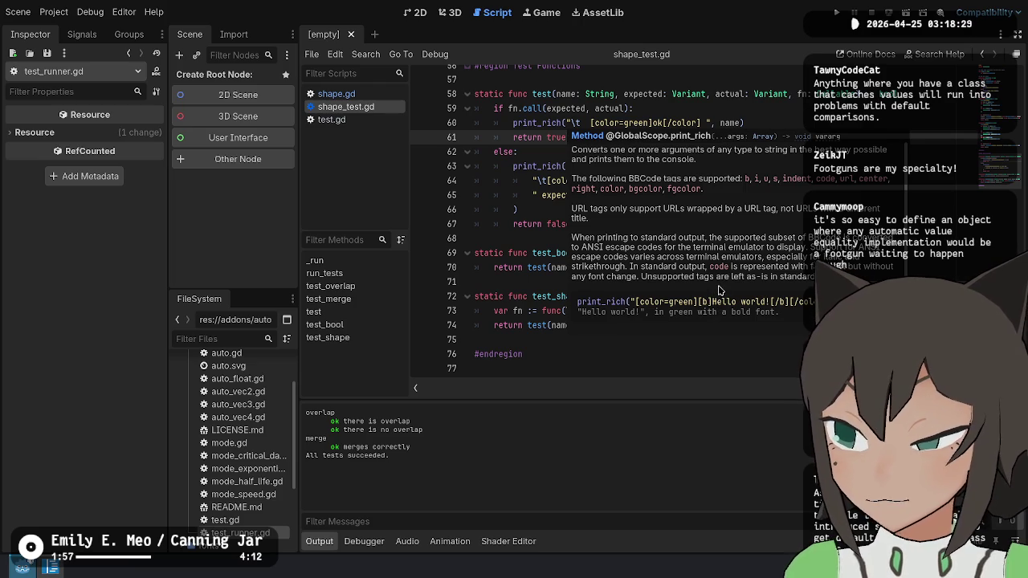
pyautogui.click(723, 182)
pyautogui.click(696, 212)
pyautogui.click(703, 236)
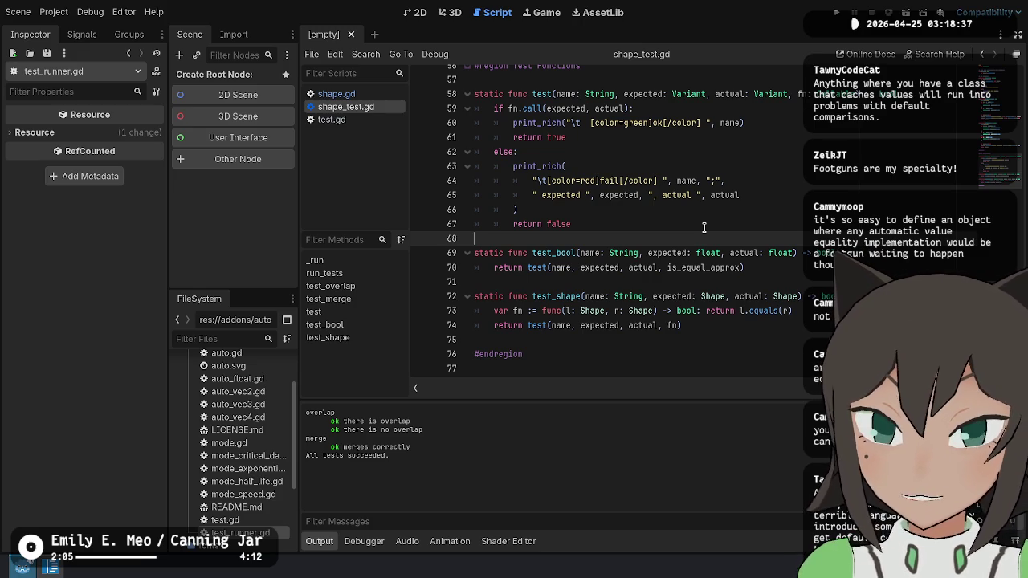
pyautogui.click(711, 209)
pyautogui.click(761, 225)
pyautogui.click(763, 239)
pyautogui.click(757, 282)
pyautogui.click(751, 338)
pyautogui.click(768, 266)
pyautogui.click(799, 225)
pyautogui.click(825, 239)
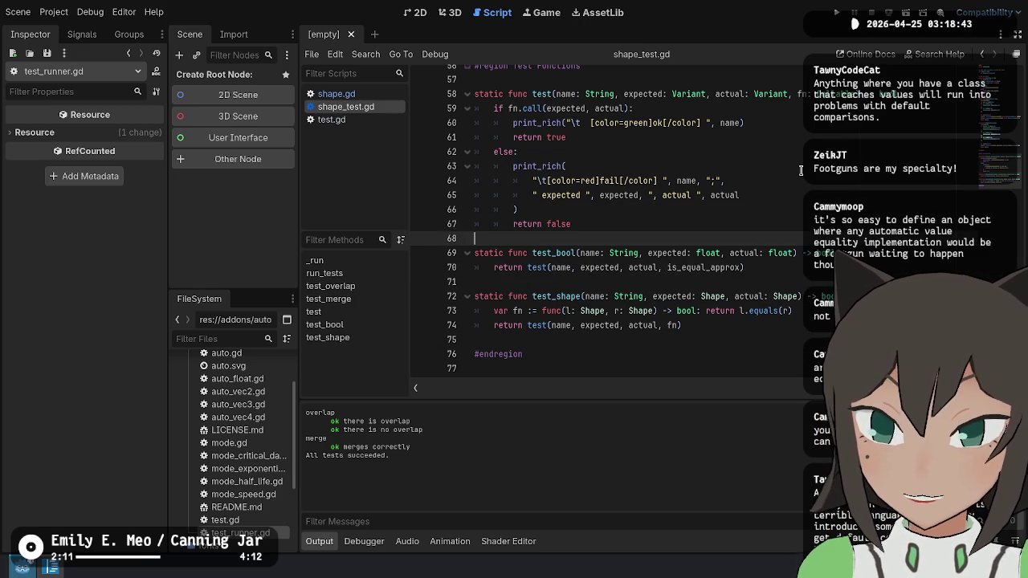
pyautogui.scroll(9, 819, 185)
pyautogui.scroll(9, 839, 199)
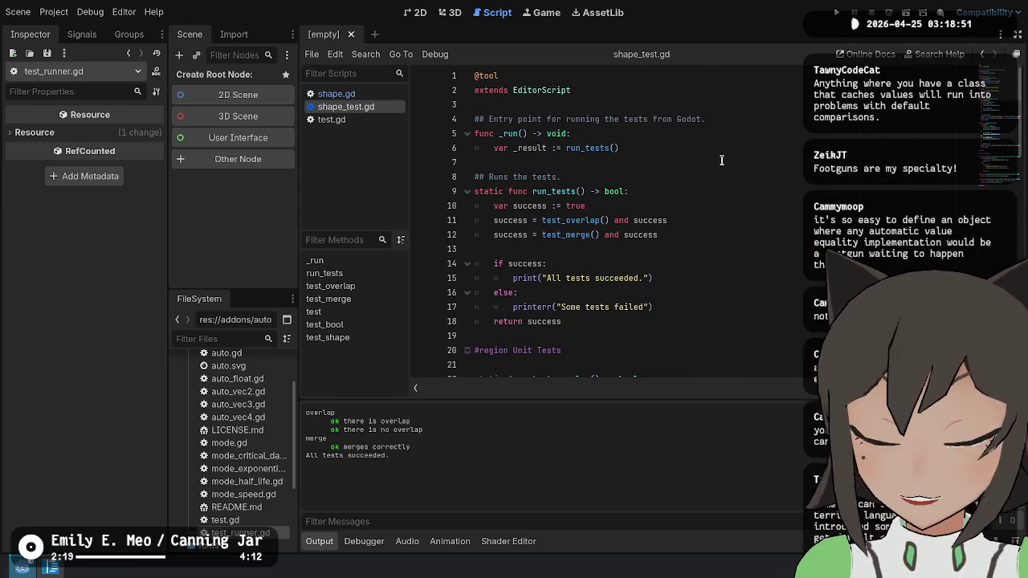
pyautogui.click(674, 155)
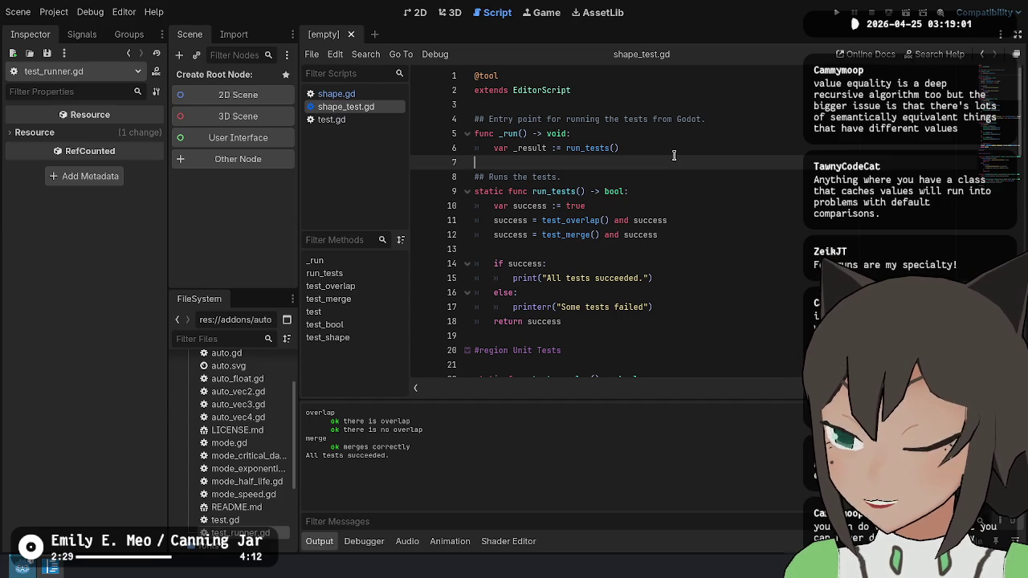
pyautogui.click(730, 147)
pyautogui.click(715, 196)
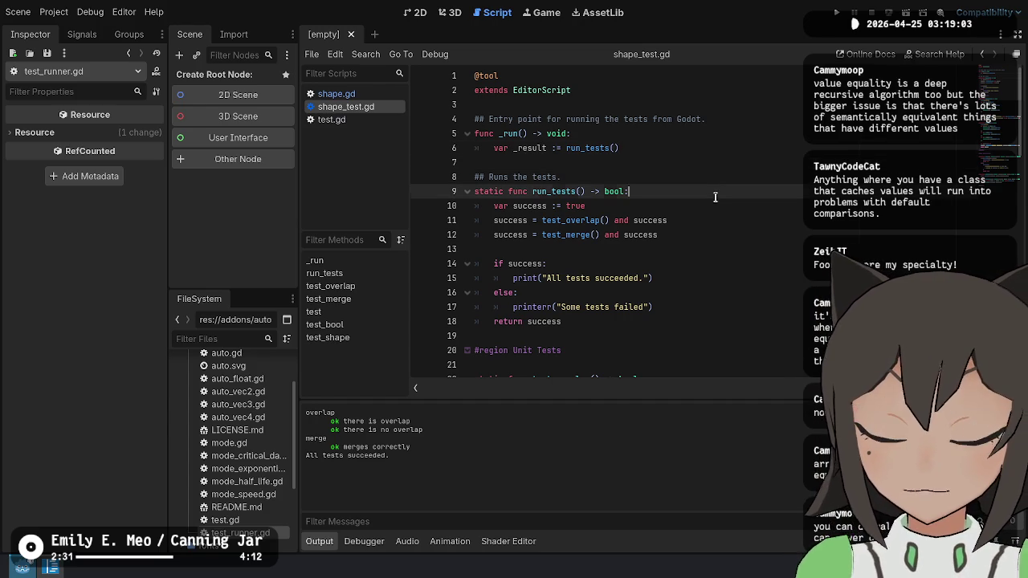
pyautogui.click(721, 225)
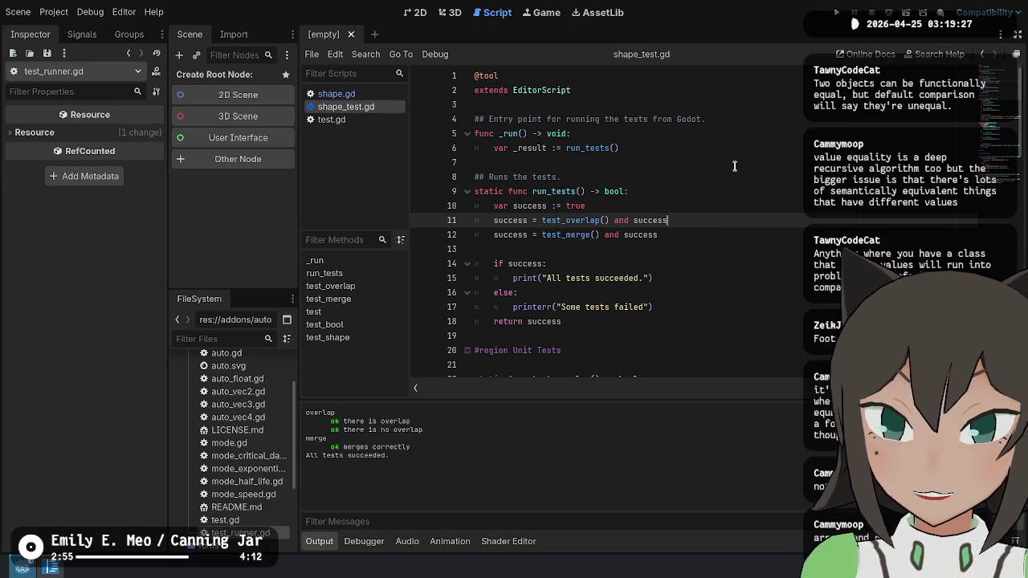
pyautogui.scroll(-5, 734, 166)
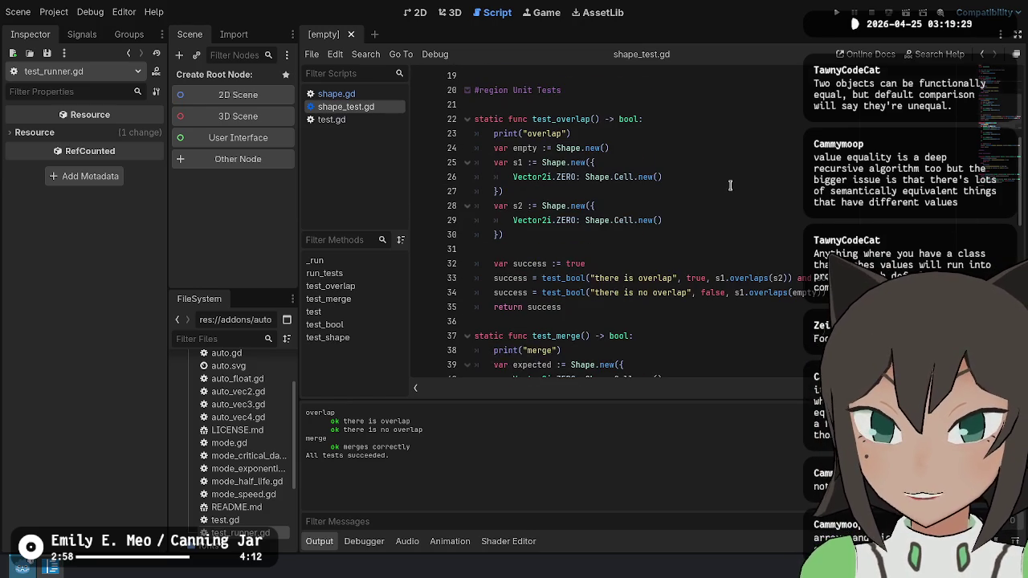
pyautogui.click(336, 94)
# Open shape.gd and pick out Cell's north_path, east_path, south_path and west_path variables.
pyautogui.click(698, 225)
pyautogui.scroll(-12, 698, 225)
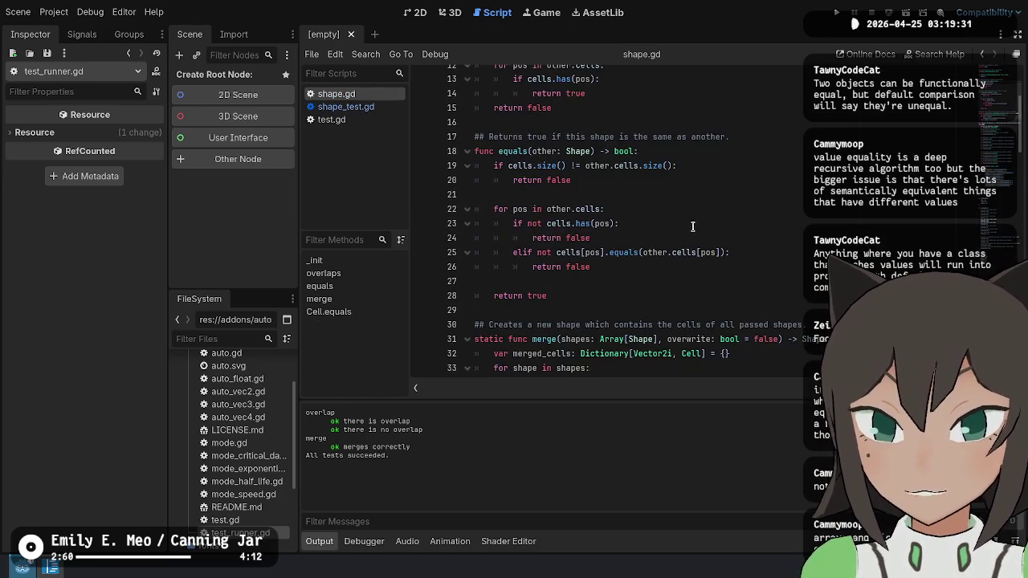
pyautogui.scroll(-2, 584, 205)
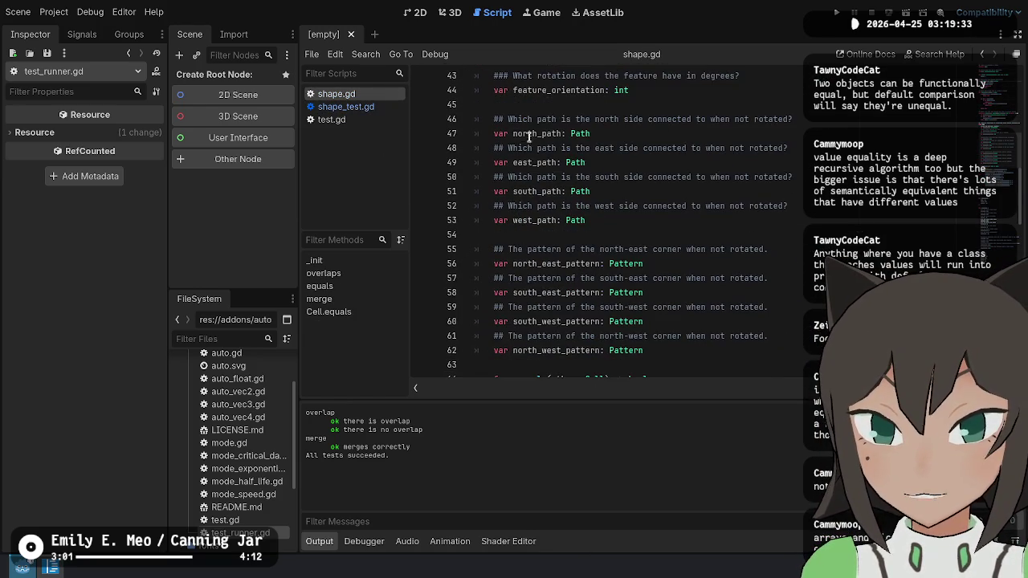
pyautogui.doubleClick(517, 133)
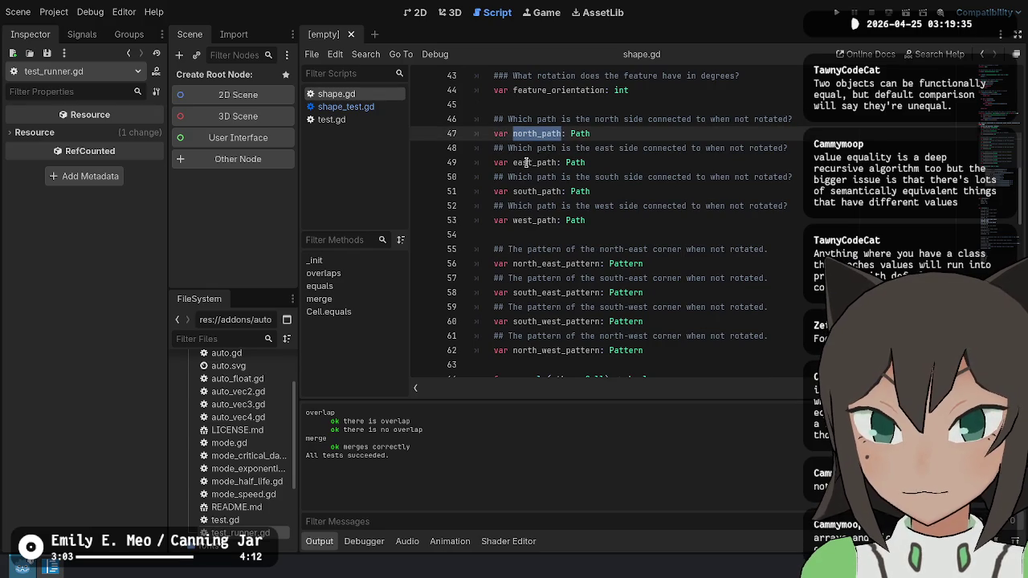
pyautogui.doubleClick(526, 162)
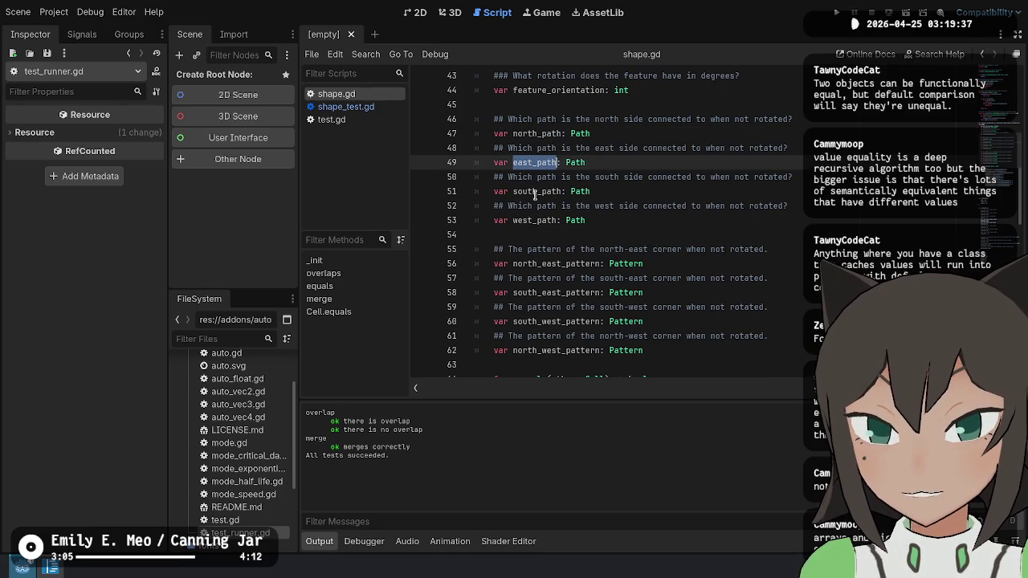
pyautogui.doubleClick(528, 190)
pyautogui.doubleClick(543, 217)
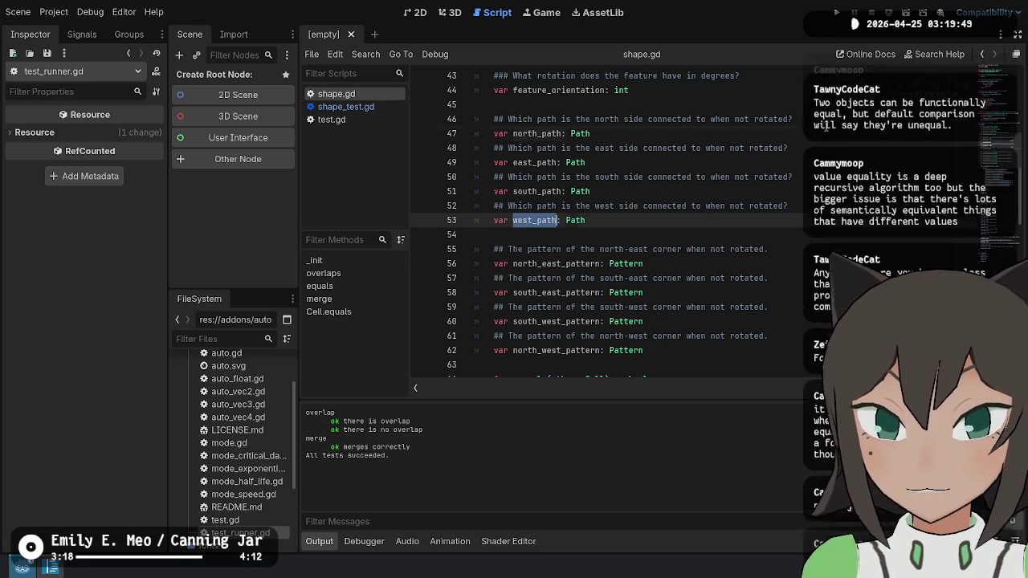
# Revisit the Cell field declarations around east_path.
pyautogui.press('Down')
pyautogui.click(803, 106)
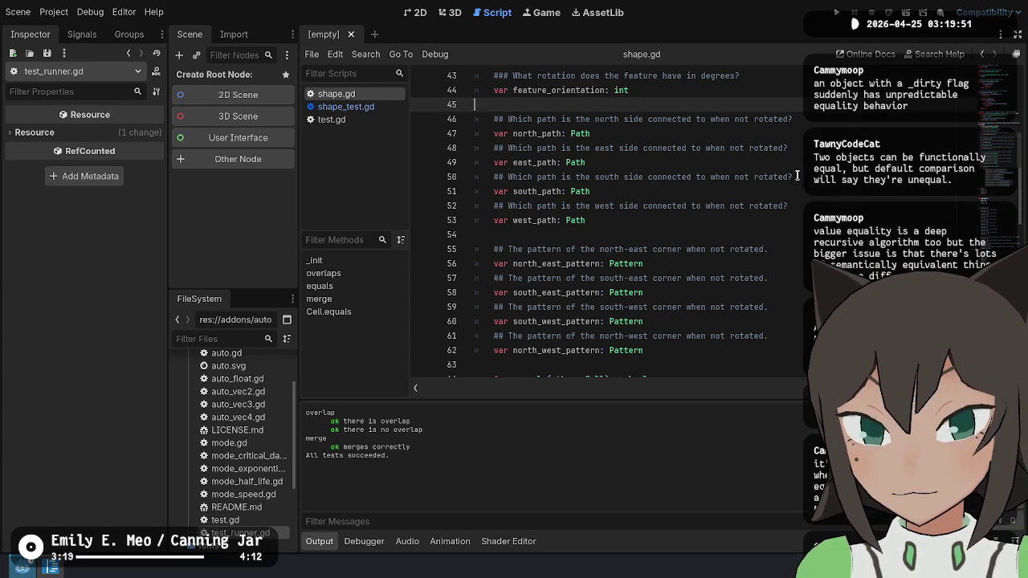
pyautogui.scroll(1, 779, 201)
pyautogui.scroll(2, 771, 207)
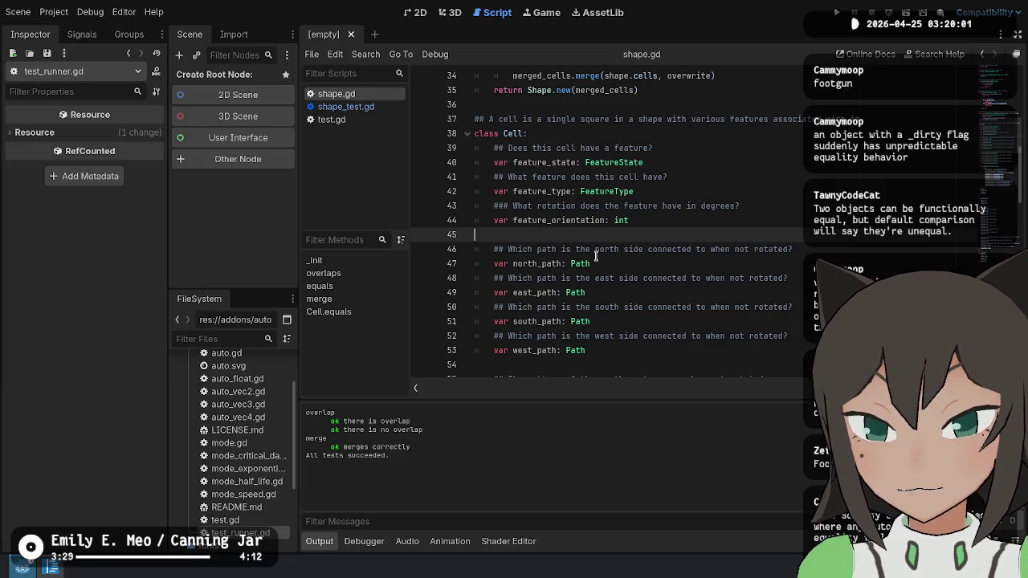
pyautogui.click(748, 292)
pyautogui.scroll(-4, 691, 225)
# Select the field comparisons in Cell.equals and the Cell class name.
pyautogui.moveTo(588, 90); pyautogui.dragTo(616, 176)
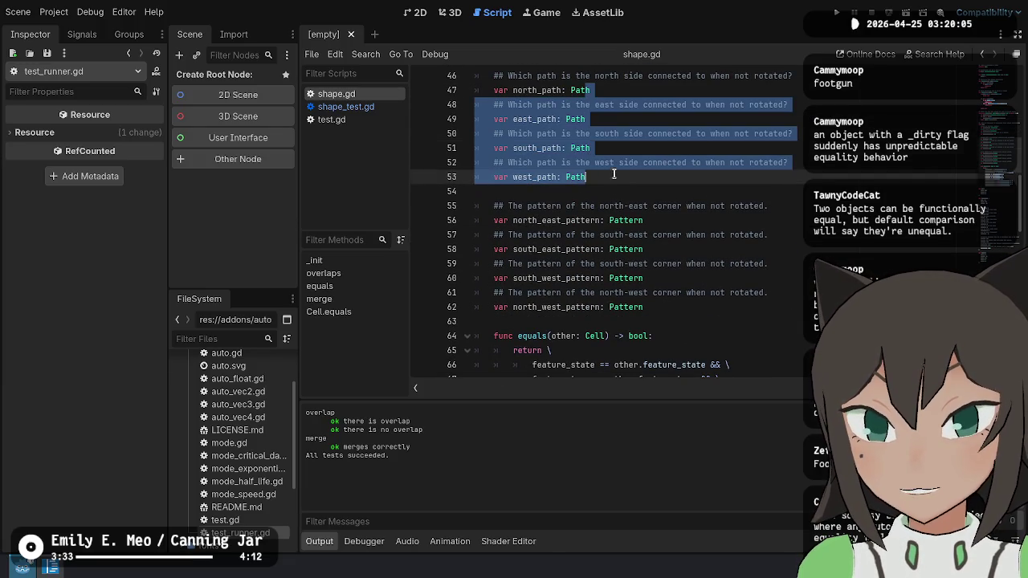
pyautogui.scroll(2, 626, 187)
pyautogui.scroll(-7, 626, 187)
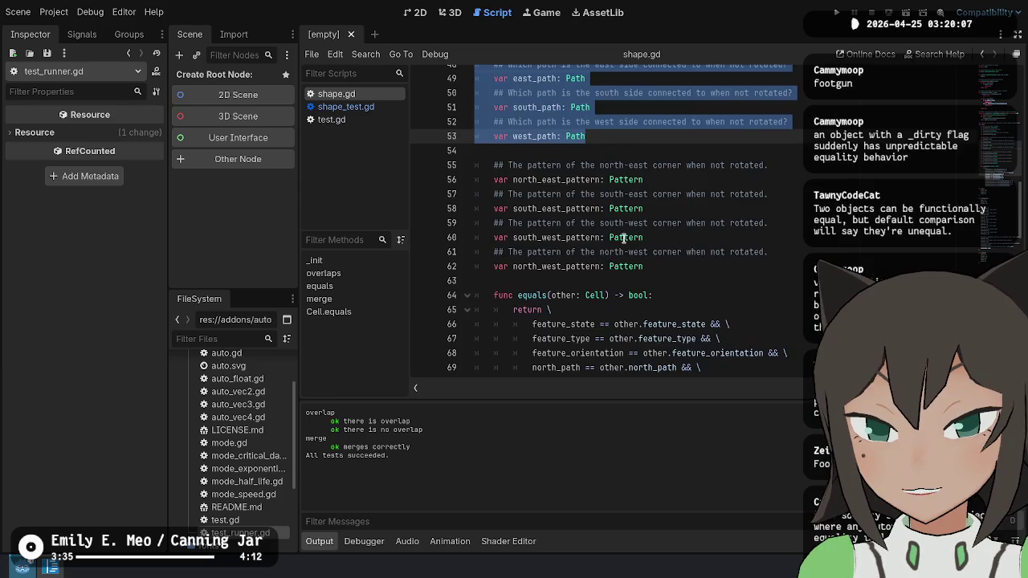
pyautogui.moveTo(571, 140)
pyautogui.mouseDown()
pyautogui.moveTo(783, 178)
pyautogui.moveTo(775, 288)
pyautogui.mouseUp()
pyautogui.scroll(6, 611, 147)
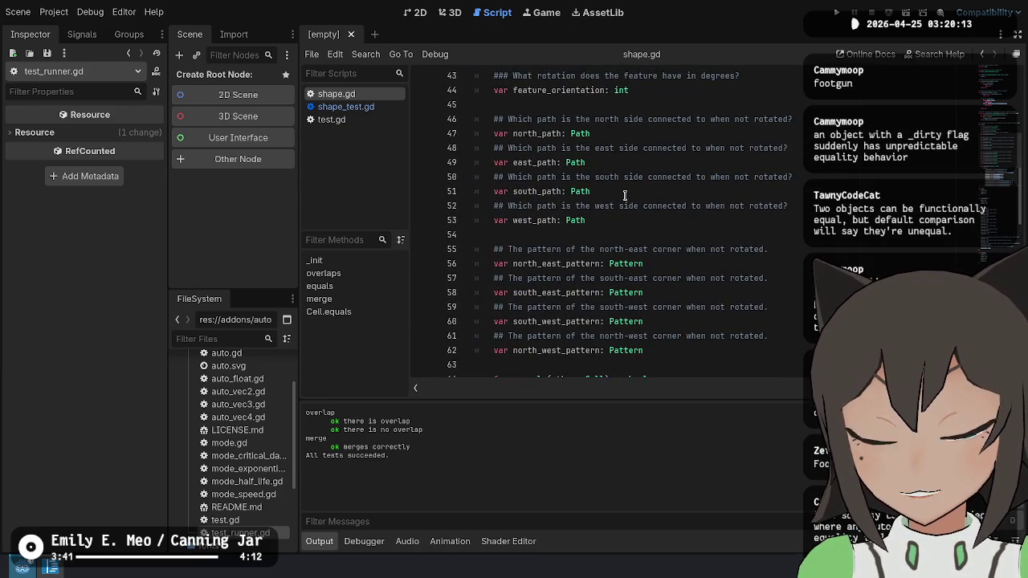
pyautogui.scroll(-6, 619, 192)
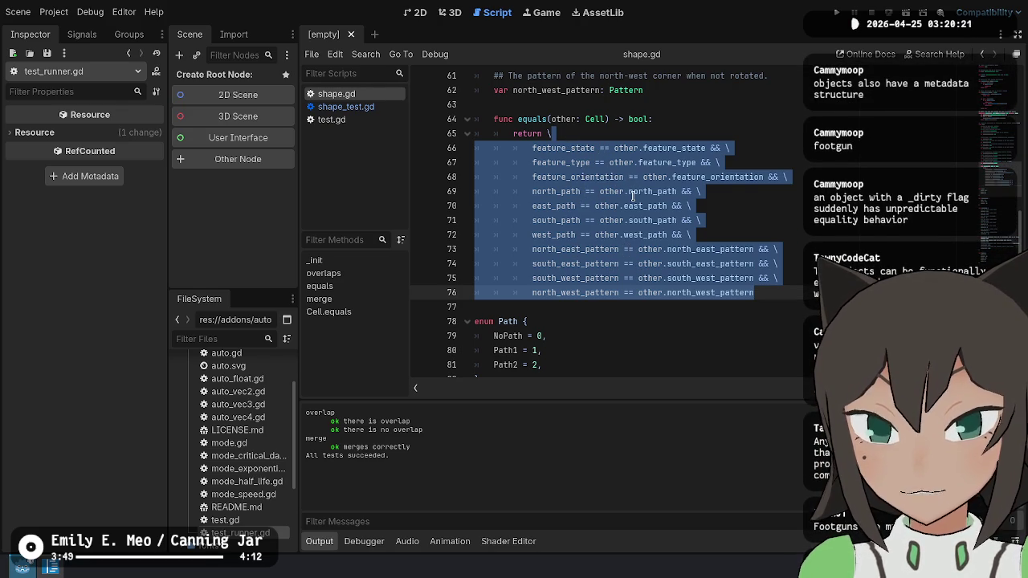
pyautogui.scroll(10, 514, 189)
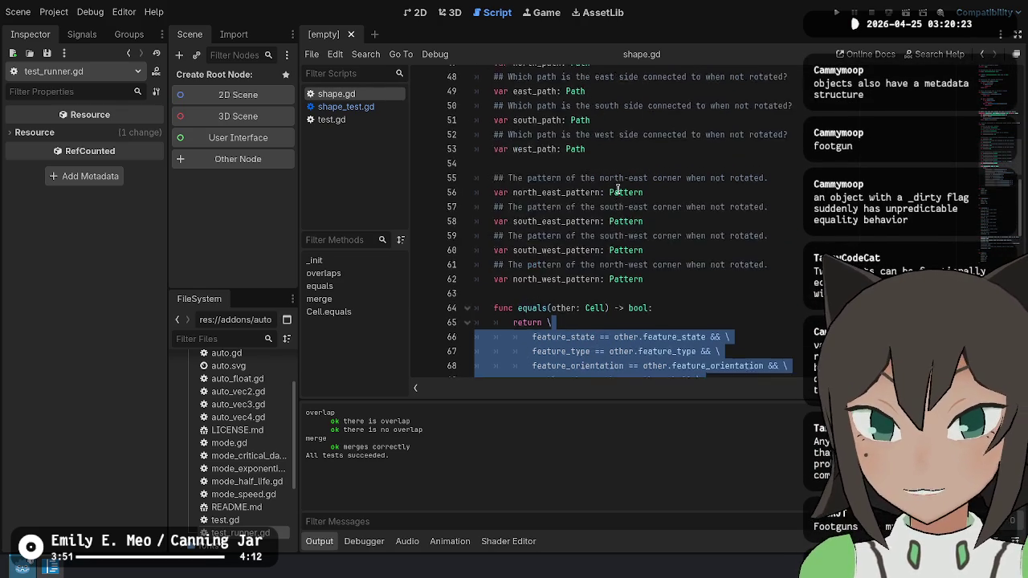
pyautogui.doubleClick(507, 221)
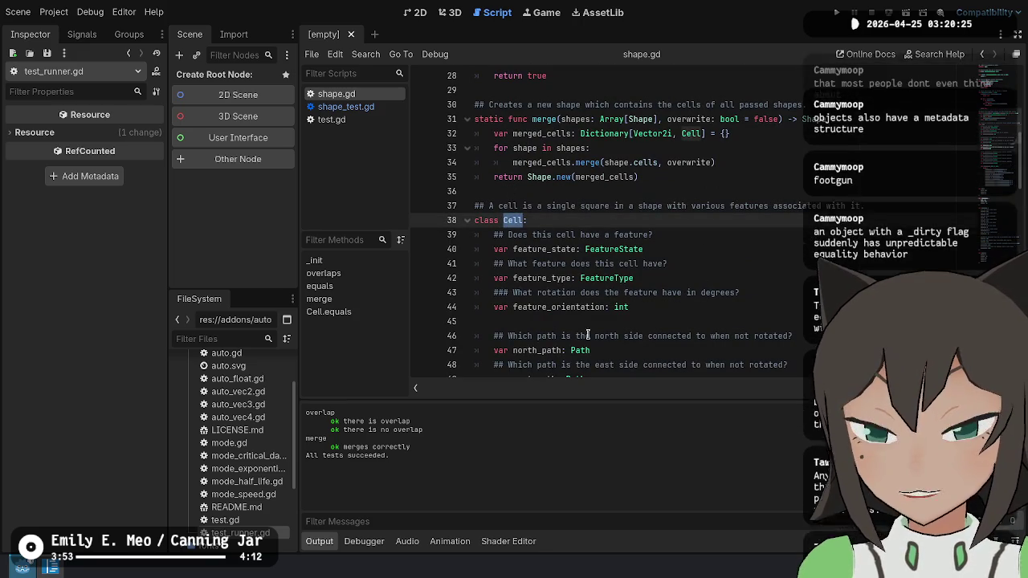
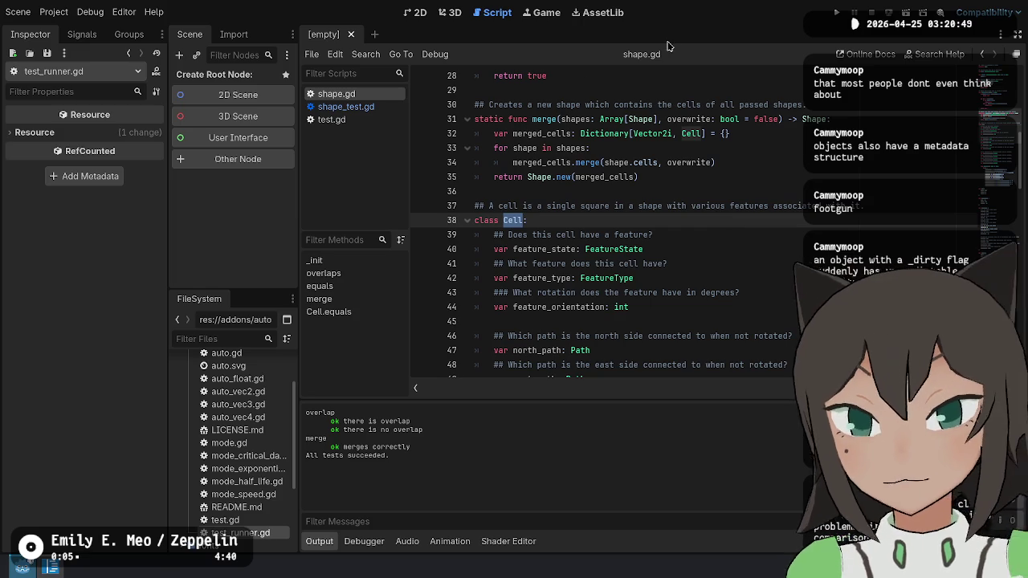
# Inspect the Cell class around lines 35–42 of shape.gd, selecting the word class.
pyautogui.doubleClick(485, 220)
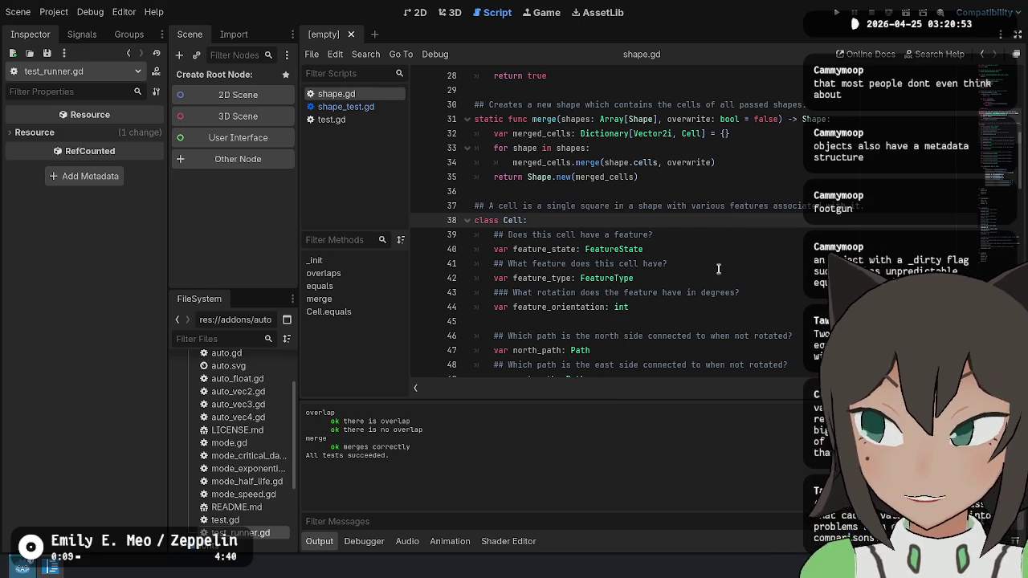
pyautogui.click(755, 277)
pyautogui.click(779, 221)
pyautogui.click(680, 207)
pyautogui.click(562, 148)
pyautogui.click(683, 220)
pyautogui.click(742, 191)
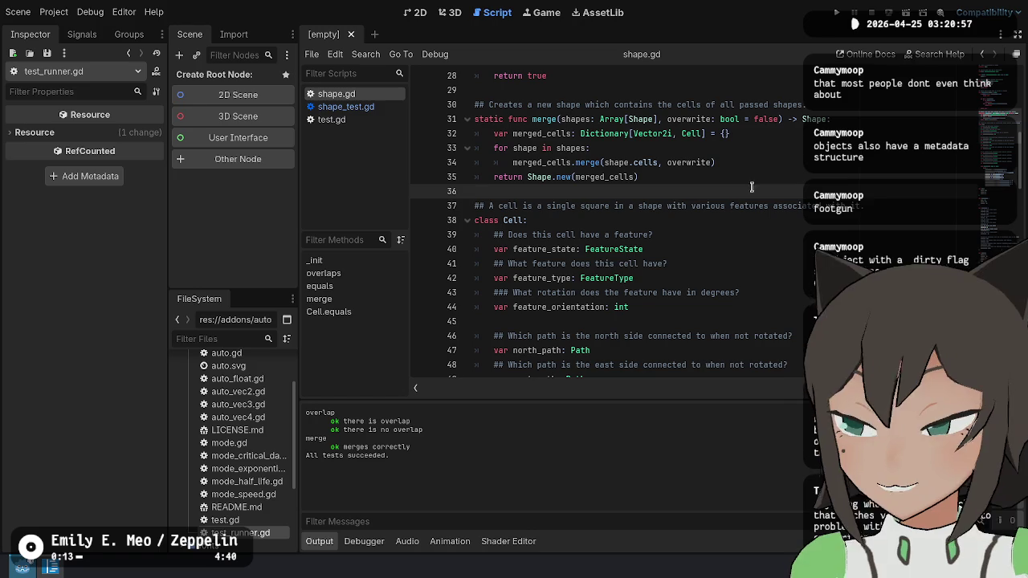
pyautogui.click(763, 176)
# Scroll through shape.gd, then bring up the desktop application launcher.
pyautogui.scroll(9, 793, 162)
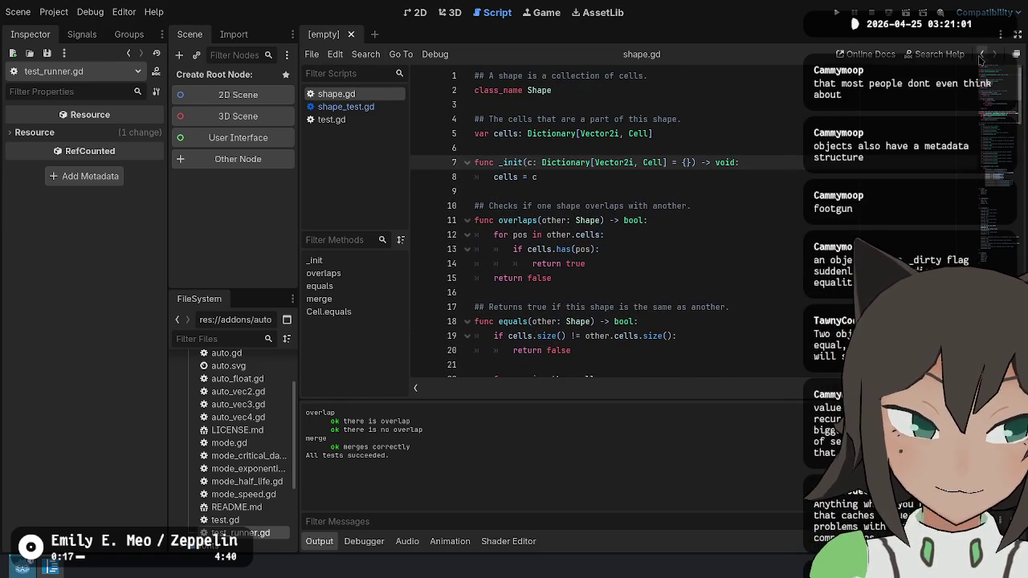
pyautogui.scroll(-8, 743, 212)
pyautogui.click(749, 277)
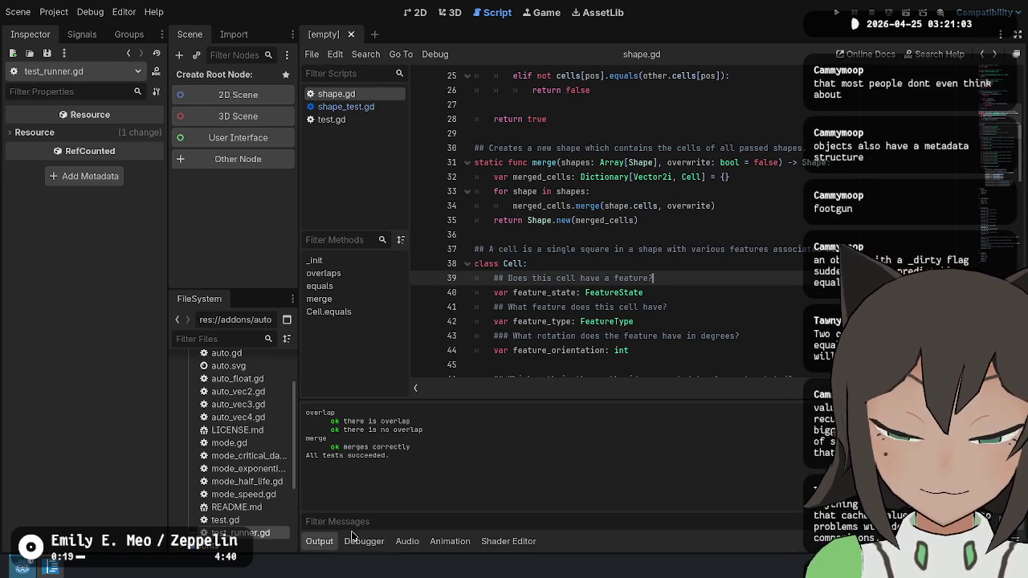
pyautogui.hotkey('alt', 'space')
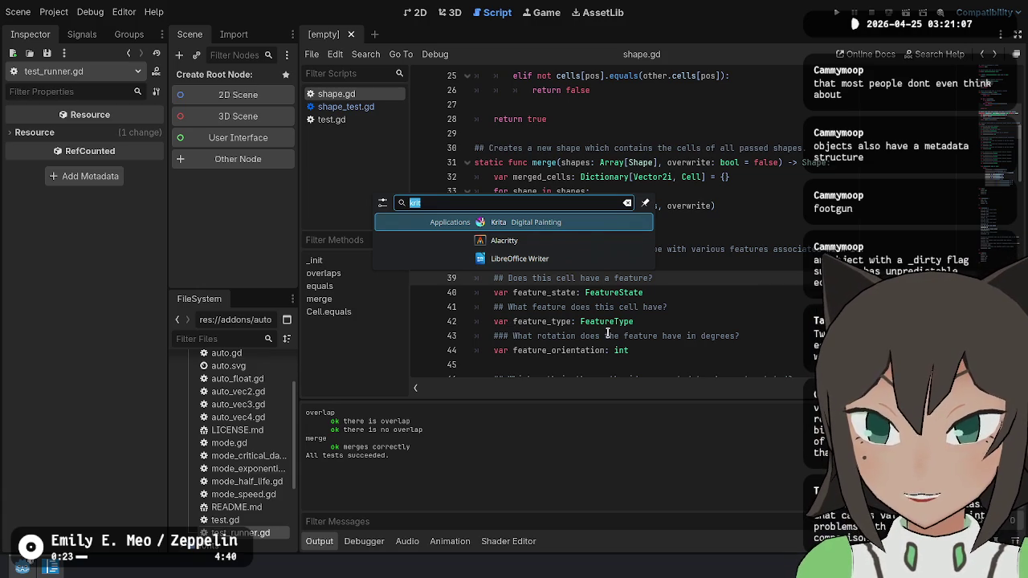
# Launch Visual Studio Code from the launcher and start a new untitled file.
pyautogui.write('code')
pyautogui.press('Return')
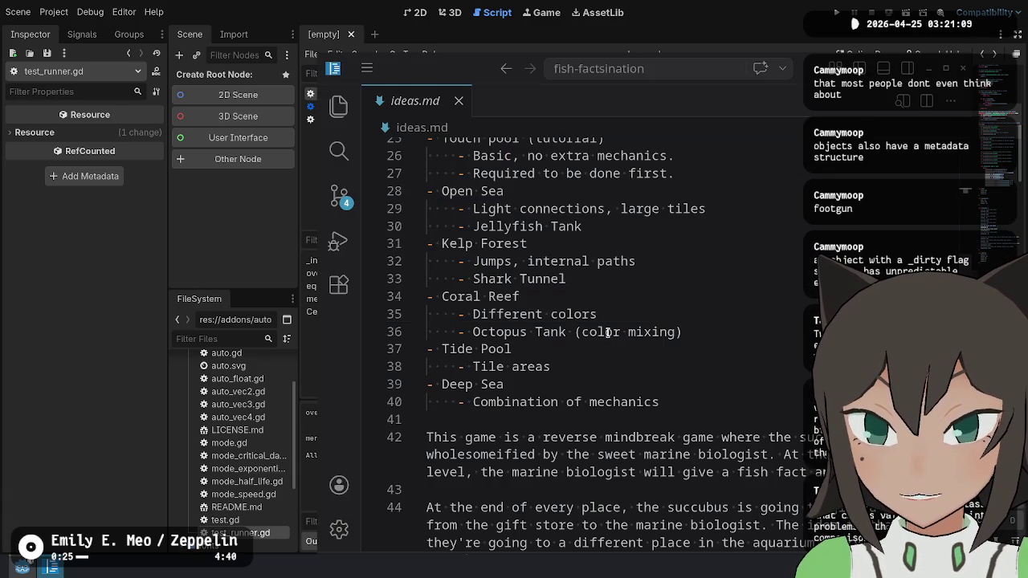
pyautogui.hotkey('ctrl', 'n')
# Sketch a struct Thing containing a var dirty: bool field.
pyautogui.press('Return')
pyautogui.press('Return')
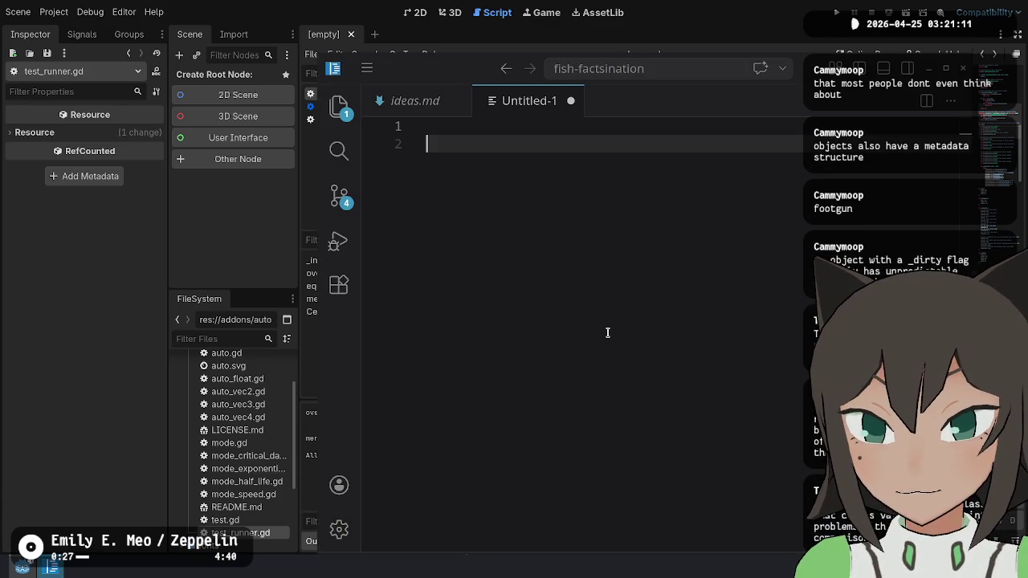
pyautogui.write('sturuct {')
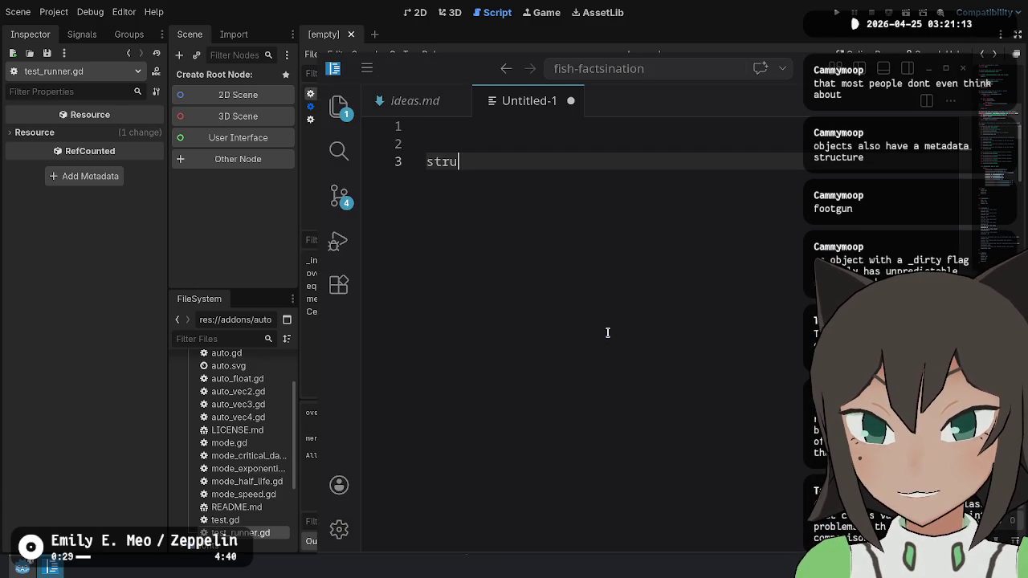
pyautogui.press('Return')
pyautogui.press('Up')
pyautogui.press('Right')
pyautogui.press('Right')
pyautogui.press('Right')
pyautogui.write('Thing')
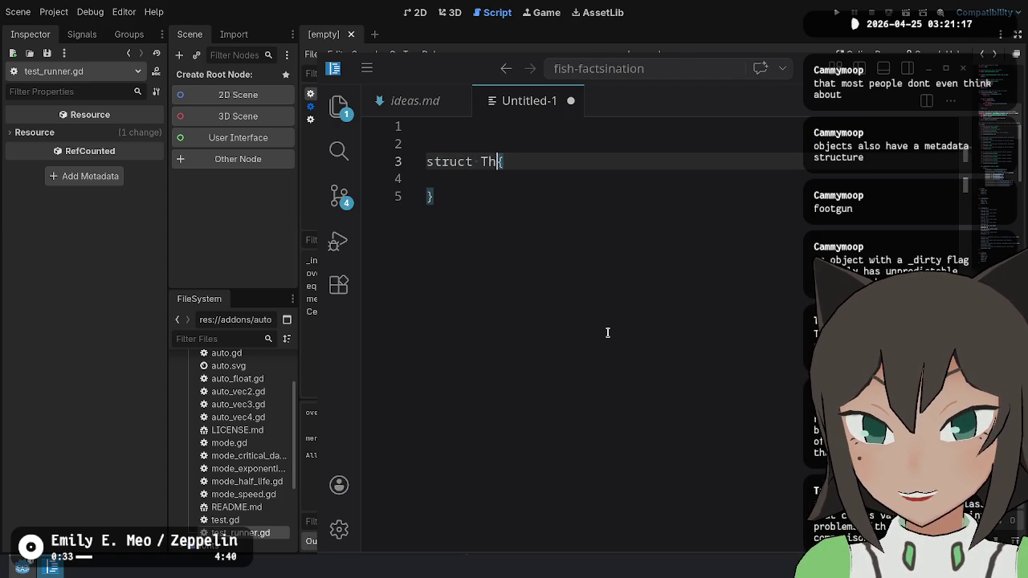
pyautogui.press('Down')
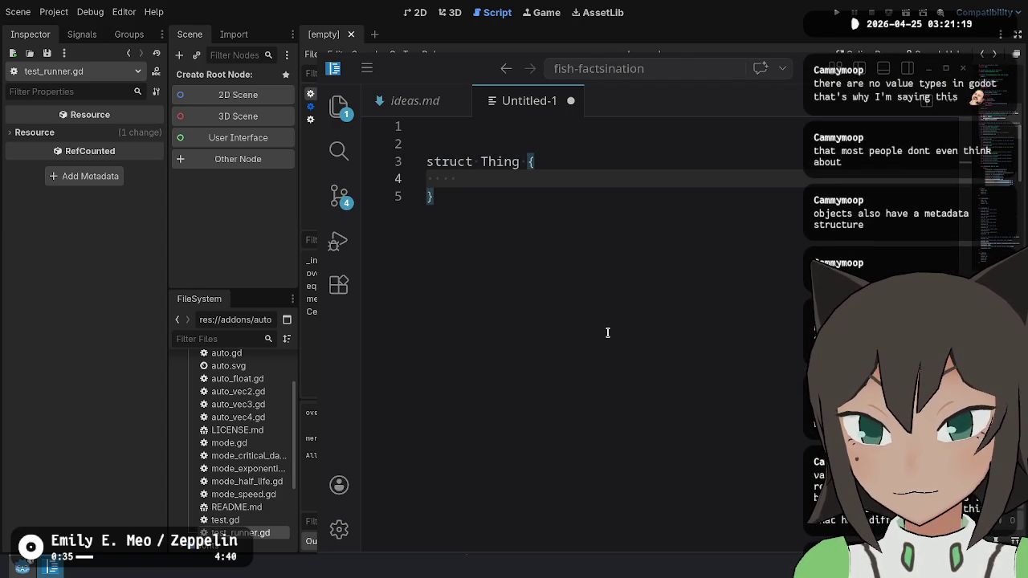
pyautogui.write('var')
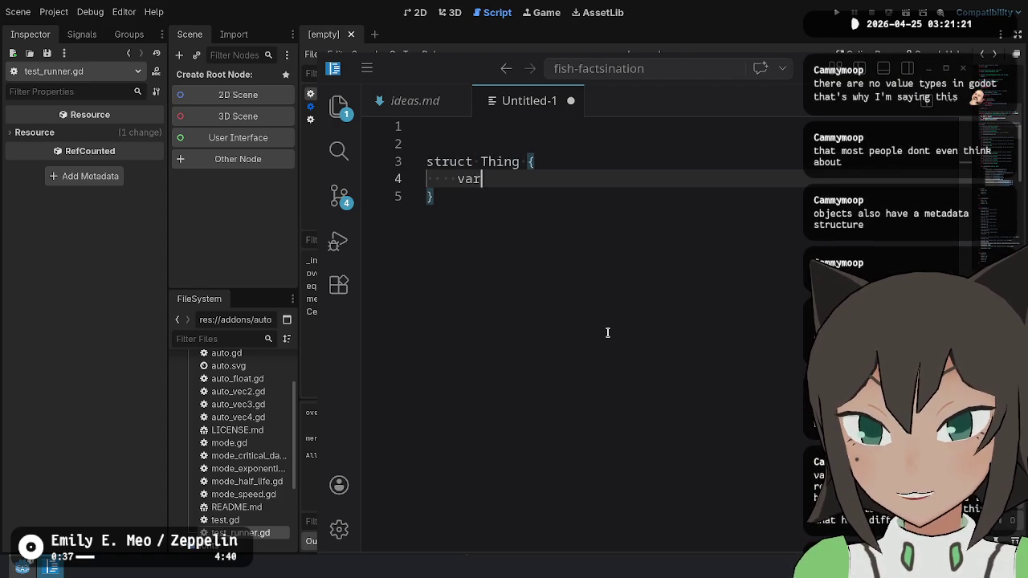
pyautogui.write(' dirty: bool')
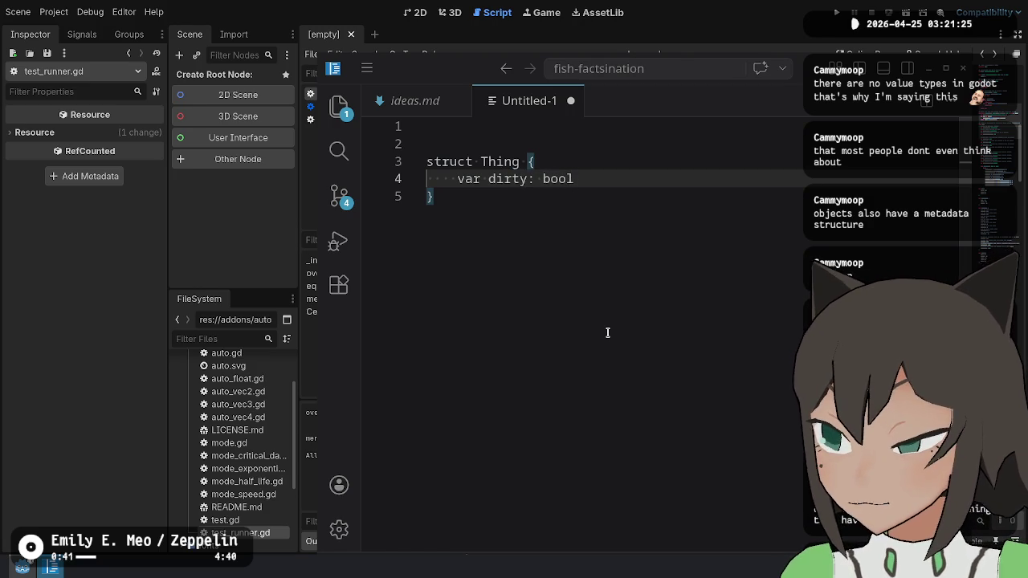
pyautogui.press('Return')
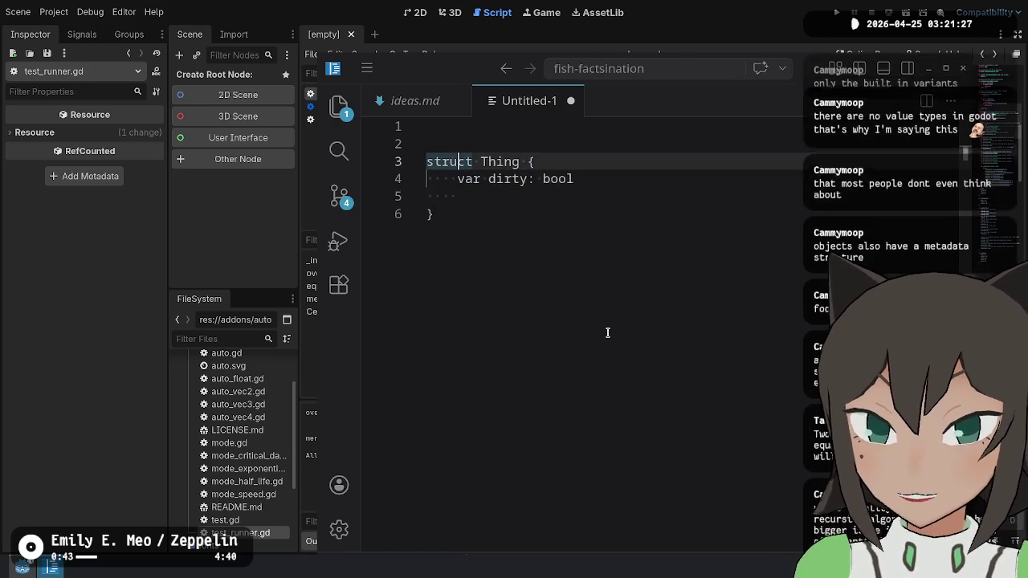
# Tidy the blank lines above, inside and after the struct Thing sketch.
pyautogui.press('Down')
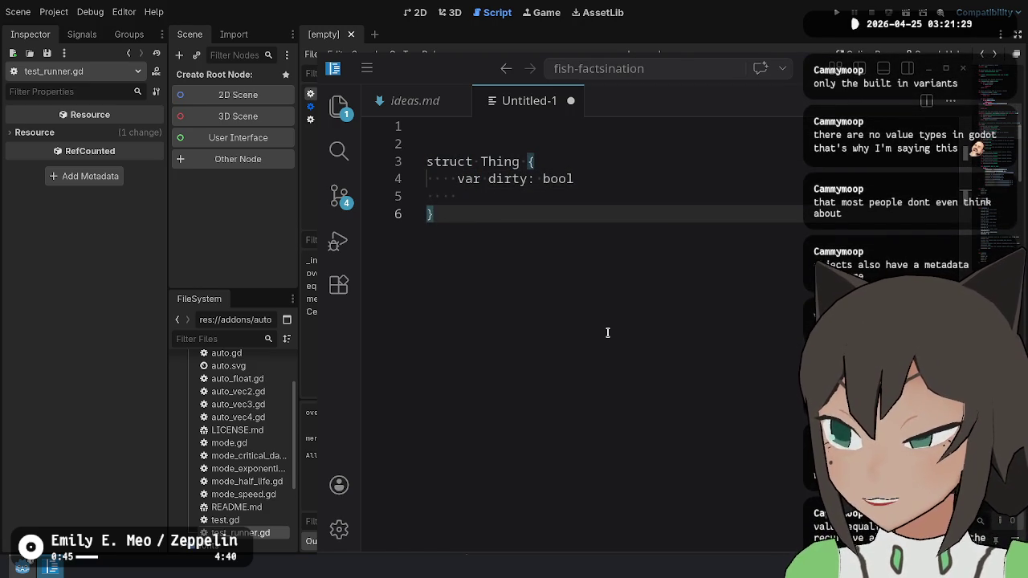
pyautogui.press('Up')
pyautogui.press('Up')
pyautogui.press('Down')
pyautogui.press('Up')
pyautogui.press('Up')
pyautogui.press('Up')
pyautogui.press('Up')
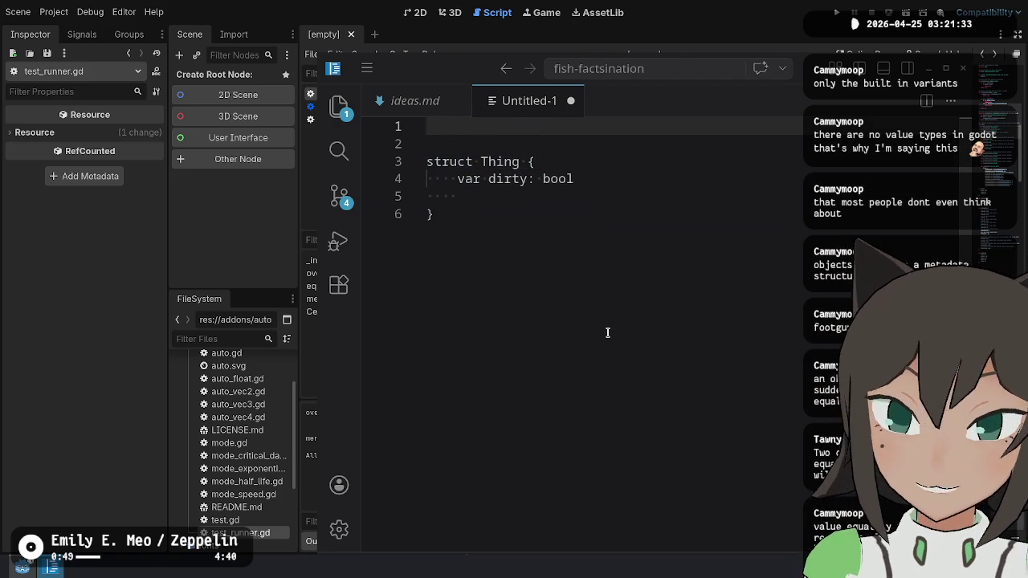
pyautogui.press('Delete')
pyautogui.press('Delete')
pyautogui.hotkey('shift', 'Down')
pyautogui.hotkey('shift', 'Down')
pyautogui.hotkey('shift', 'Down')
pyautogui.hotkey('shift', 'Down')
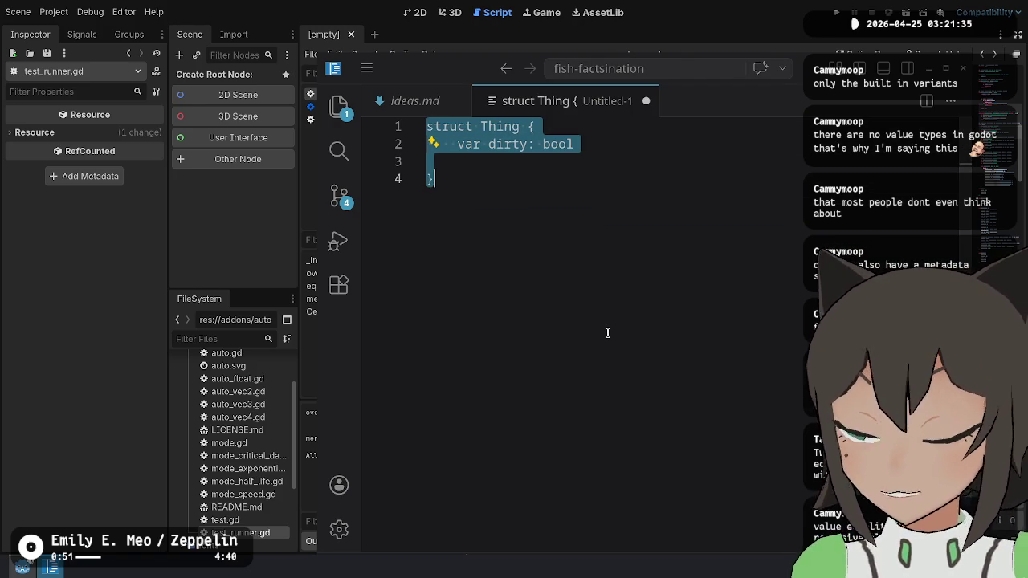
pyautogui.press('Right')
pyautogui.press('Return')
pyautogui.press('Up')
pyautogui.press('Up')
pyautogui.press('BackSpace')
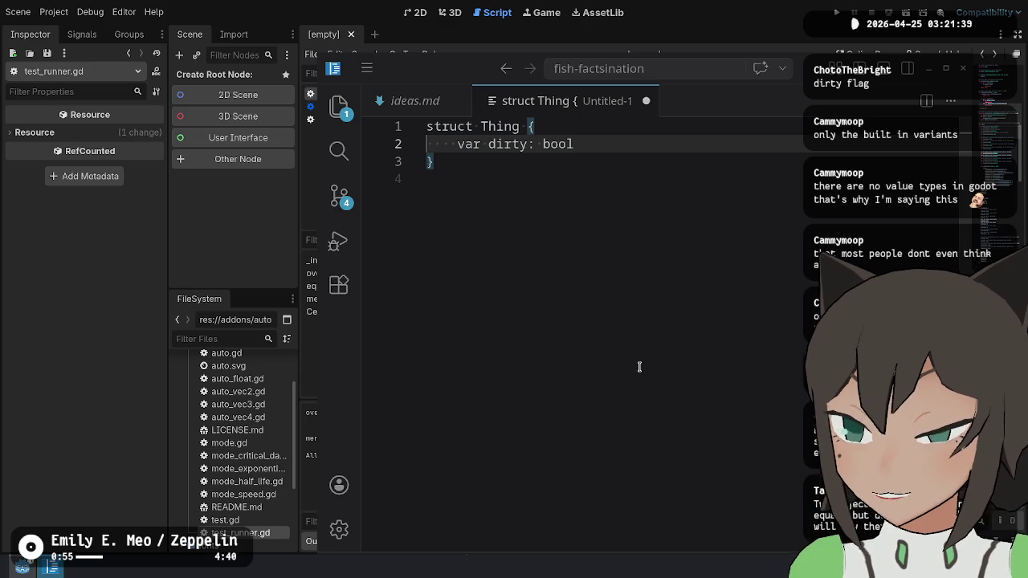
pyautogui.press('Down')
pyautogui.press('Down')
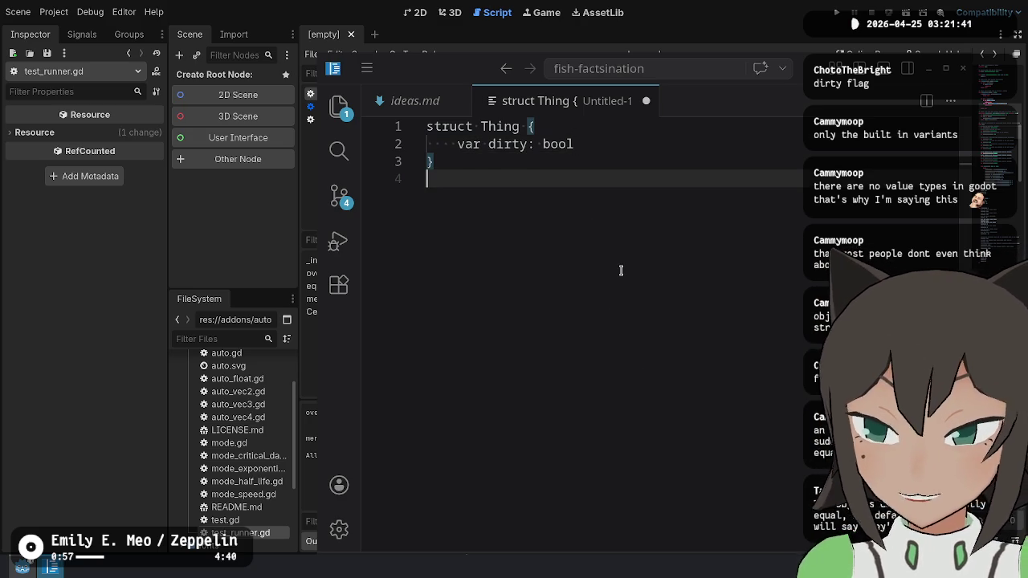
# Select all the struct text and clear it from the file.
pyautogui.click(614, 128)
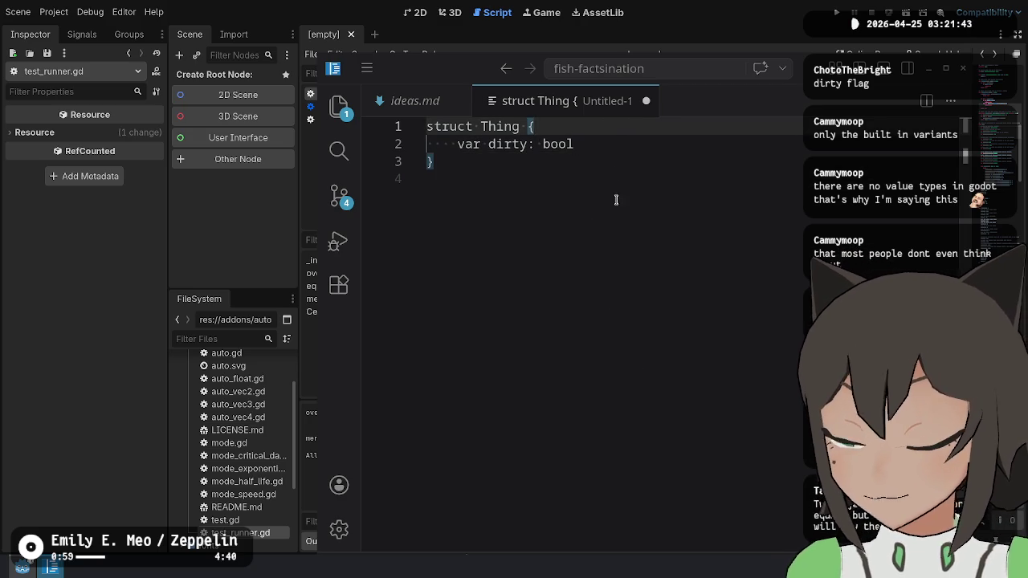
pyautogui.click(618, 235)
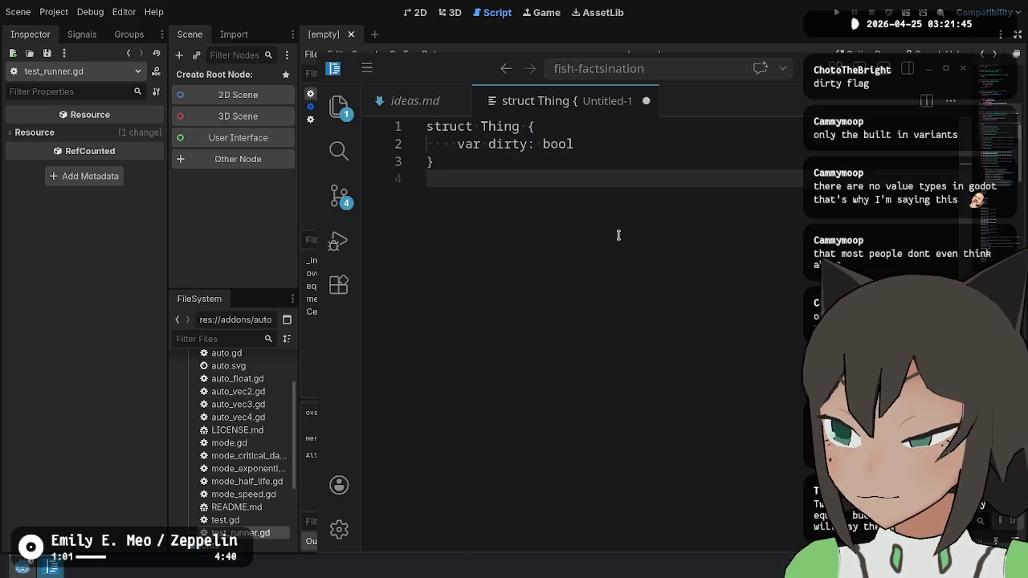
pyautogui.hotkey('ctrl', 'a')
pyautogui.press('Return')
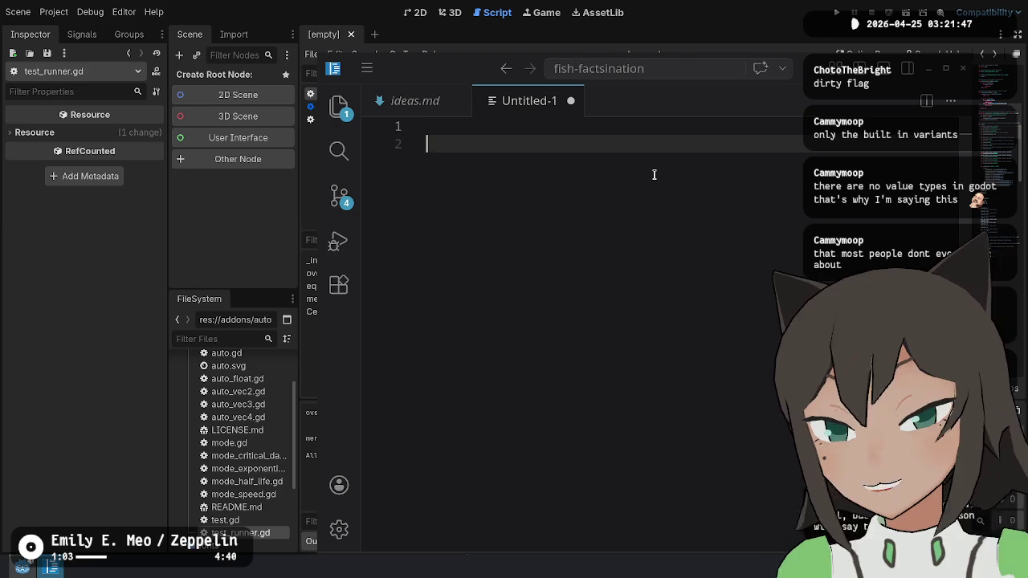
# Write the sentence that GDScript doesn't let you define value types, and that's an L.
pyautogui.write('GDScriript dt have valu etype')
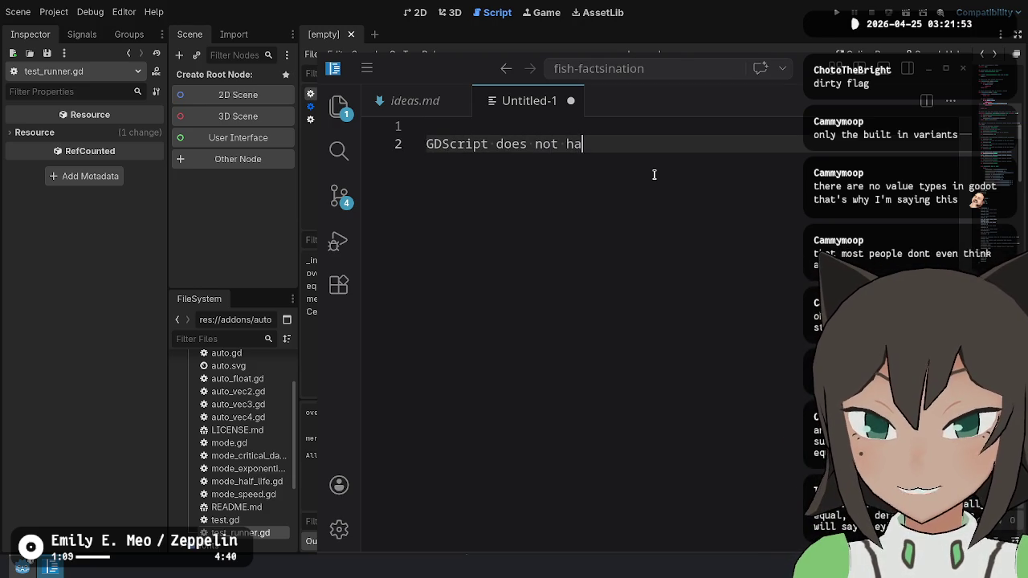
pyautogui.hotkey('ctrl', 'Left')
pyautogui.press('BackSpace')
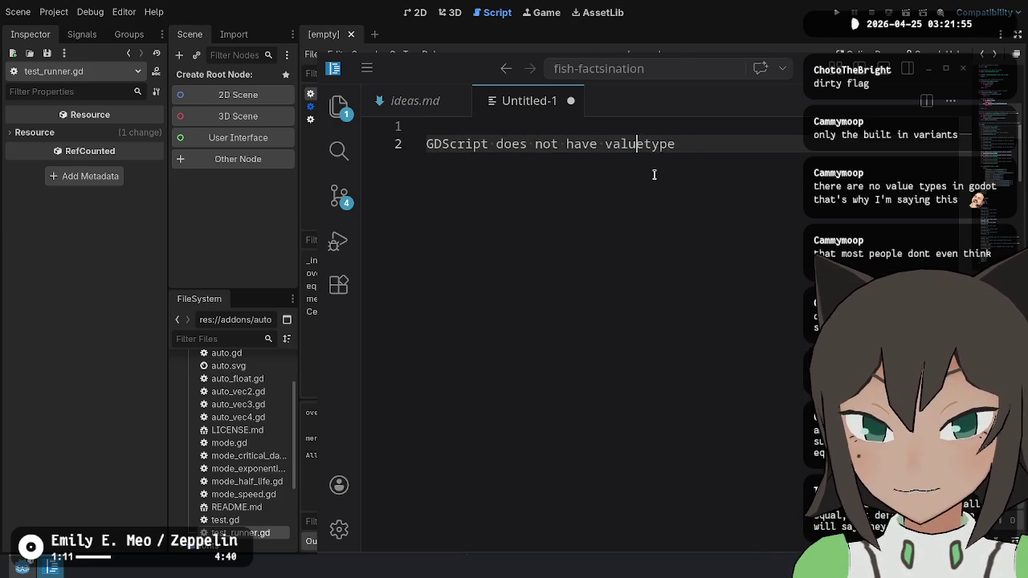
pyautogui.press('Right')
pyautogui.hotkey('ctrl', 'Left')
pyautogui.hotkey('ctrl', 'Left')
pyautogui.hotkey('ctrl', 'Delete')
pyautogui.write('let you define')
pyautogui.press('End')
pyautogui.write('s')
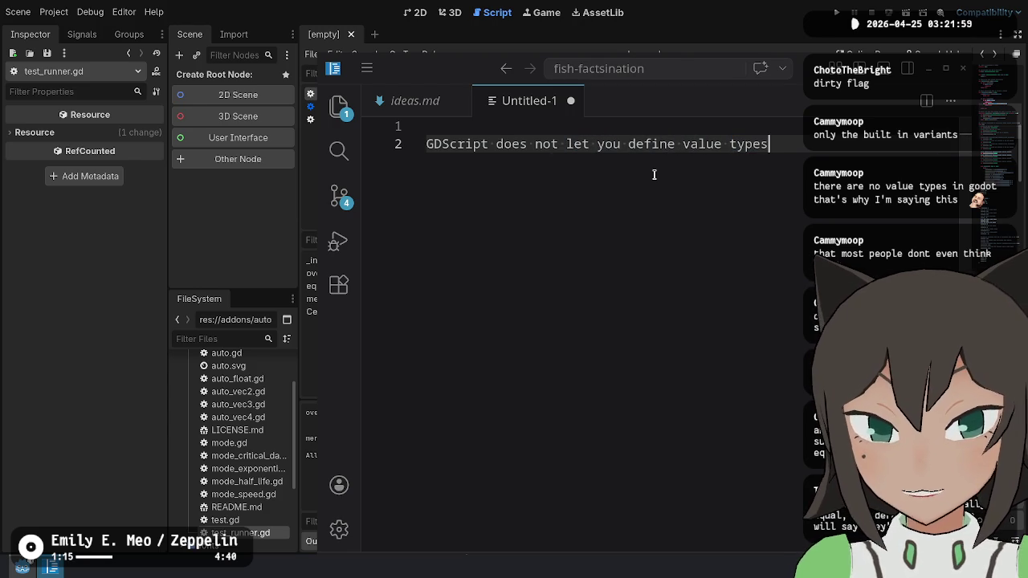
pyautogui.write(', and I think t')
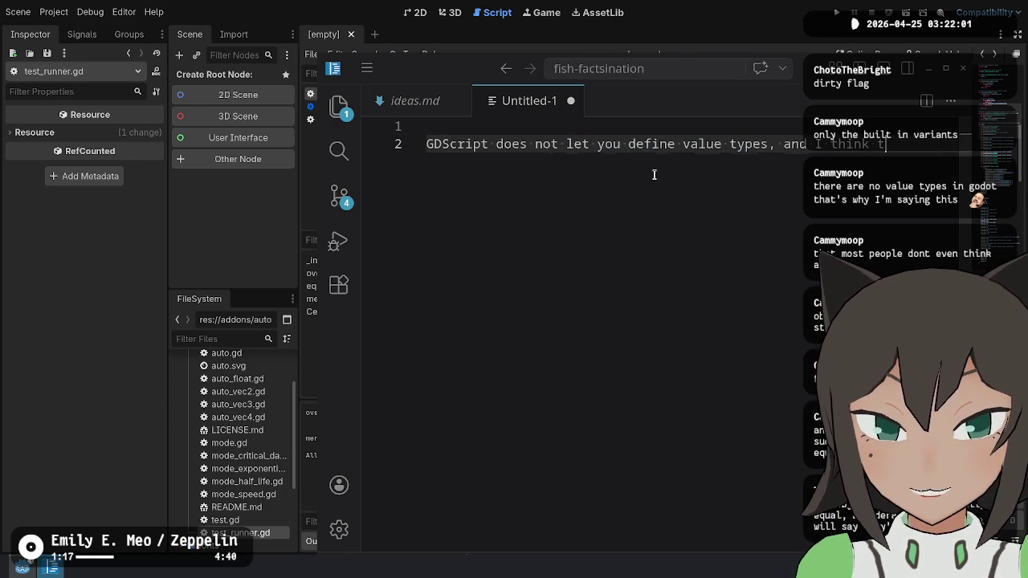
pyautogui.write("hat's an L")
# Turn on word wrap for long lines using View: Toggle Word Wrap.
pyautogui.hotkey('ctrl', 'shift', 'p')
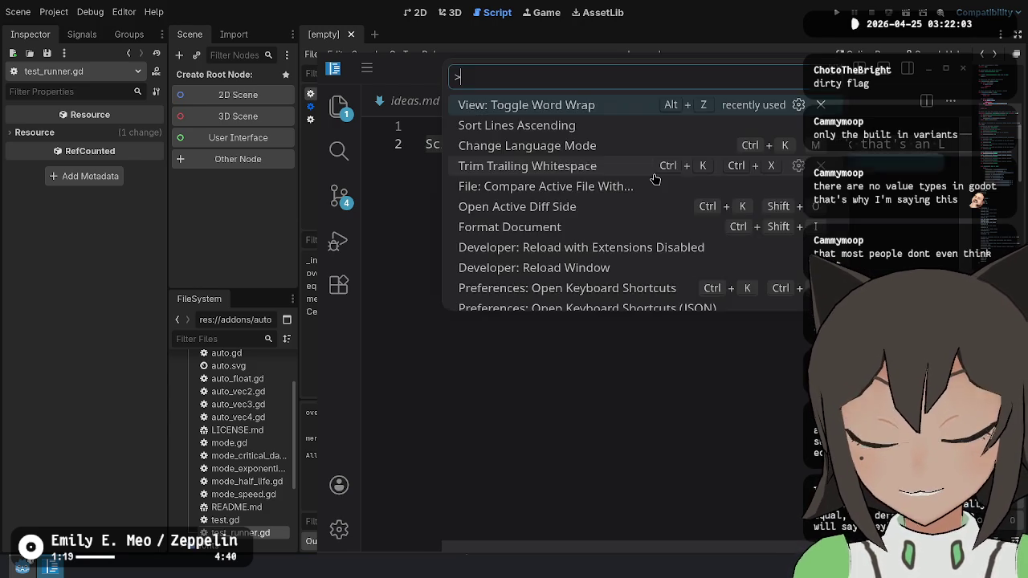
pyautogui.write('syn')
pyautogui.press('Down')
pyautogui.press('Up')
pyautogui.press('Down')
pyautogui.press('BackSpace')
pyautogui.press('BackSpace')
pyautogui.press('BackSpace')
pyautogui.write('w')
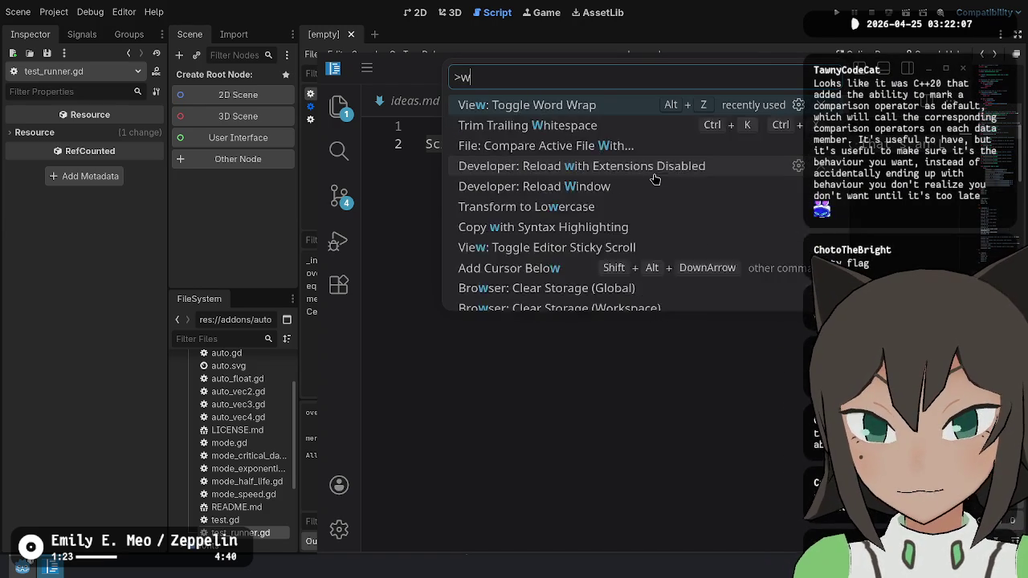
pyautogui.press('Return')
# Enlarge the editor text and add the 'My Opinion:' heading on line 1.
pyautogui.hotkey('ctrl', '=')
pyautogui.hotkey('ctrl', '=')
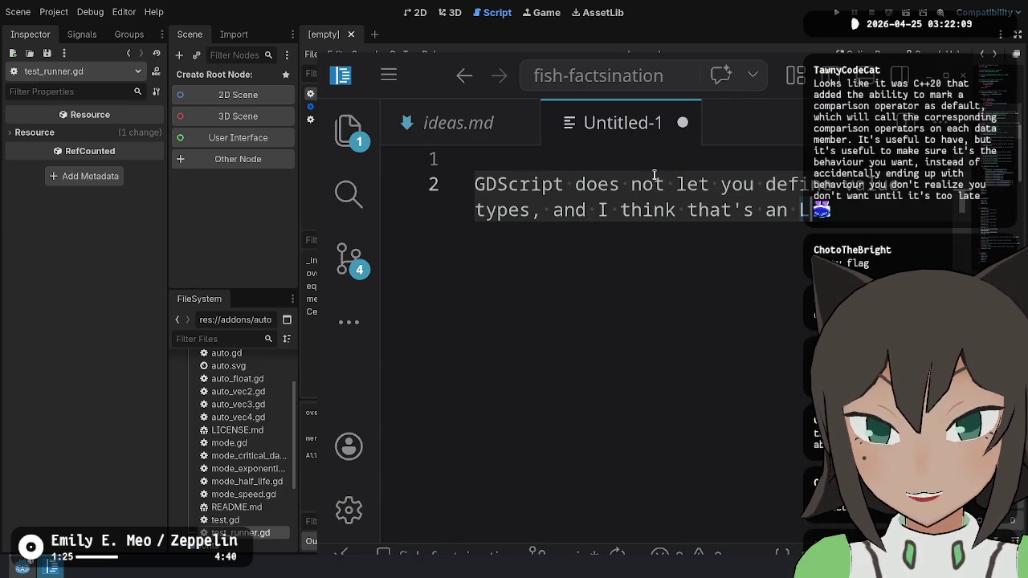
pyautogui.press('Left')
pyautogui.write('My Opinion:')
pyautogui.hotkey('ctrl', 'End')
pyautogui.press('Return')
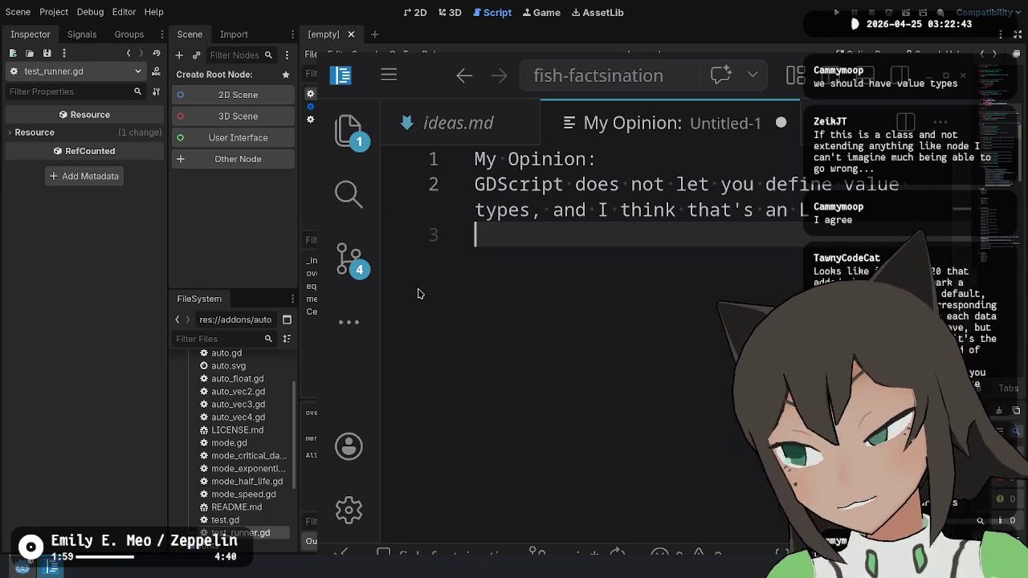
# Review the 'My Opinion:' heading and sentence, then add an empty line below line 2.
pyautogui.click(697, 167)
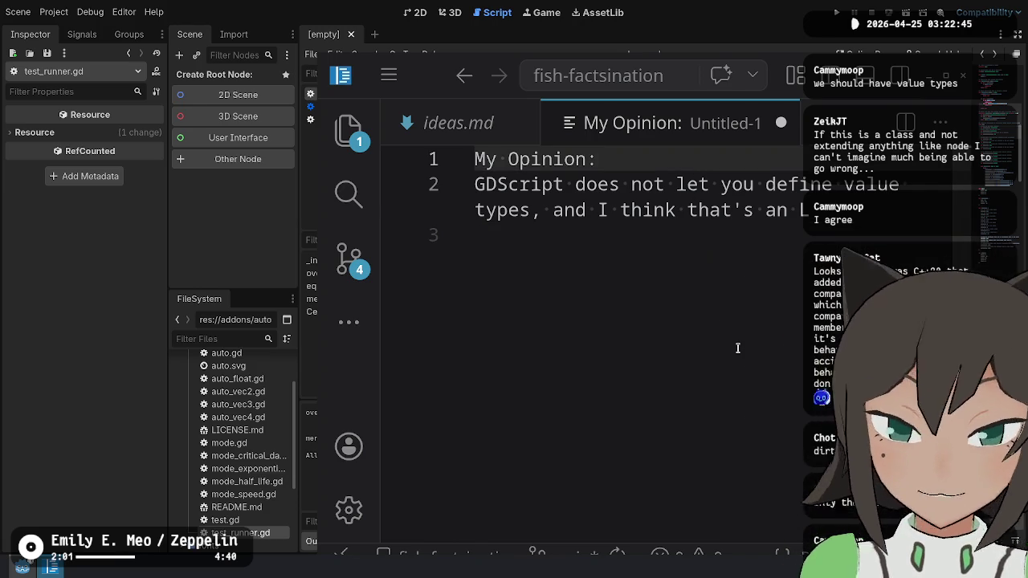
pyautogui.press('Home')
pyautogui.press('Down')
pyautogui.press('Up')
pyautogui.hotkey('shift', 'End')
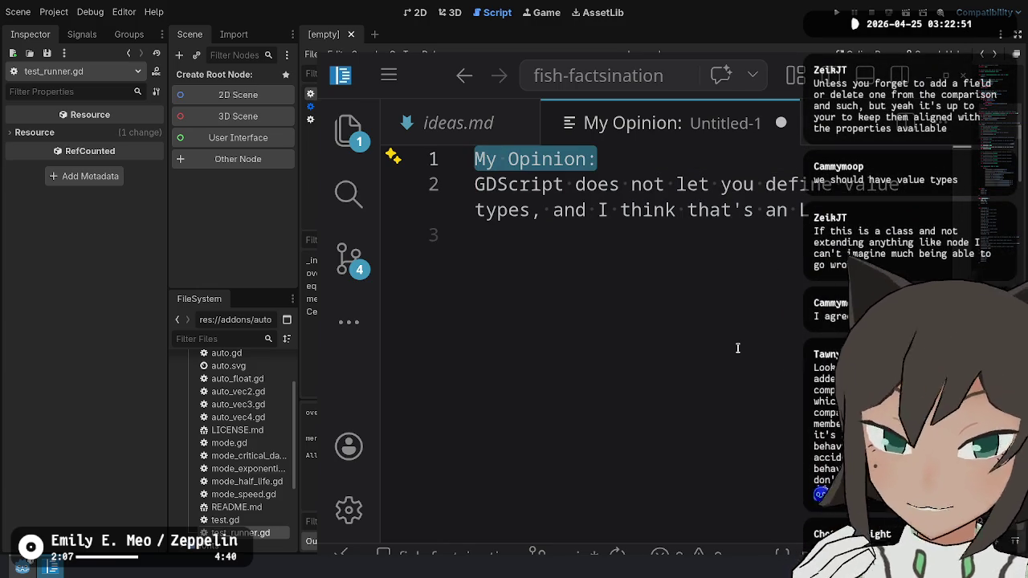
pyautogui.press('Down')
pyautogui.press('Down')
pyautogui.press('Down')
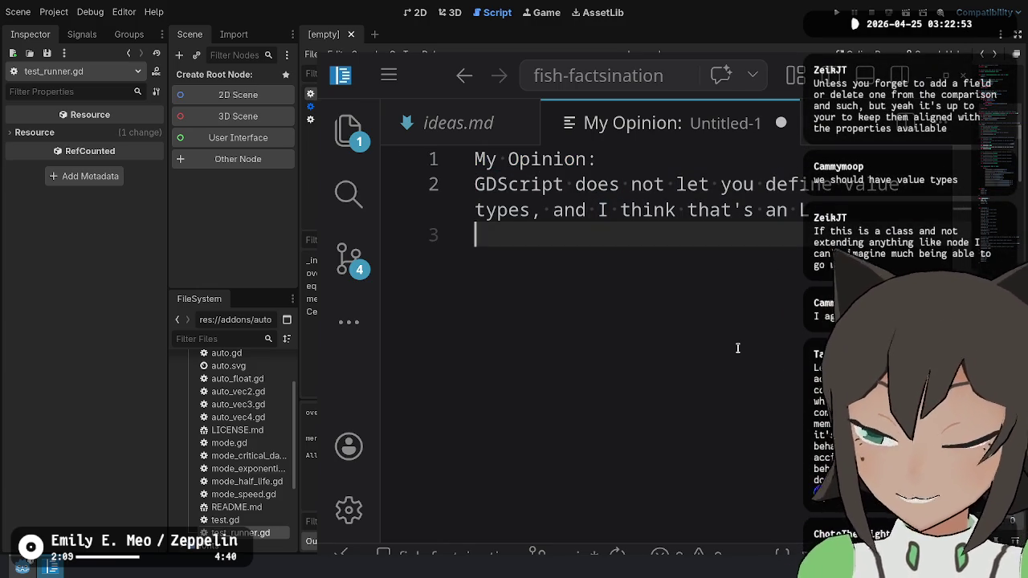
pyautogui.hotkey('shift', 'Up')
pyautogui.hotkey('shift', 'Up')
pyautogui.hotkey('shift', 'Up')
pyautogui.hotkey('shift', 'Down')
pyautogui.hotkey('shift', 'Down')
pyautogui.hotkey('shift', 'Up')
pyautogui.hotkey('shift', 'Down')
pyautogui.hotkey('shift', 'Down')
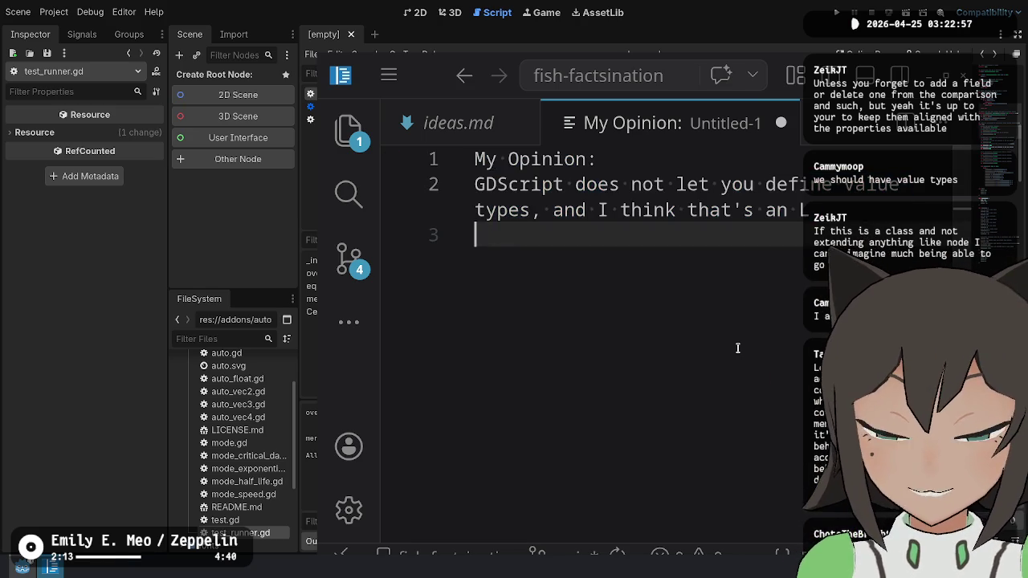
pyautogui.press('Return')
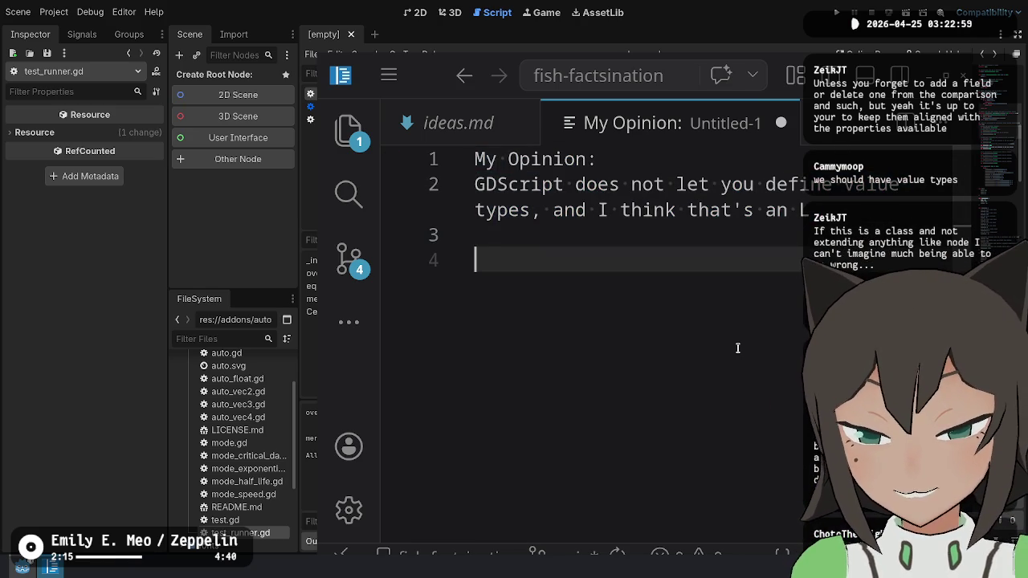
# Add 'My spicier opinion:' saying GDScript is not immutable by default, 'I think that's an L'.
pyautogui.write('My spi')
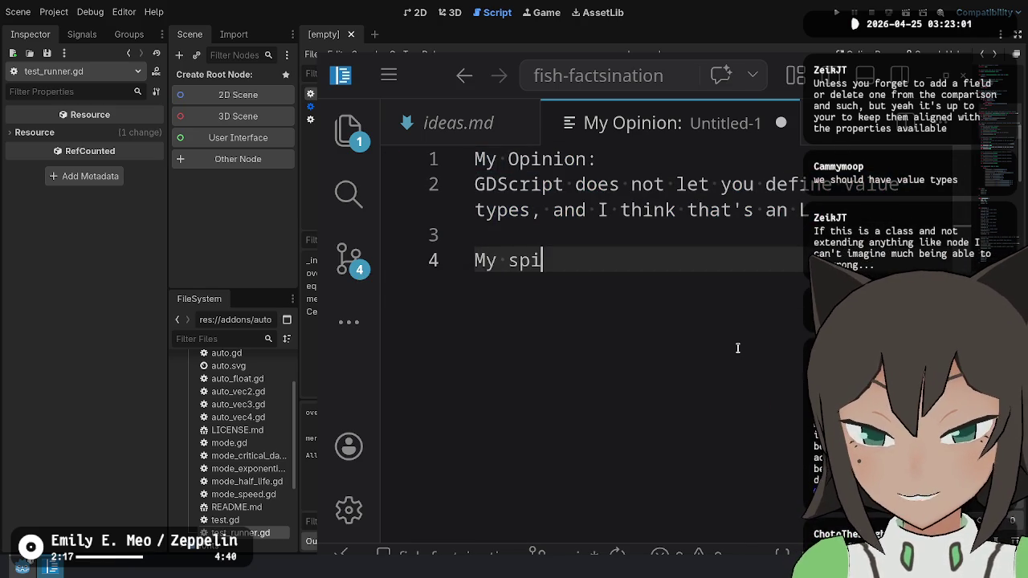
pyautogui.write('cier opinion:')
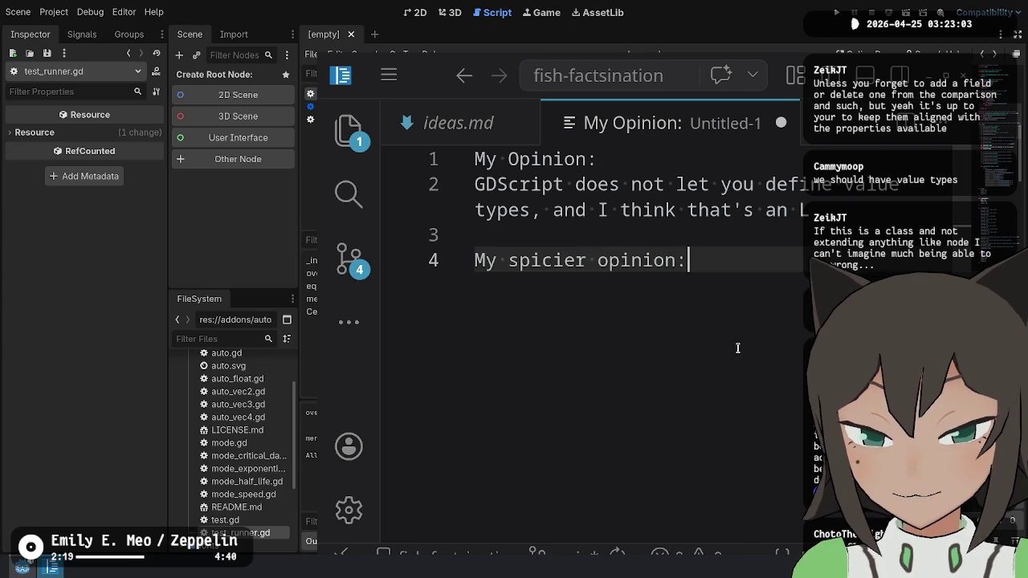
pyautogui.press('Return')
pyautogui.write('E')
pyautogui.press('BackSpace')
pyautogui.write('G')
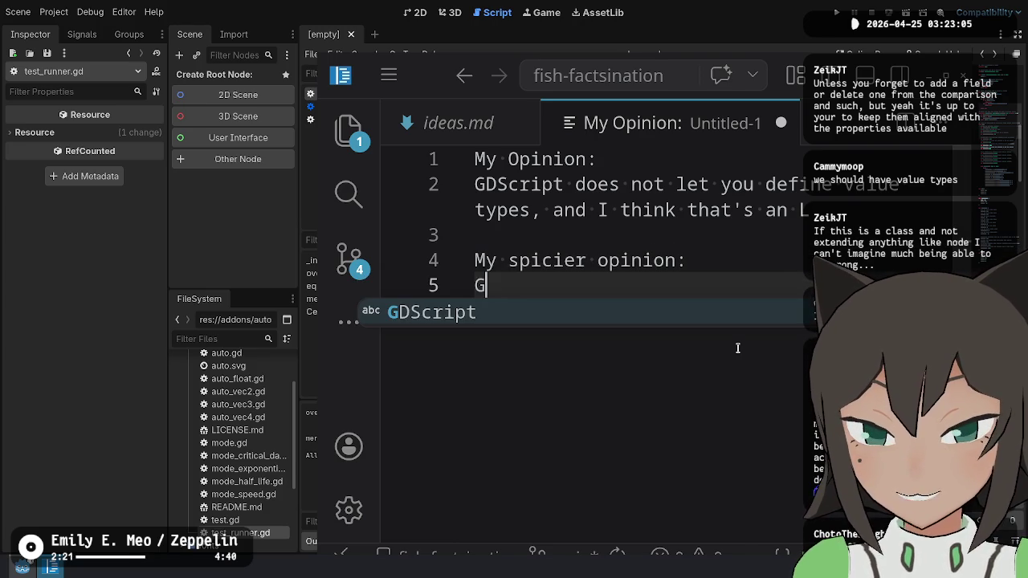
pyautogui.write('DScript is')
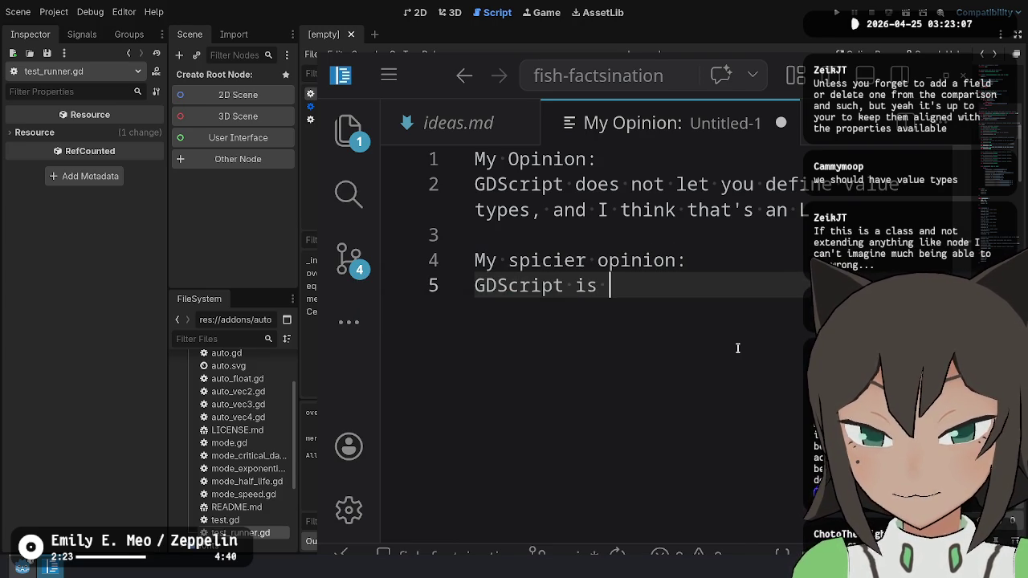
pyautogui.press('BackSpace')
pyautogui.press('BackSpace')
pyautogui.press('BackSpace')
pyautogui.write('d')
pyautogui.press('BackSpace')
pyautogui.write('is n')
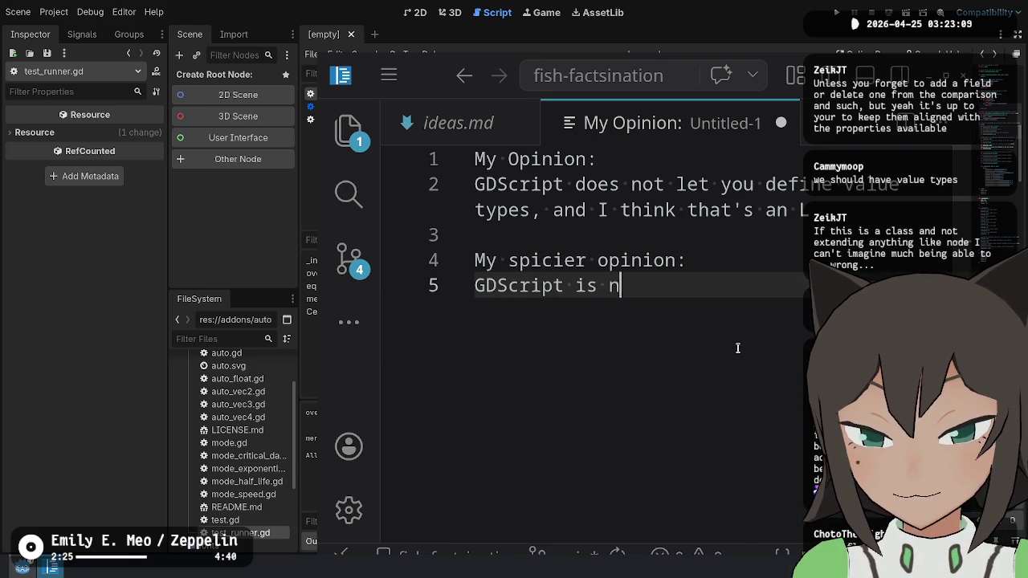
pyautogui.write('ot immutable')
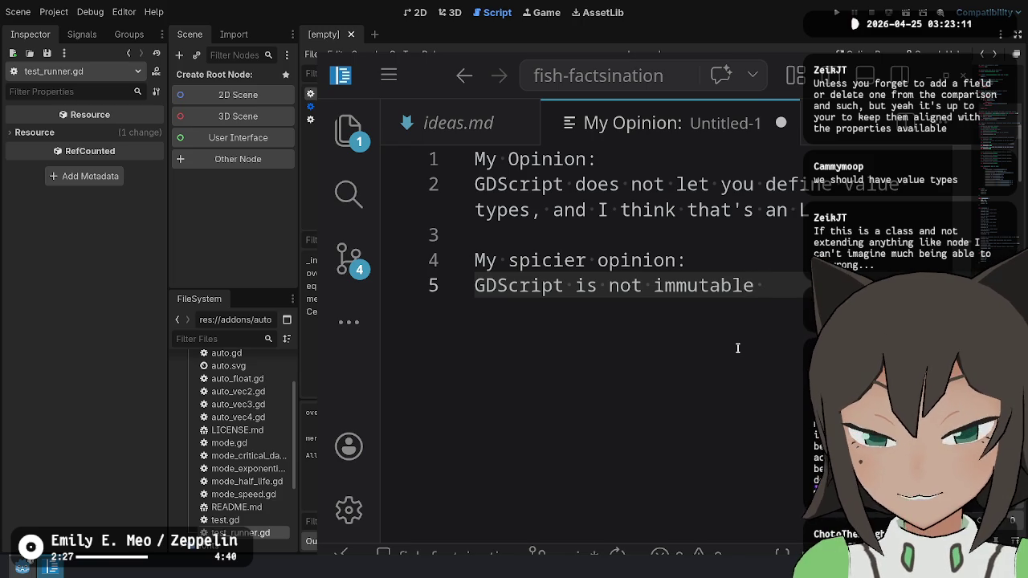
pyautogui.write(' by d')
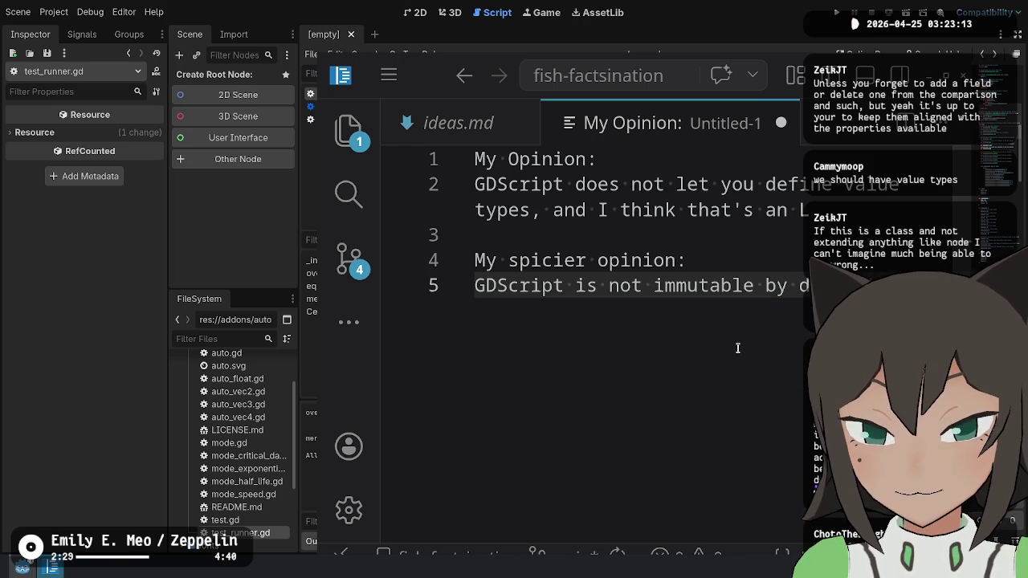
pyautogui.write("e I think that's an L")
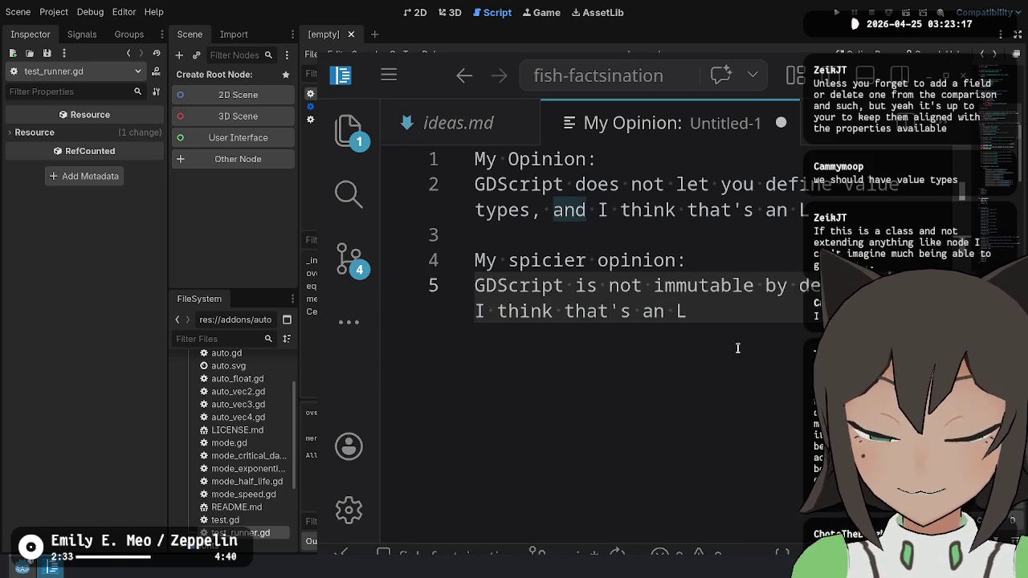
pyautogui.press('Return')
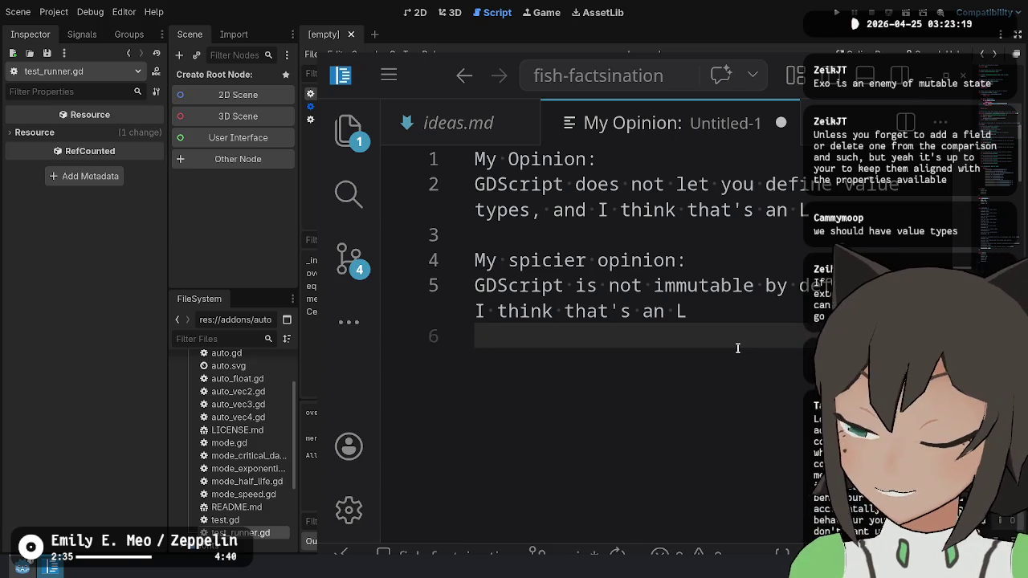
# End the spicier opinion with a period after 'I think that's an L'.
pyautogui.press('Up')
pyautogui.press('Up')
pyautogui.hotkey('shift', 'Down')
pyautogui.hotkey('shift', 'Down')
pyautogui.press('Right')
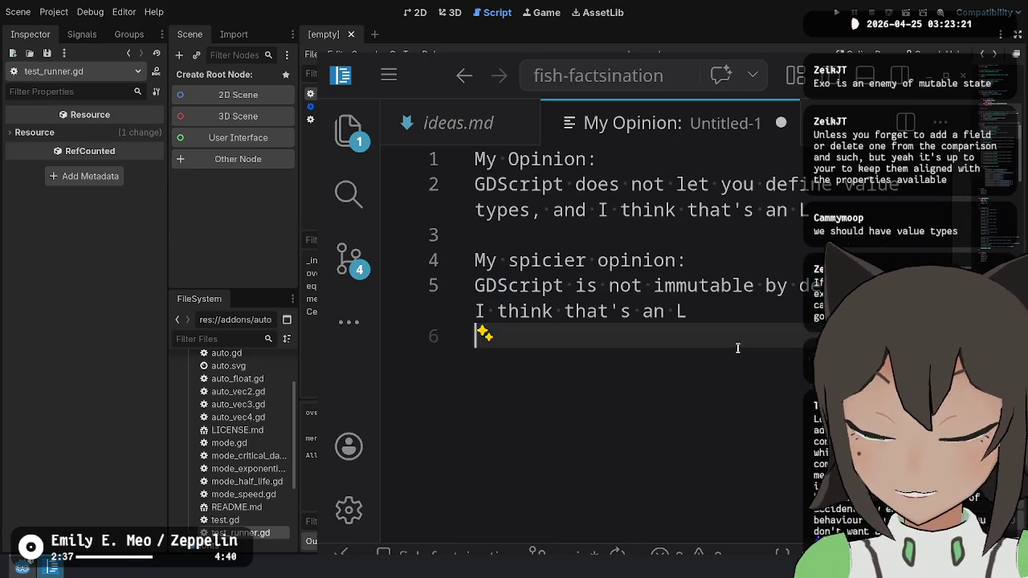
pyautogui.press('Left')
pyautogui.write('.')
pyautogui.press('Up')
pyautogui.press('Up')
pyautogui.press('Up')
pyautogui.press('Up')
pyautogui.press('Down')
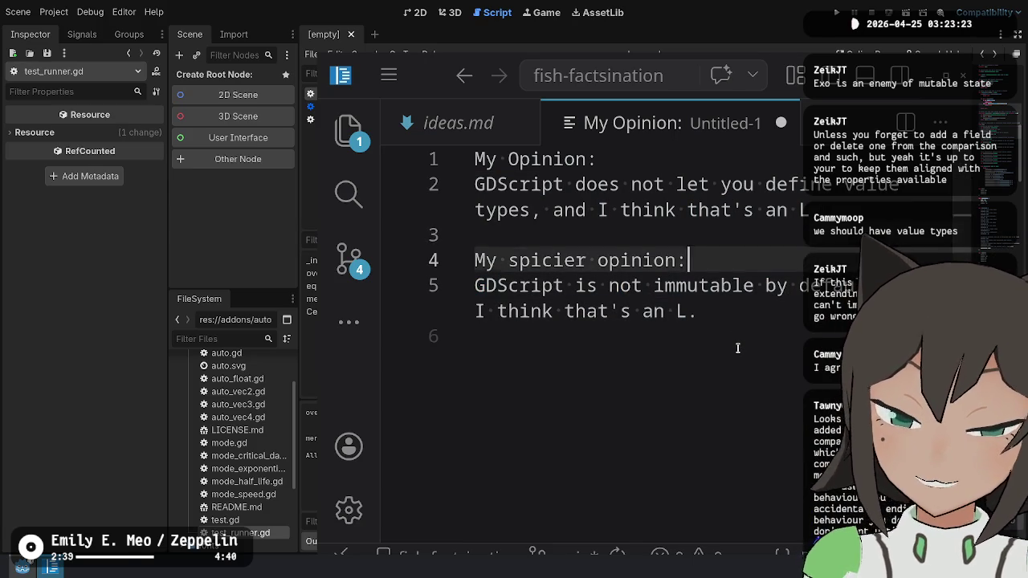
pyautogui.press('Down')
pyautogui.press('Down')
pyautogui.press('Down')
pyautogui.hotkey('shift', 'Home')
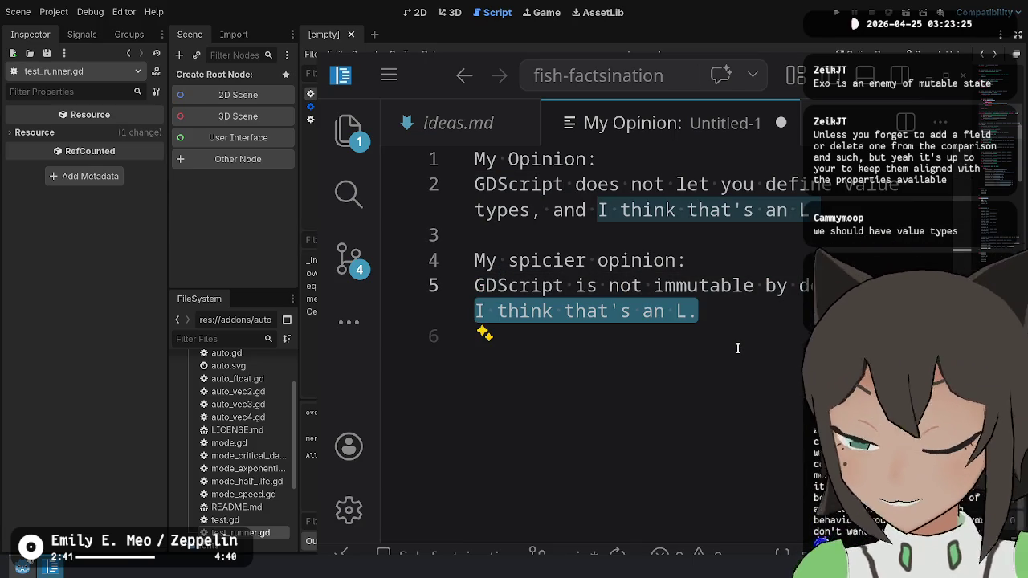
pyautogui.press('Up')
pyautogui.press('Up')
pyautogui.press('Up')
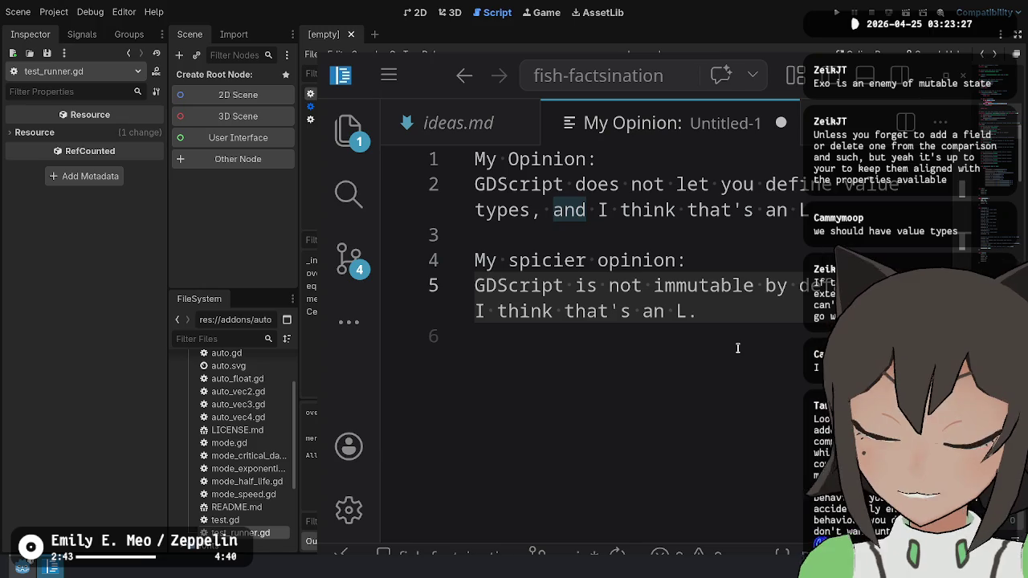
pyautogui.press('Down')
pyautogui.press('Down')
pyautogui.press('Down')
pyautogui.press('Up')
pyautogui.press('Up')
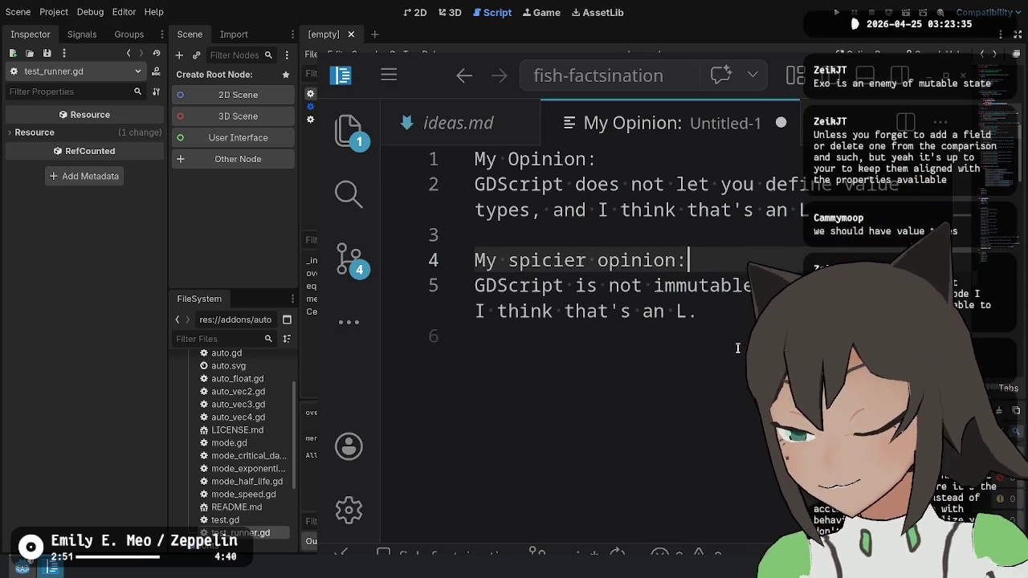
pyautogui.press('Down')
pyautogui.press('Down')
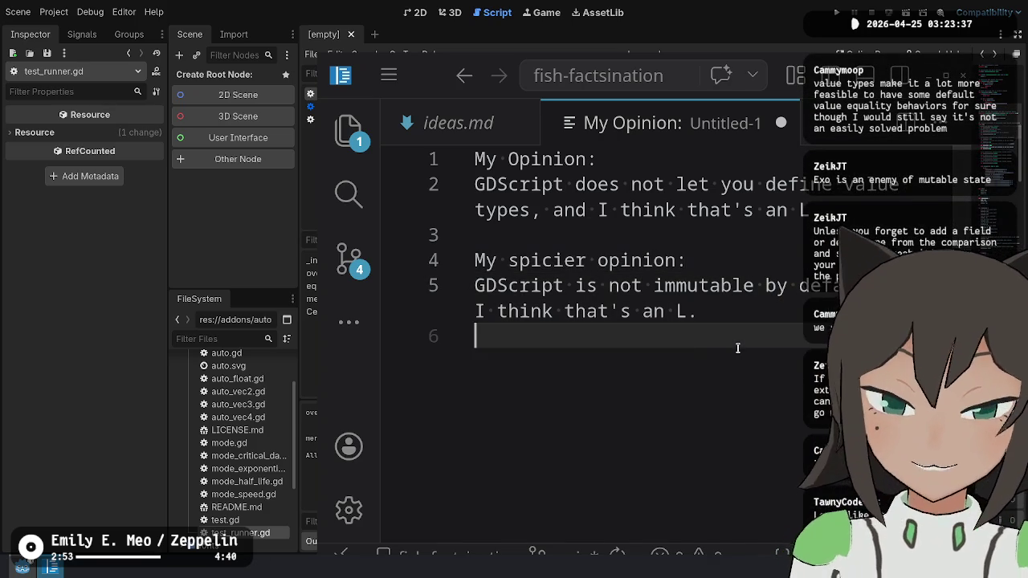
# Add 'My even spicier opinion:' saying GDScript needs to be pure, and lacking that is an L.
pyautogui.press('Return')
pyautogui.write('My even spi')
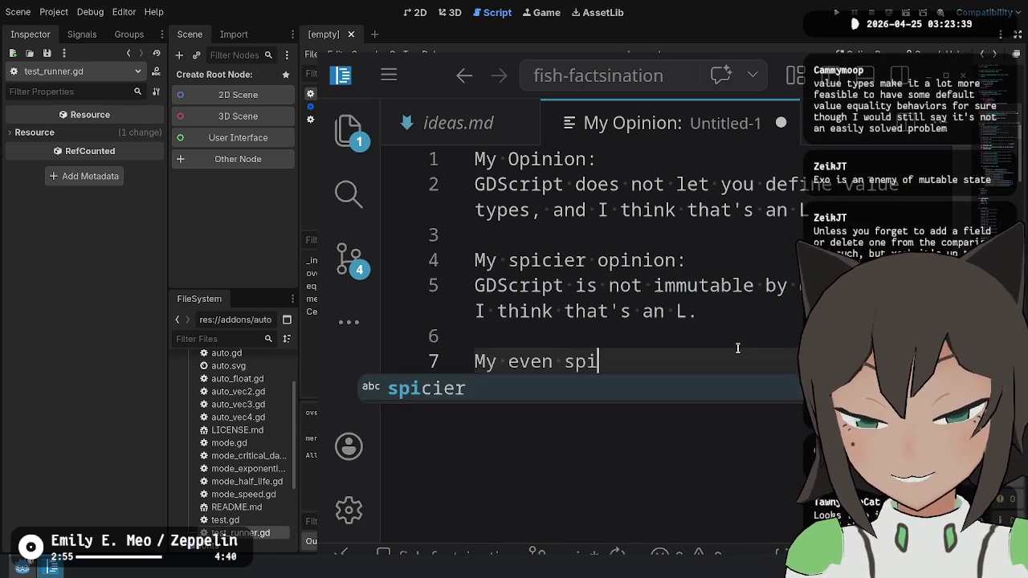
pyautogui.write('cier opin')
pyautogui.press('BackSpace')
pyautogui.write('nion:')
pyautogui.press('Return')
pyautogui.write('GD')
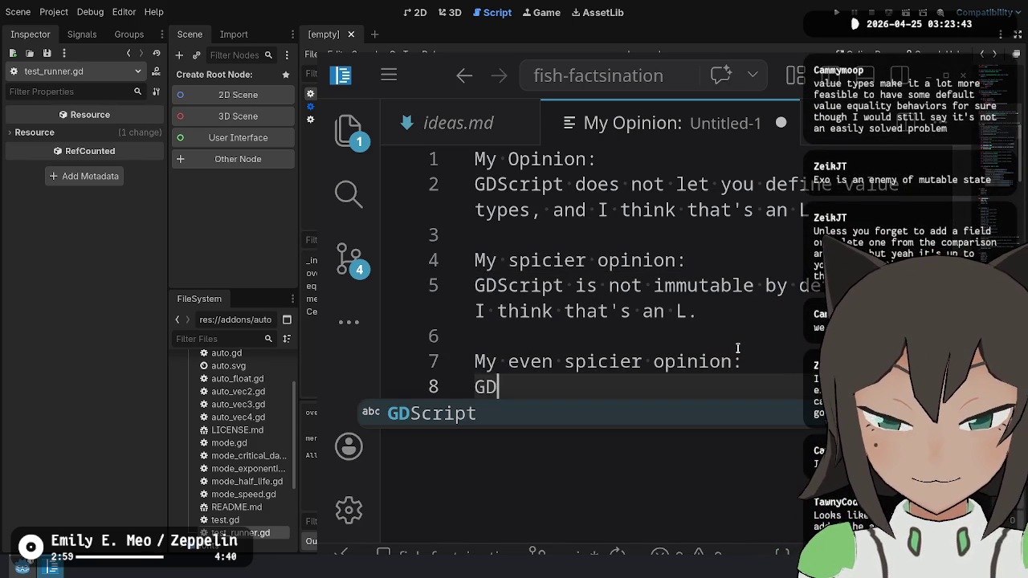
pyautogui.write('Script need')
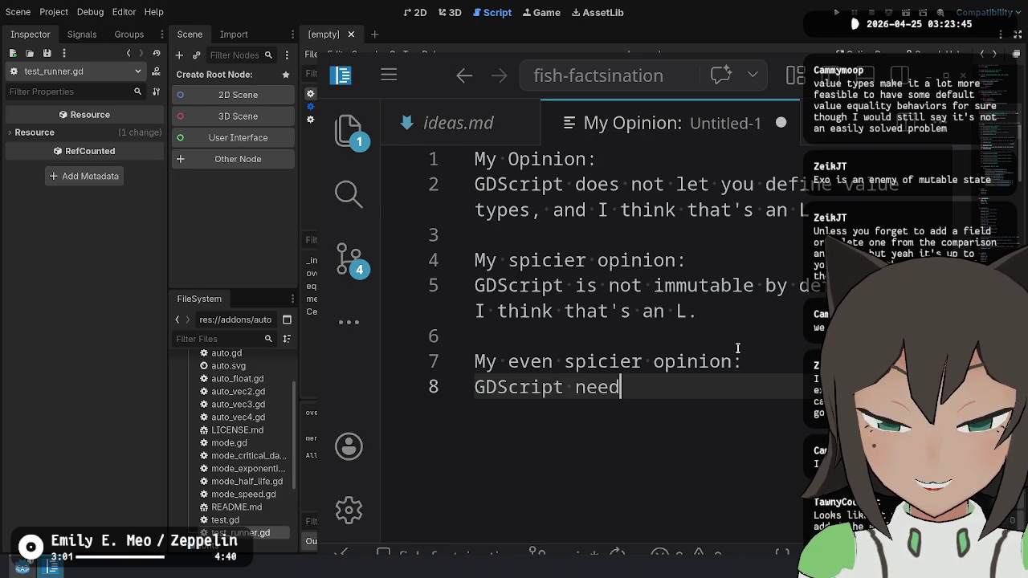
pyautogui.write('s to be pure or h')
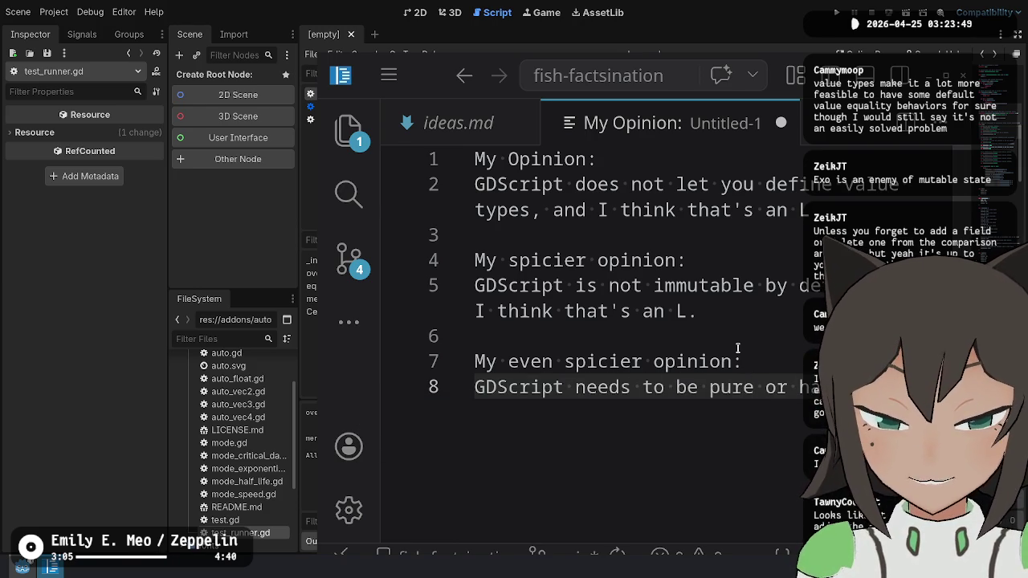
pyautogui.write('and the lack o')
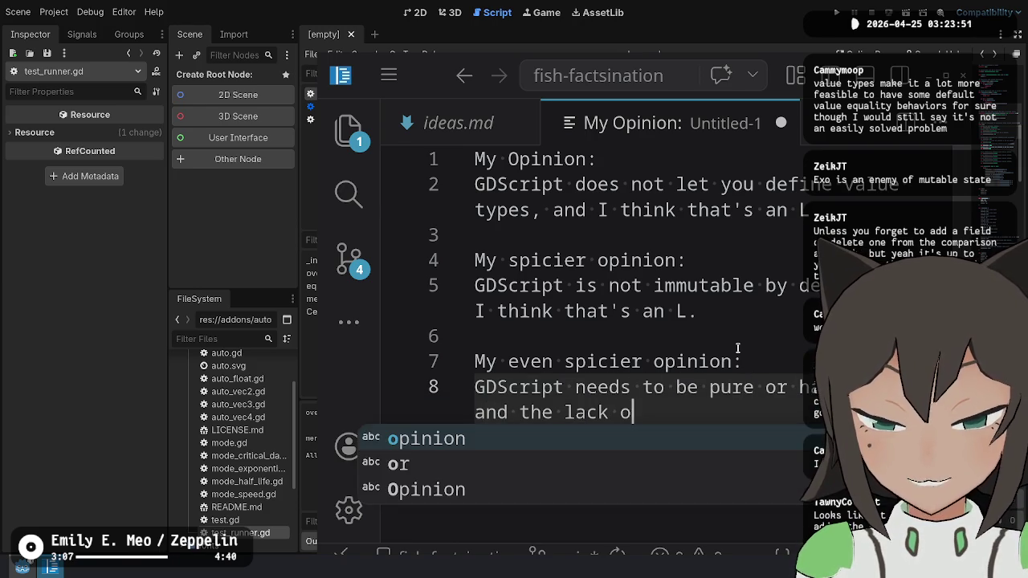
pyautogui.write('f ')
pyautogui.write('a')
pyautogui.press('BackSpace')
pyautogui.press('BackSpace')
pyautogui.press('BackSpace')
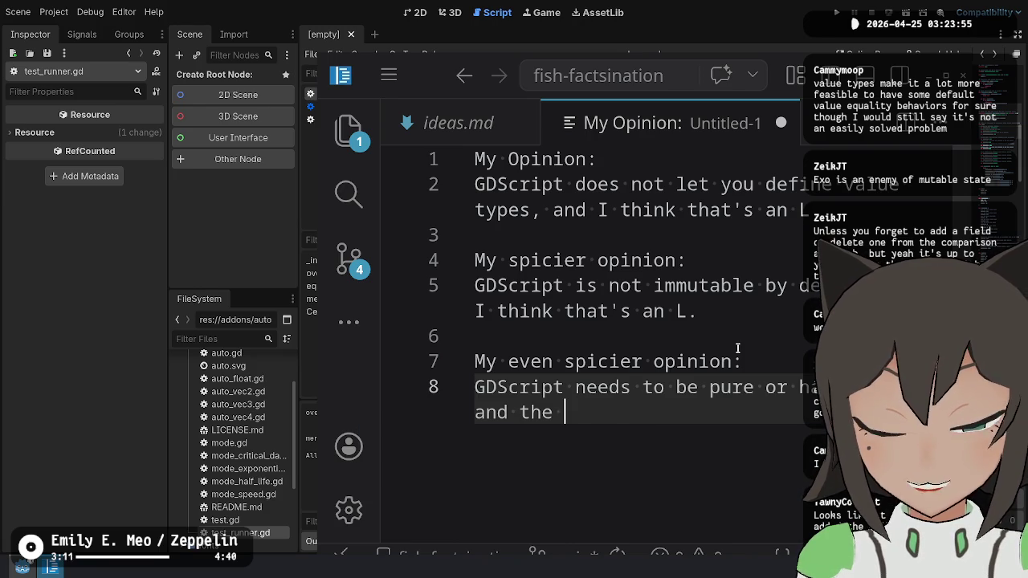
pyautogui.write('f')
pyautogui.press('BackSpace')
pyautogui.press('BackSpace')
pyautogui.press('BackSpace')
pyautogui.write("it's an L that is has ")
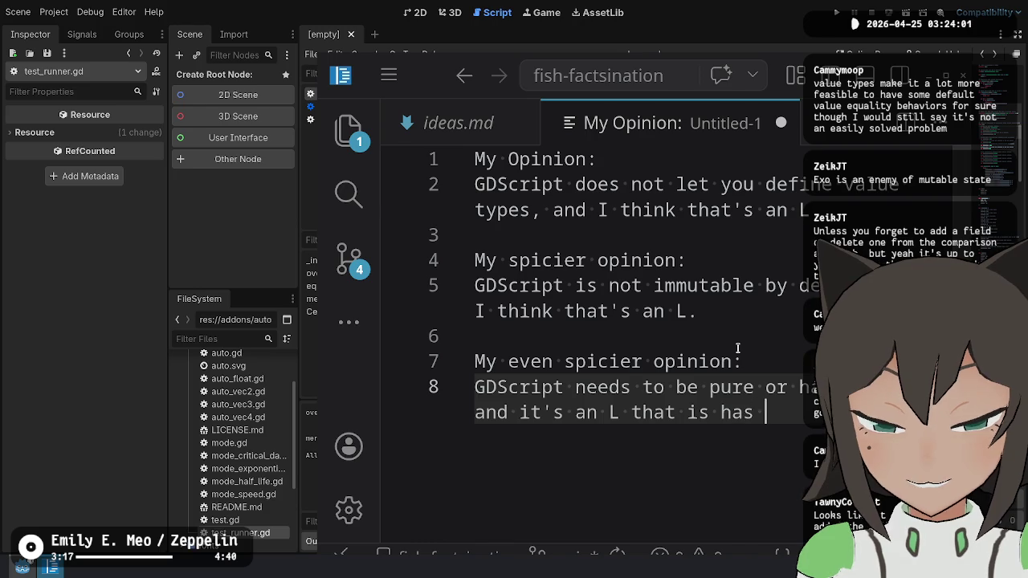
pyautogui.write('neith')
pyautogui.press('Return')
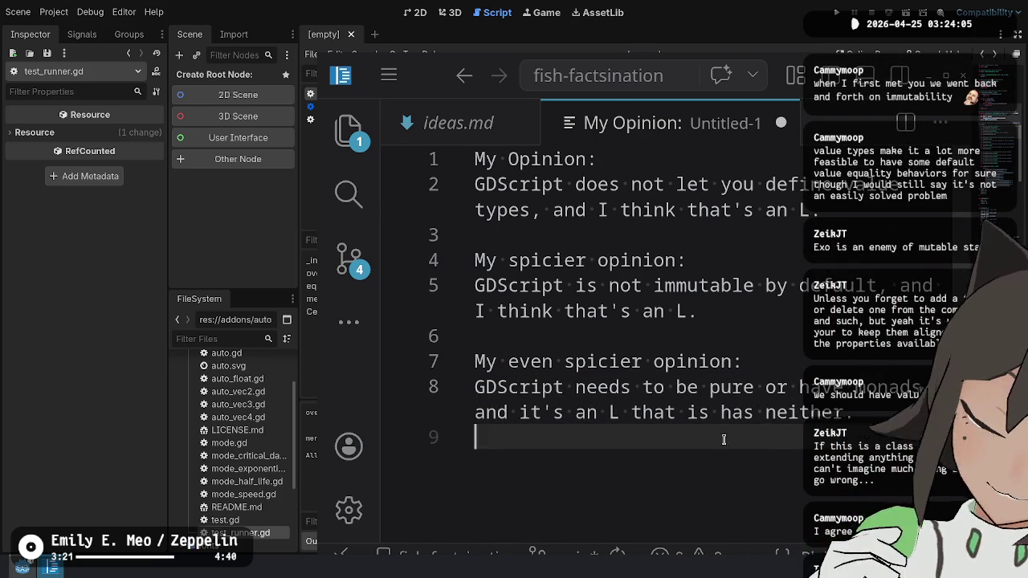
pyautogui.moveTo(478, 438)
pyautogui.mouseDown()
pyautogui.moveTo(496, 387)
pyautogui.moveTo(474, 388)
pyautogui.moveTo(474, 361)
pyautogui.mouseUp()
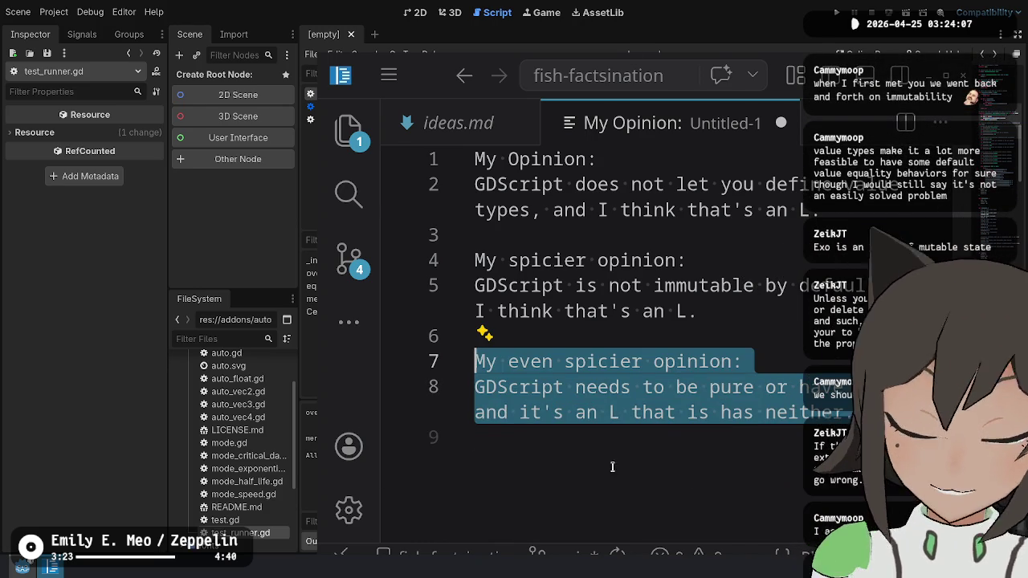
pyautogui.click(687, 478)
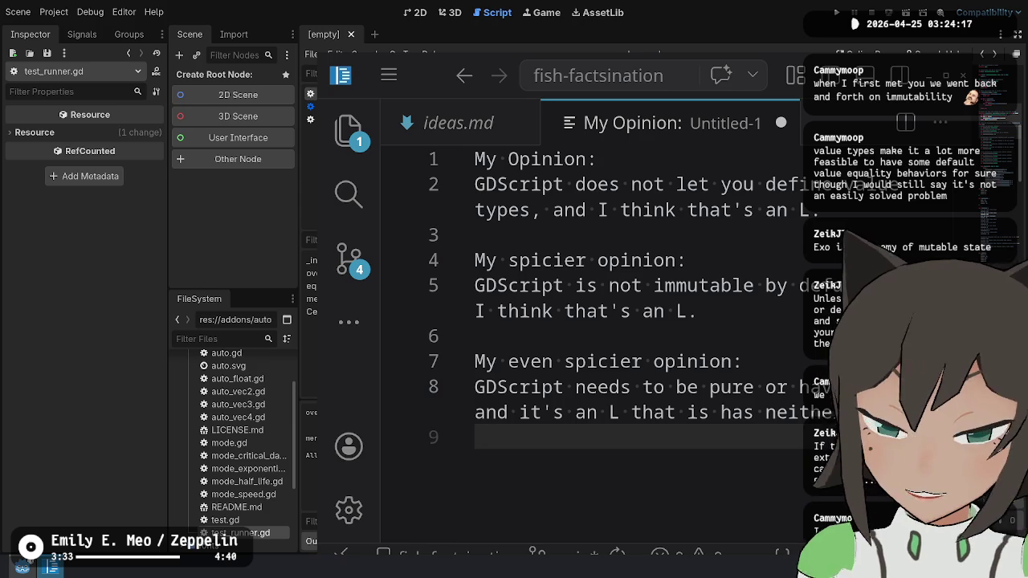
pyautogui.click(767, 417)
pyautogui.moveTo(731, 285); pyautogui.dragTo(562, 285)
pyautogui.moveTo(700, 310); pyautogui.dragTo(508, 286)
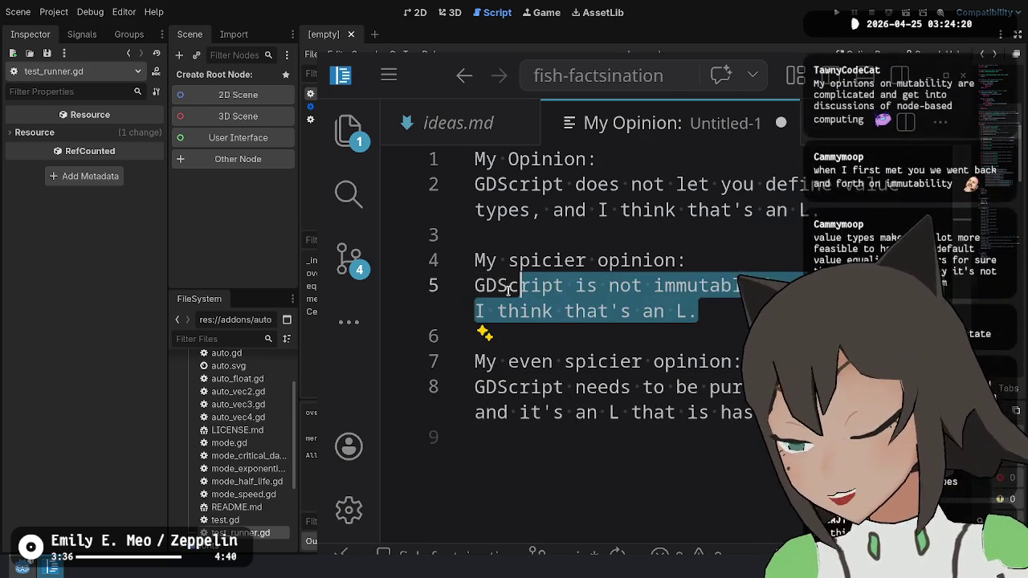
pyautogui.click(719, 305)
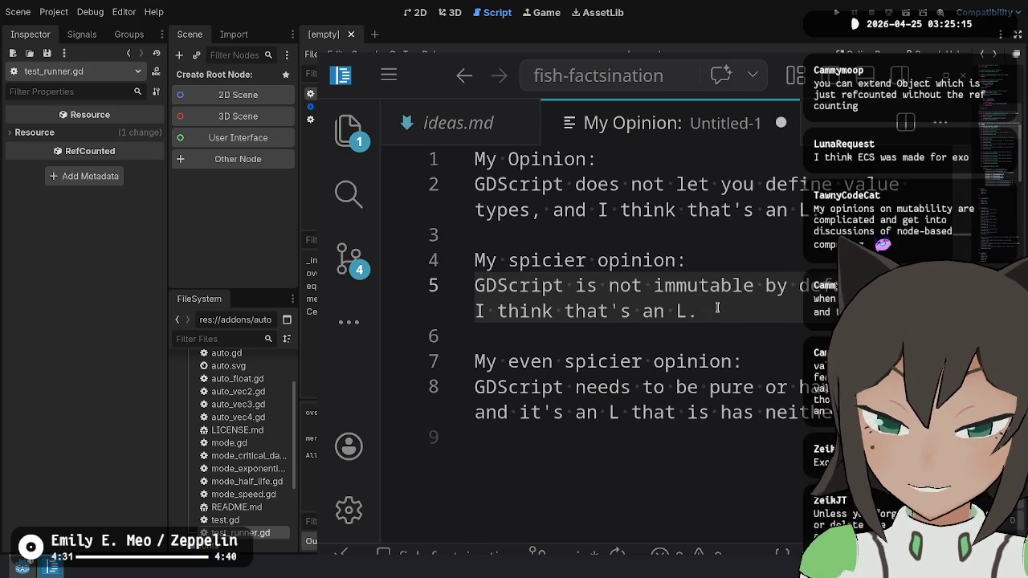
pyautogui.click(723, 335)
# Draft a remark below the opinions about ECS users writing dark magic to implement systems.
pyautogui.doubleClick(736, 412)
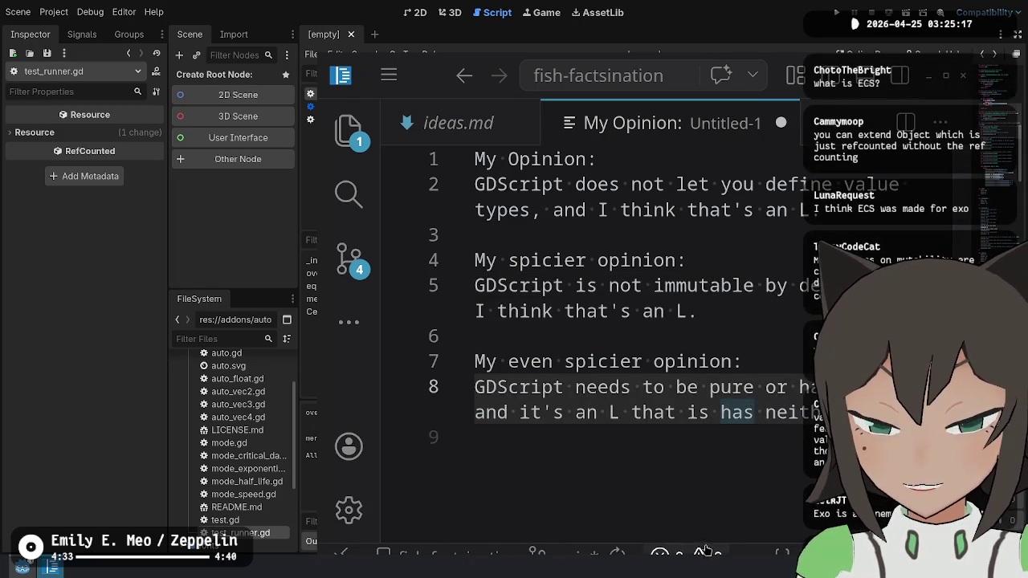
pyautogui.click(708, 478)
pyautogui.press('Return')
pyautogui.write('e')
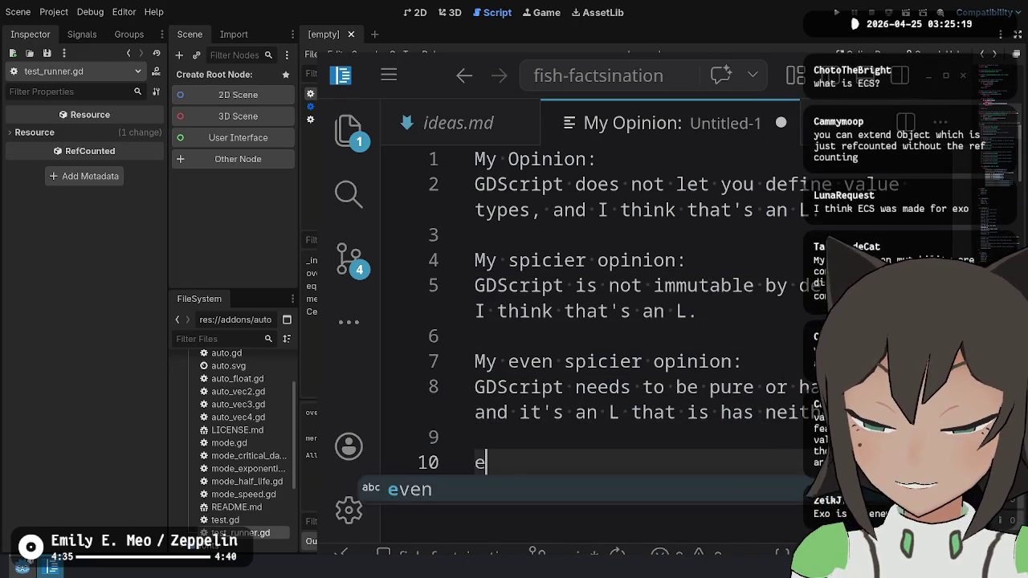
pyautogui.write('very single time someone impl')
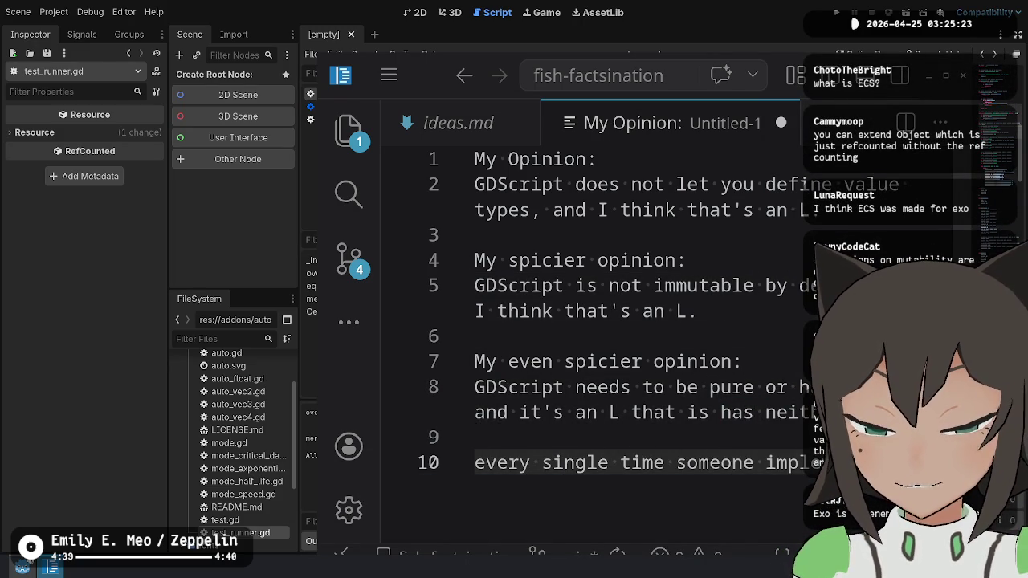
pyautogui.write('ECS')
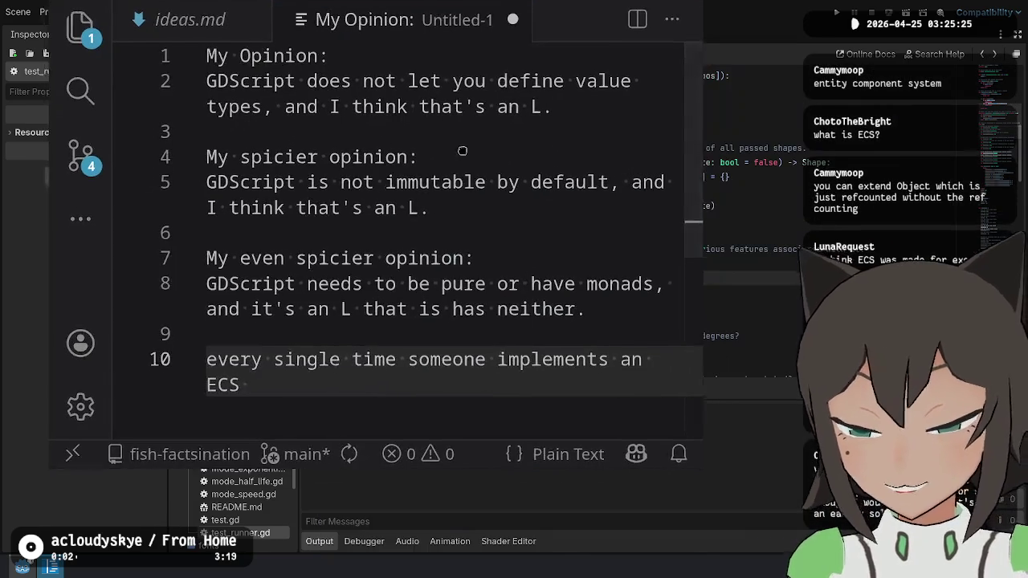
pyautogui.write(' theny')
pyautogui.press('BackSpace')
pyautogui.press('BackSpace')
pyautogui.press('BackSpace')
pyautogui.write('y w')
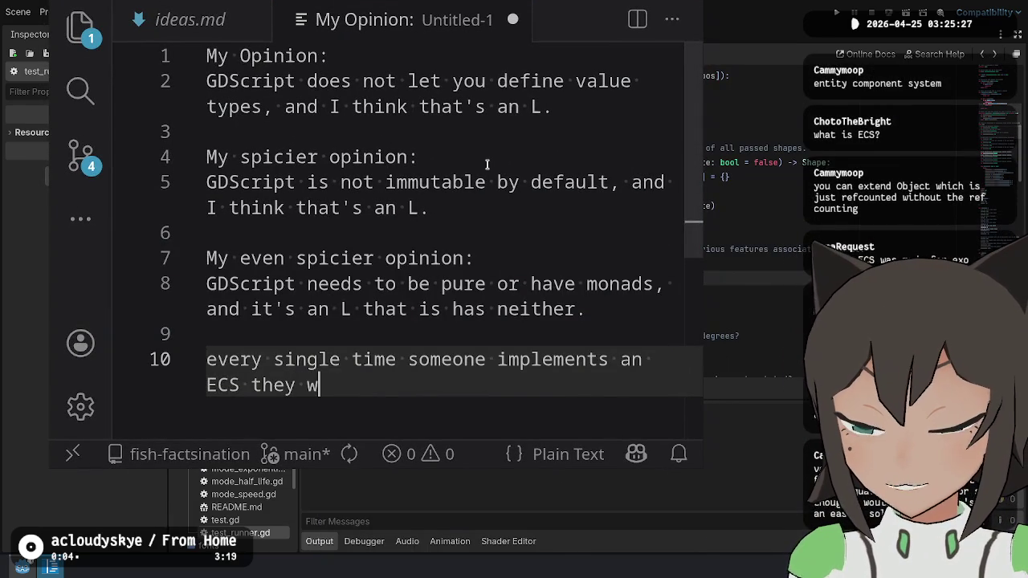
pyautogui.write('rite some dark ma')
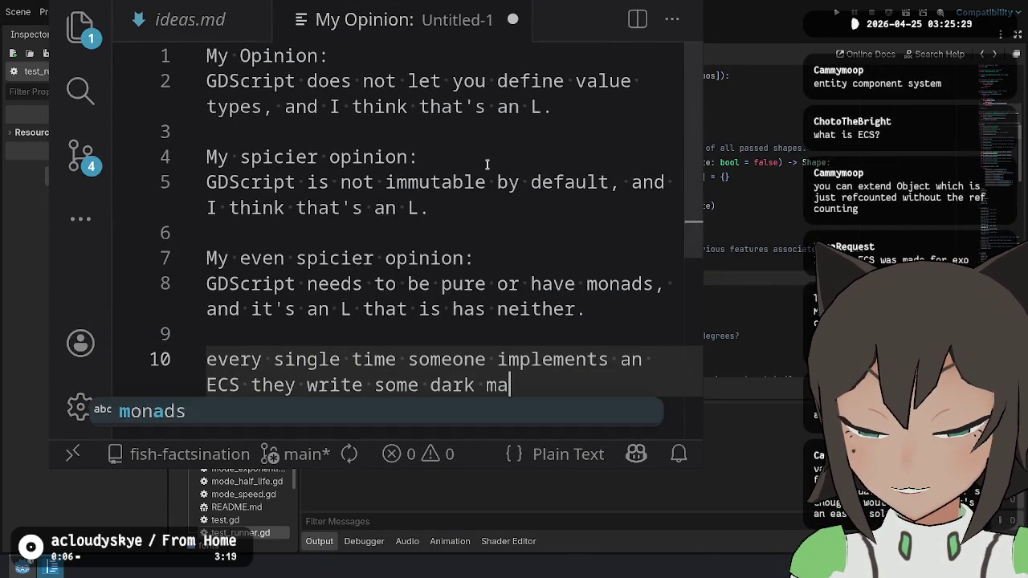
pyautogui.write('gic bullshit')
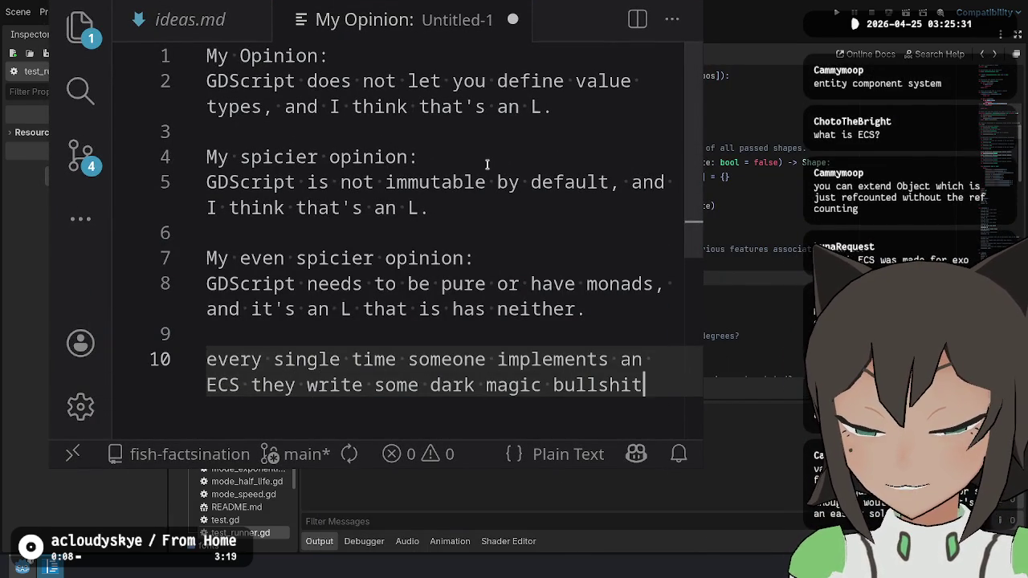
pyautogui.write(' to implement s')
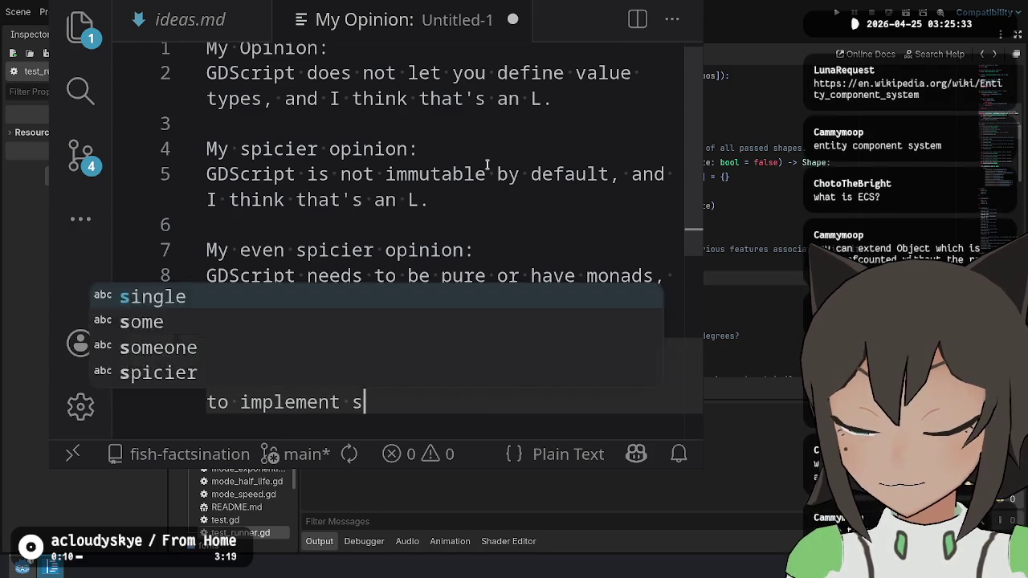
pyautogui.write('ystems')
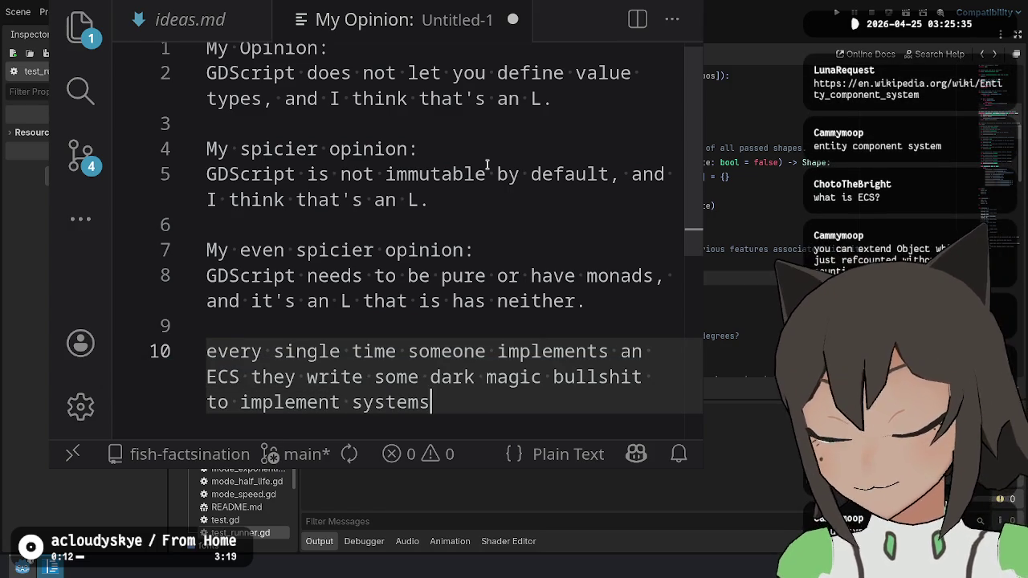
# Insert the words 'query' and 'macro templating' into the ECS remark.
pyautogui.hotkey('ctrl', 'Left')
pyautogui.hotkey('ctrl', 'Left')
pyautogui.hotkey('ctrl', 'Left')
pyautogui.write('query')
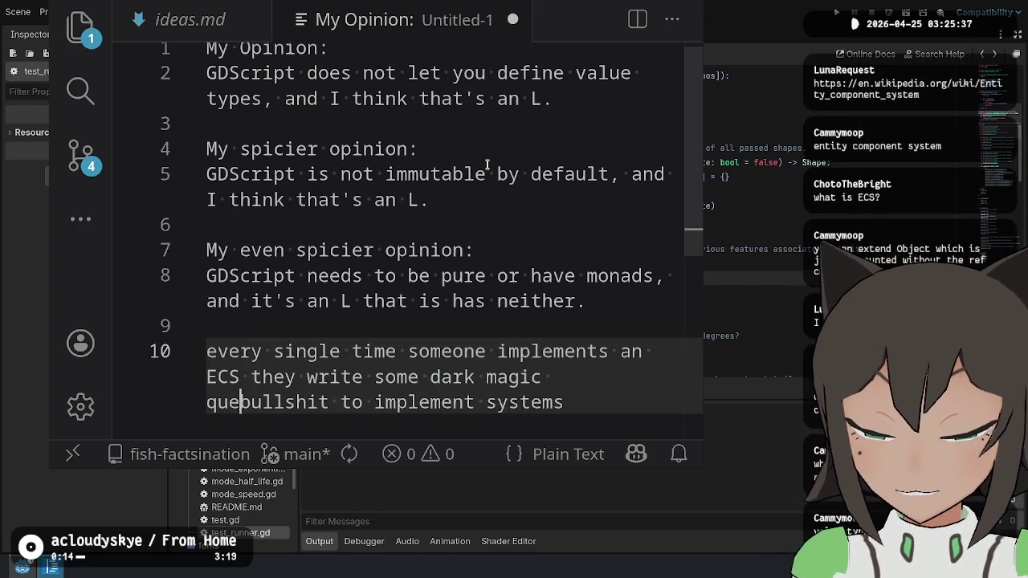
pyautogui.hotkey('ctrl', 'Right')
pyautogui.press('End')
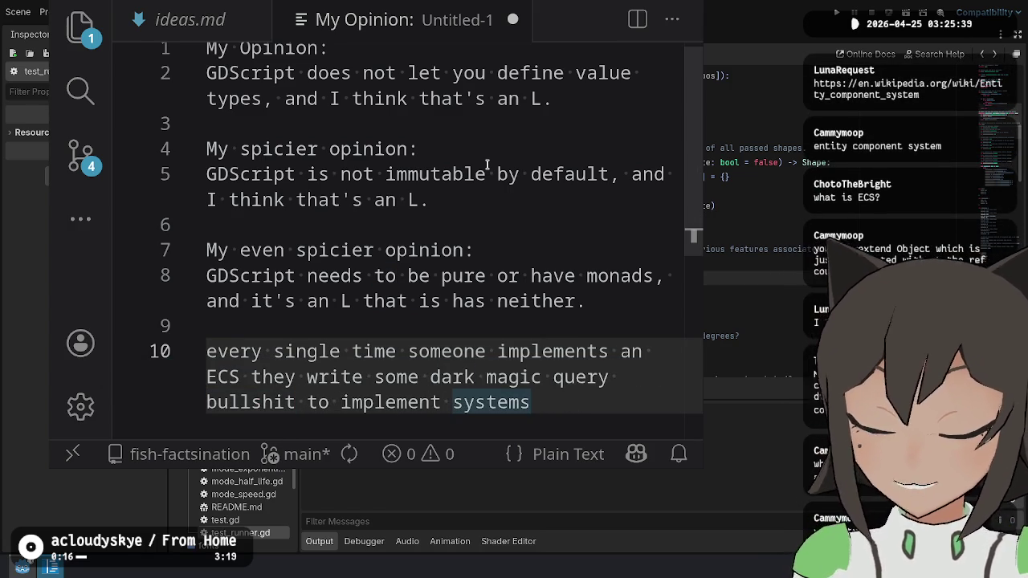
pyautogui.hotkey('shift', 'Up')
pyautogui.hotkey('shift', 'Home')
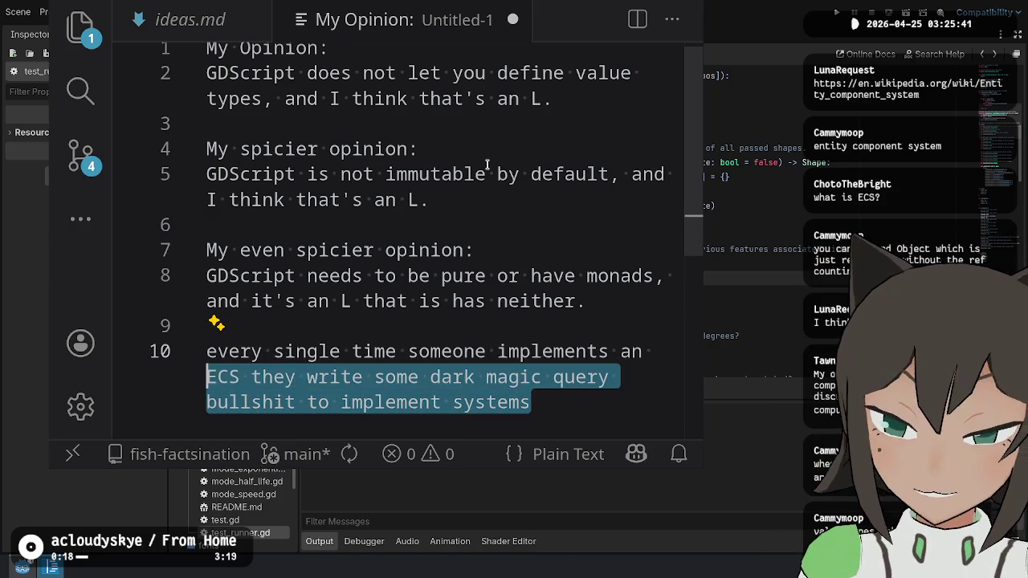
pyautogui.press('Left')
pyautogui.hotkey('ctrl', 'Right')
pyautogui.hotkey('ctrl', 'Right')
pyautogui.hotkey('ctrl', 'Right')
pyautogui.hotkey('ctrl', 'Right')
pyautogui.hotkey('ctrl', 'Right')
pyautogui.hotkey('ctrl', 'Left')
pyautogui.hotkey('ctrl', 'Right')
pyautogui.hotkey('ctrl', 'Right')
pyautogui.hotkey('ctrl', 'Right')
pyautogui.hotkey('ctrl', 'Left')
pyautogui.write('macr')
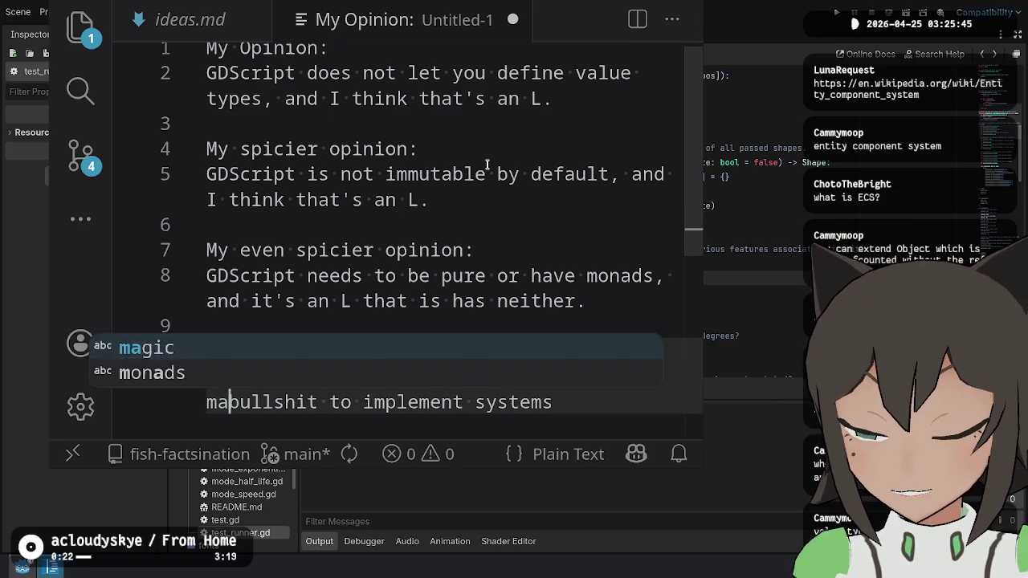
pyautogui.write('o templating')
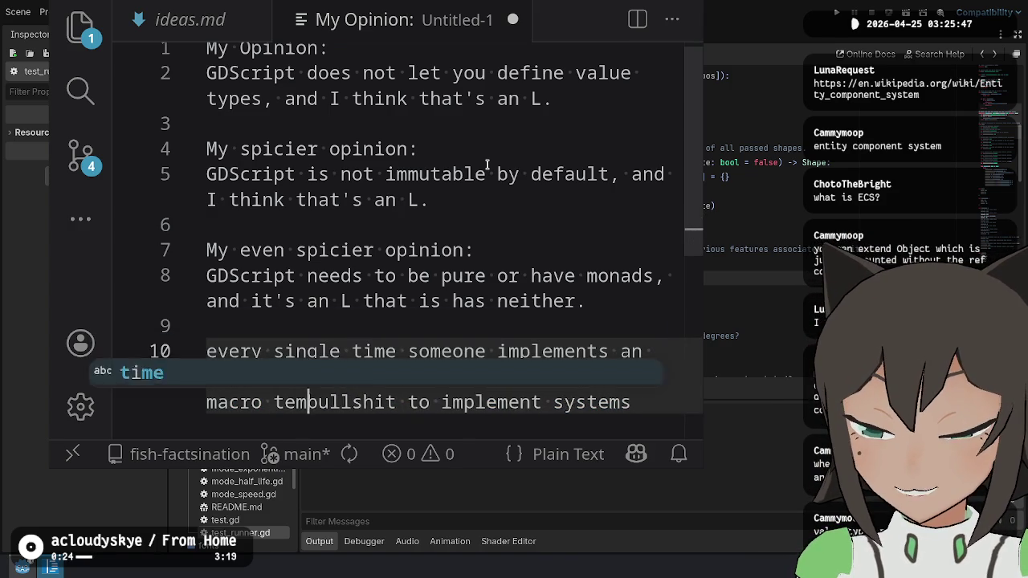
pyautogui.hotkey('ctrl', 'End')
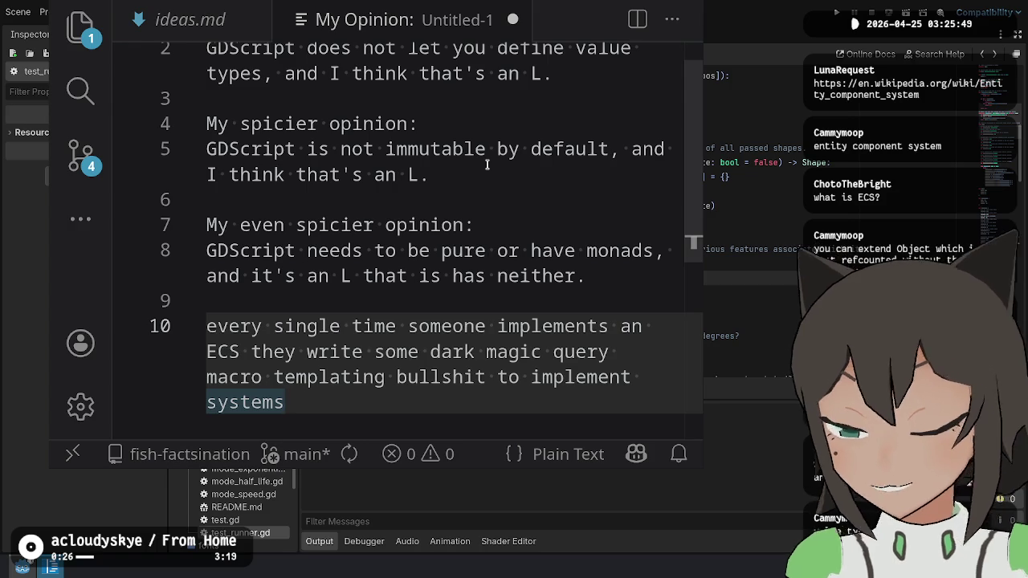
# Delete the ECS sentence on lines 9–10.
pyautogui.keyDown('shift'); pyautogui.click(206, 323); pyautogui.keyUp('shift')
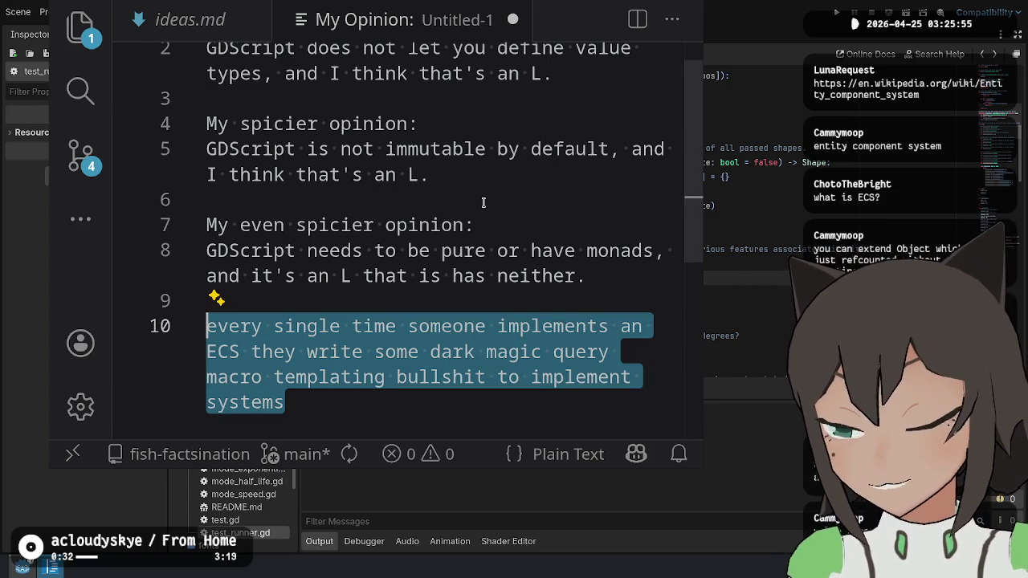
pyautogui.click(380, 399)
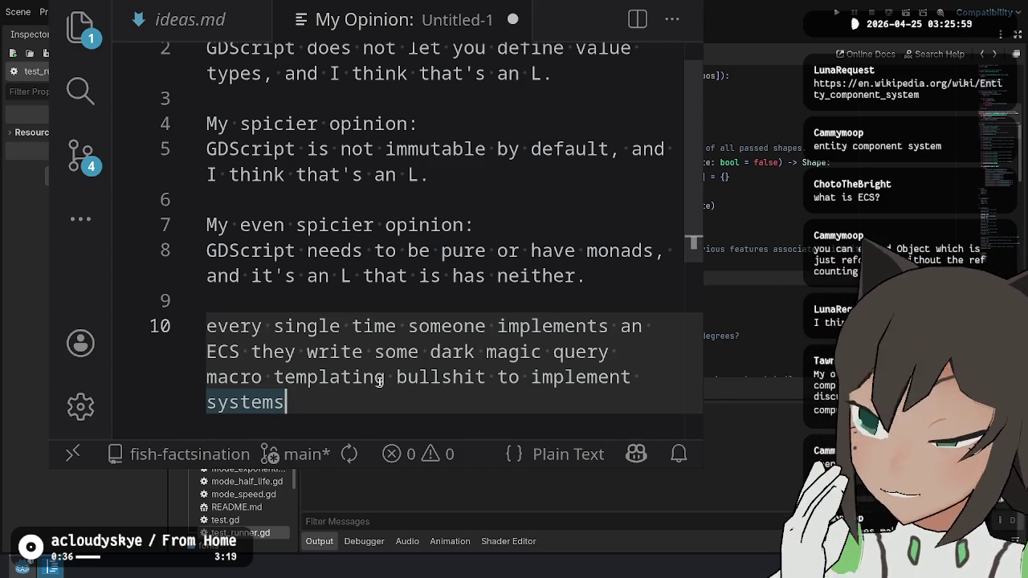
pyautogui.keyDown('shift'); pyautogui.click(270, 303); pyautogui.keyUp('shift')
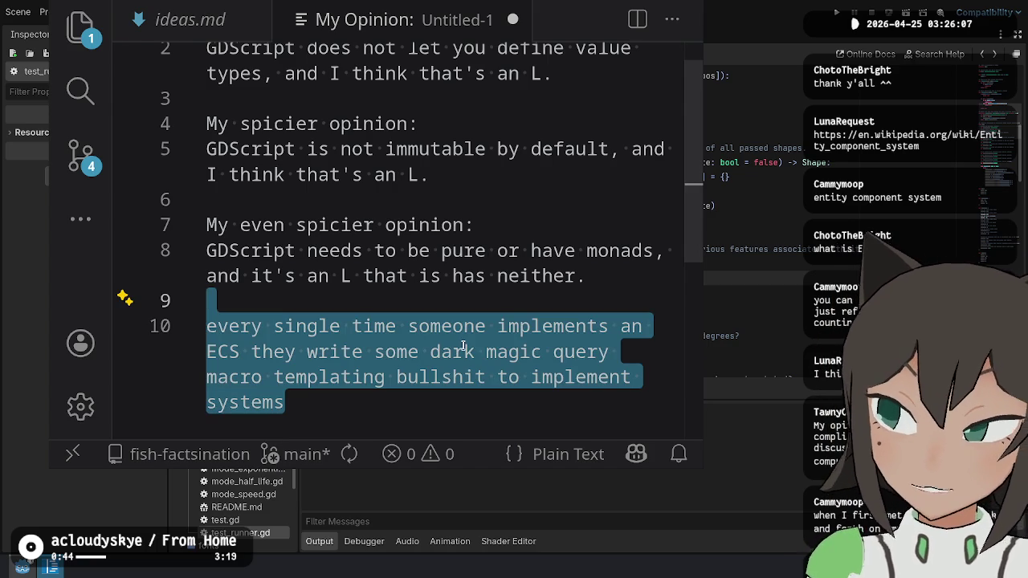
pyautogui.press('BackSpace')
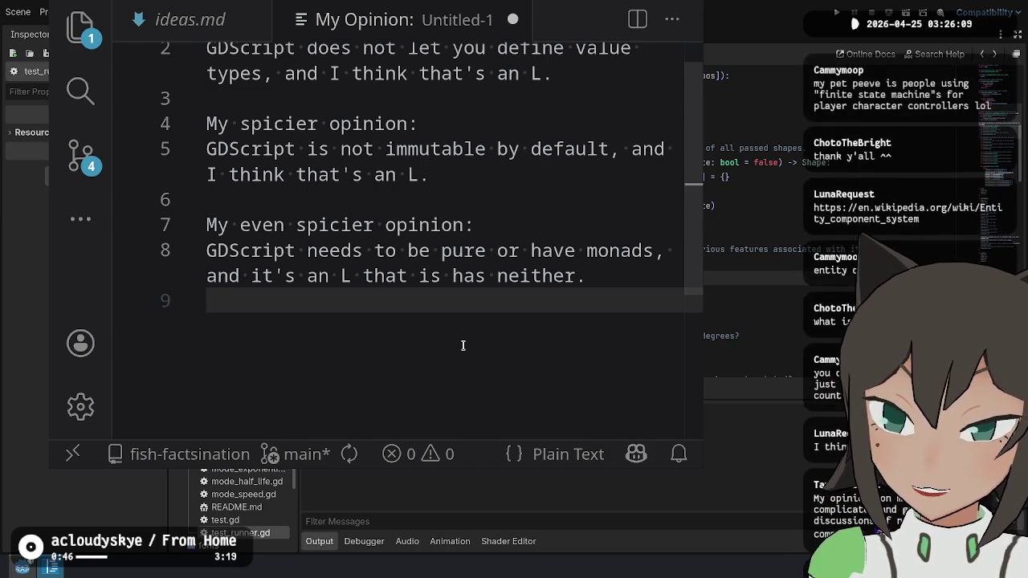
# Leave the opinion note and bring the Godot script editor back to the front.
pyautogui.scroll(1, 453, 387)
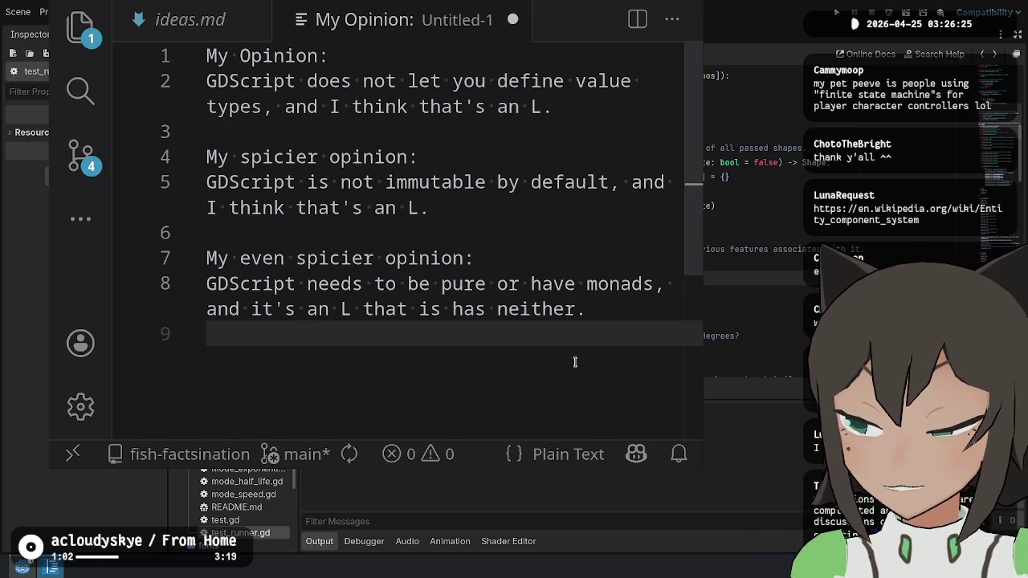
pyautogui.press('BackSpace')
pyautogui.press('Return')
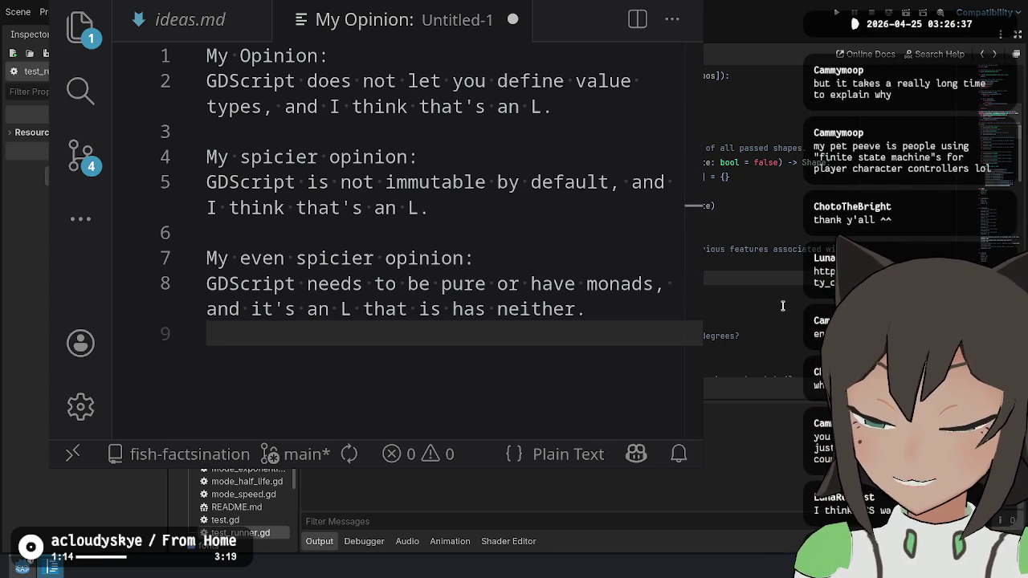
pyautogui.click(783, 285)
pyautogui.hotkey('ctrl', 'End')
# Look over shape_test.gd around empty line 53.
pyautogui.scroll(-3, 783, 283)
pyautogui.click(345, 106)
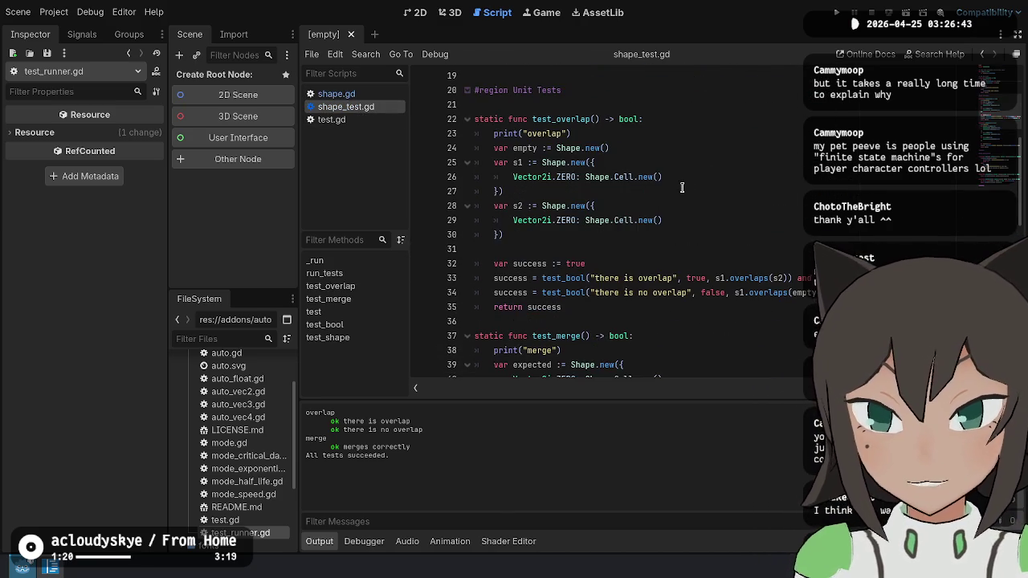
pyautogui.scroll(-6, 601, 166)
pyautogui.click(768, 305)
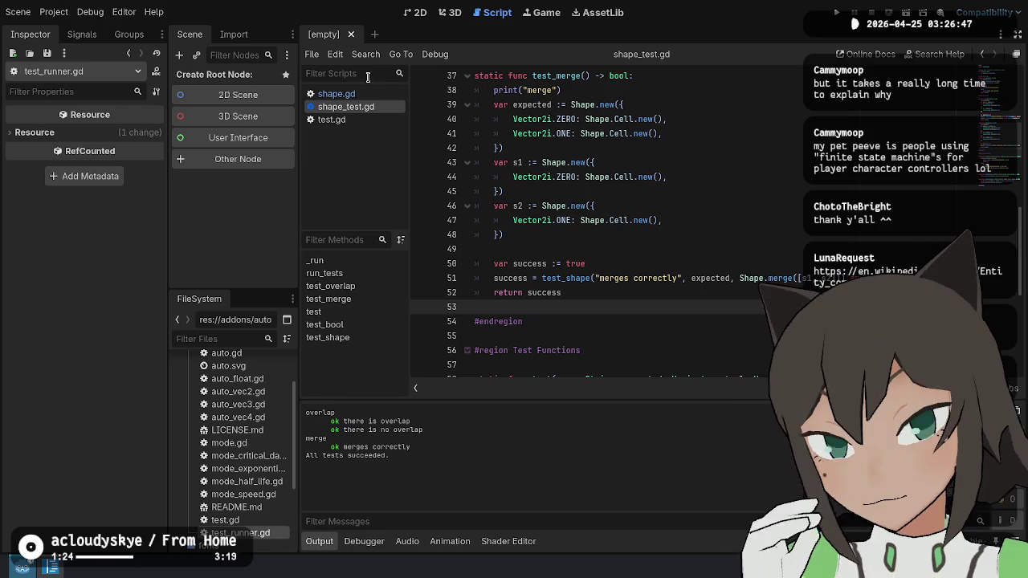
# In shape.gd, inspect the Path1/Path2 enum values and the north, south and west path declarations.
pyautogui.click(337, 94)
pyautogui.scroll(-4, 802, 218)
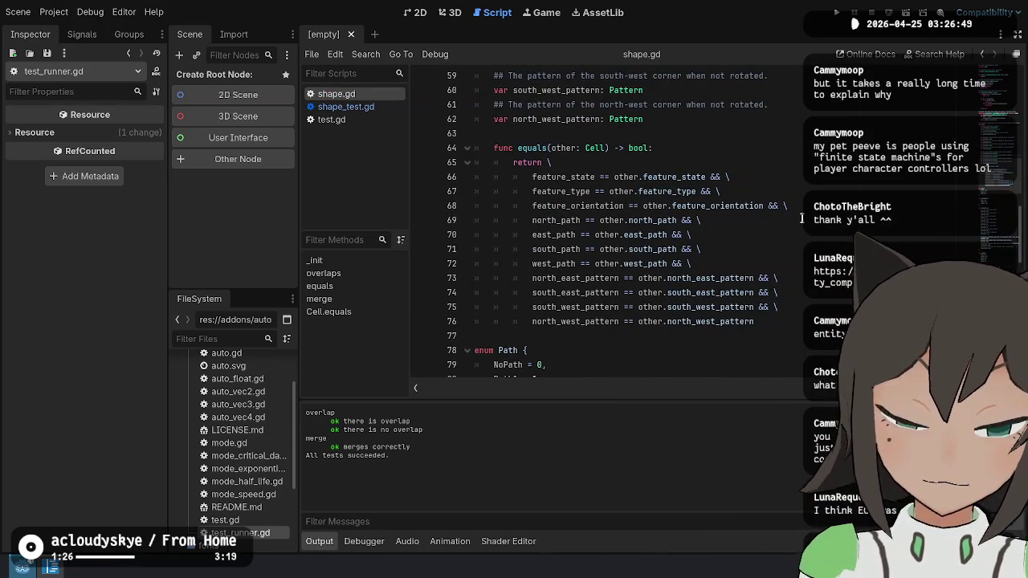
pyautogui.scroll(7, 596, 209)
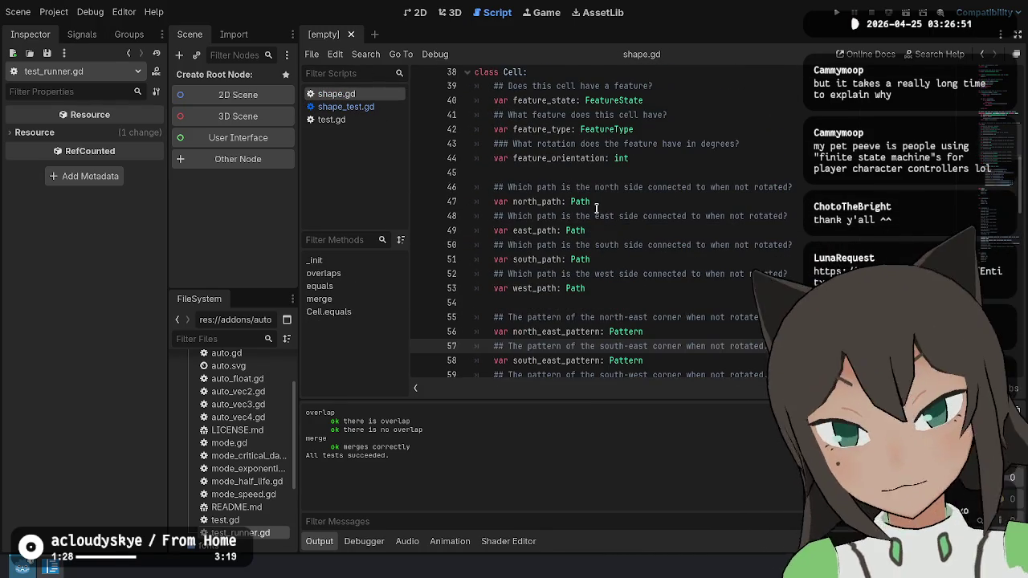
pyautogui.scroll(-10, 597, 210)
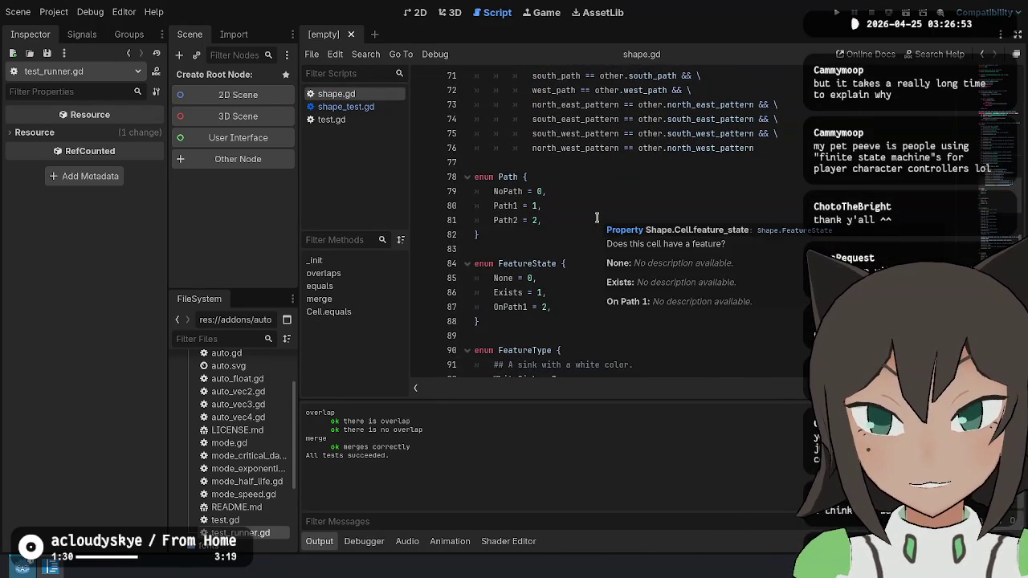
pyautogui.click(550, 219)
pyautogui.click(599, 206)
pyautogui.moveTo(554, 223); pyautogui.dragTo(485, 201)
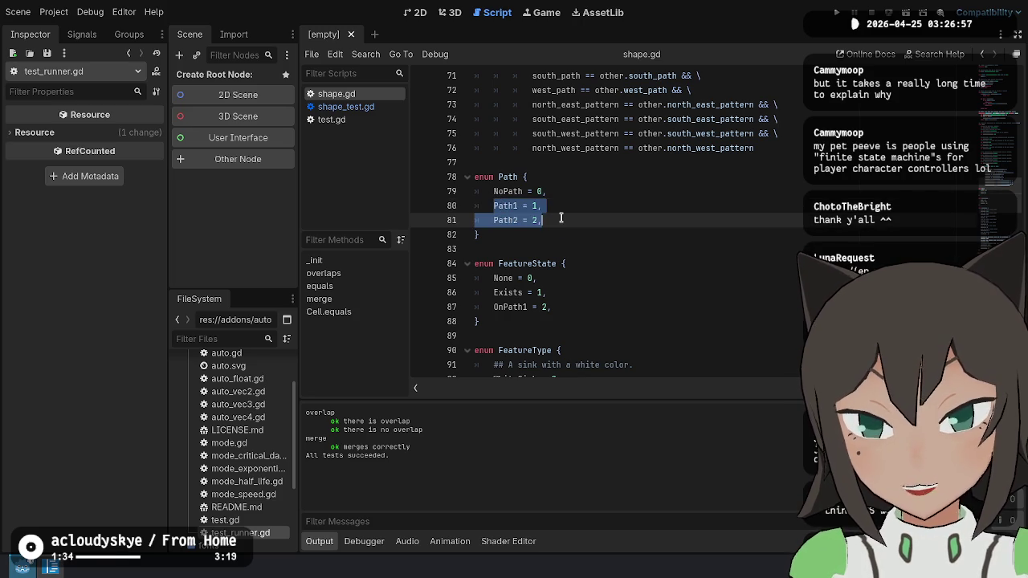
pyautogui.scroll(9, 667, 190)
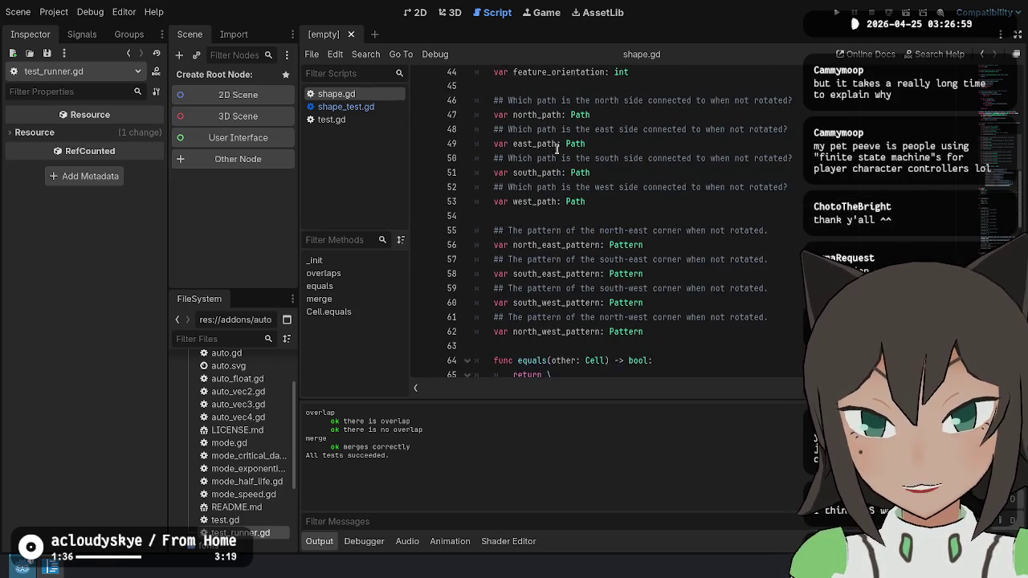
pyautogui.click(524, 118)
pyautogui.moveTo(523, 119); pyautogui.dragTo(643, 160)
pyautogui.click(544, 177)
pyautogui.moveTo(544, 177); pyautogui.dragTo(696, 218)
pyautogui.click(695, 217)
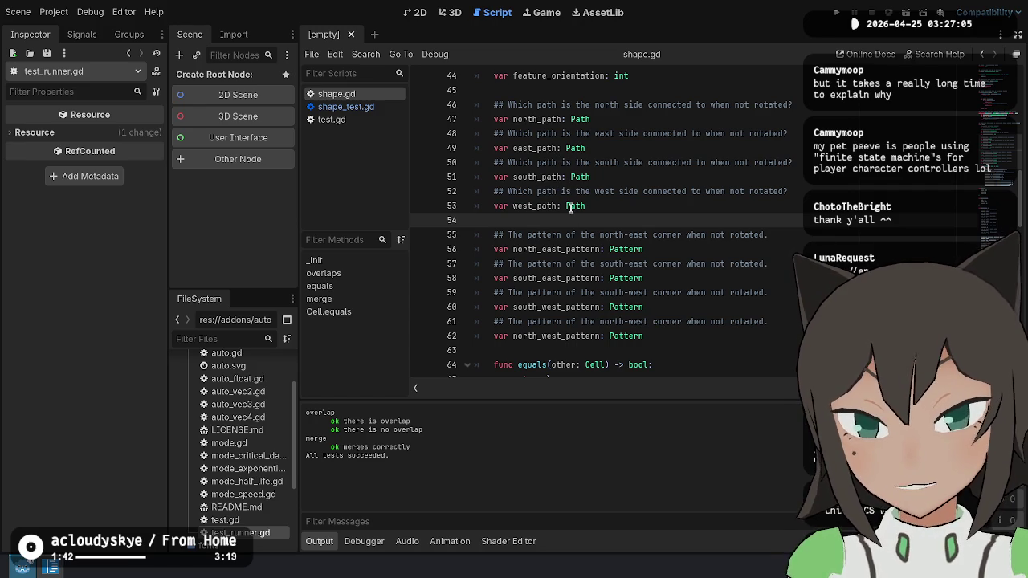
pyautogui.click(617, 193)
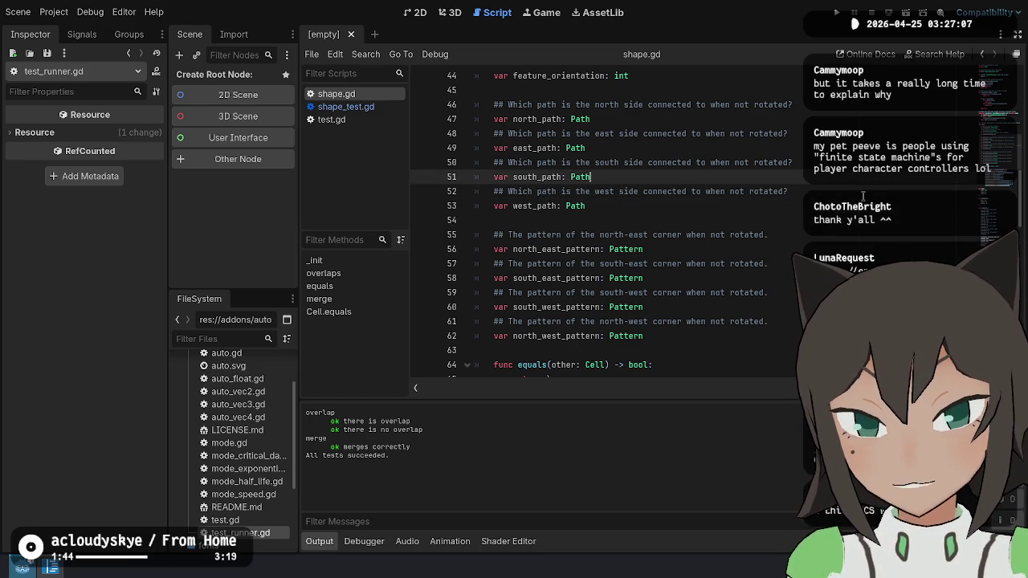
pyautogui.scroll(-4, 677, 194)
# Review the test functions in shape_test.gd, including the failure print and test_merge code.
pyautogui.click(345, 106)
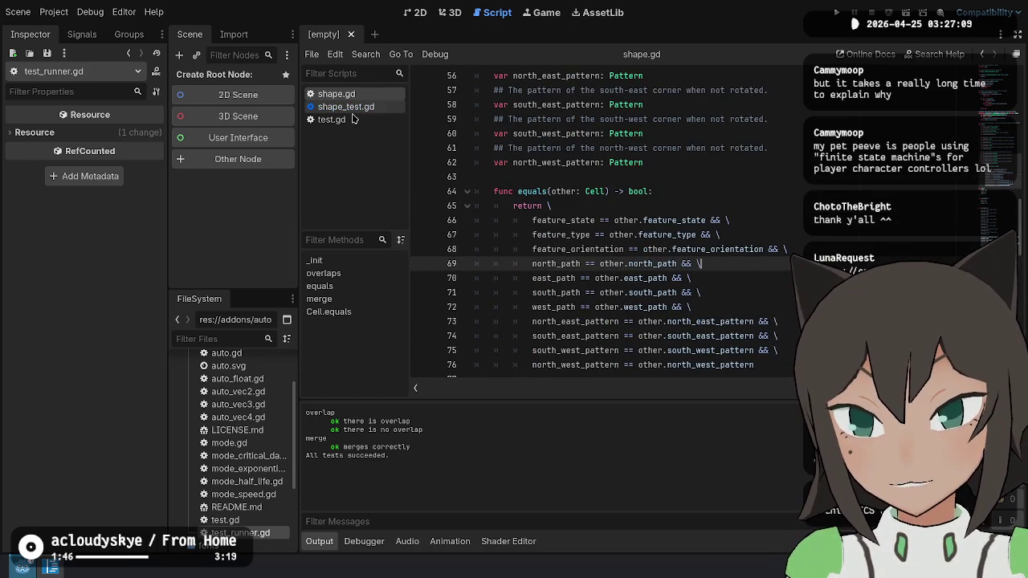
pyautogui.click(800, 336)
pyautogui.scroll(-5, 800, 335)
pyautogui.click(690, 253)
pyautogui.press('Down')
pyautogui.press('Down')
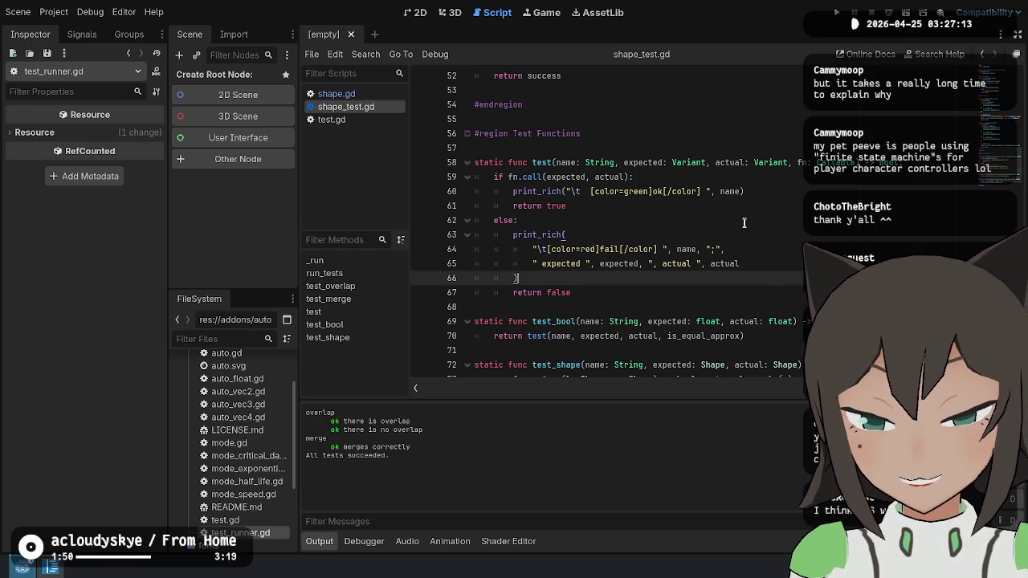
pyautogui.click(738, 226)
pyautogui.scroll(-2, 723, 229)
pyautogui.scroll(4, 637, 241)
pyautogui.scroll(3, 637, 240)
pyautogui.click(737, 172)
pyautogui.scroll(5, 747, 160)
pyautogui.scroll(6, 765, 151)
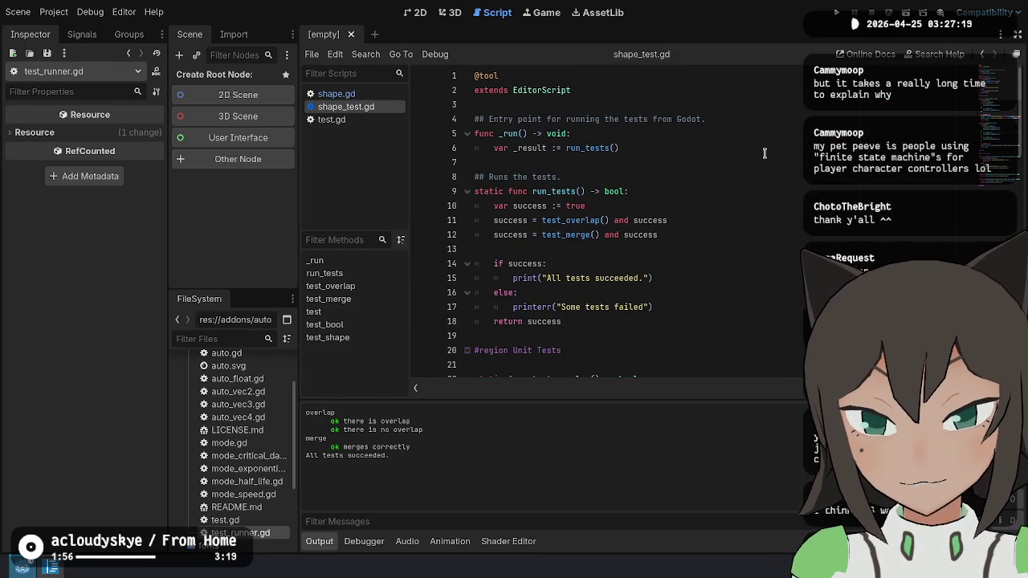
pyautogui.scroll(-9, 764, 152)
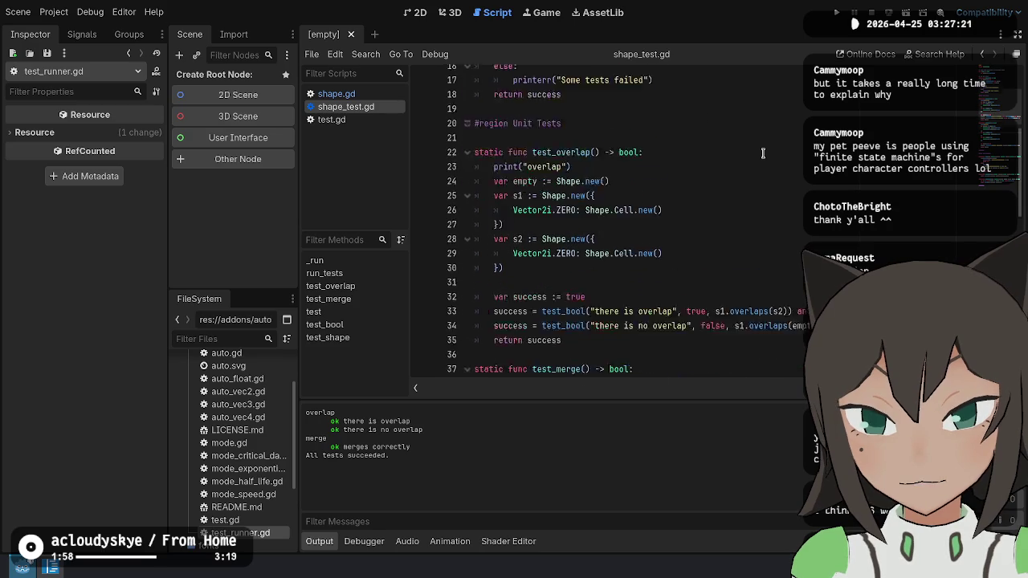
pyautogui.scroll(-2, 763, 153)
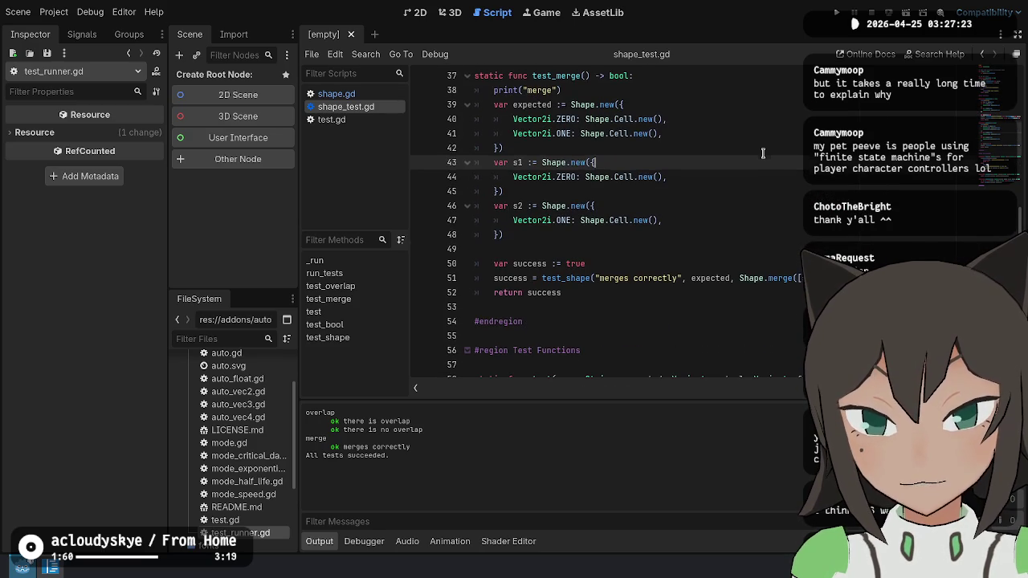
pyautogui.click(671, 278)
# Scroll through shape.gd to review its existing functions.
pyautogui.click(336, 94)
pyautogui.scroll(7, 676, 234)
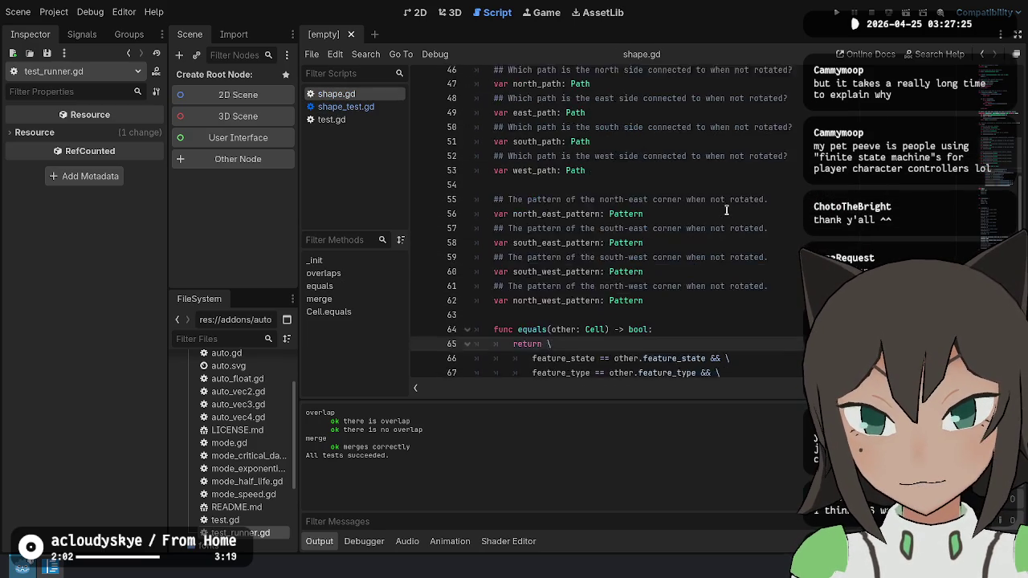
pyautogui.scroll(3, 677, 235)
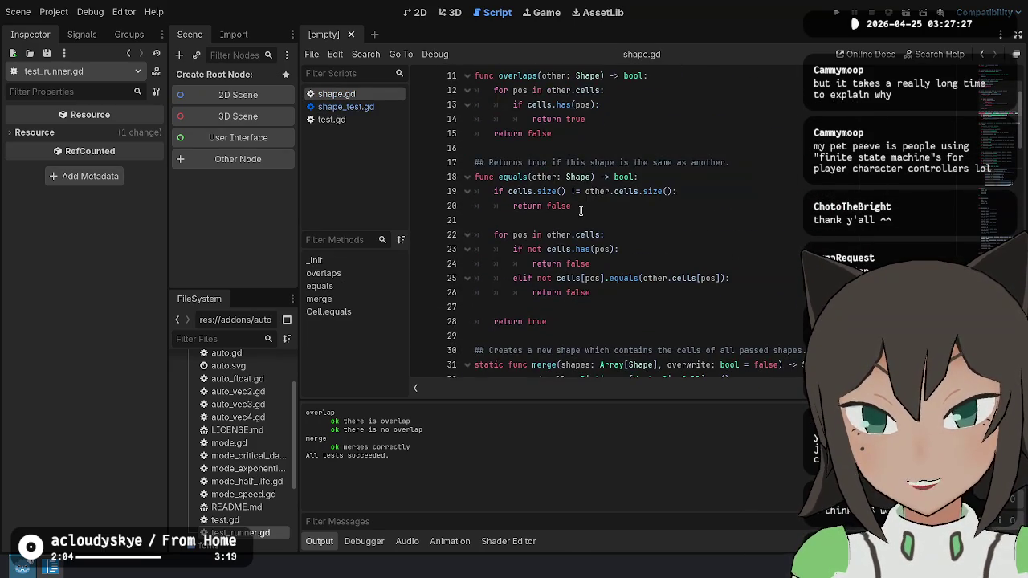
pyautogui.scroll(3, 581, 211)
pyautogui.scroll(-8, 582, 211)
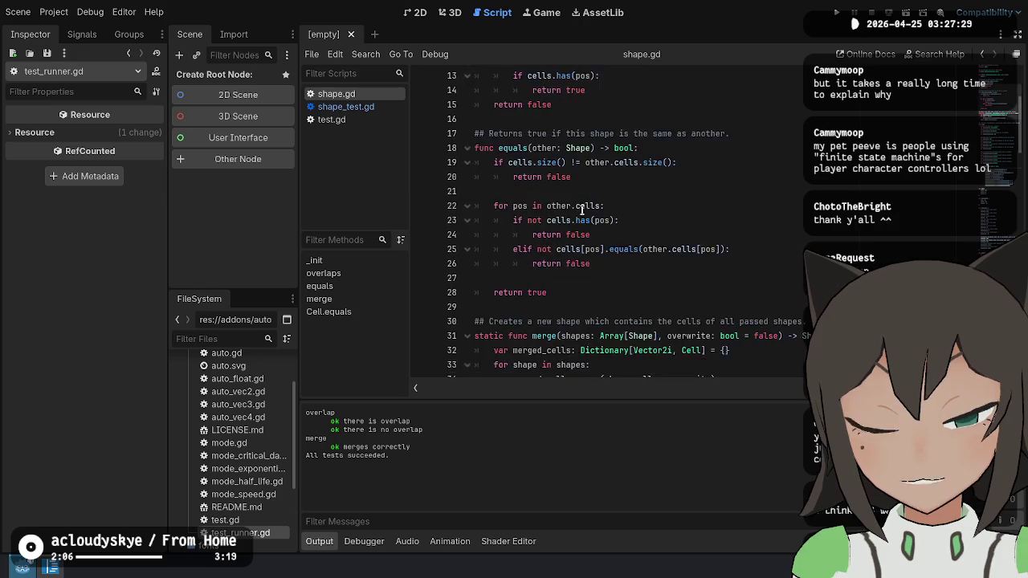
pyautogui.scroll(5, 578, 136)
pyautogui.rightClick(578, 135)
pyautogui.scroll(1, 562, 160)
pyautogui.scroll(2, 524, 212)
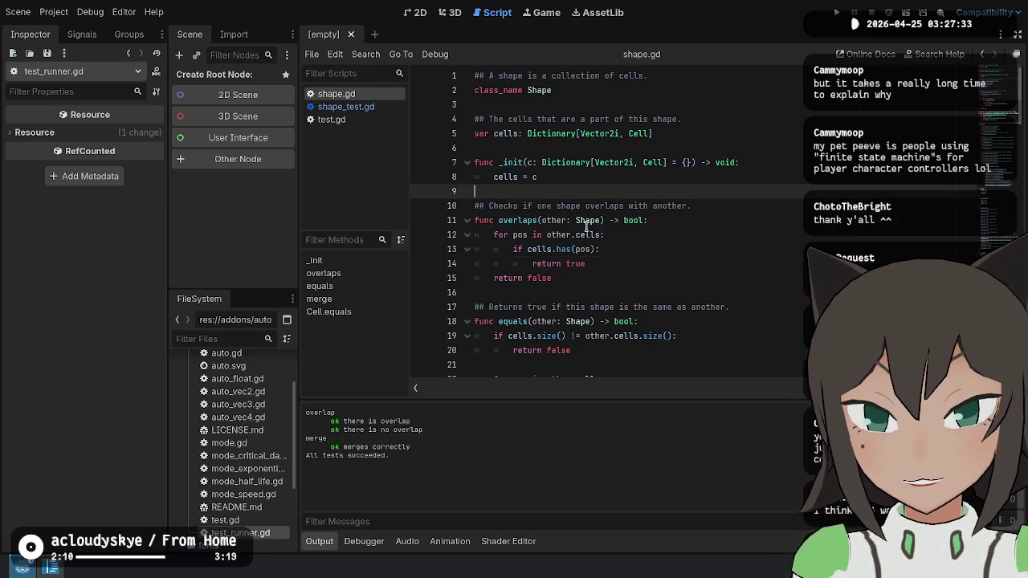
pyautogui.scroll(-6, 581, 218)
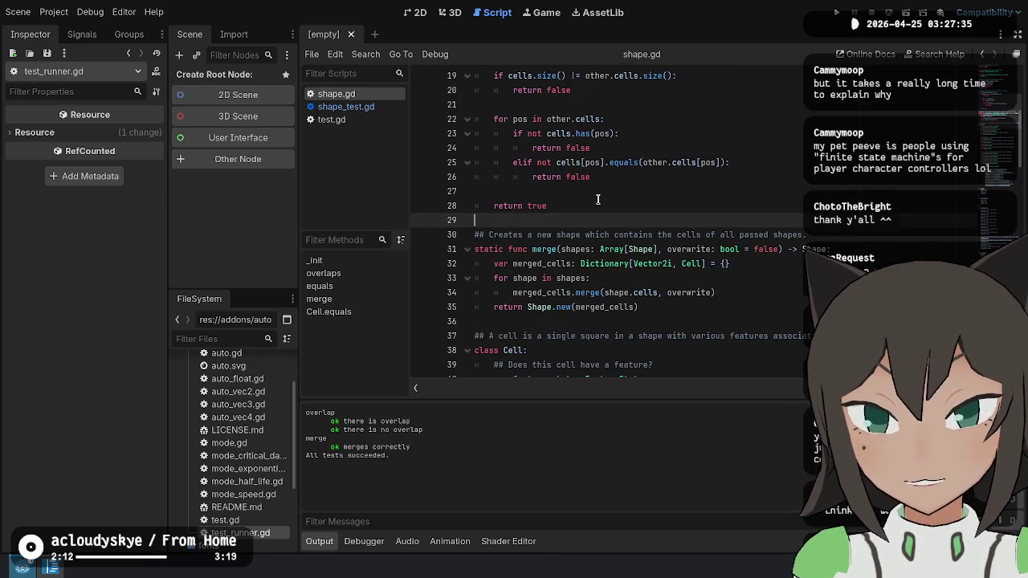
pyautogui.scroll(3, 546, 216)
pyautogui.scroll(-5, 611, 184)
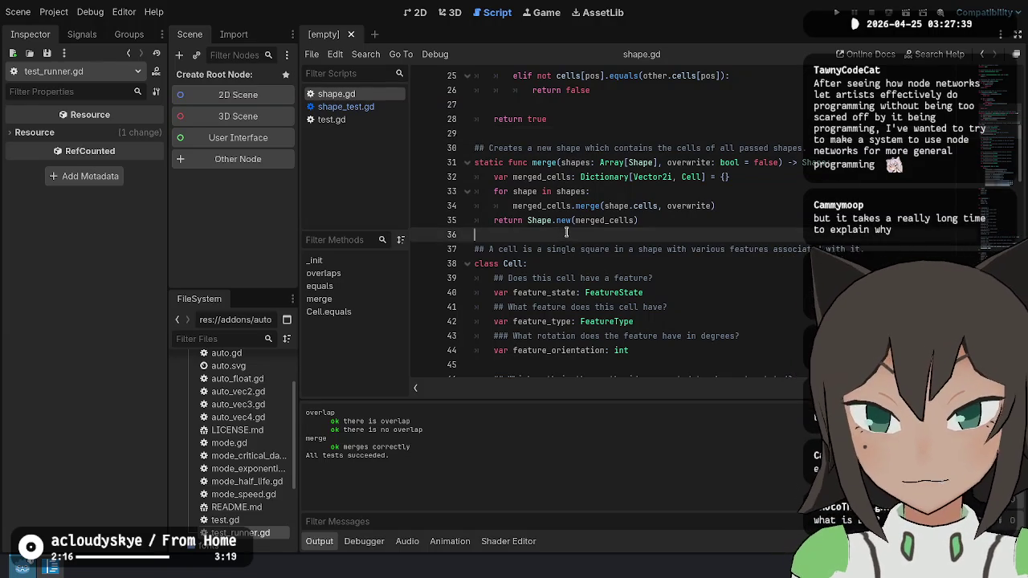
pyautogui.scroll(-17, 598, 209)
pyautogui.scroll(-3, 610, 153)
pyautogui.scroll(6, 683, 145)
pyautogui.scroll(13, 712, 142)
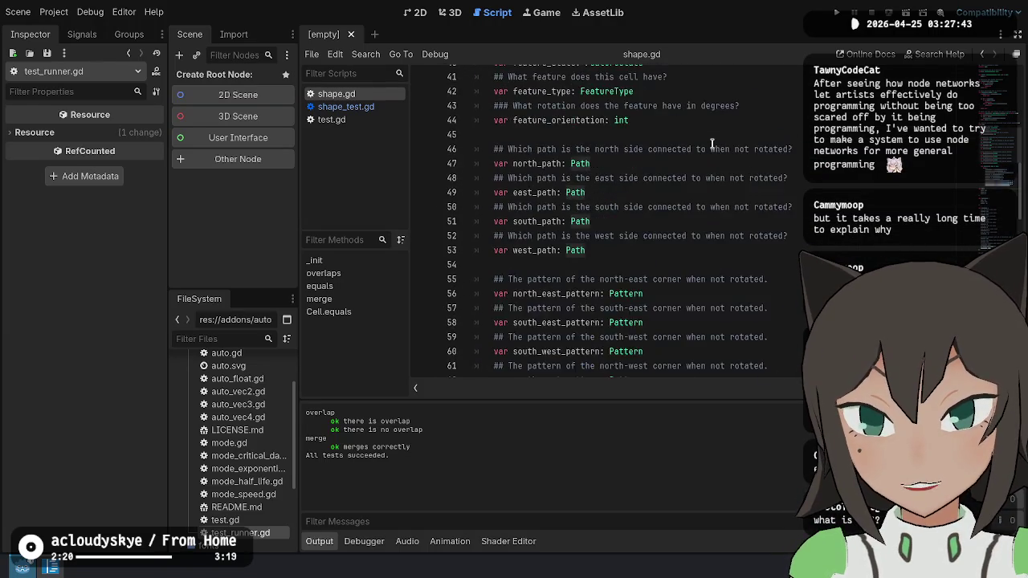
pyautogui.scroll(-3, 711, 141)
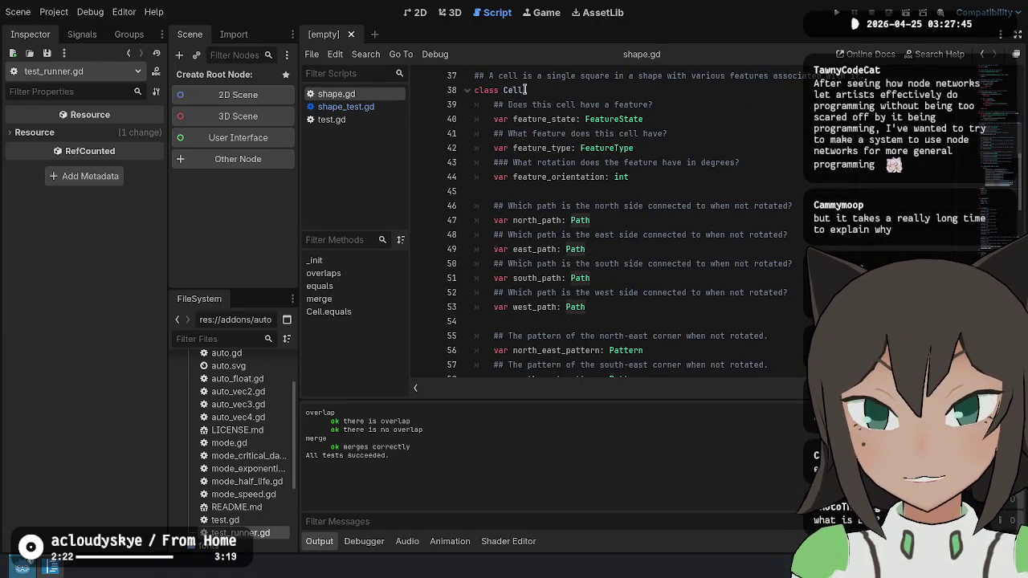
# Select the Path type on line 47 to inspect the Cell class, ending below merge.
pyautogui.click(573, 220)
pyautogui.doubleClick(573, 218)
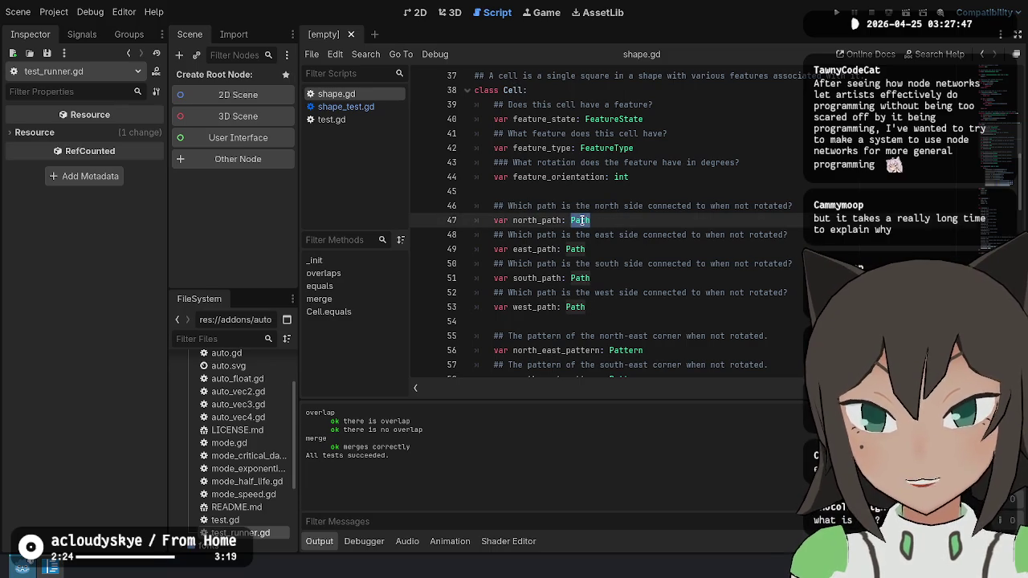
pyautogui.scroll(-12, 589, 232)
pyautogui.moveTo(474, 148)
pyautogui.mouseDown()
pyautogui.moveTo(531, 178)
pyautogui.moveTo(562, 214)
pyautogui.mouseUp()
pyautogui.scroll(10, 637, 210)
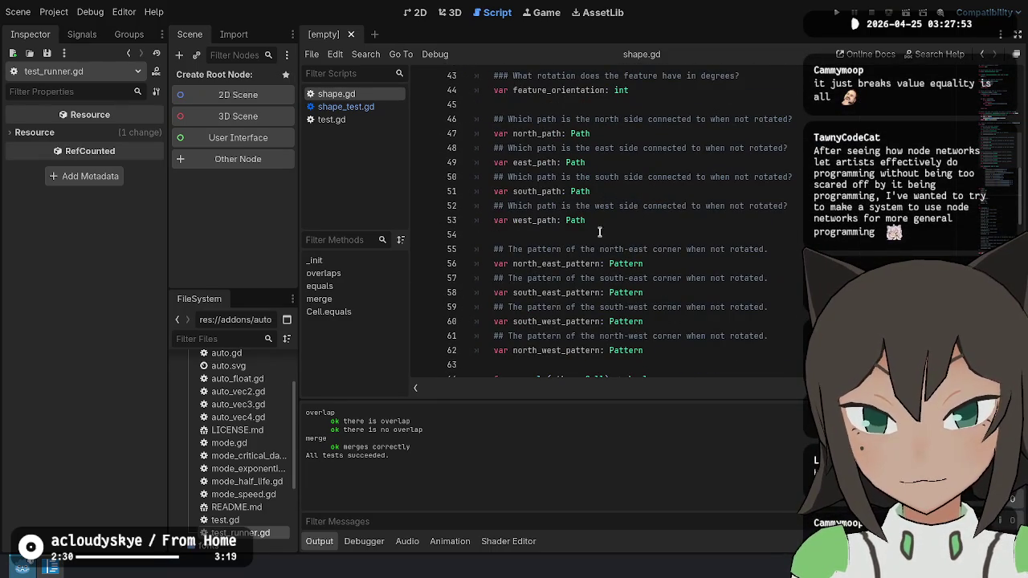
pyautogui.scroll(1, 667, 184)
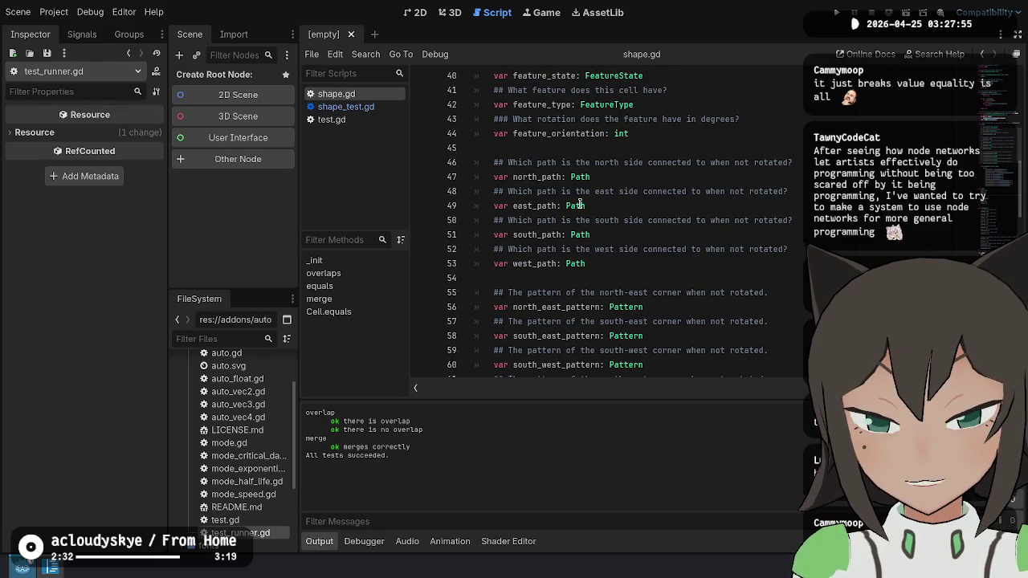
pyautogui.click(601, 177)
pyautogui.scroll(1, 657, 227)
pyautogui.doubleClick(573, 221)
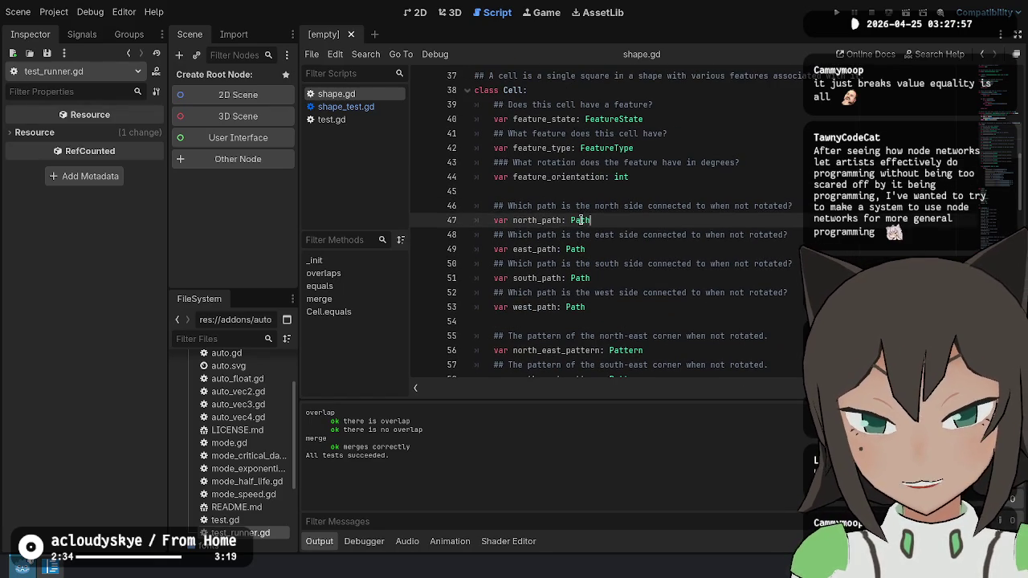
pyautogui.scroll(3, 625, 182)
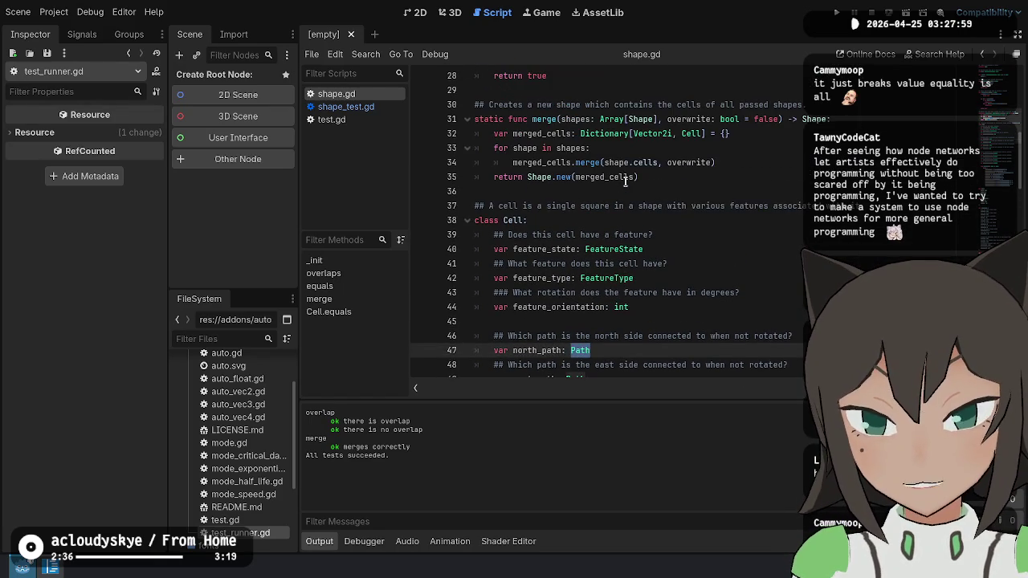
pyautogui.scroll(9, 625, 182)
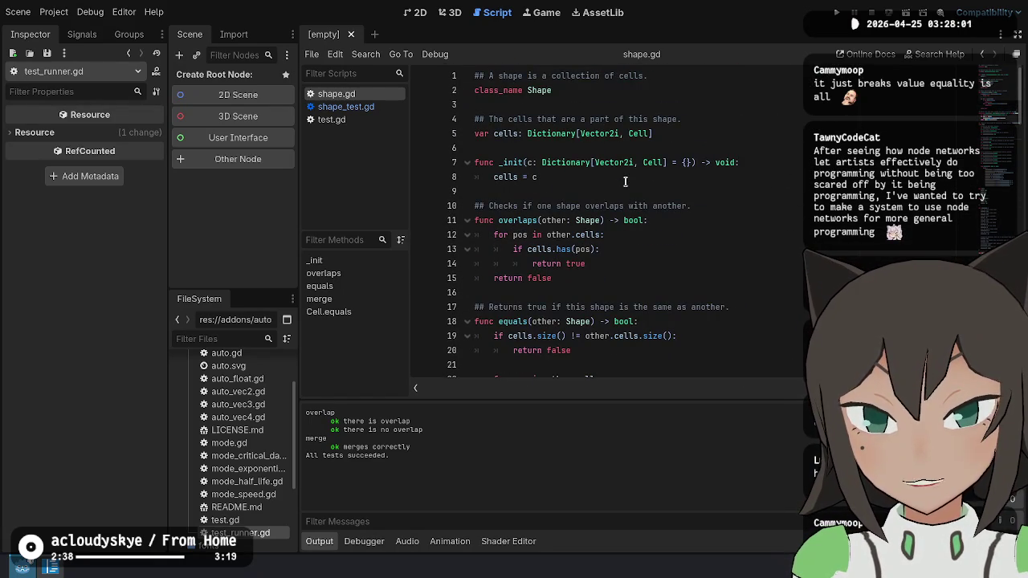
pyautogui.scroll(-8, 625, 181)
pyautogui.click(720, 188)
pyautogui.scroll(7, 720, 189)
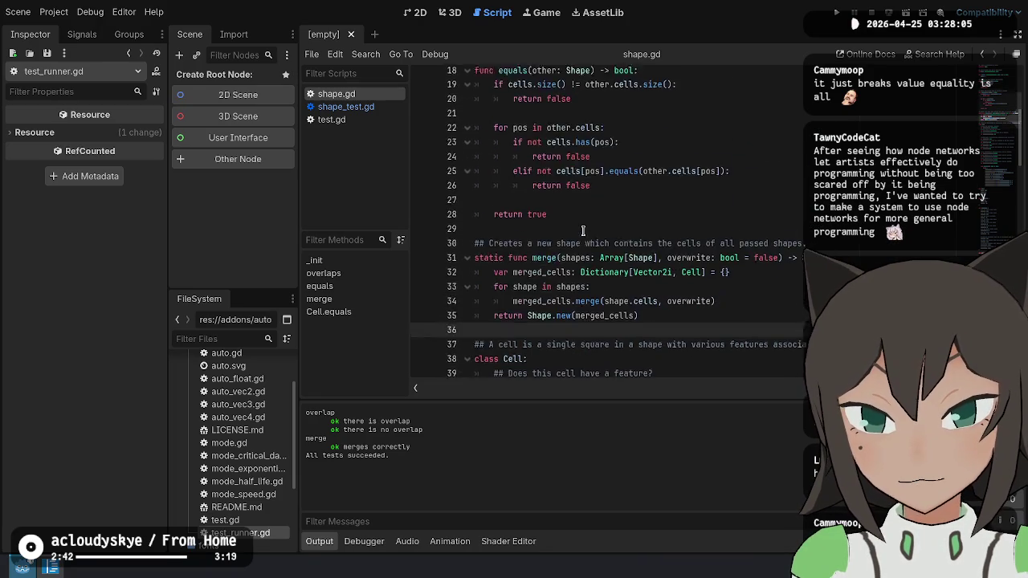
pyautogui.scroll(2, 583, 233)
# Add a blank line after _init and declare func translate(Vector2i) -> bool.
pyautogui.click(683, 191)
pyautogui.press('Return')
pyautogui.press('Return')
pyautogui.press('Up')
pyautogui.write('func translate(Vector2i) -> bool:')
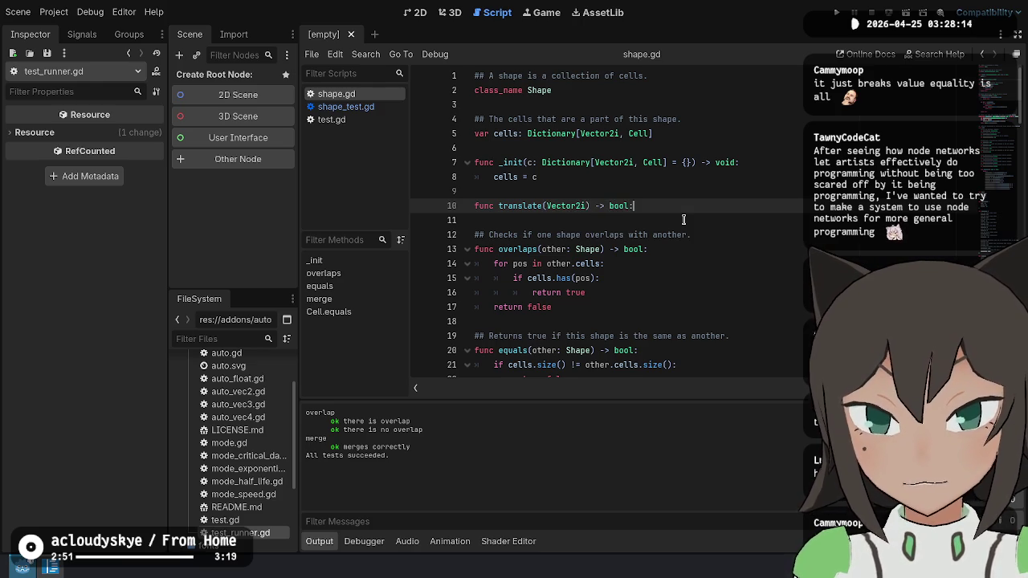
pyautogui.press('Return')
pyautogui.write('cells.')
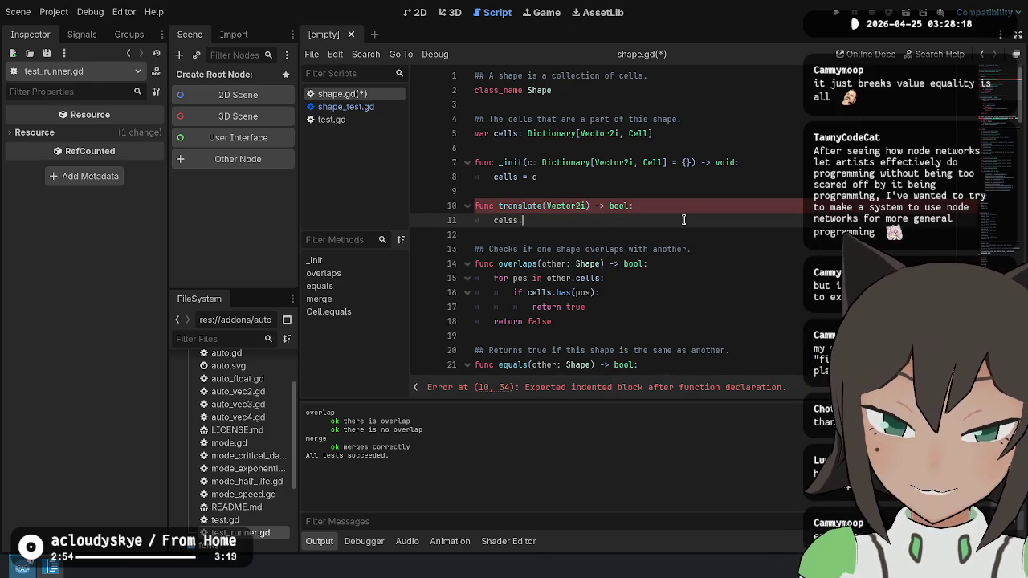
# Browse the cells dictionary methods in autocomplete, then dismiss the list without inserting anything.
pyautogui.press('BackSpace')
pyautogui.write('.')
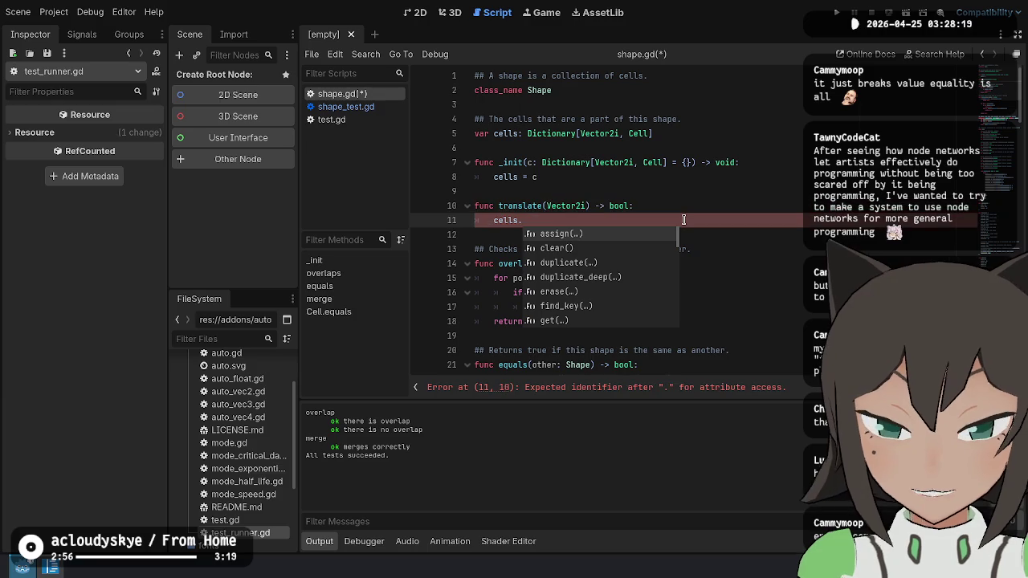
pyautogui.press('Down')
pyautogui.press('Down')
pyautogui.press('Down')
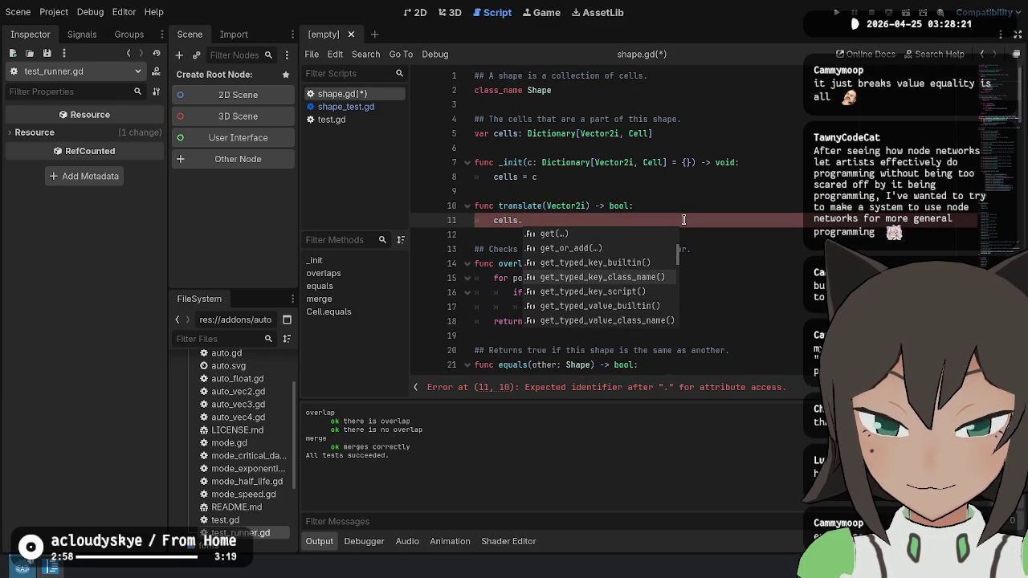
pyautogui.press('Down')
pyautogui.press('Down')
pyautogui.press('Down')
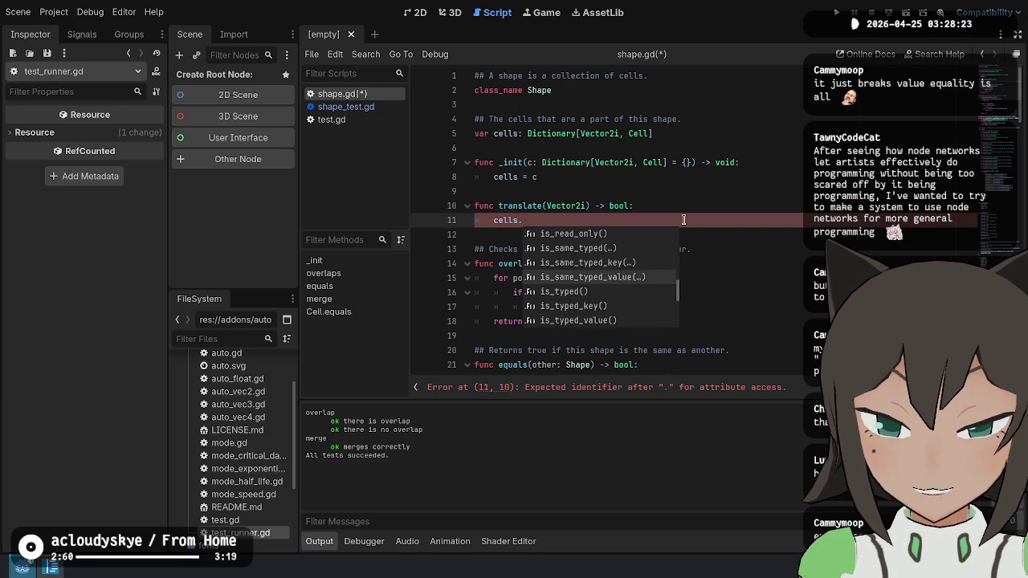
pyautogui.press('Down')
pyautogui.press('Down')
pyautogui.press('Down')
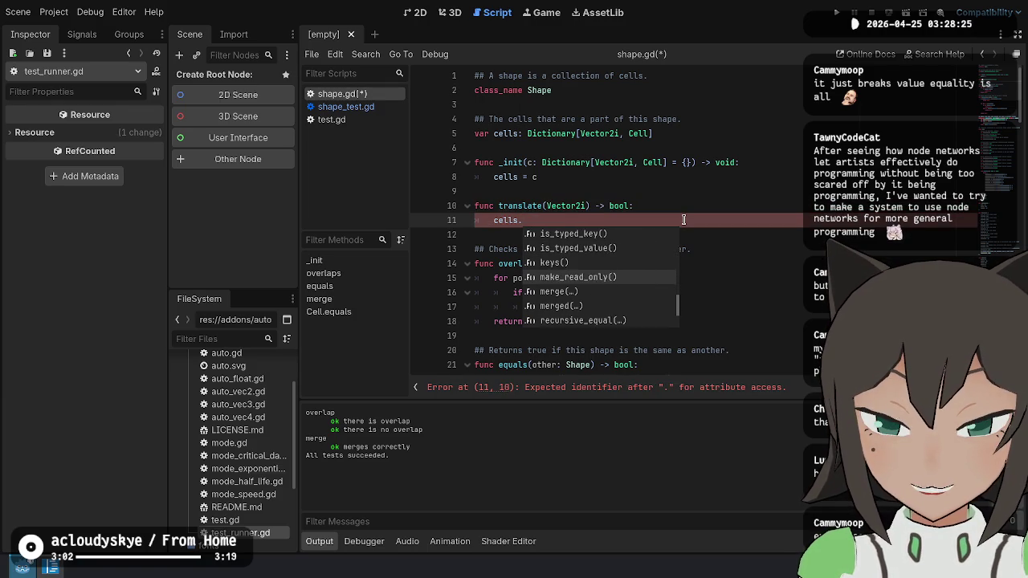
pyautogui.press('Down')
pyautogui.press('Down')
pyautogui.press('Down')
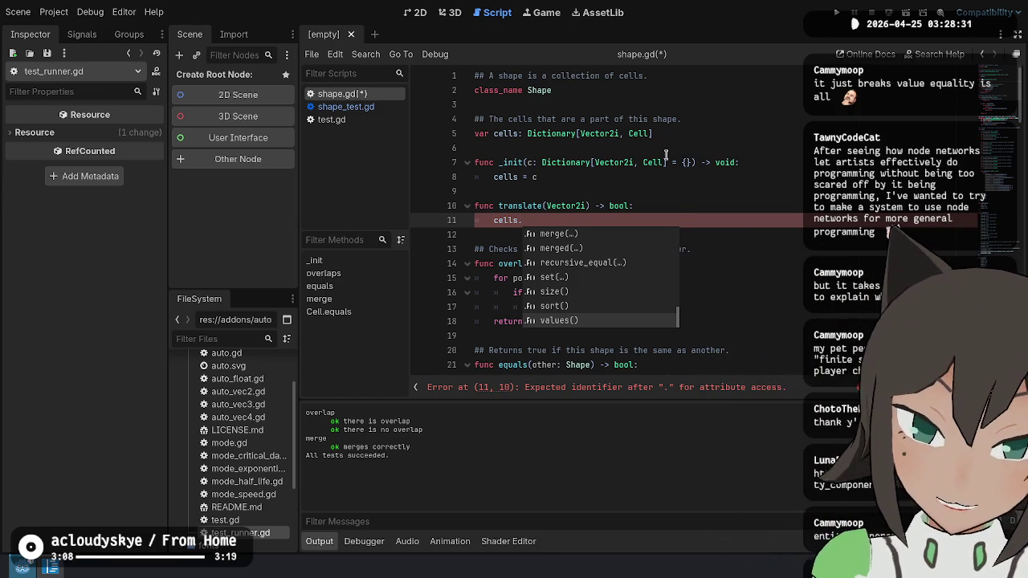
pyautogui.press('Escape')
# Replace the cells line with the placeholder 'no fmap.... :c'.
pyautogui.hotkey('ctrl', 'BackSpace')
pyautogui.write('no ')
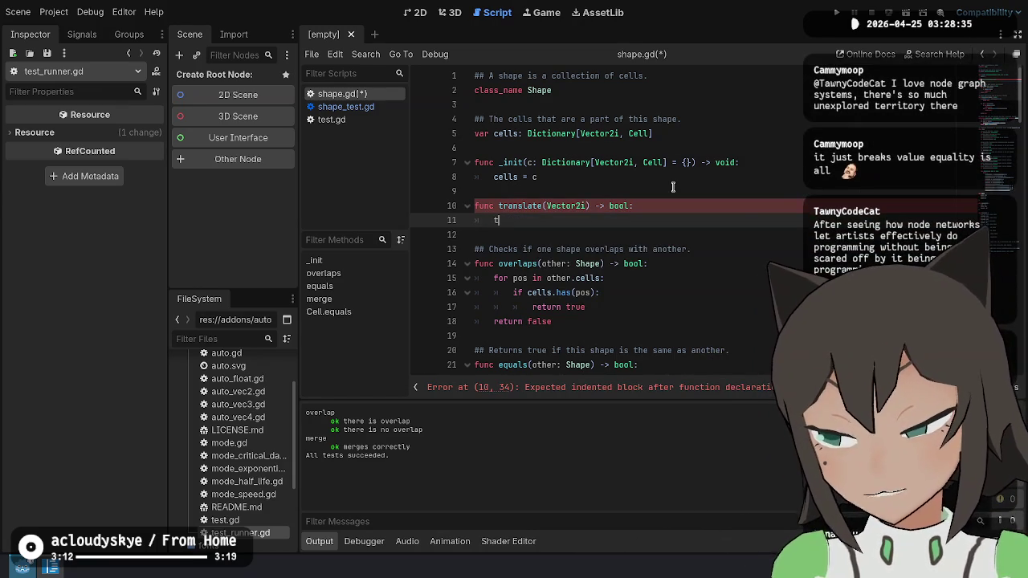
pyautogui.write('fmap....')
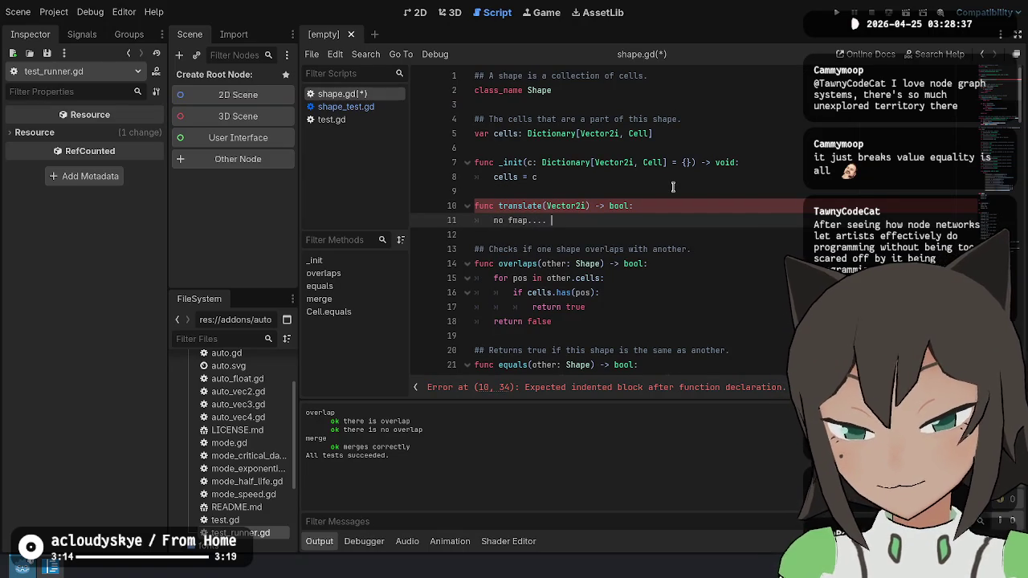
pyautogui.press('Down')
pyautogui.press('Down')
pyautogui.press('Down')
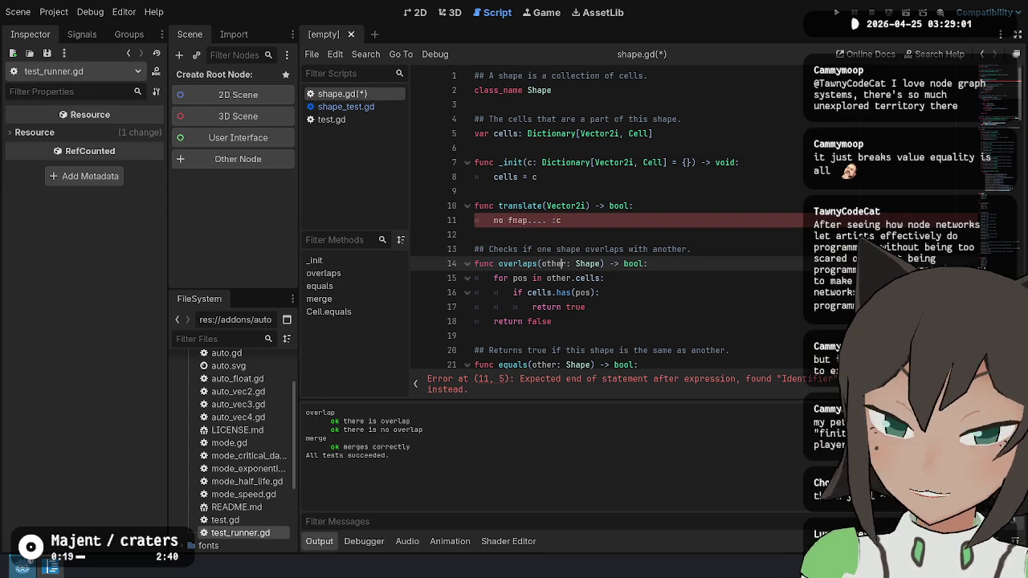
pyautogui.click(635, 219)
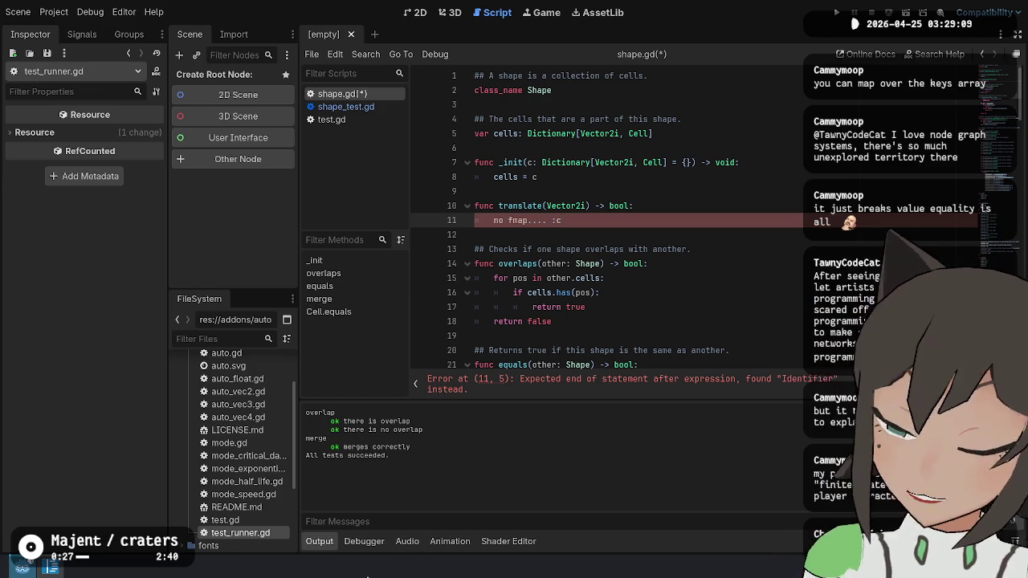
pyautogui.hotkey('alt', 'space')
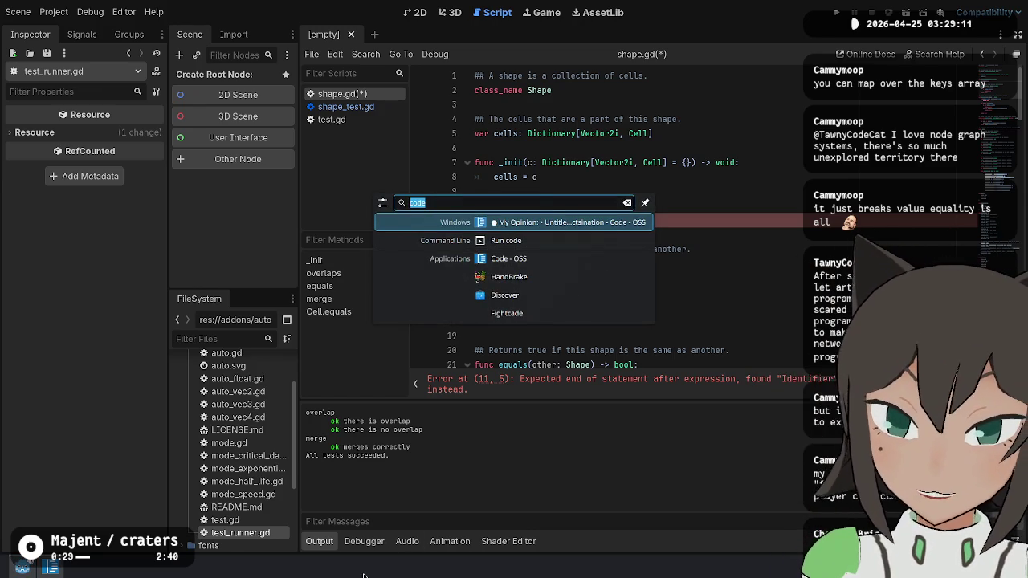
# Switch to the My Opinion note in Code - OSS and close it with Don't Save.
pyautogui.press('Down')
pyautogui.press('Down')
pyautogui.press('Up')
pyautogui.press('Up')
pyautogui.press('Return')
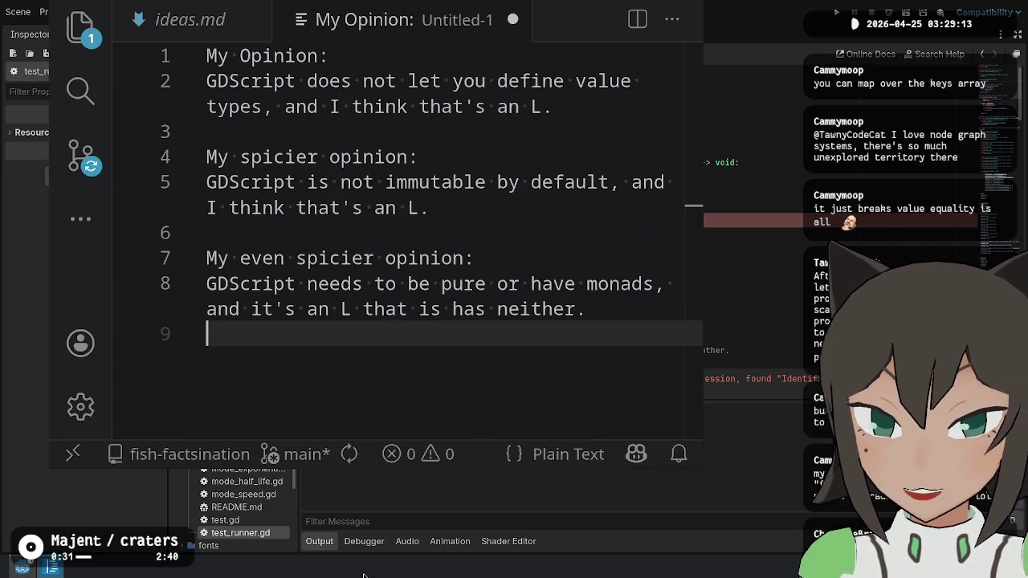
pyautogui.hotkey('ctrl', 'w')
pyautogui.press('Tab')
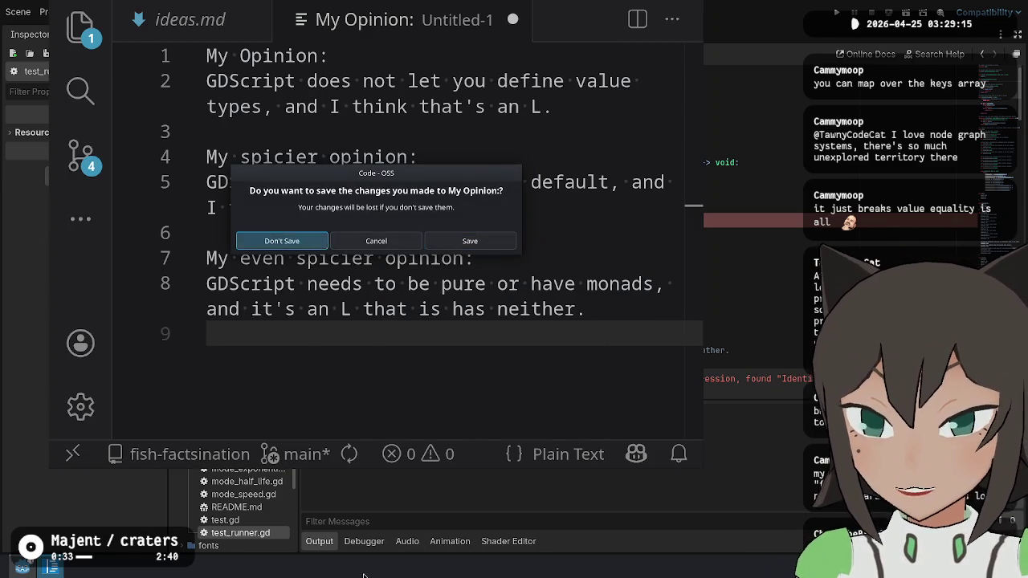
pyautogui.press('Return')
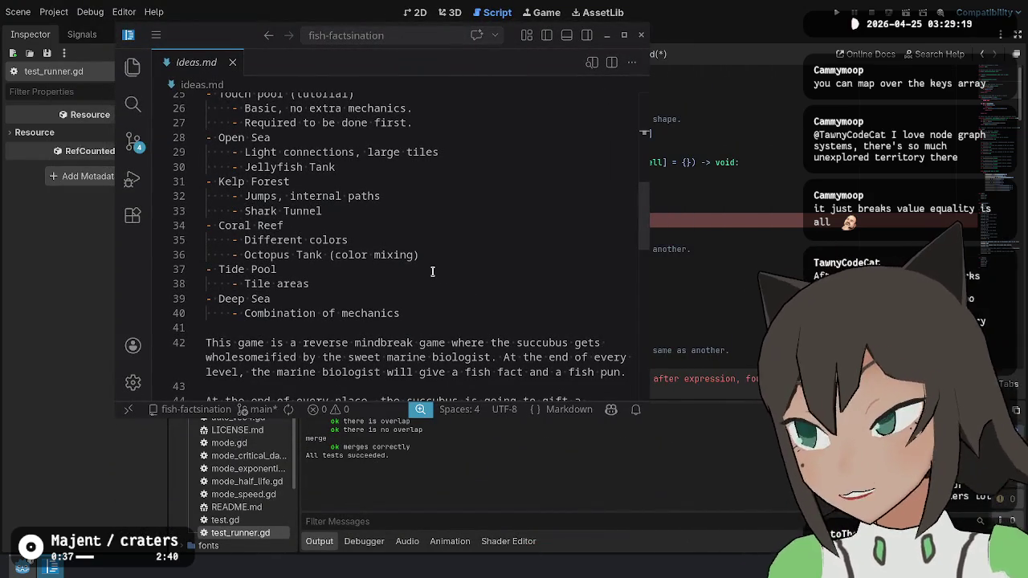
pyautogui.press('super+Return')
# Change into workspace/exodrifter/memocat/ in the terminal and list its files.
pyautogui.write('workspace/exodrifter/dosimeter/')
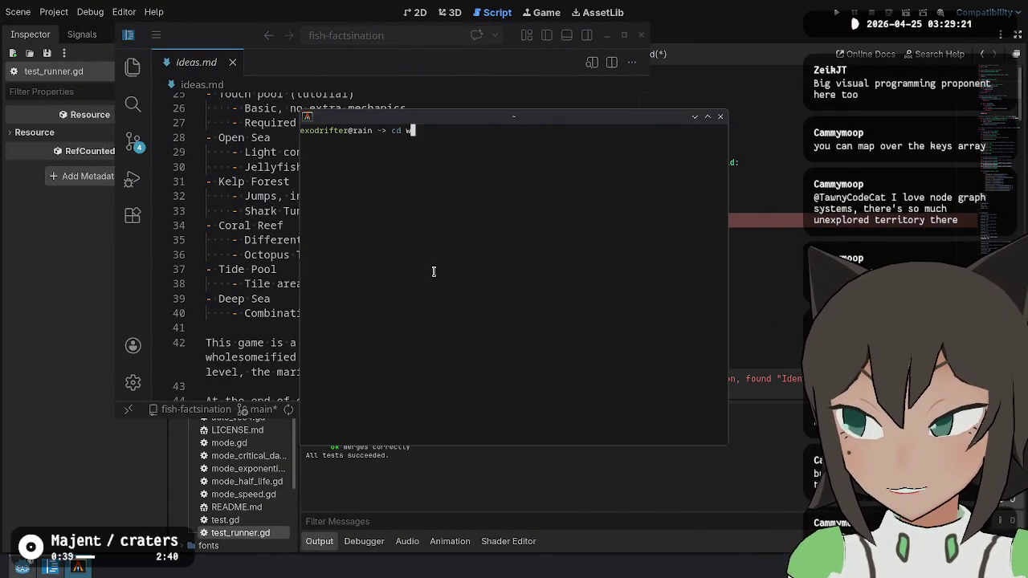
pyautogui.press('BackSpace')
pyautogui.press('BackSpace')
pyautogui.press('BackSpace')
pyautogui.write('memocat/')
pyautogui.press('Return')
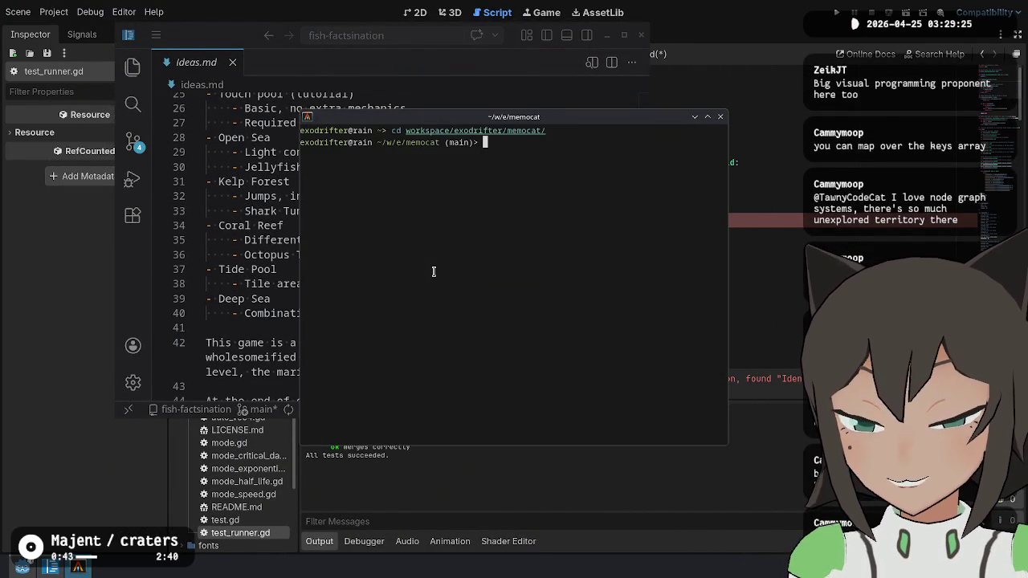
pyautogui.write('ls')
pyautogui.press('Return')
# Open the memocat folder with `code .` and open Main.hs.
pyautogui.write('code .')
pyautogui.press('Return')
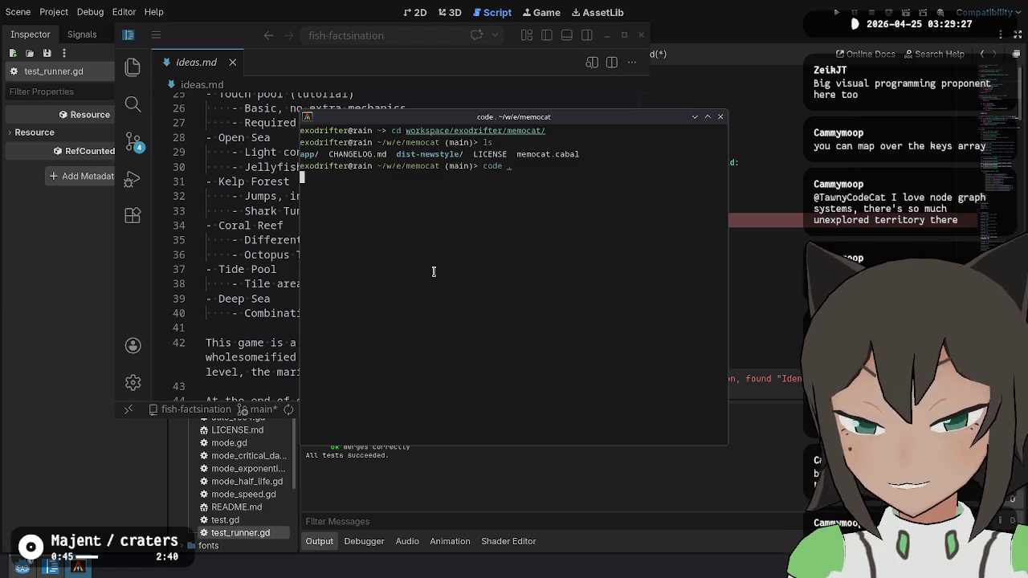
pyautogui.click(187, 103)
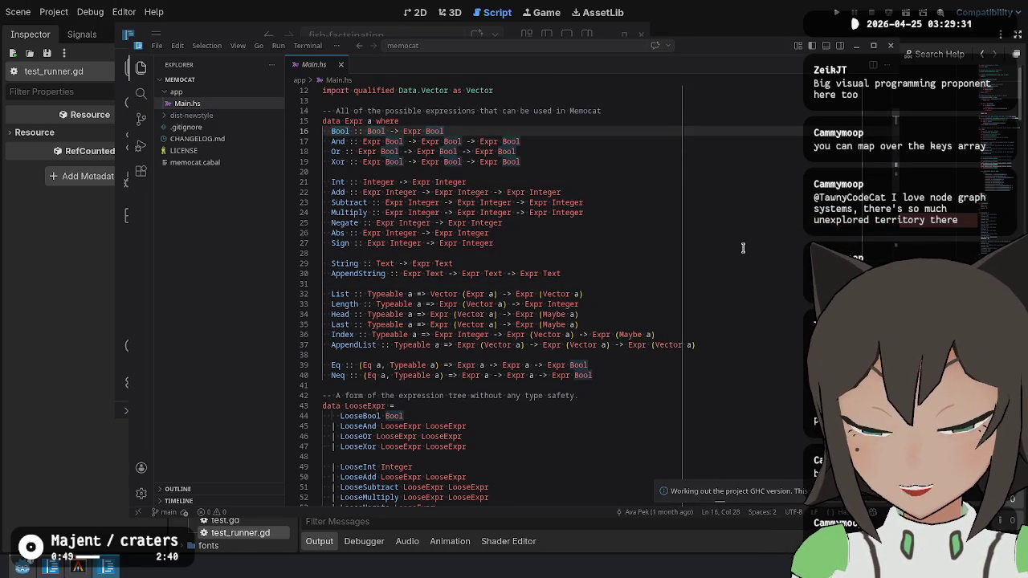
pyautogui.click(722, 366)
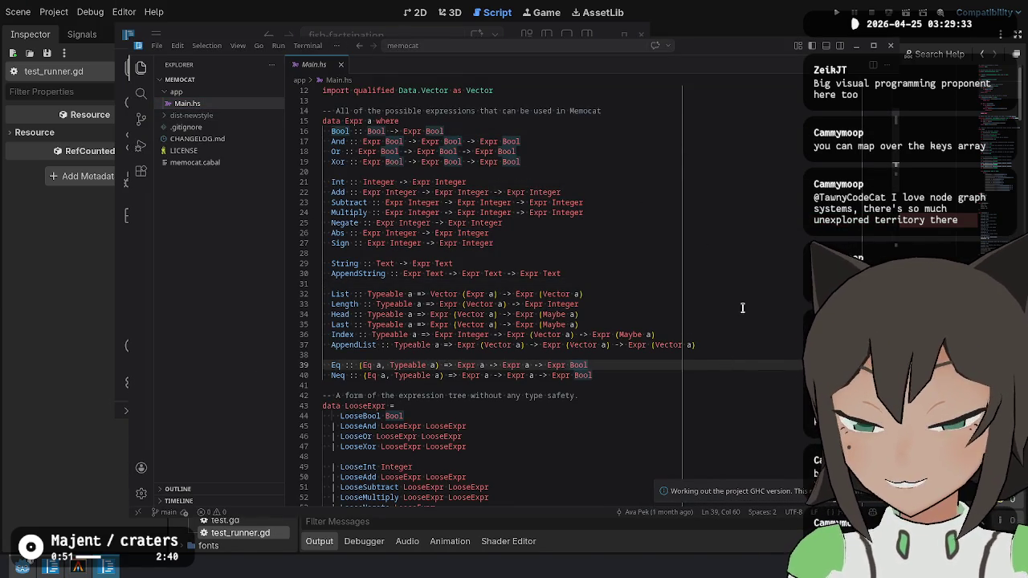
pyautogui.click(727, 283)
pyautogui.click(711, 172)
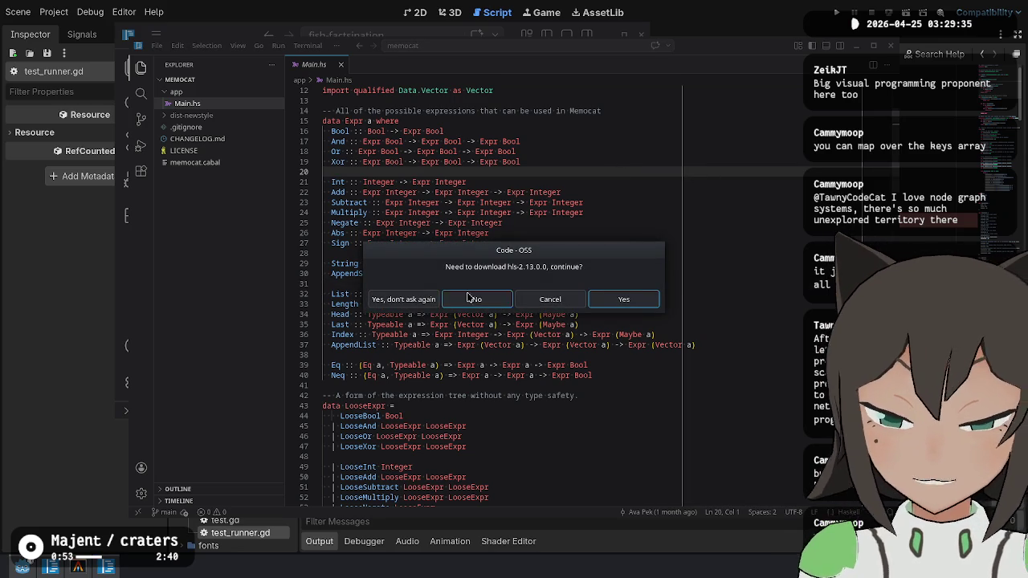
pyautogui.click(488, 305)
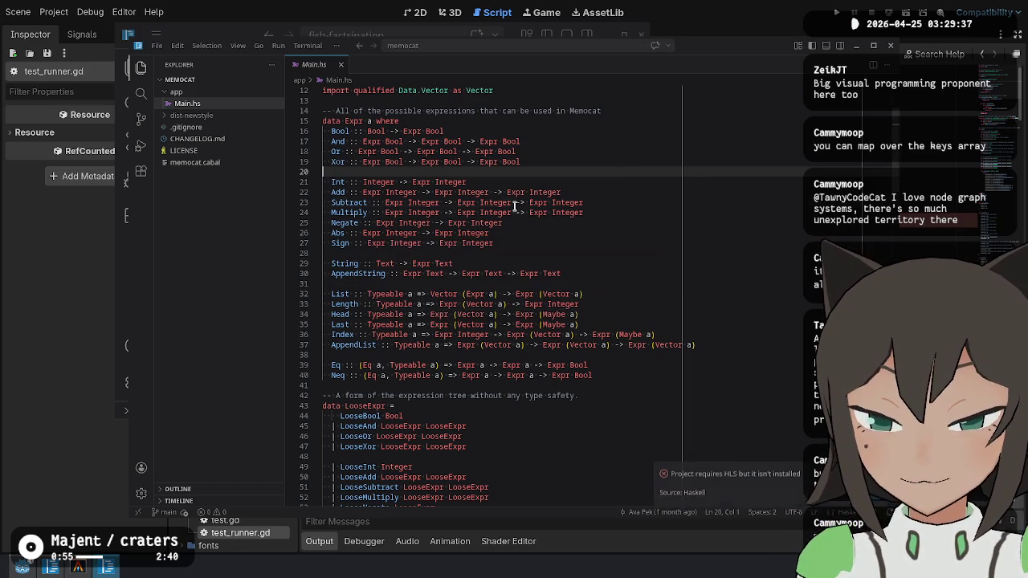
pyautogui.click(542, 153)
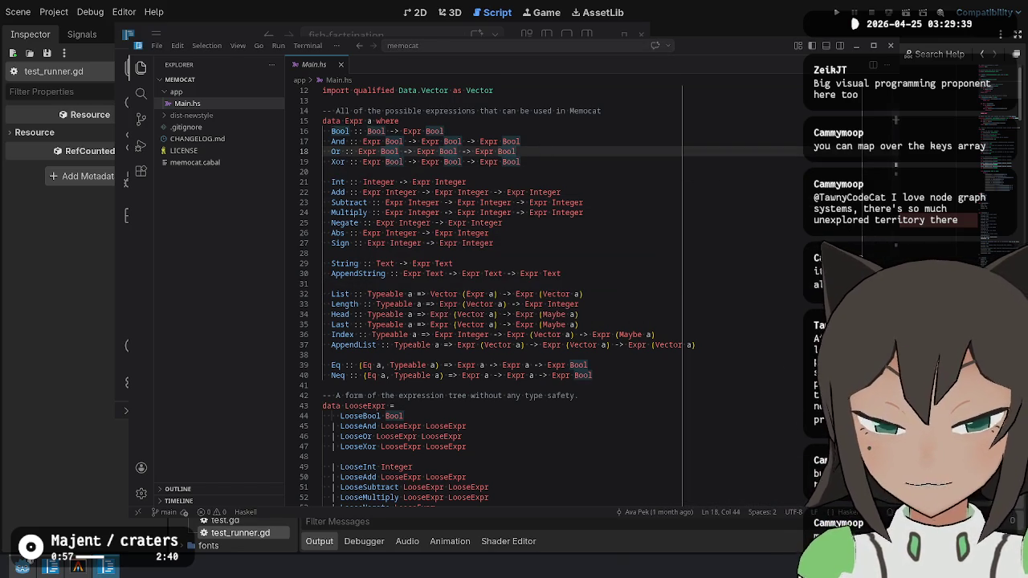
pyautogui.click(700, 184)
pyautogui.click(657, 297)
pyautogui.moveTo(695, 429); pyautogui.dragTo(365, 416)
pyautogui.scroll(-15, 714, 408)
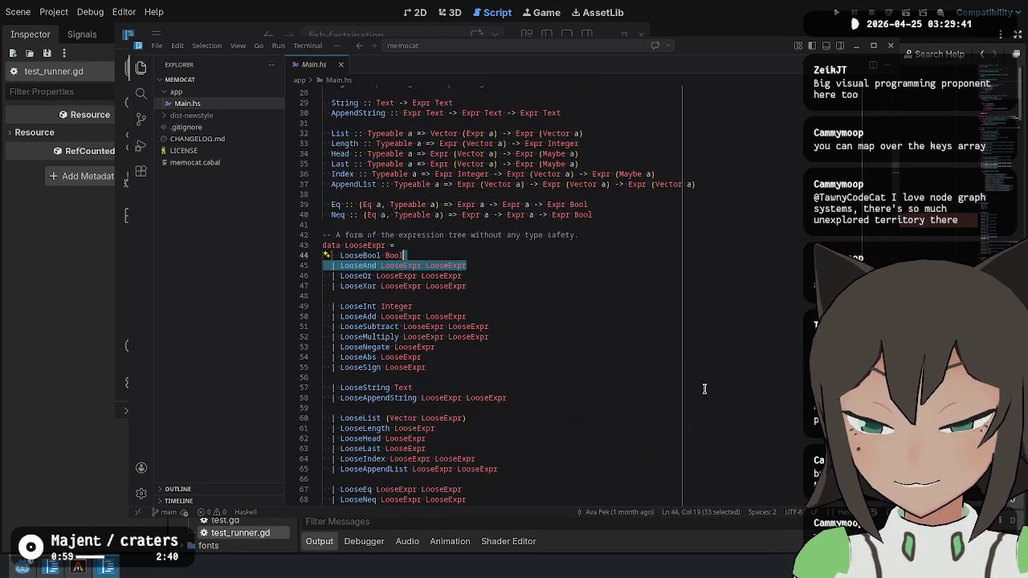
pyautogui.scroll(-10, 665, 362)
pyautogui.click(566, 257)
pyautogui.scroll(-2, 566, 257)
pyautogui.scroll(3, 482, 241)
pyautogui.scroll(-4, 366, 179)
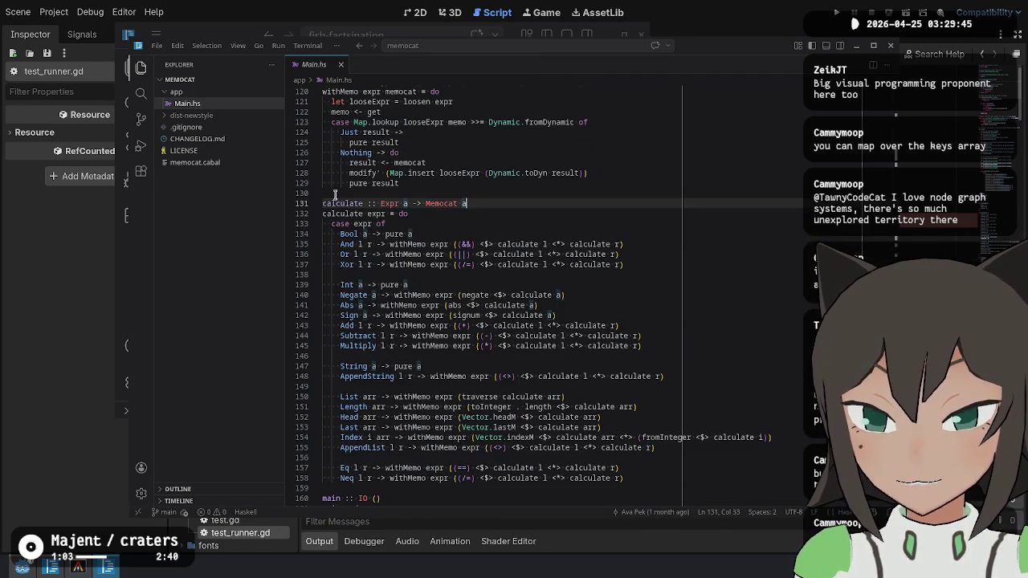
pyautogui.moveTo(323, 203)
pyautogui.mouseDown()
pyautogui.moveTo(482, 237)
pyautogui.moveTo(658, 449)
pyautogui.moveTo(671, 484)
pyautogui.mouseUp()
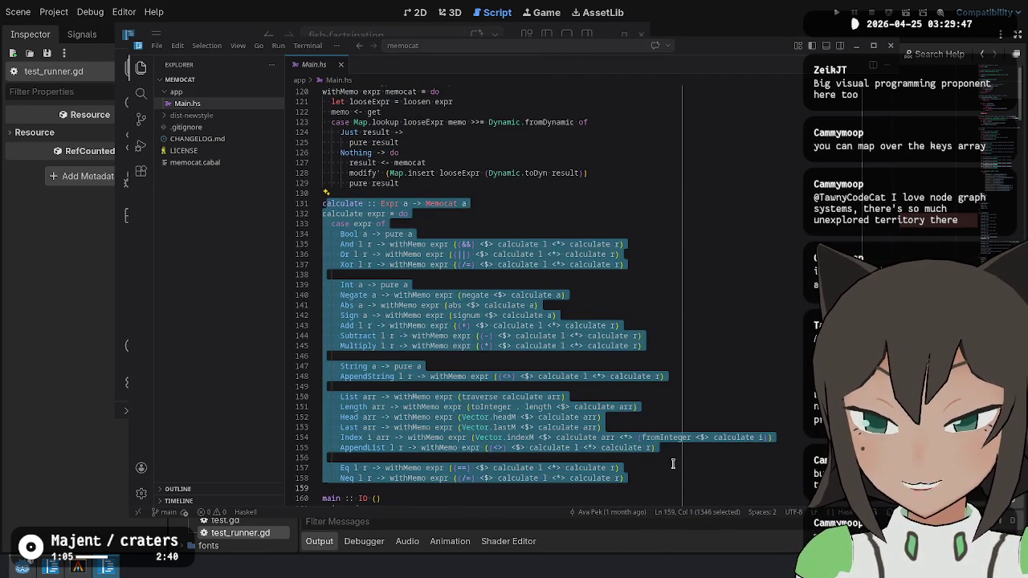
pyautogui.scroll(-3, 629, 340)
pyautogui.scroll(20, 459, 180)
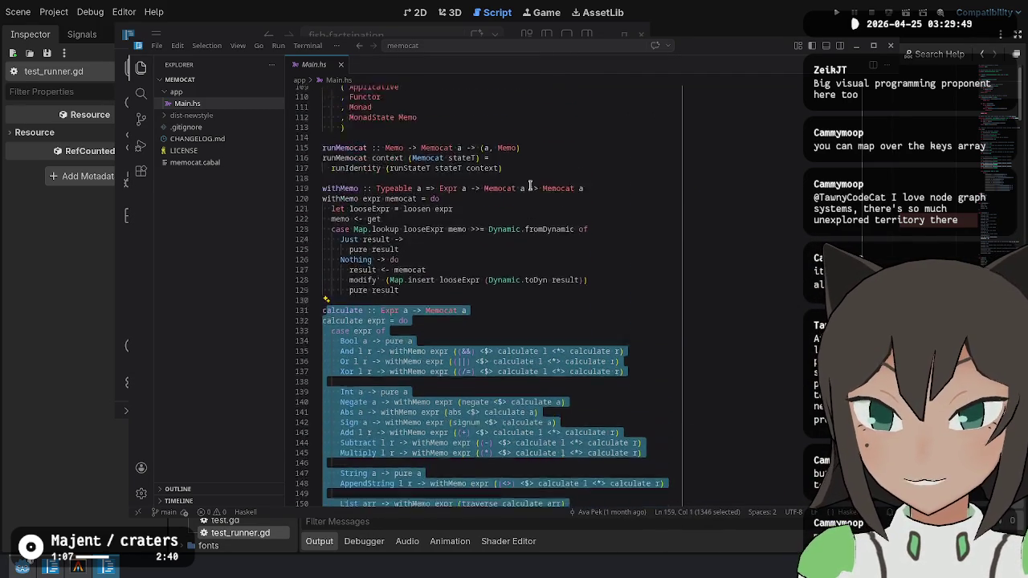
pyautogui.scroll(7, 459, 206)
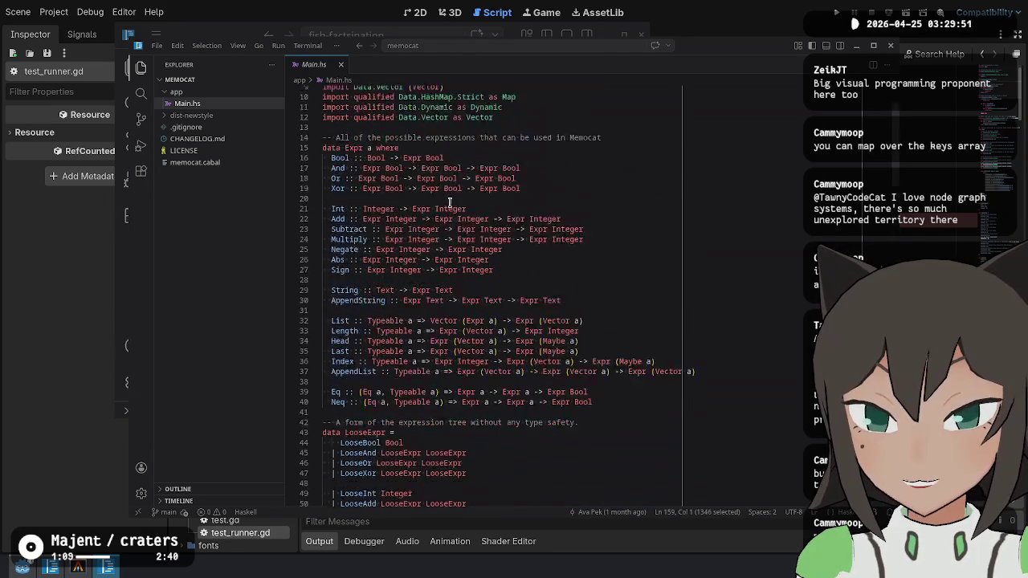
pyautogui.moveTo(394, 175)
pyautogui.mouseDown()
pyautogui.moveTo(563, 419)
pyautogui.moveTo(592, 429)
pyautogui.mouseUp()
pyautogui.scroll(-20, 491, 369)
pyautogui.scroll(-11, 491, 370)
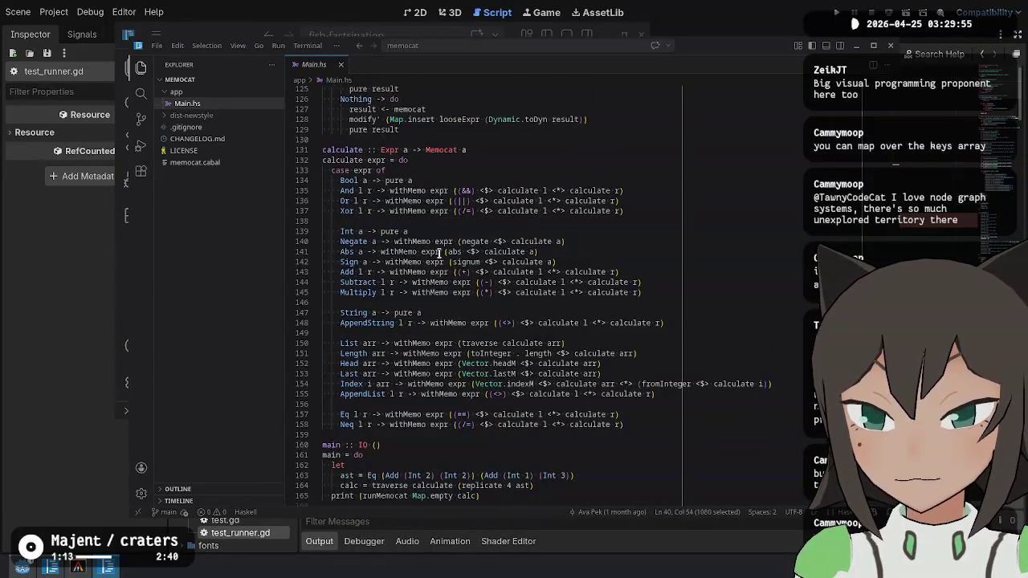
pyautogui.scroll(-2, 445, 267)
pyautogui.scroll(1, 391, 194)
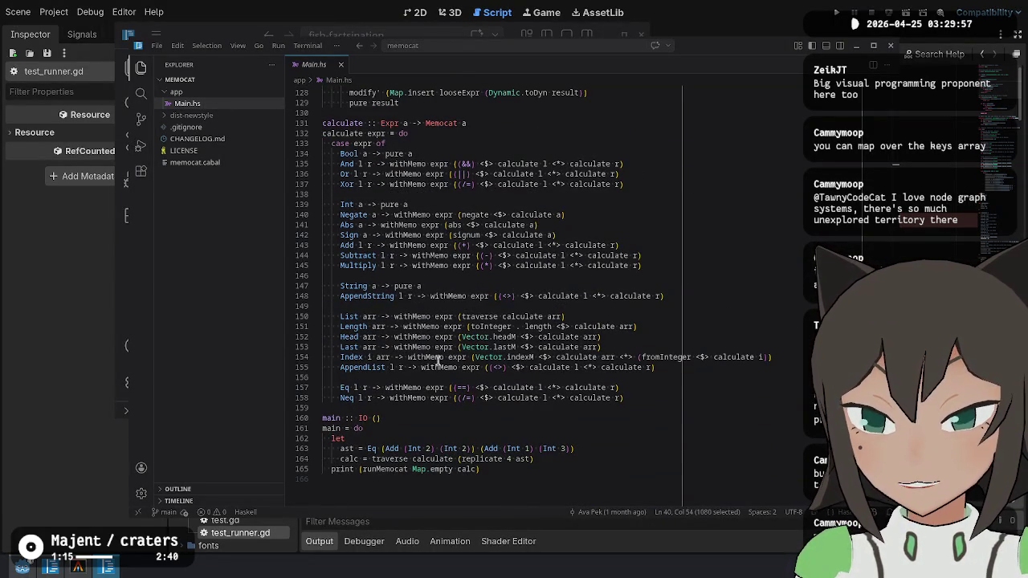
pyautogui.moveTo(354, 448)
pyautogui.mouseDown()
pyautogui.moveTo(578, 448)
pyautogui.moveTo(575, 458)
pyautogui.moveTo(404, 433)
pyautogui.mouseUp()
pyautogui.scroll(-3, 430, 445)
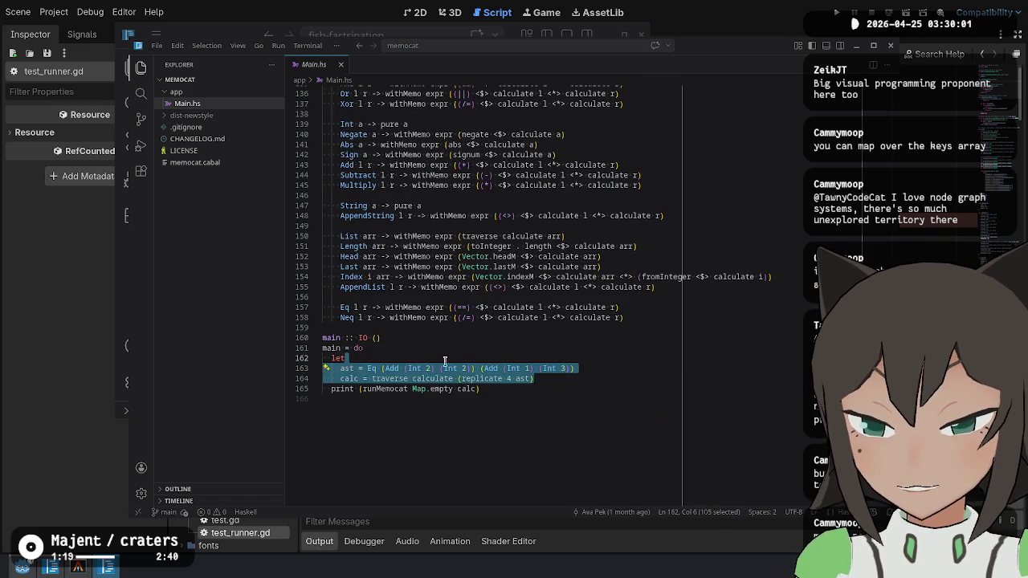
pyautogui.click(375, 378)
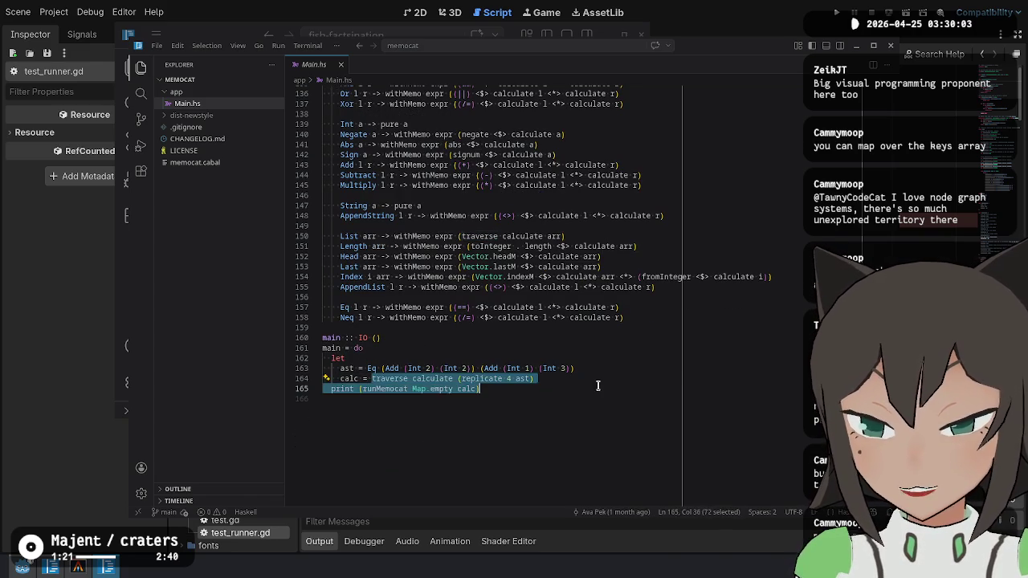
pyautogui.moveTo(602, 367); pyautogui.dragTo(363, 367)
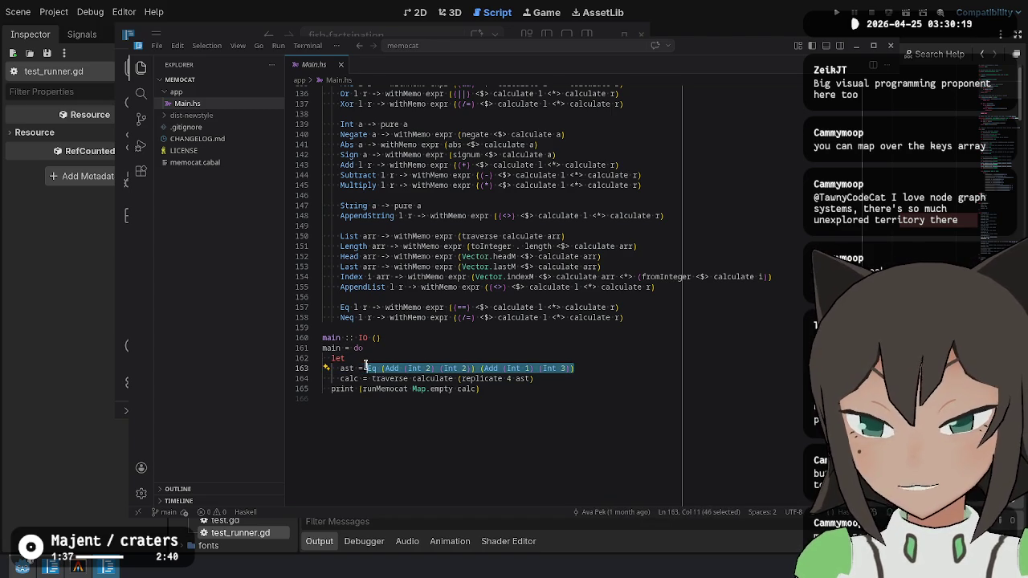
pyautogui.click(550, 378)
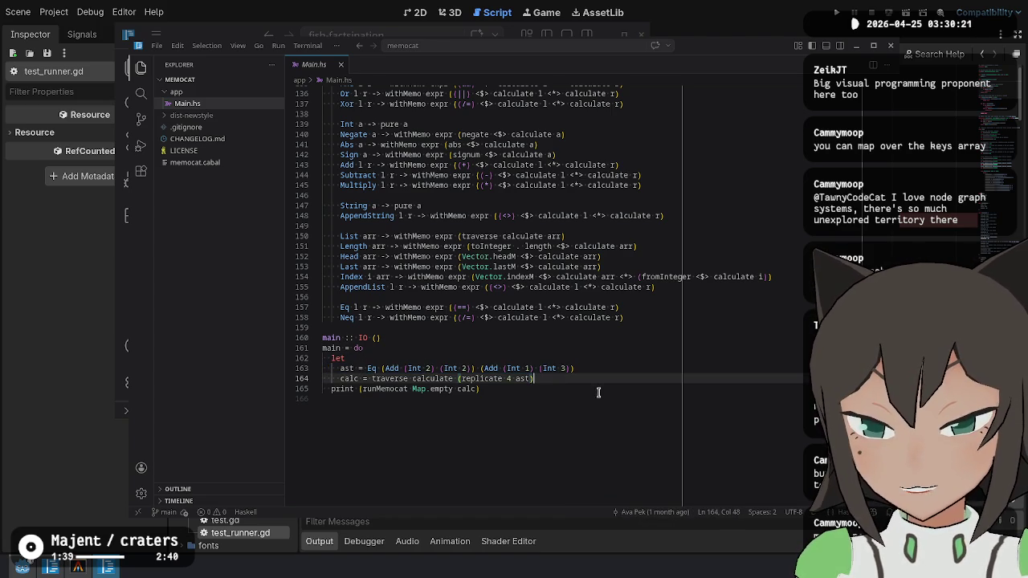
pyautogui.moveTo(562, 381)
pyautogui.mouseDown()
pyautogui.moveTo(375, 378)
pyautogui.moveTo(590, 377)
pyautogui.moveTo(324, 359)
pyautogui.mouseUp()
pyautogui.click(598, 287)
pyautogui.scroll(20, 643, 257)
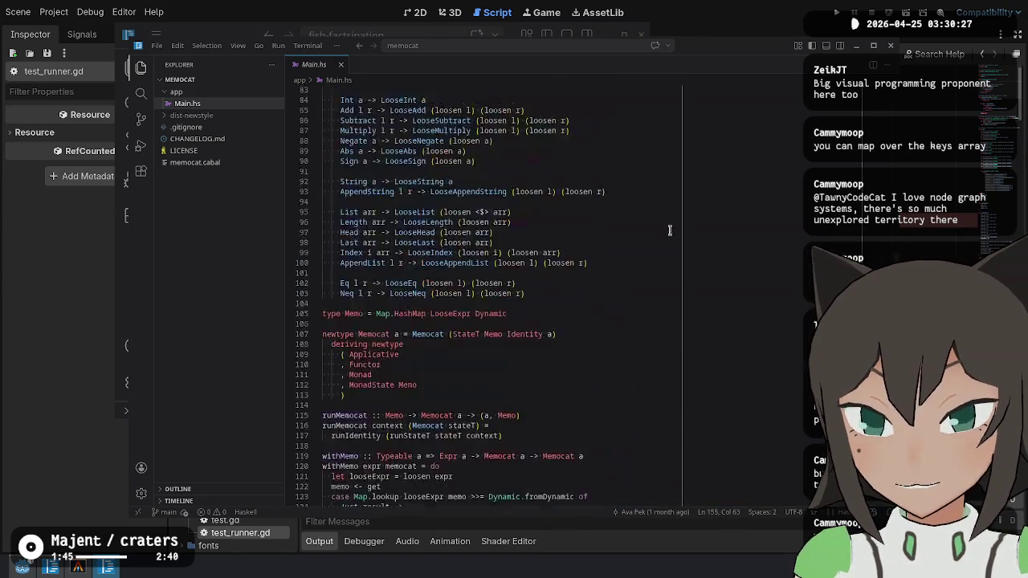
pyautogui.scroll(15, 672, 231)
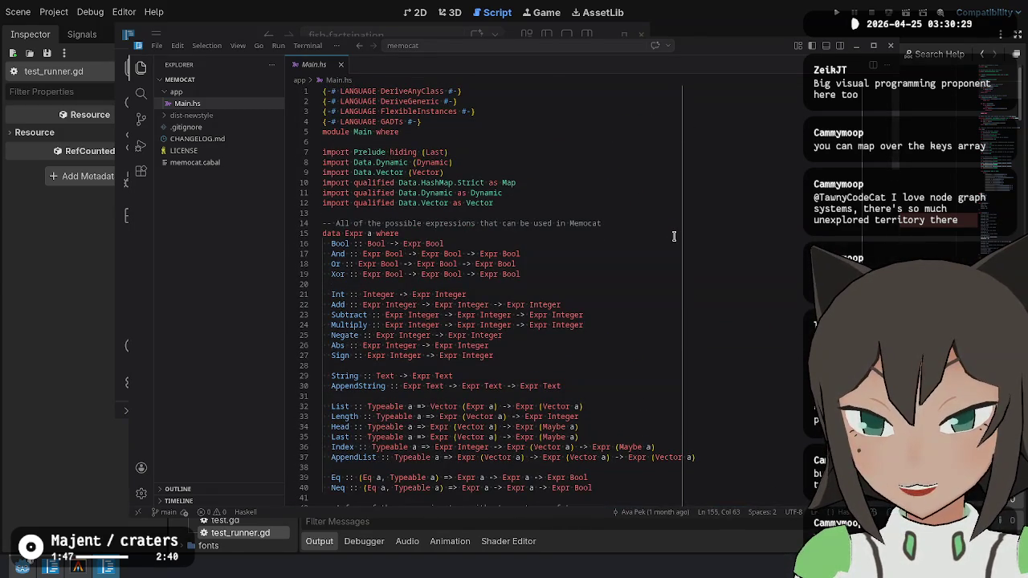
pyautogui.click(673, 233)
pyautogui.click(665, 223)
pyautogui.scroll(-20, 703, 221)
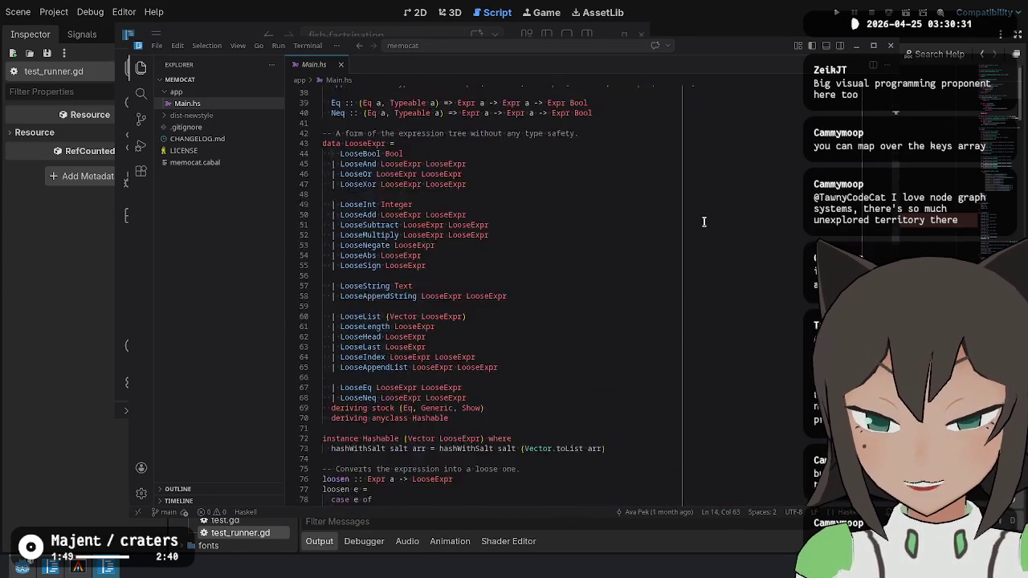
pyautogui.scroll(-15, 703, 222)
pyautogui.click(647, 442)
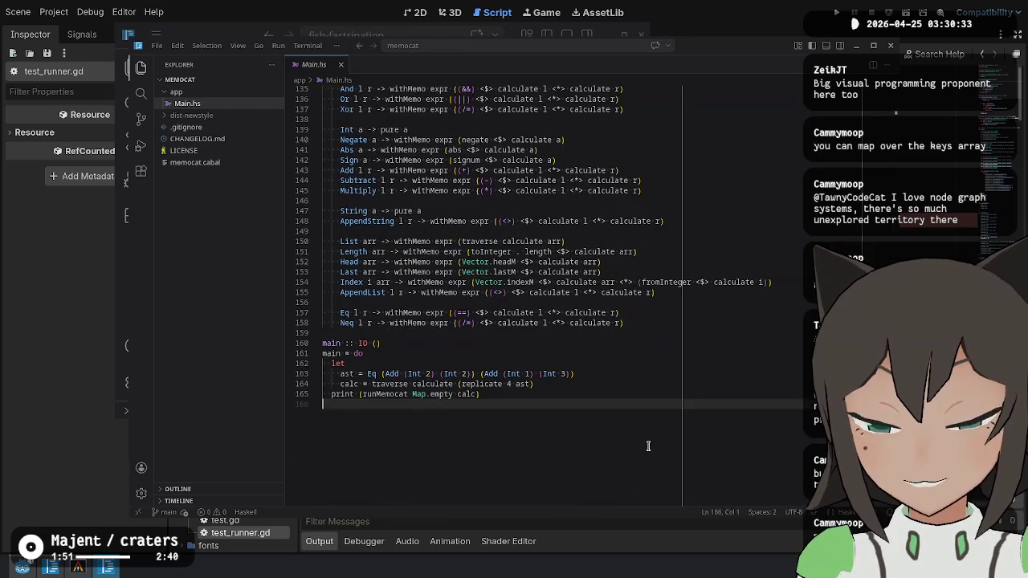
pyautogui.click(410, 334)
pyautogui.scroll(10, 506, 329)
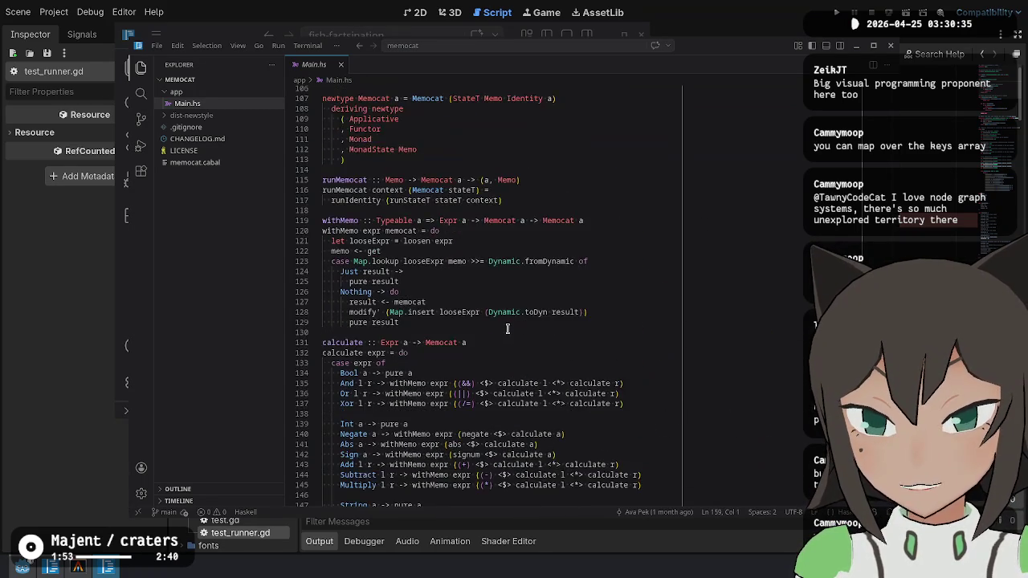
pyautogui.scroll(-10, 507, 328)
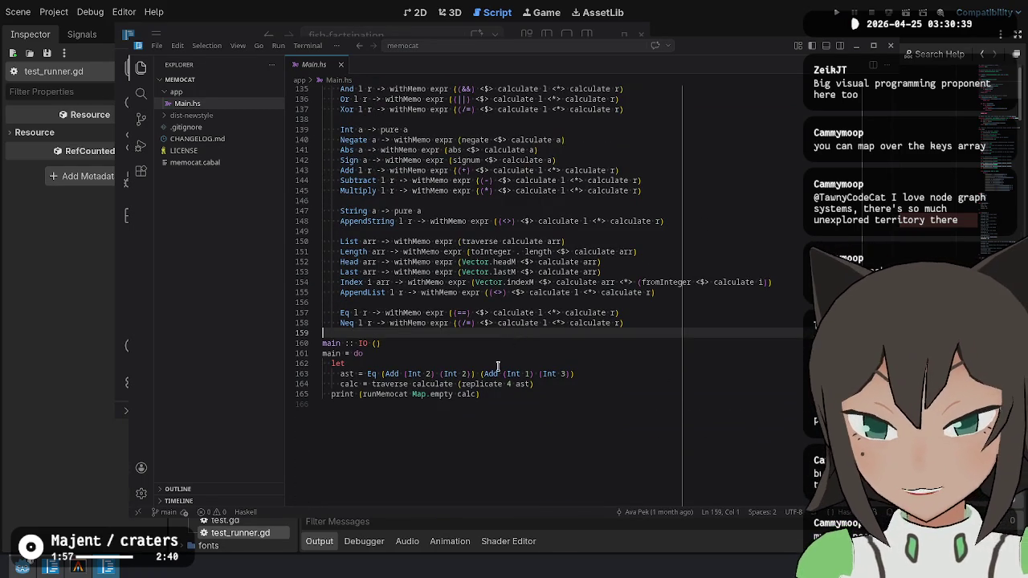
pyautogui.click(475, 434)
pyautogui.click(435, 338)
pyautogui.click(434, 384)
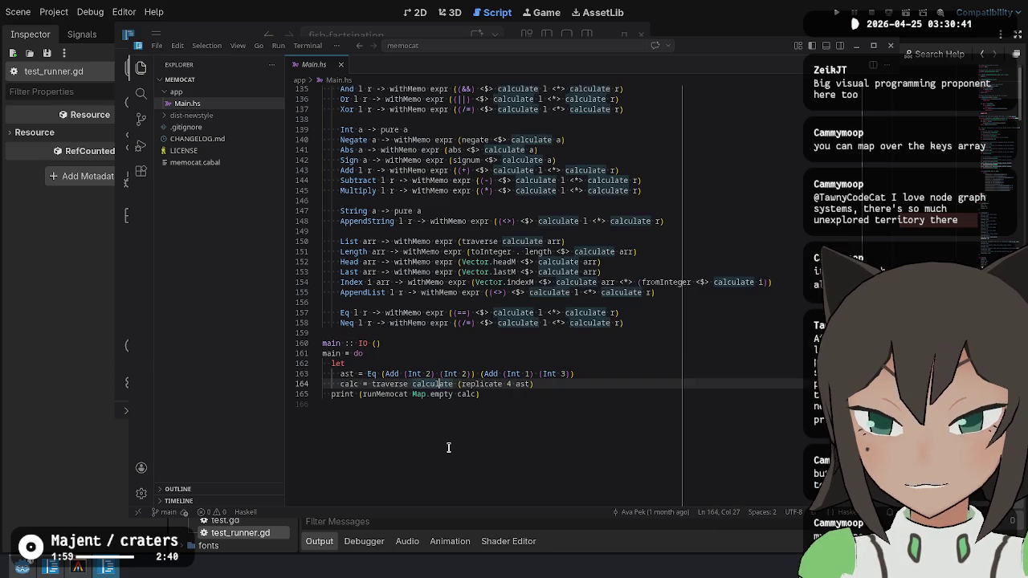
pyautogui.click(448, 434)
pyautogui.click(463, 340)
pyautogui.click(486, 426)
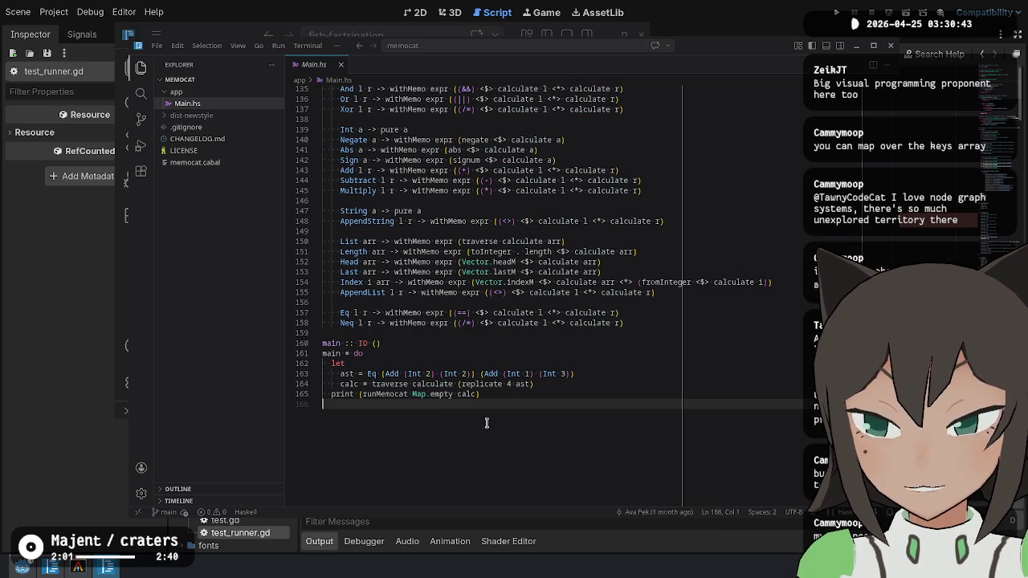
pyautogui.click(485, 344)
pyautogui.click(488, 383)
pyautogui.click(499, 430)
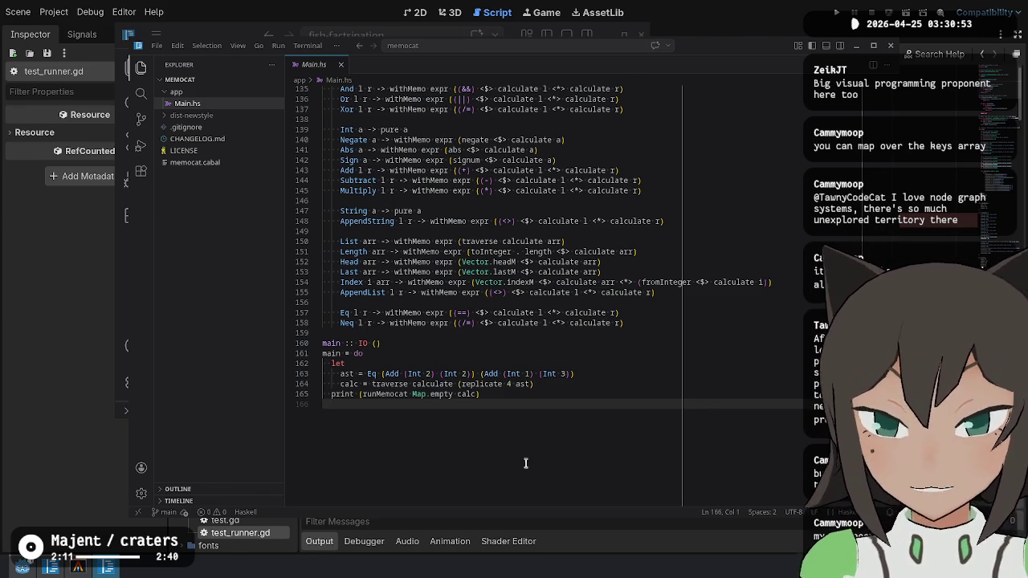
pyautogui.scroll(5, 542, 327)
pyautogui.scroll(-5, 495, 380)
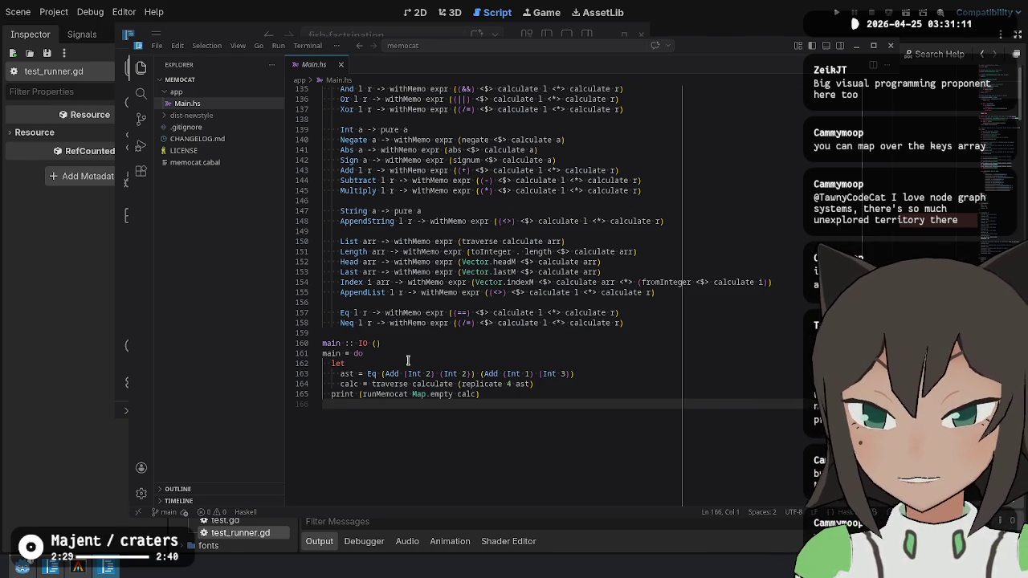
pyautogui.moveTo(592, 374)
pyautogui.mouseDown()
pyautogui.moveTo(363, 365)
pyautogui.moveTo(367, 374)
pyautogui.mouseUp()
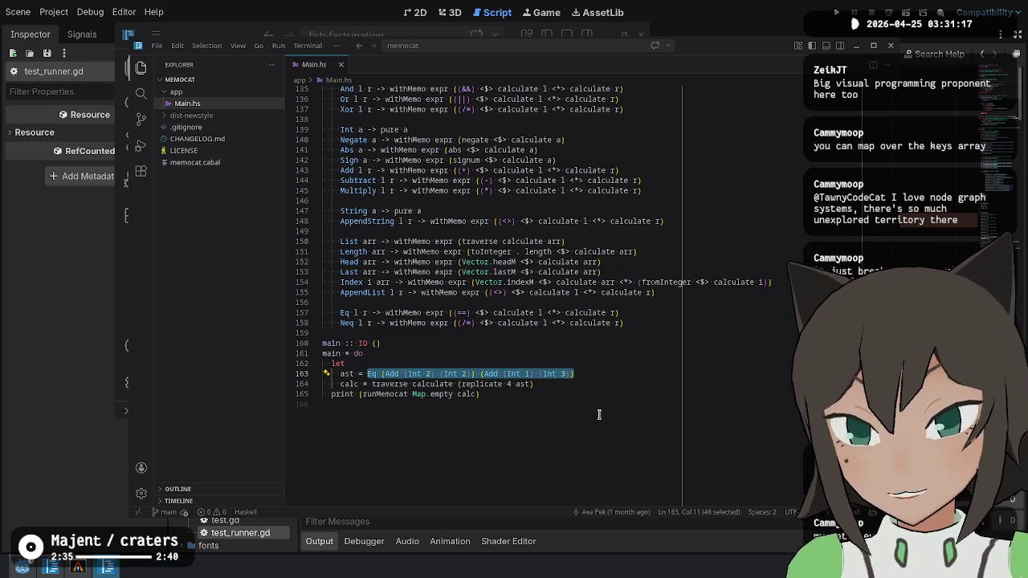
pyautogui.scroll(20, 542, 309)
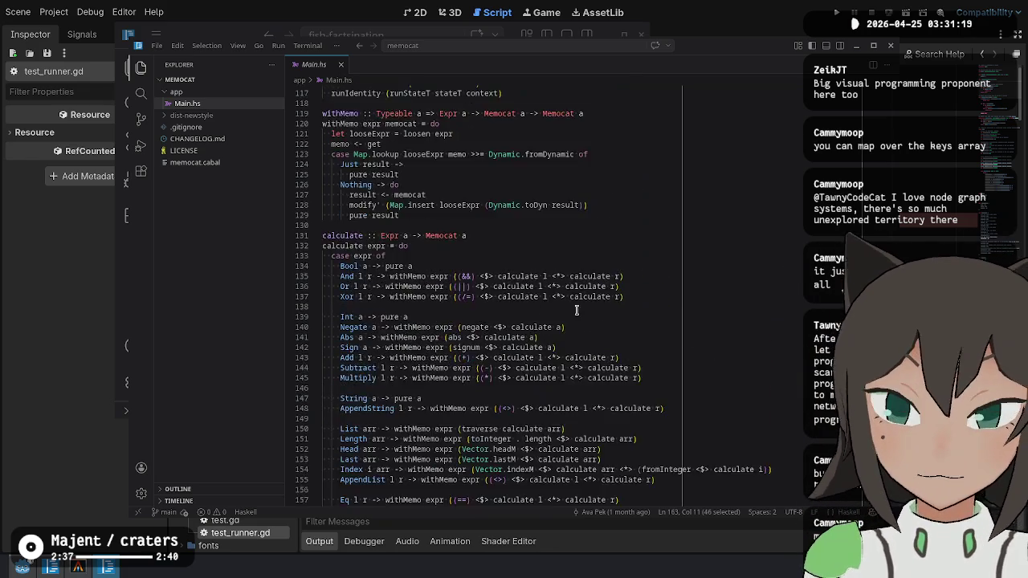
pyautogui.scroll(8, 585, 316)
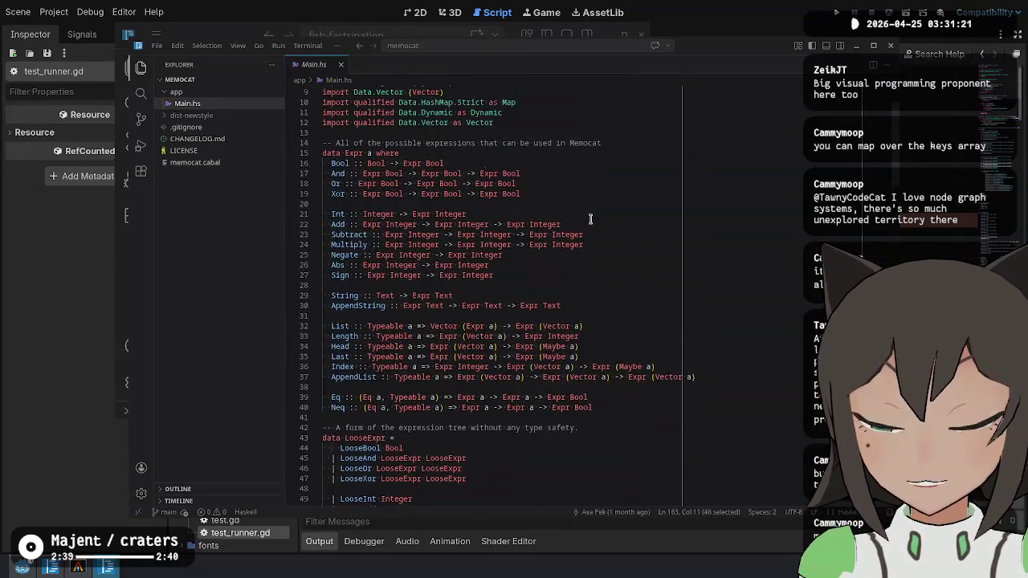
pyautogui.click(718, 290)
pyautogui.scroll(-20, 717, 290)
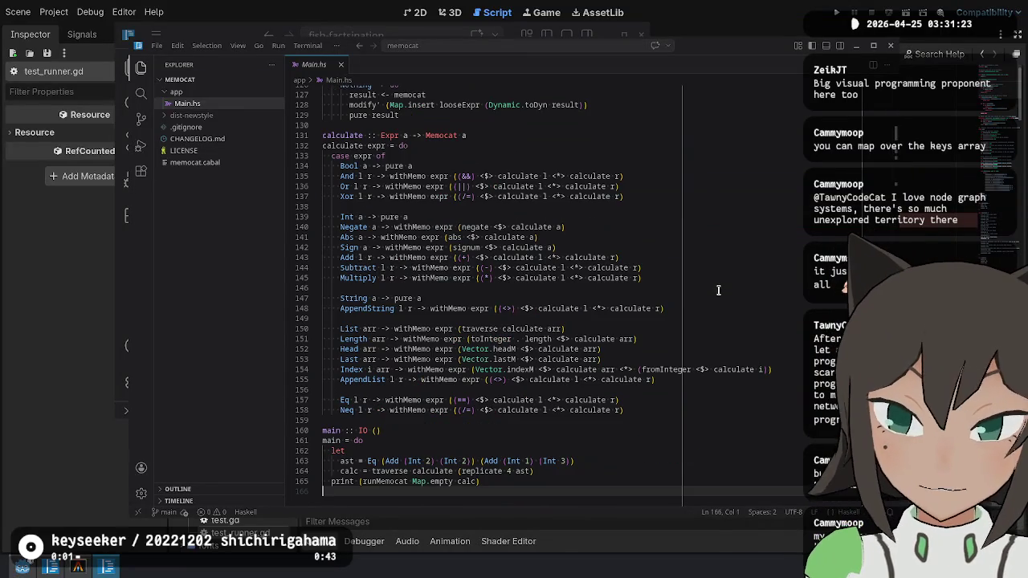
pyautogui.click(590, 461)
pyautogui.moveTo(591, 461); pyautogui.dragTo(363, 461)
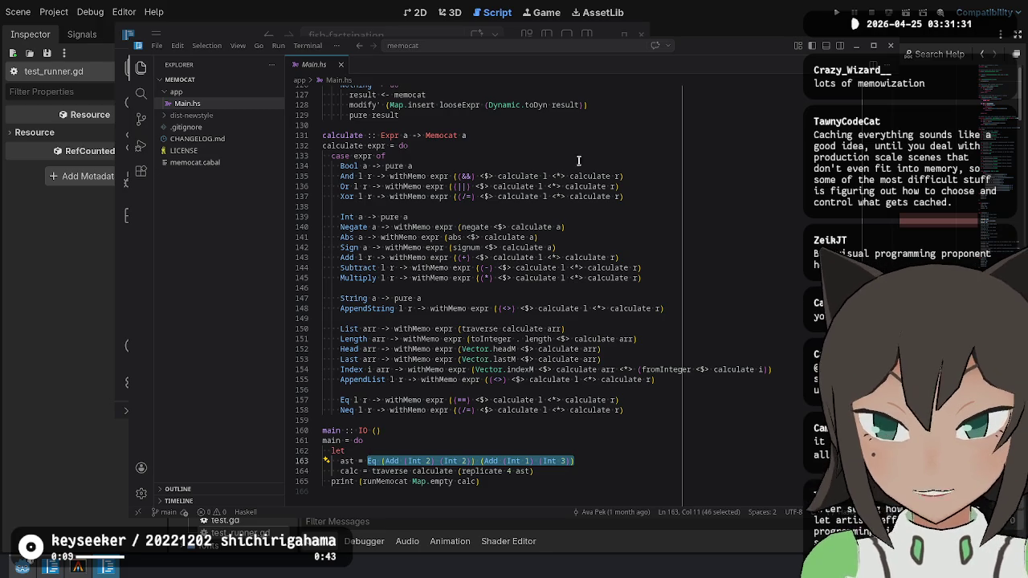
pyautogui.click(622, 465)
pyautogui.moveTo(623, 466); pyautogui.dragTo(642, 145)
pyautogui.click(642, 146)
pyautogui.scroll(5, 652, 246)
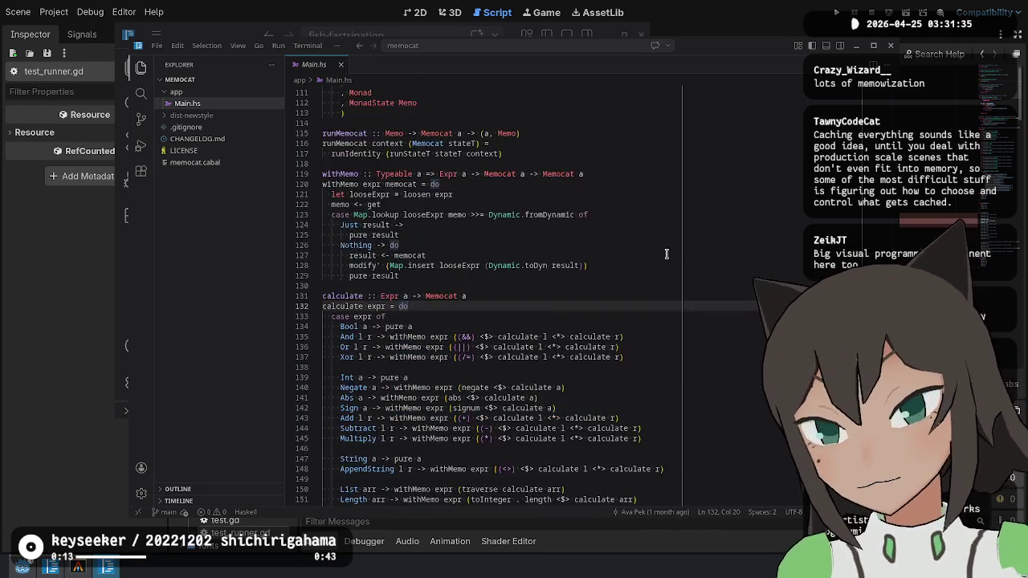
pyautogui.scroll(20, 652, 246)
pyautogui.scroll(-20, 674, 203)
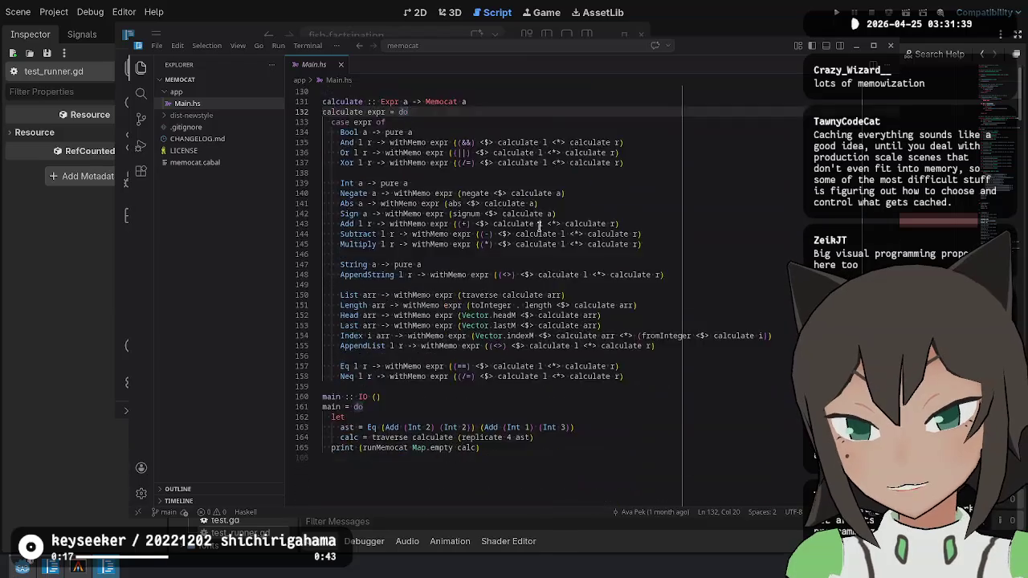
pyautogui.scroll(-5, 540, 224)
pyautogui.moveTo(493, 271); pyautogui.dragTo(518, 238)
pyautogui.moveTo(602, 239)
pyautogui.mouseDown()
pyautogui.moveTo(392, 232)
pyautogui.moveTo(373, 251)
pyautogui.moveTo(598, 246)
pyautogui.mouseUp()
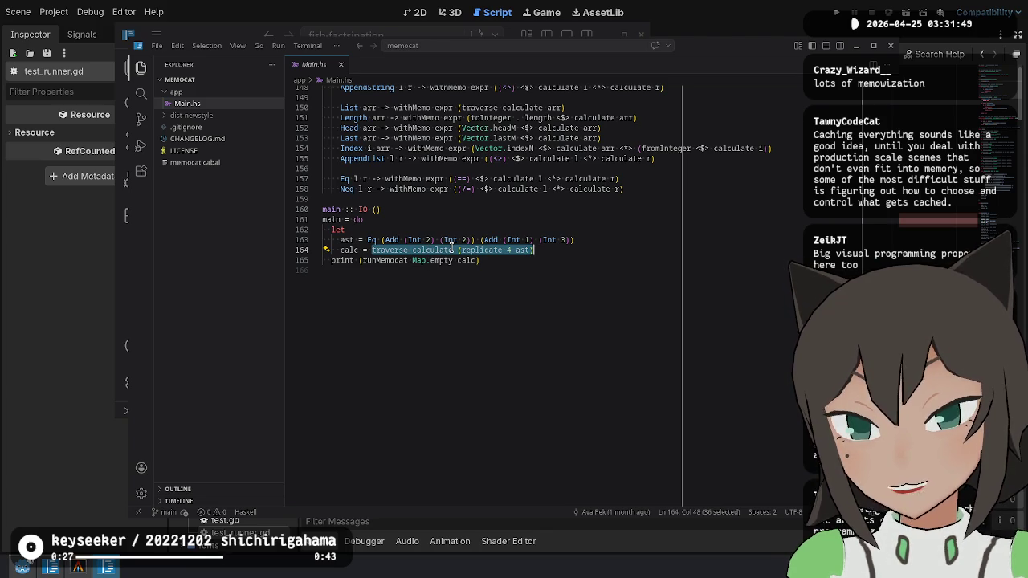
pyautogui.click(639, 347)
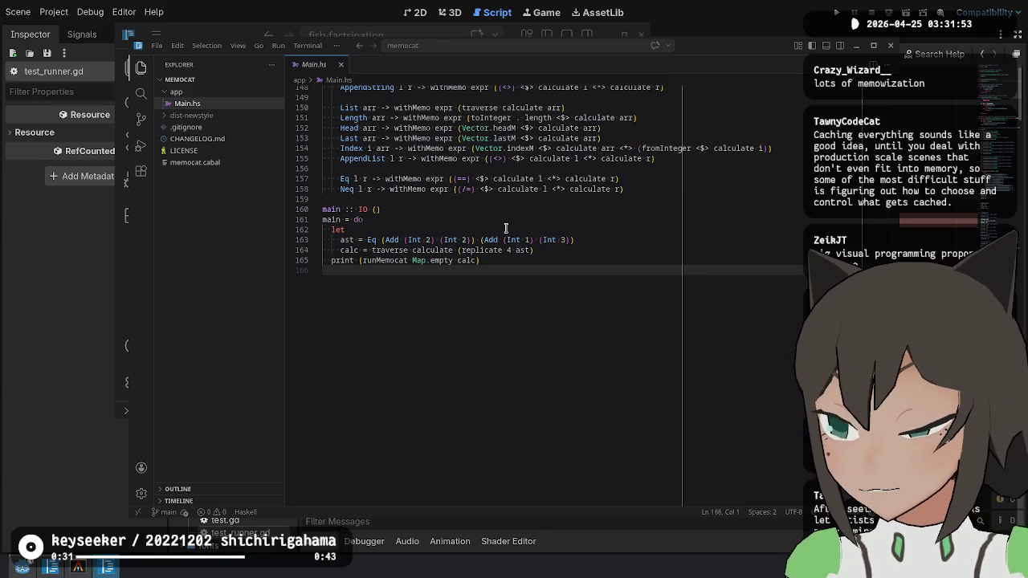
pyautogui.click(394, 239)
pyautogui.click(491, 240)
pyautogui.moveTo(484, 239); pyautogui.dragTo(571, 240)
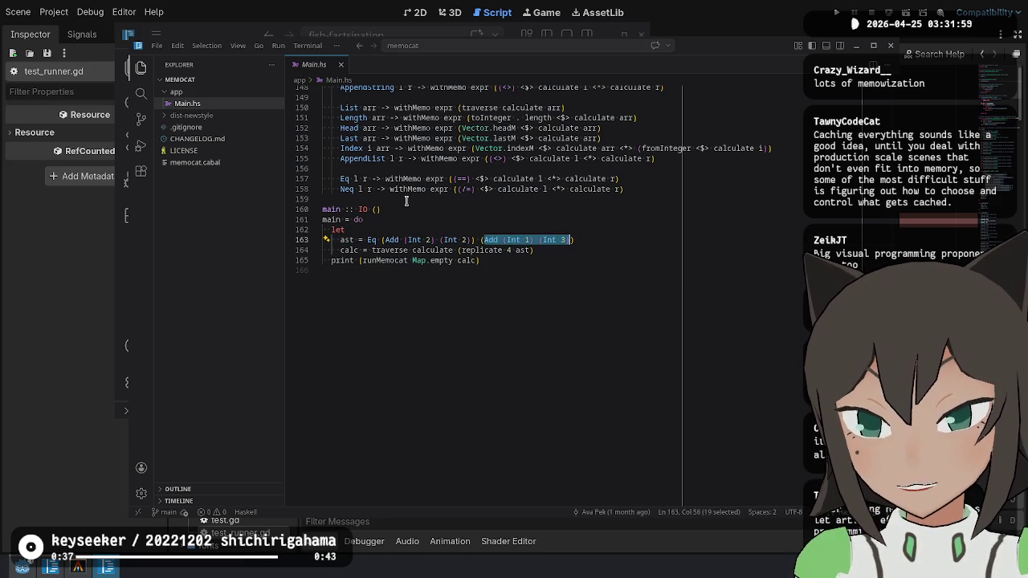
pyautogui.moveTo(385, 239); pyautogui.dragTo(570, 239)
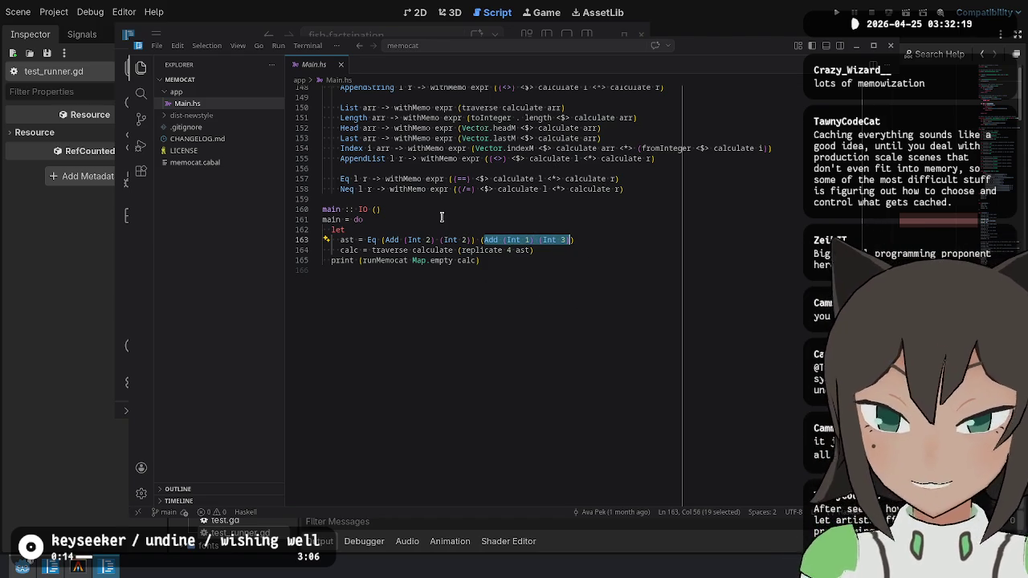
pyautogui.click(515, 339)
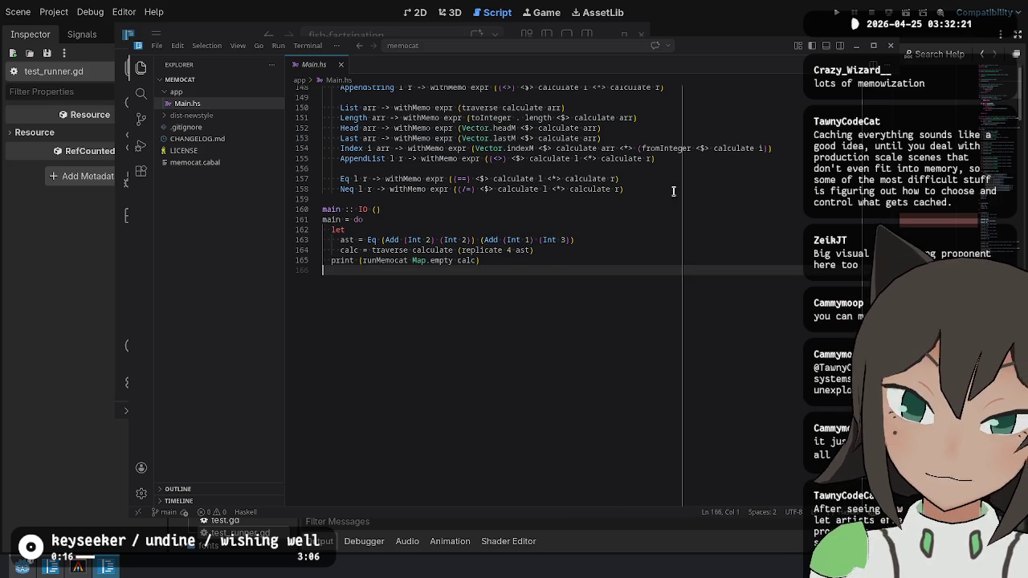
pyautogui.scroll(15, 683, 289)
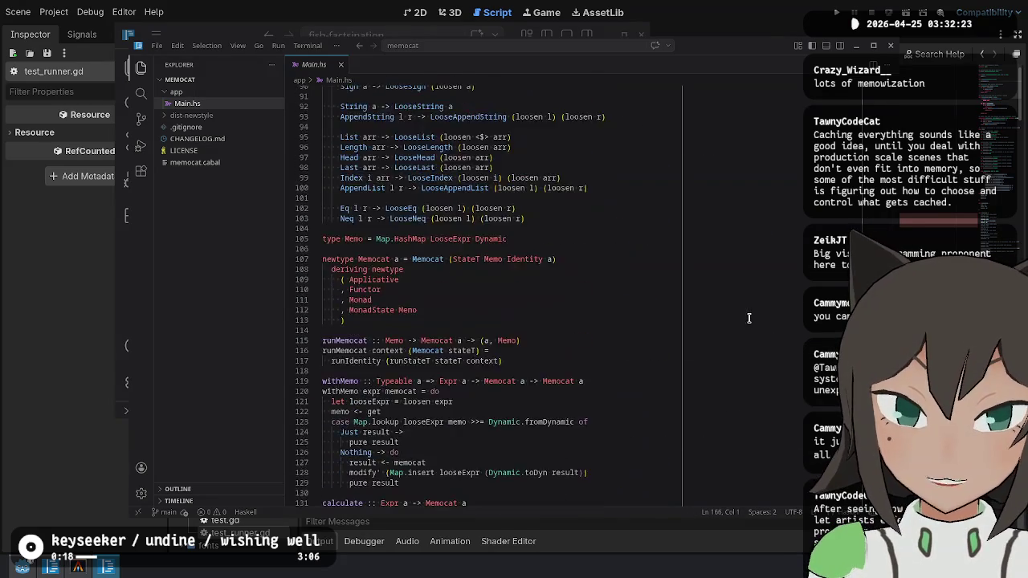
pyautogui.scroll(12, 750, 318)
pyautogui.scroll(10, 562, 241)
pyautogui.click(454, 163)
pyautogui.hotkey('shift', 'Down')
pyautogui.press('Escape')
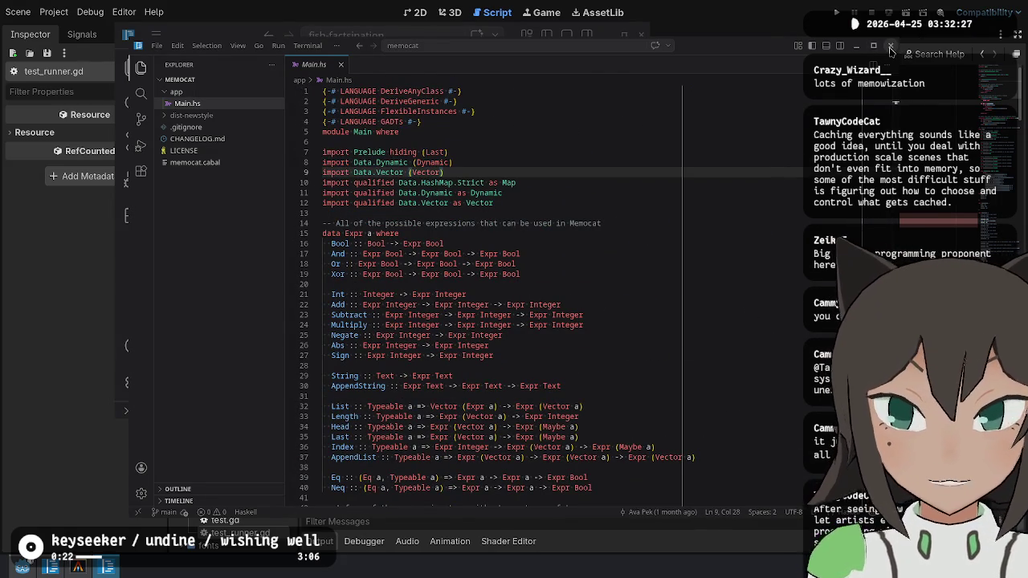
# Close the memocat Code - OSS window, the terminal, and the fish-factsination editor.
pyautogui.click(890, 48)
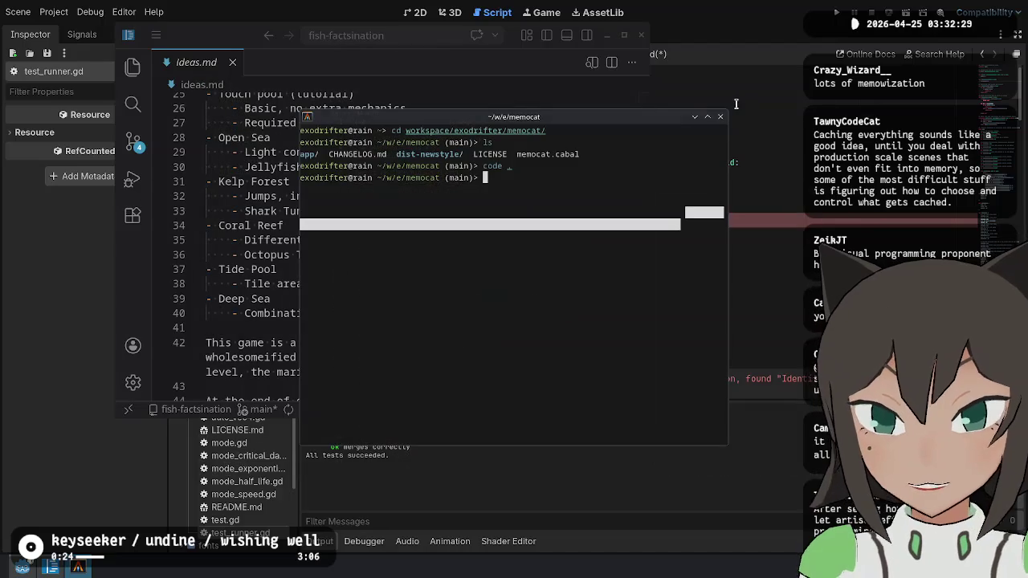
pyautogui.click(721, 120)
pyautogui.hotkey('ctrl', 'q')
# Delete the leftover note on line 11 and name translate's parameter delta: Vector2i.
pyautogui.click(754, 220)
pyautogui.hotkey('shift', 'Home')
pyautogui.press('BackSpace')
pyautogui.press('Up')
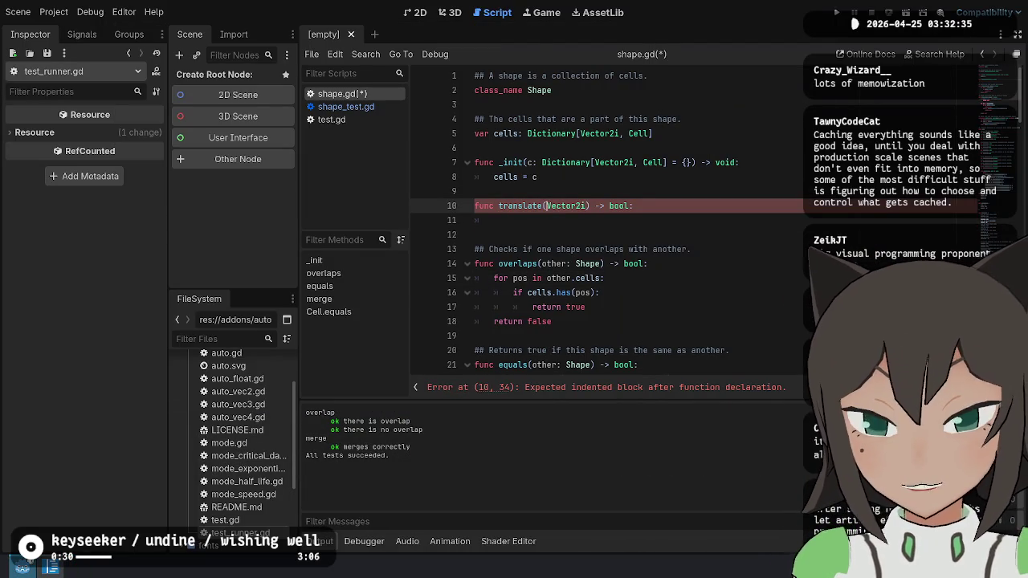
pyautogui.write('translate(d')
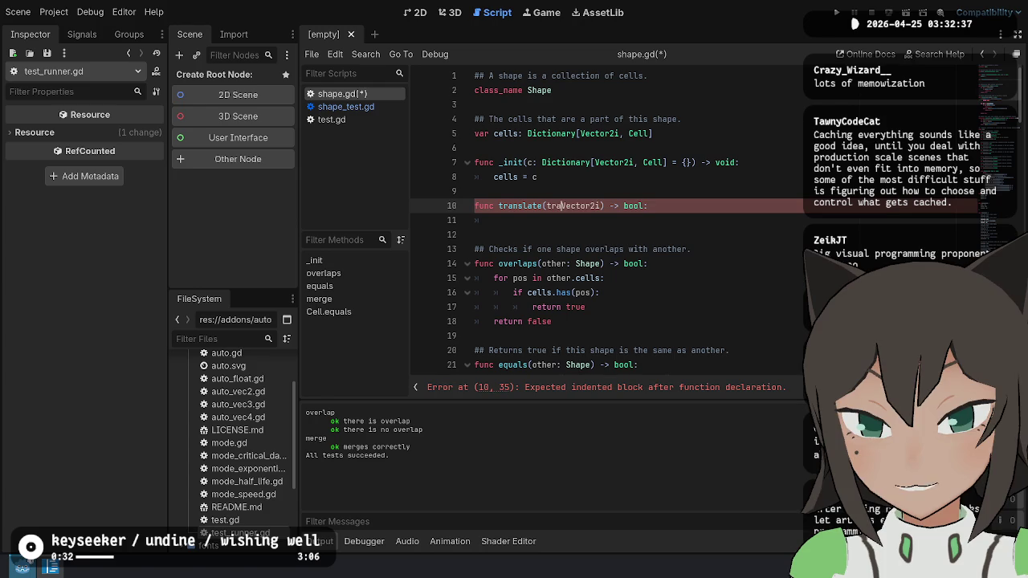
pyautogui.write(':')
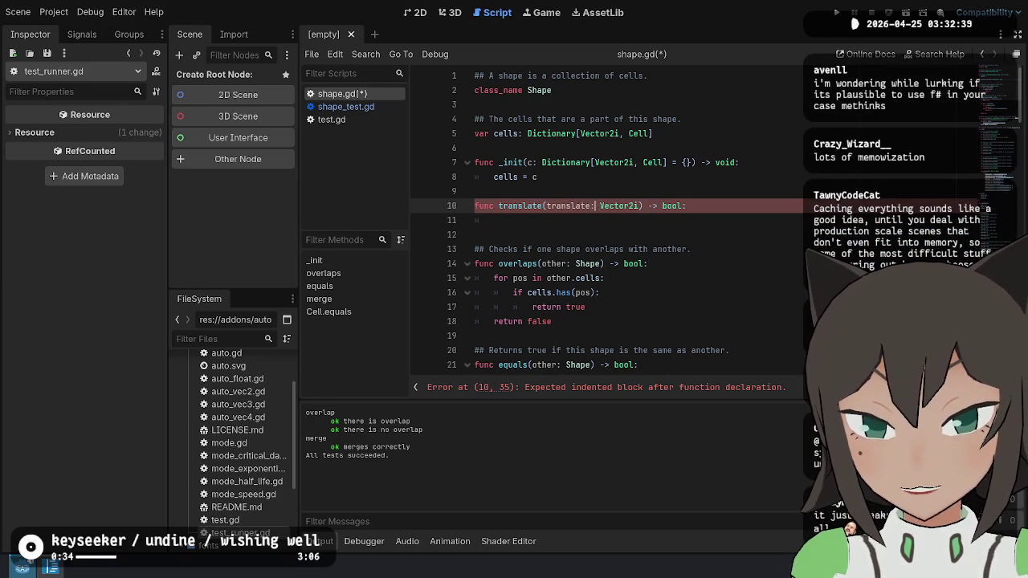
pyautogui.press('Left')
pyautogui.press('Left')
pyautogui.hotkey('ctrl', 'BackSpace')
pyautogui.write('delta')
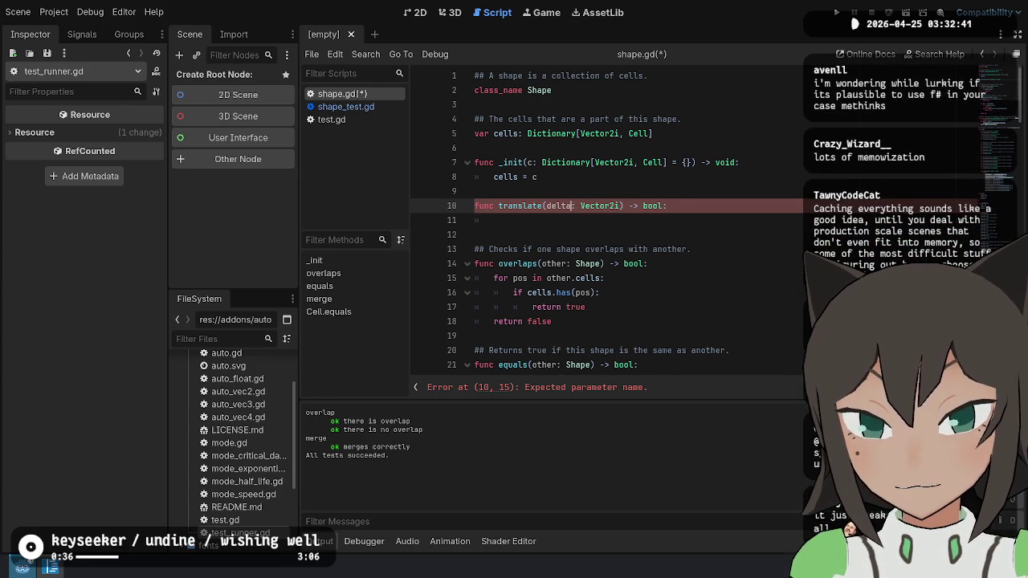
# Declare var new_cells: Dictionary[Vector2i, Cell] = {} in translate's body.
pyautogui.click(494, 220)
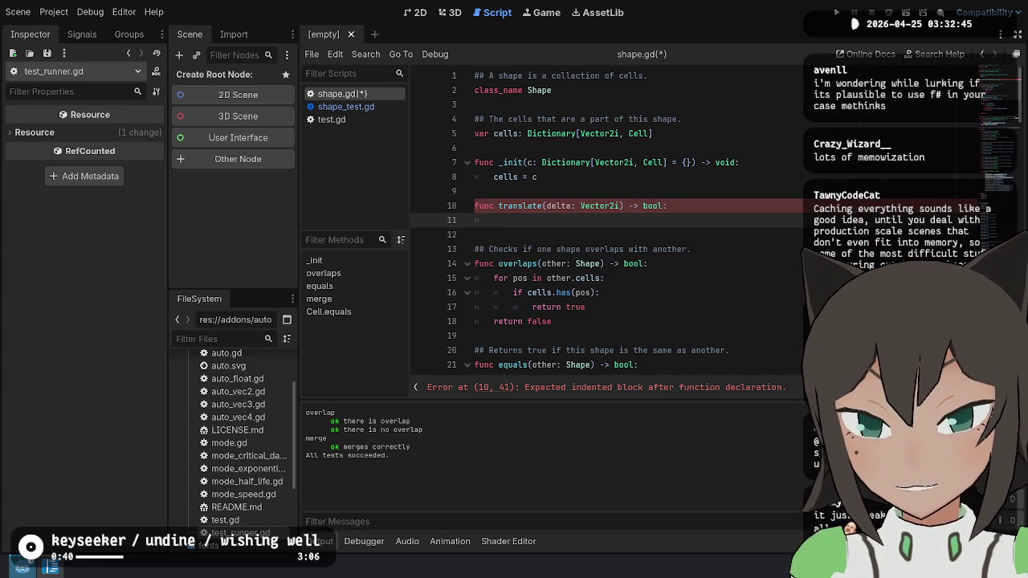
pyautogui.write('var ')
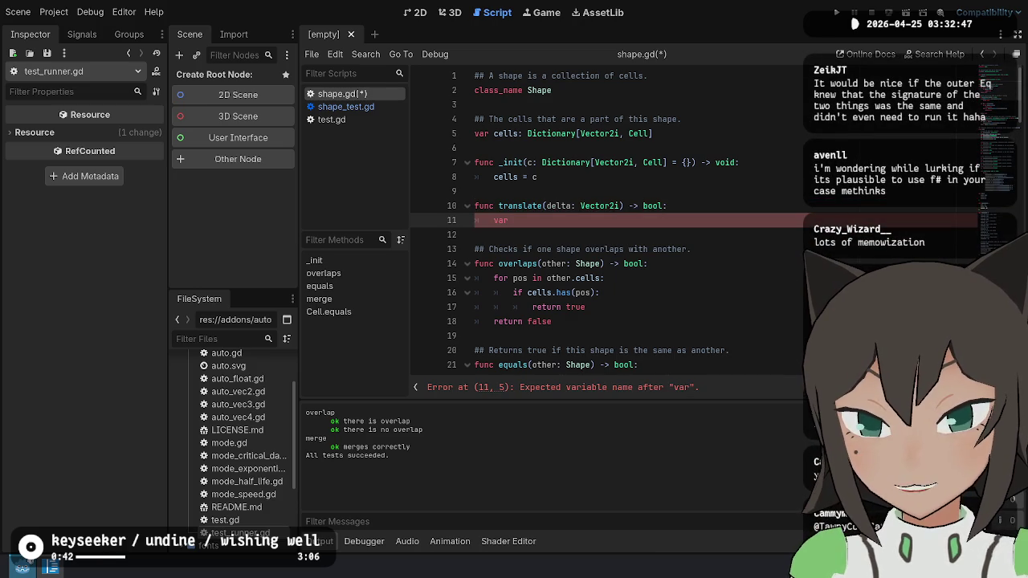
pyautogui.write('new_cells: D')
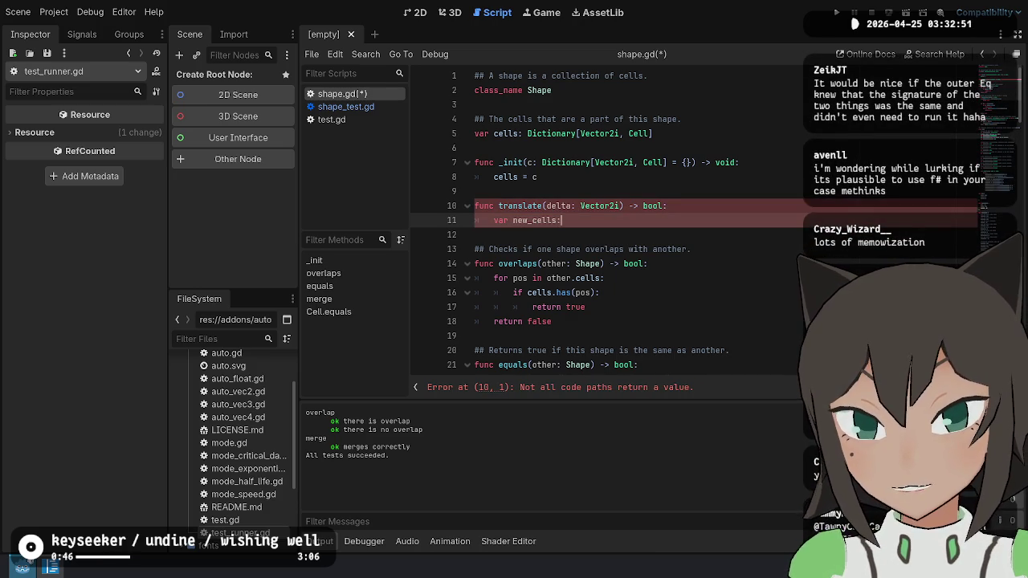
pyautogui.press('BackSpace')
pyautogui.write('Dictionar')
pyautogui.press('Return')
pyautogui.write('[')
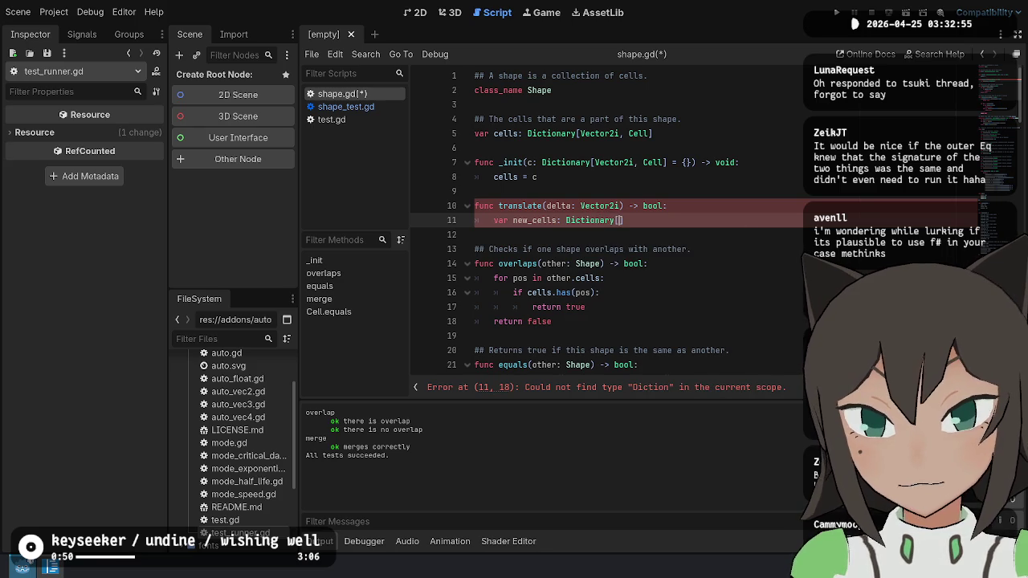
pyautogui.write('Vector2i, Cell] = {')
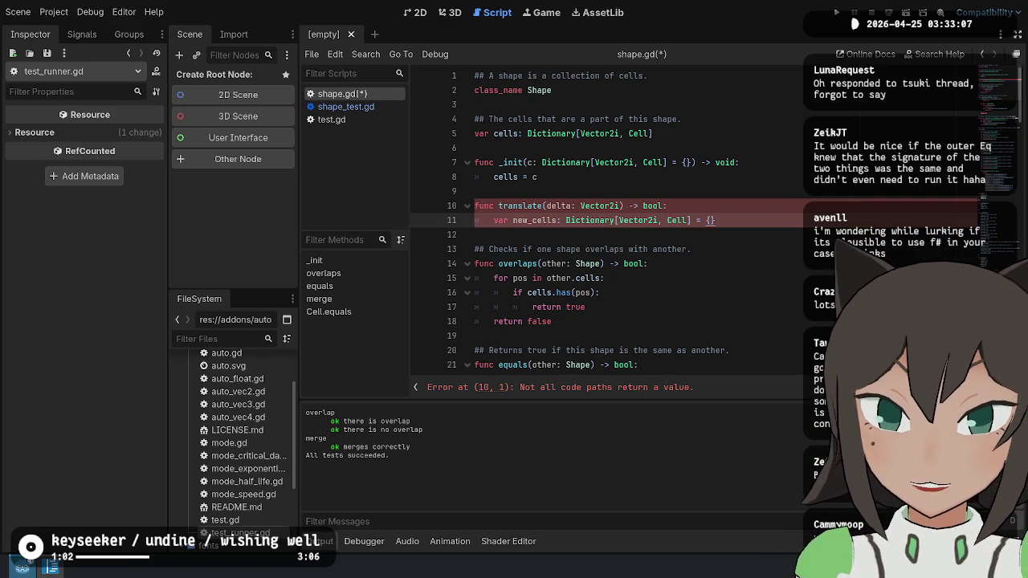
pyautogui.press('Return')
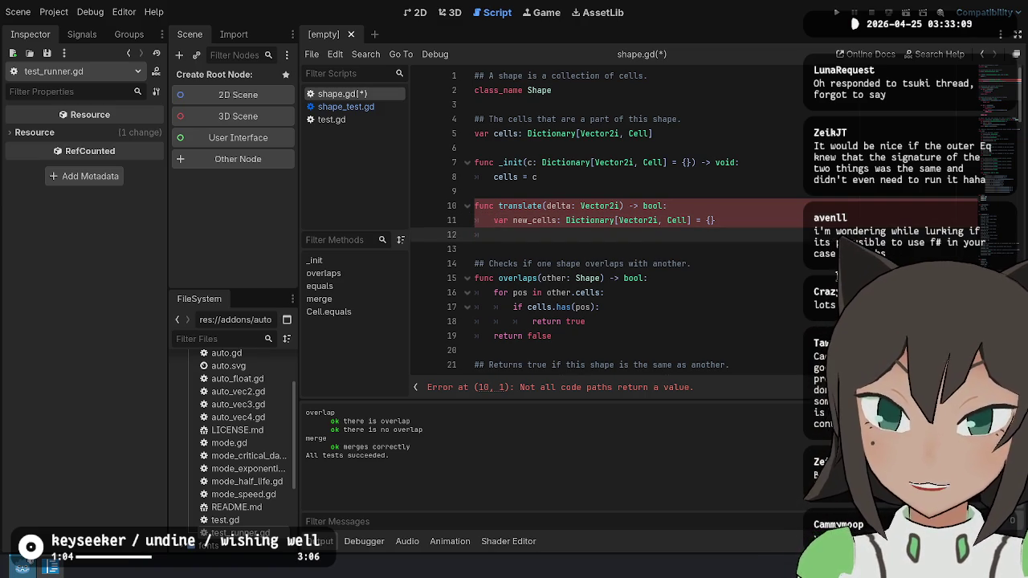
pyautogui.moveTo(758, 106); pyautogui.dragTo(761, 217)
pyautogui.click(781, 223)
pyautogui.click(774, 231)
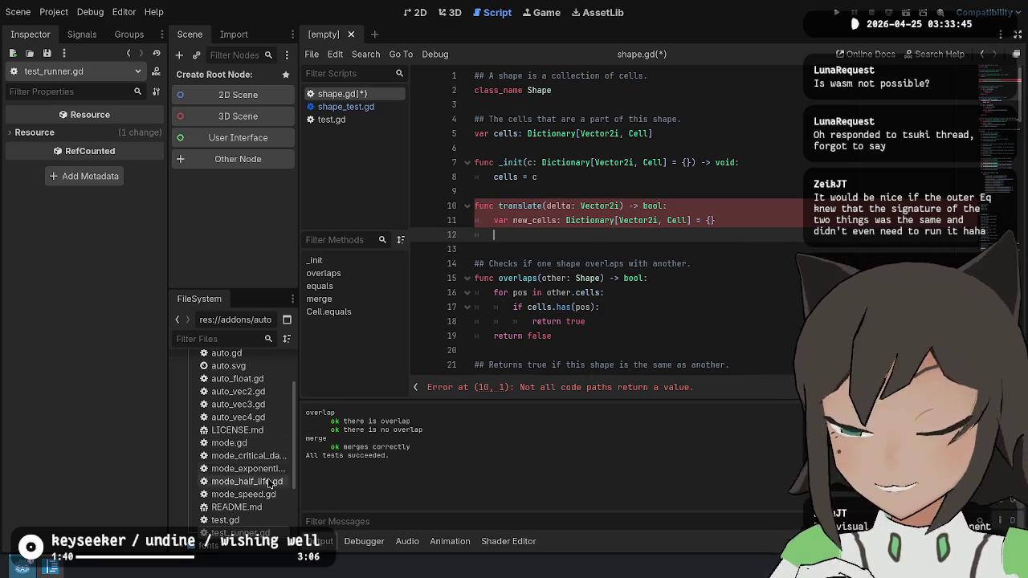
pyautogui.click(50, 569)
# From a terminal, change into the memocat directory and open it in Code - OSS with 'code .'.
pyautogui.hotkey('ctrl', 'alt', 't')
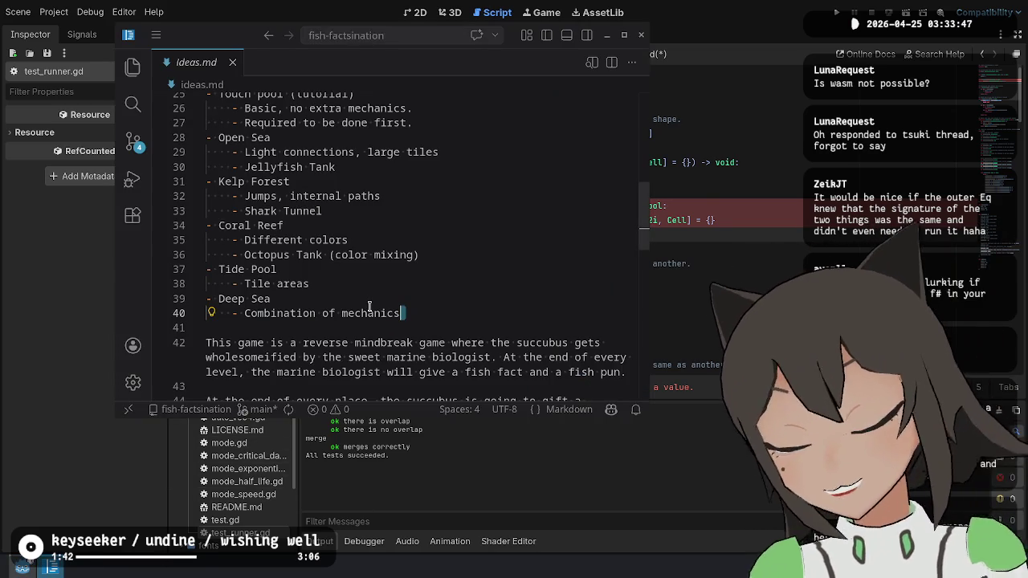
pyautogui.write('cd')
pyautogui.press('Right')
pyautogui.press('Return')
pyautogui.write('code .')
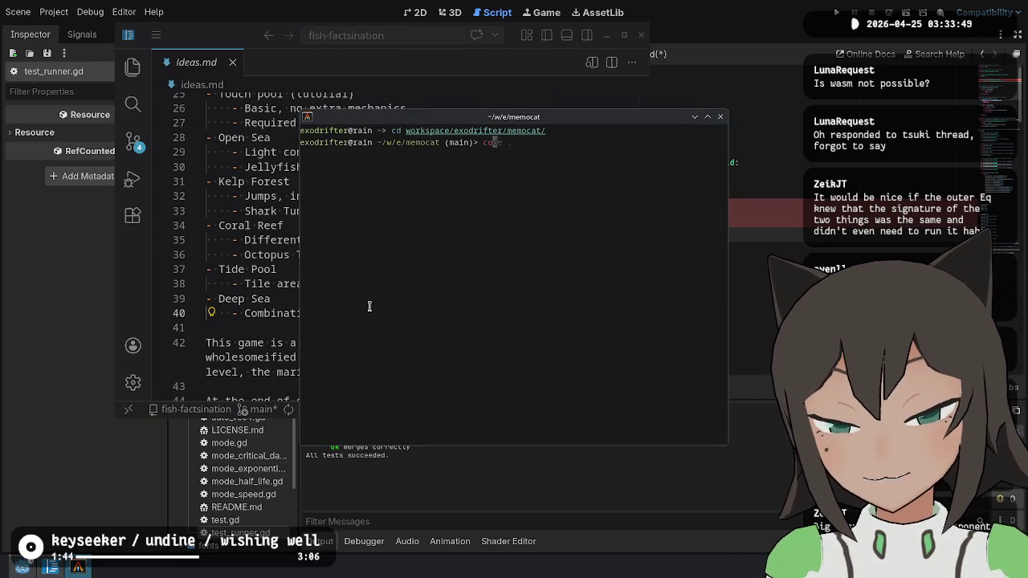
pyautogui.press('Return')
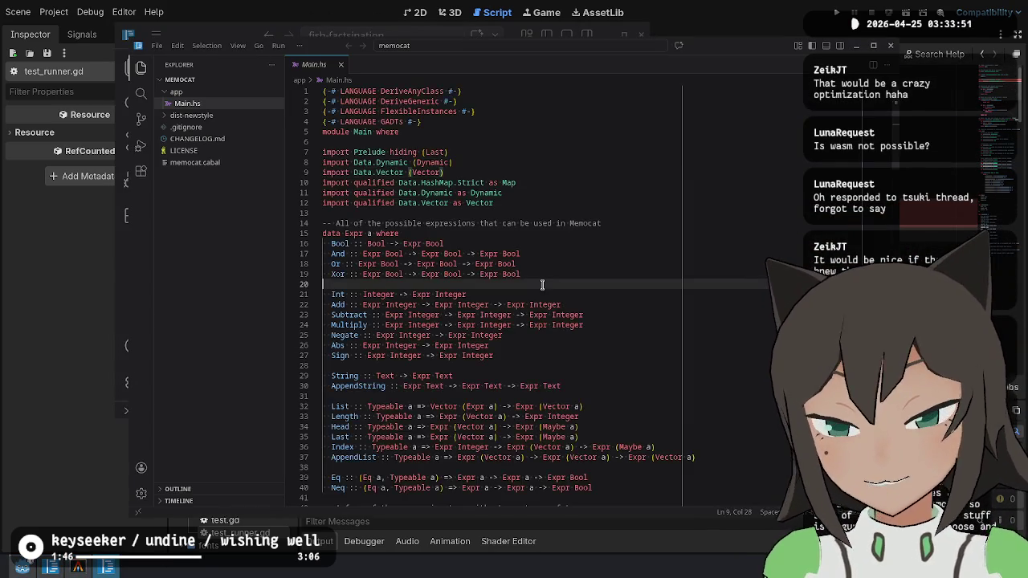
# Decline the Haskell language server download and bring the calculate function in Main.hs into view.
pyautogui.scroll(-10, 514, 321)
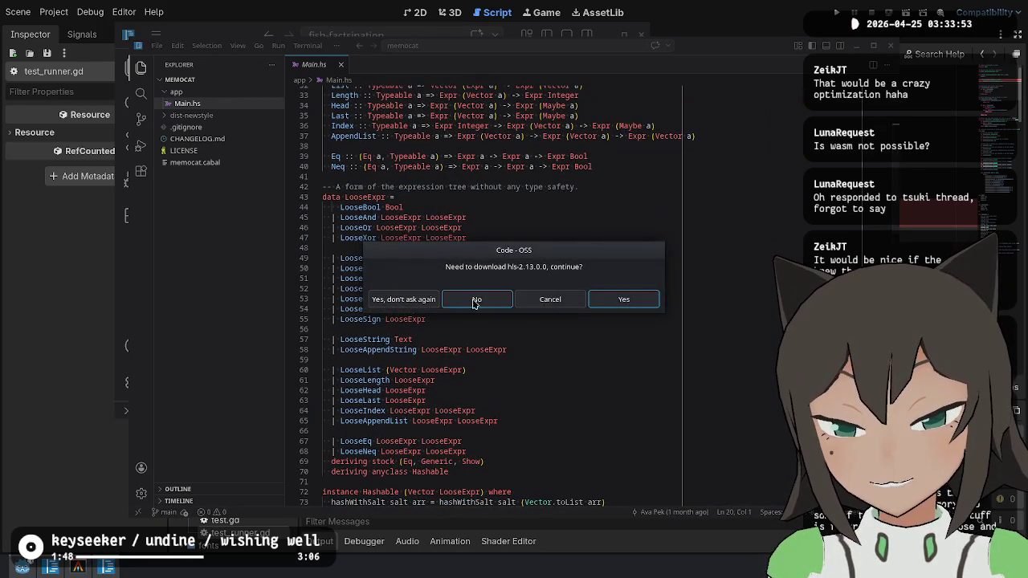
pyautogui.click(477, 300)
pyautogui.scroll(-9, 528, 380)
pyautogui.scroll(-20, 528, 379)
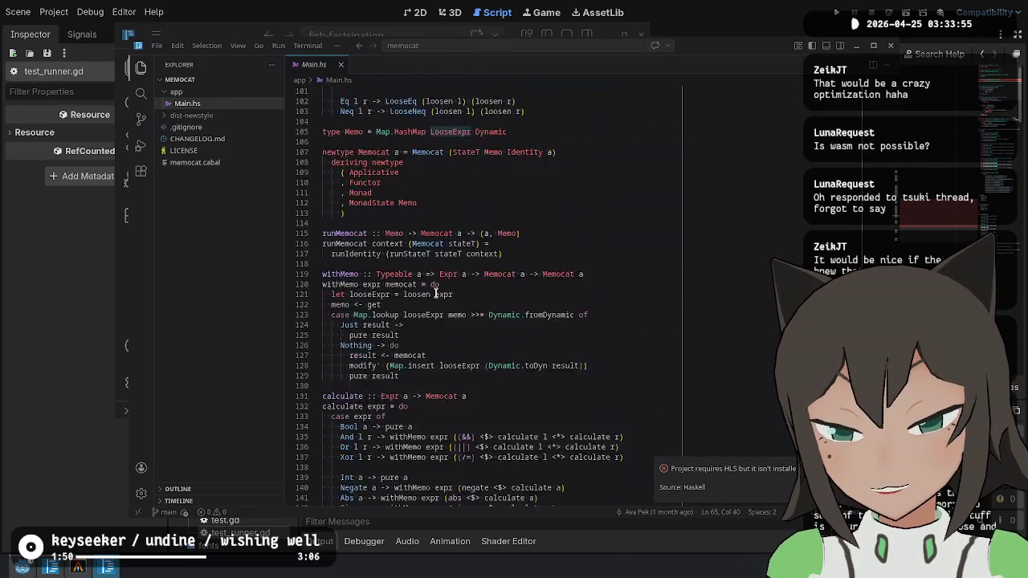
pyautogui.scroll(3, 394, 303)
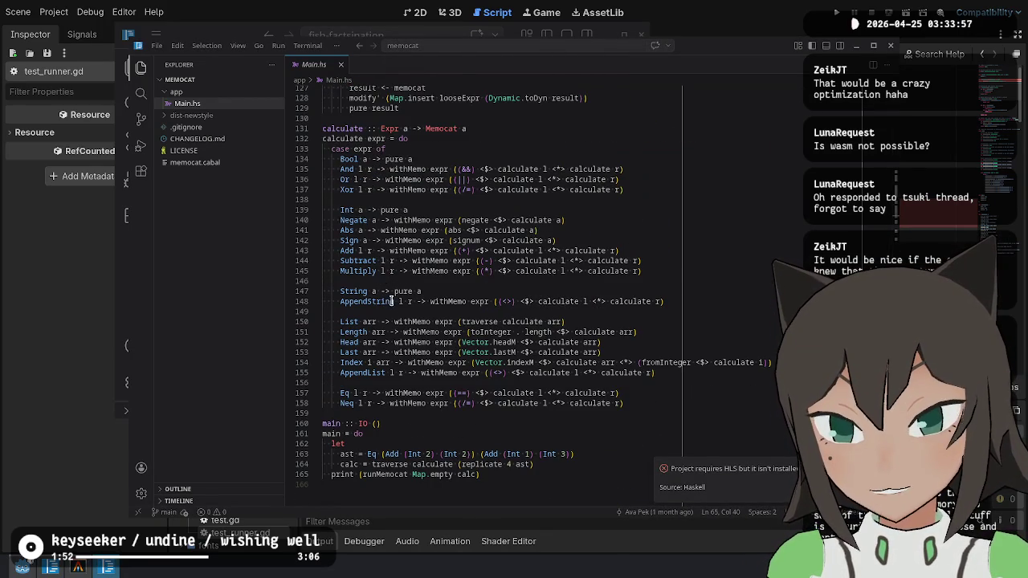
pyautogui.click(354, 179)
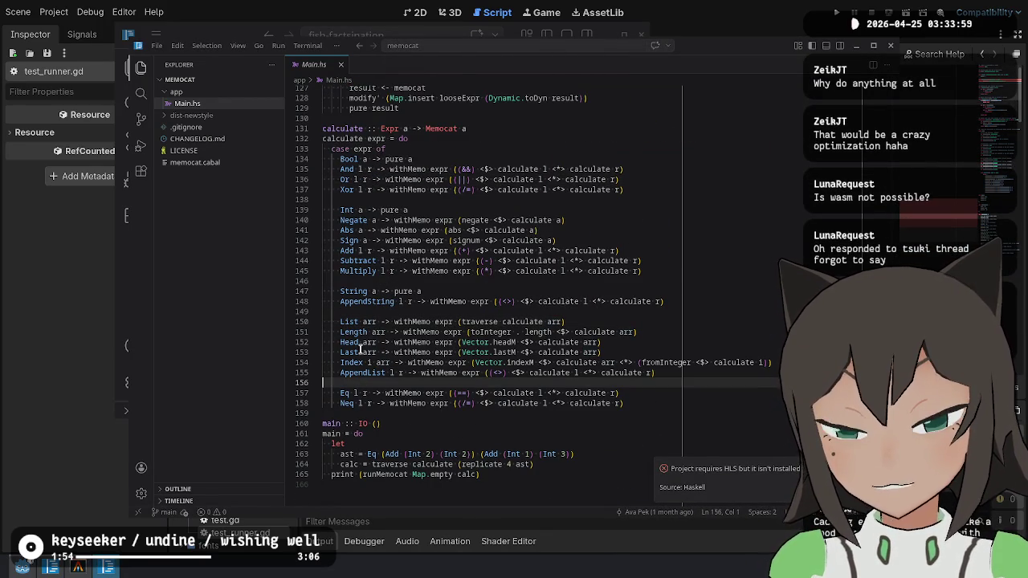
pyautogui.click(341, 385)
# Select the calculate r expression on line 157 in the Eq case.
pyautogui.scroll(-2, 447, 396)
pyautogui.moveTo(479, 339); pyautogui.dragTo(631, 339)
pyautogui.press('Escape')
pyautogui.press('Left')
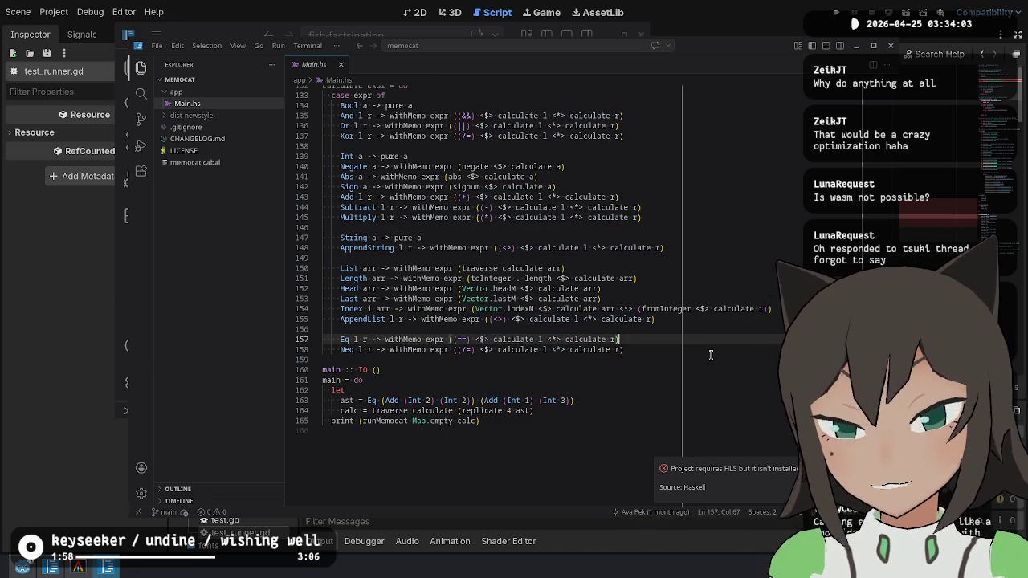
pyautogui.hotkey('ctrl', 'shift', 'Left')
pyautogui.hotkey('ctrl', 'shift', 'Left')
pyautogui.hotkey('ctrl', 'shift', 'Left')
pyautogui.hotkey('ctrl', 'shift', 'Left')
pyautogui.hotkey('ctrl', 'shift', 'Left')
pyautogui.hotkey('ctrl', 'shift', 'Left')
pyautogui.hotkey('ctrl', 'shift', 'Right')
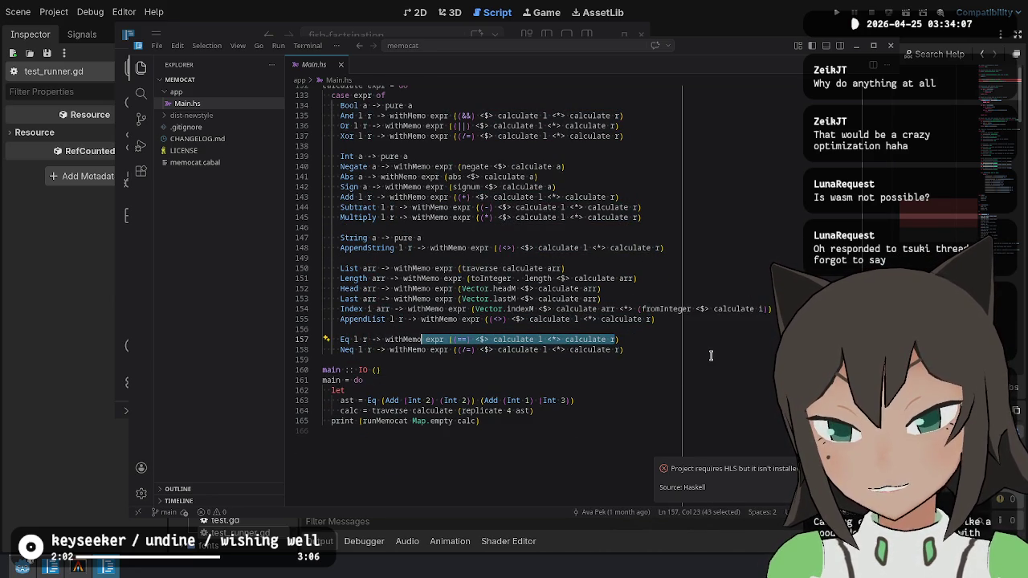
pyautogui.press('Right')
# Select the withMemo call on the Eq line and search Main.hs for withMemo, finding 20 matches.
pyautogui.hotkey('ctrl', 'shift', 'Left')
pyautogui.hotkey('ctrl', 'shift', 'Left')
pyautogui.hotkey('ctrl', 'shift', 'Left')
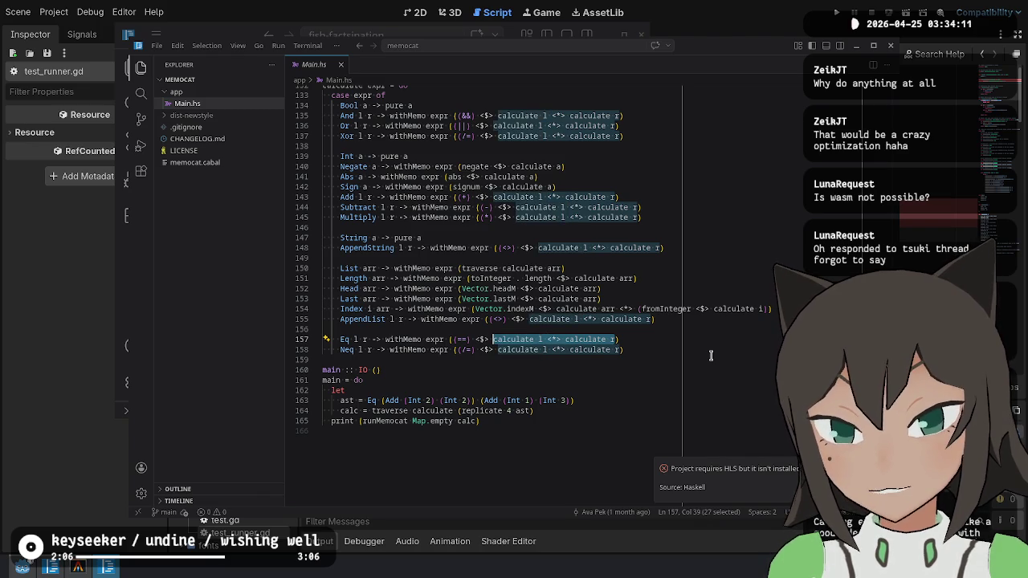
pyautogui.hotkey('ctrl', 'Left')
pyautogui.hotkey('ctrl', 'Left')
pyautogui.hotkey('ctrl', 'Left')
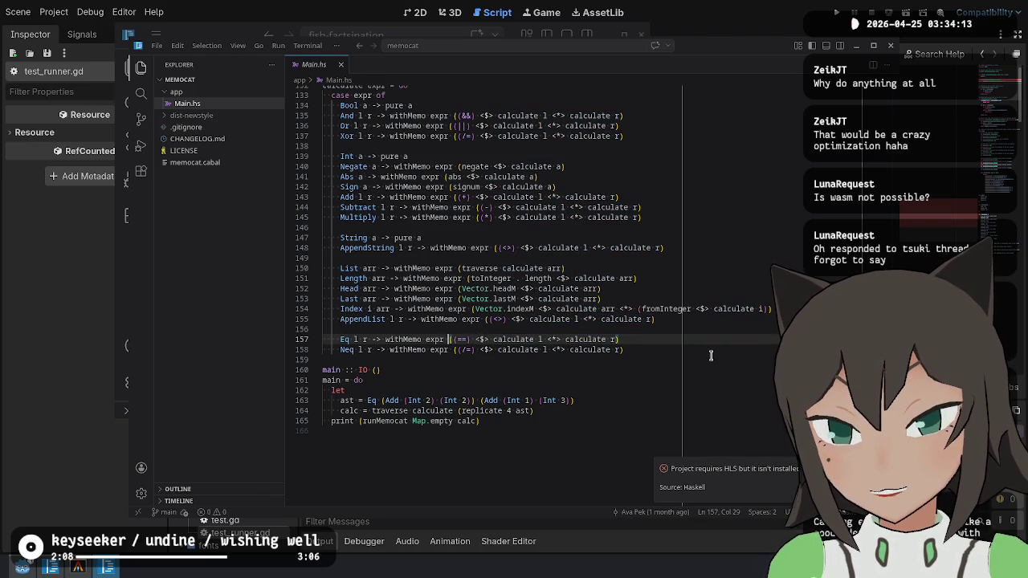
pyautogui.hotkey('ctrl', 'shift', 'Right')
pyautogui.hotkey('ctrl', 'f')
pyautogui.press('Return')
pyautogui.scroll(12, 711, 356)
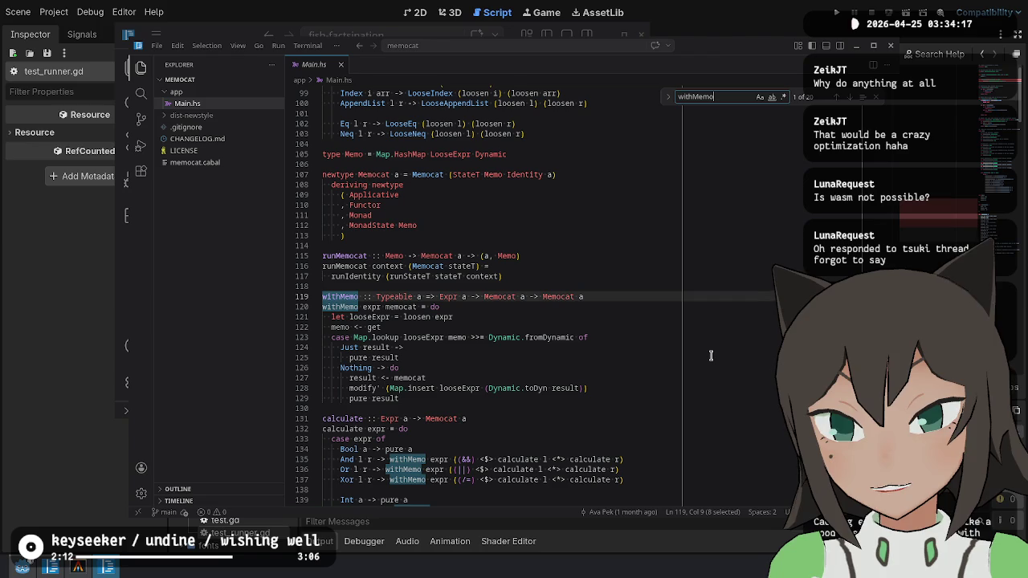
# Highlight every use of memocat and withMemo from withMemo's type signature.
pyautogui.press('Escape')
pyautogui.hotkey('ctrl', 'Right')
pyautogui.hotkey('ctrl', 'Right')
pyautogui.hotkey('ctrl', 'Right')
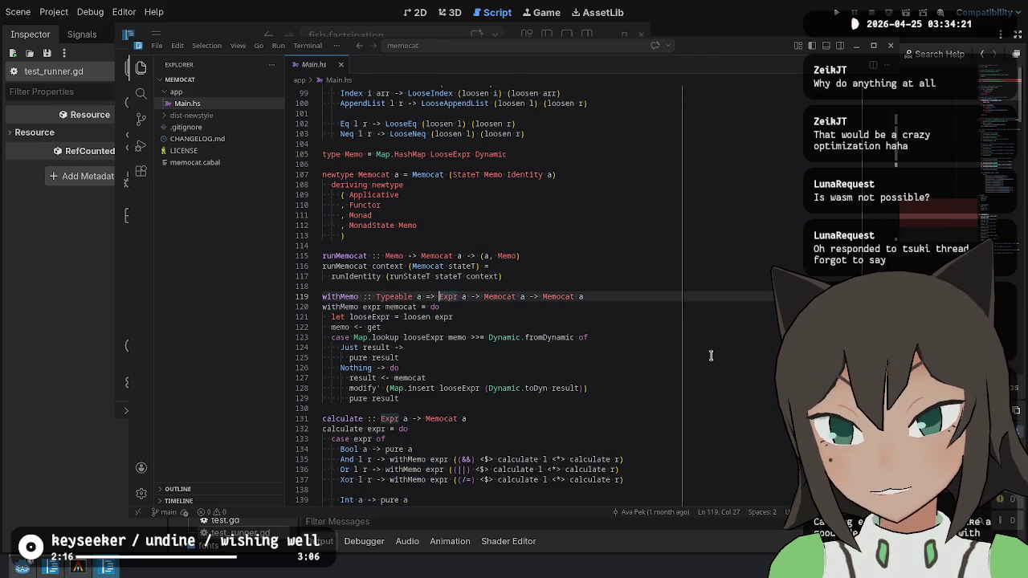
pyautogui.press('Down')
pyautogui.hotkey('ctrl', 'Left')
pyautogui.hotkey('ctrl', 'Left')
pyautogui.hotkey('ctrl', 'Left')
pyautogui.hotkey('ctrl', 'shift', 'Right')
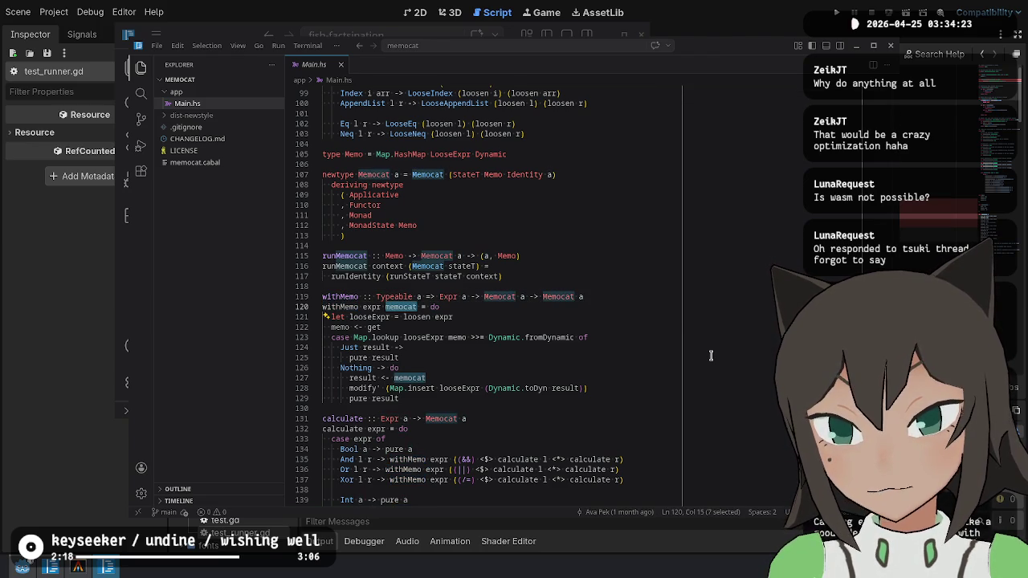
pyautogui.press('Down')
pyautogui.press('Down')
pyautogui.press('Up')
pyautogui.press('Up')
pyautogui.press('Up')
pyautogui.hotkey('ctrl', 'shift', 'Right')
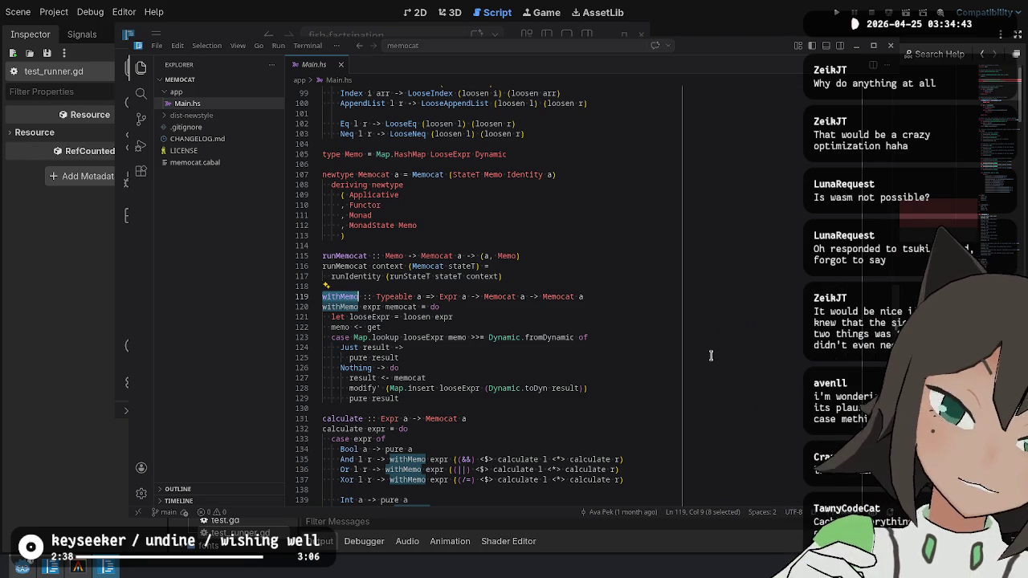
# Read through withMemo's body, the Eq case and main, then close Main.hs to return to Godot.
pyautogui.press('Down')
pyautogui.press('Down')
pyautogui.press('Down')
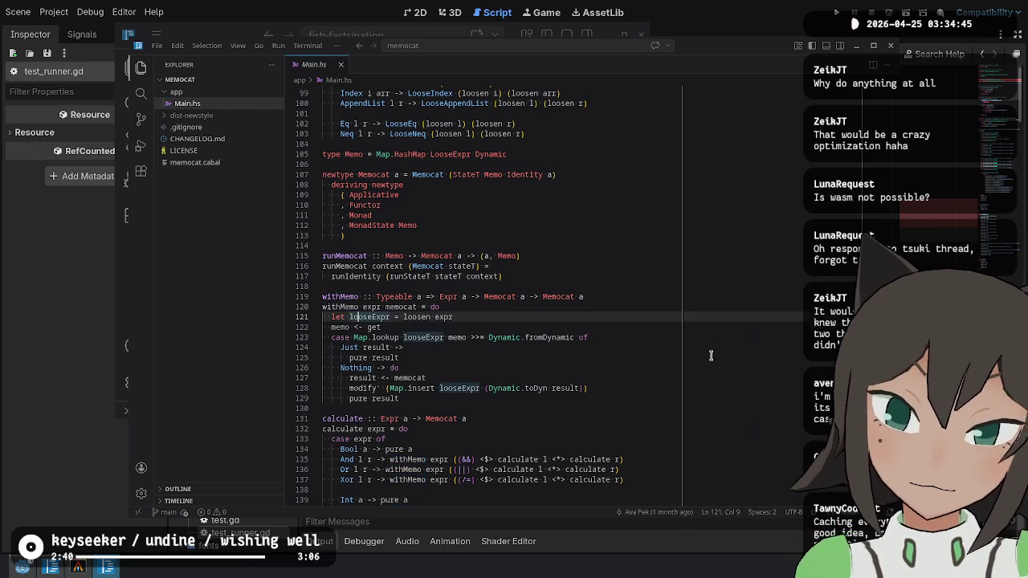
pyautogui.scroll(-1, 711, 355)
pyautogui.hotkey('ctrl', 'End')
pyautogui.press('Up')
pyautogui.press('Up')
pyautogui.press('Up')
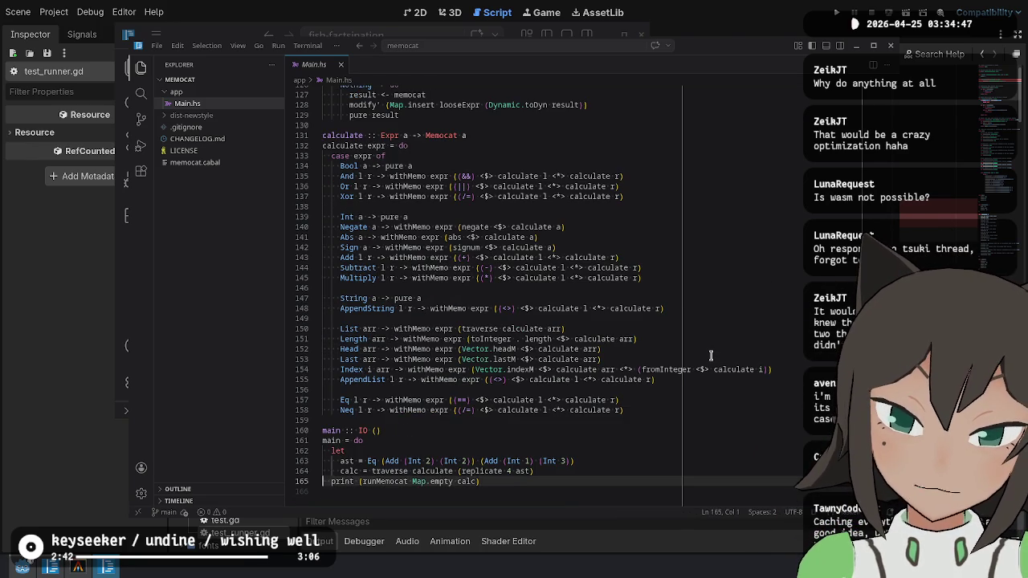
pyautogui.press('Up')
pyautogui.press('Up')
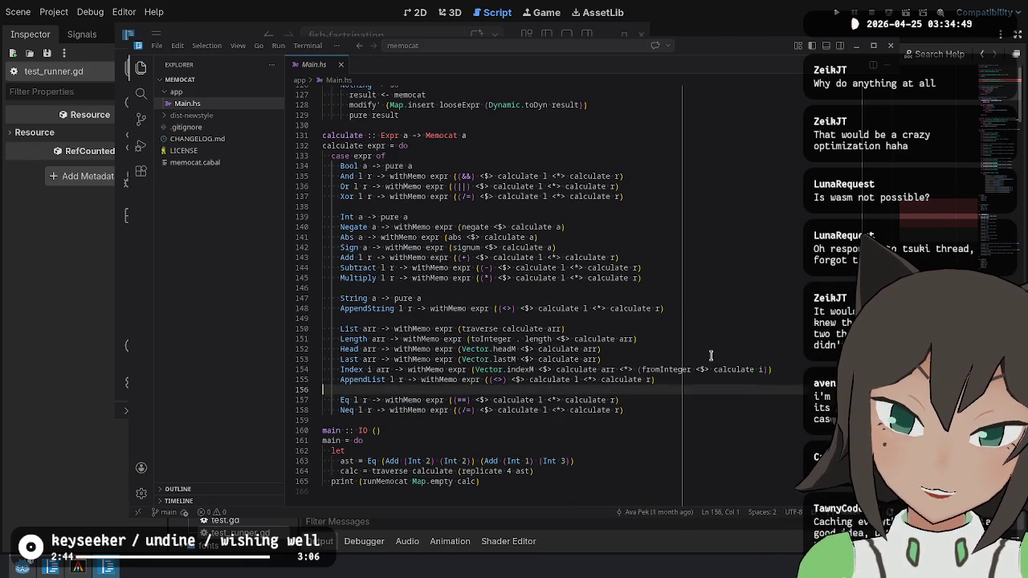
pyautogui.hotkey('ctrl', 'Right')
pyautogui.press('End')
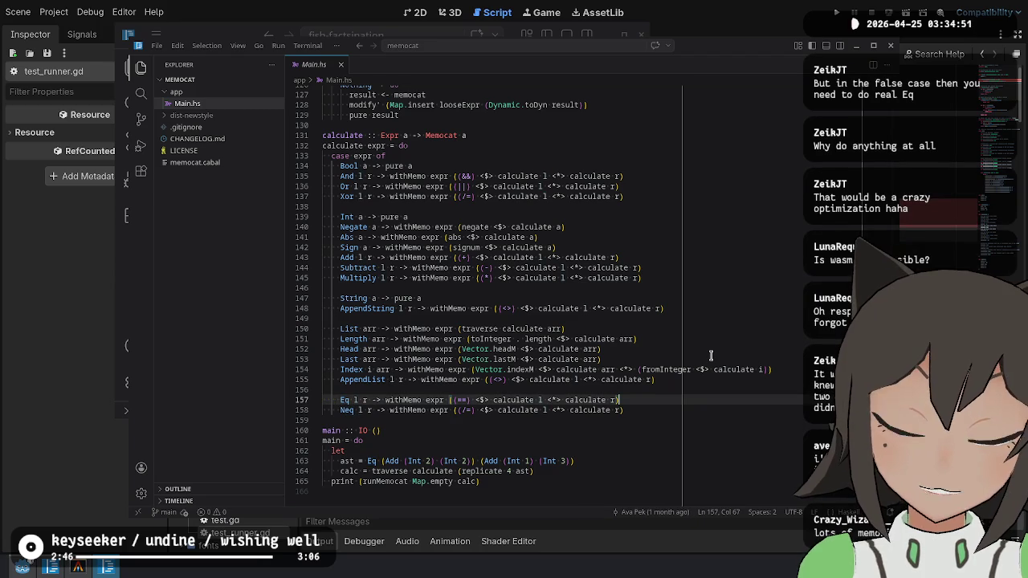
pyautogui.press('Down')
pyautogui.press('Down')
pyautogui.press('Down')
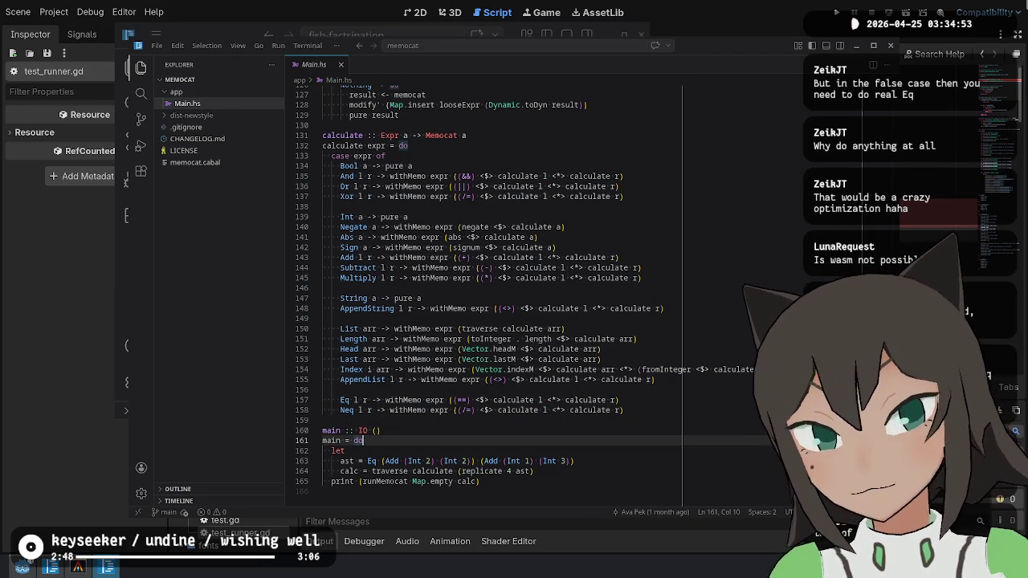
pyautogui.click(892, 46)
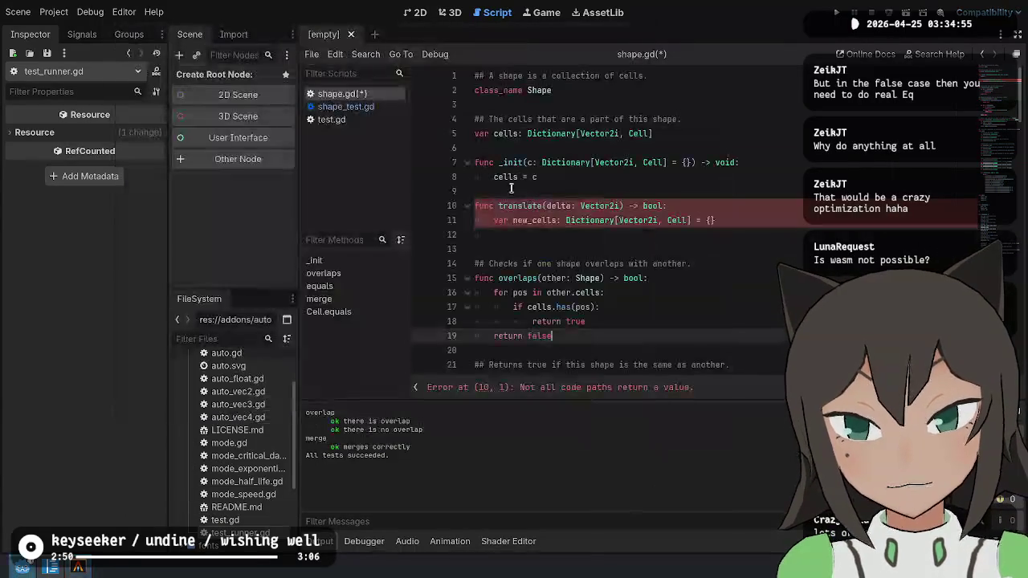
pyautogui.click(798, 232)
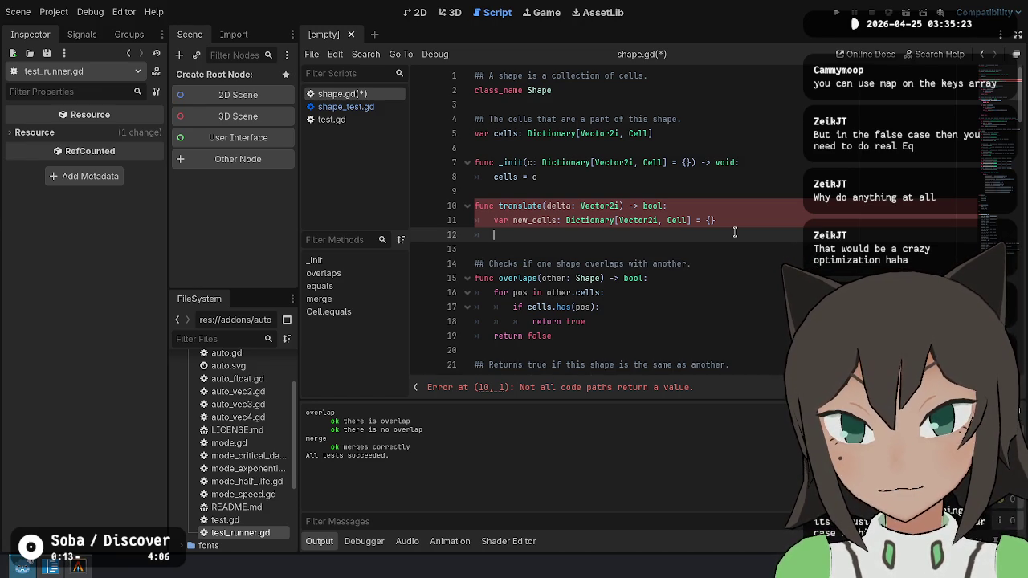
# Try cells.keys() and map completions in translate, then clear the line.
pyautogui.write('cells.ke')
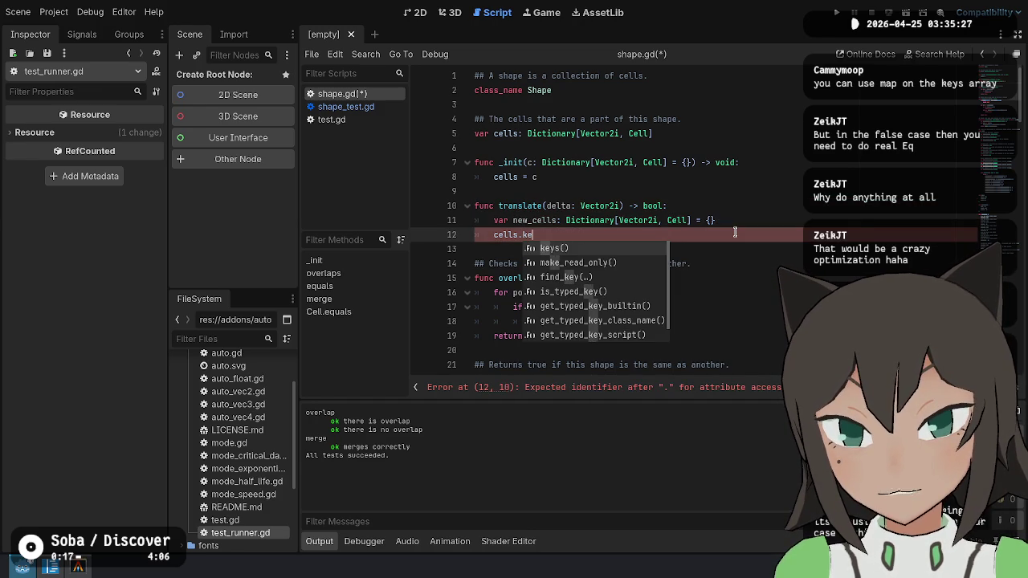
pyautogui.press('Return')
pyautogui.write('.')
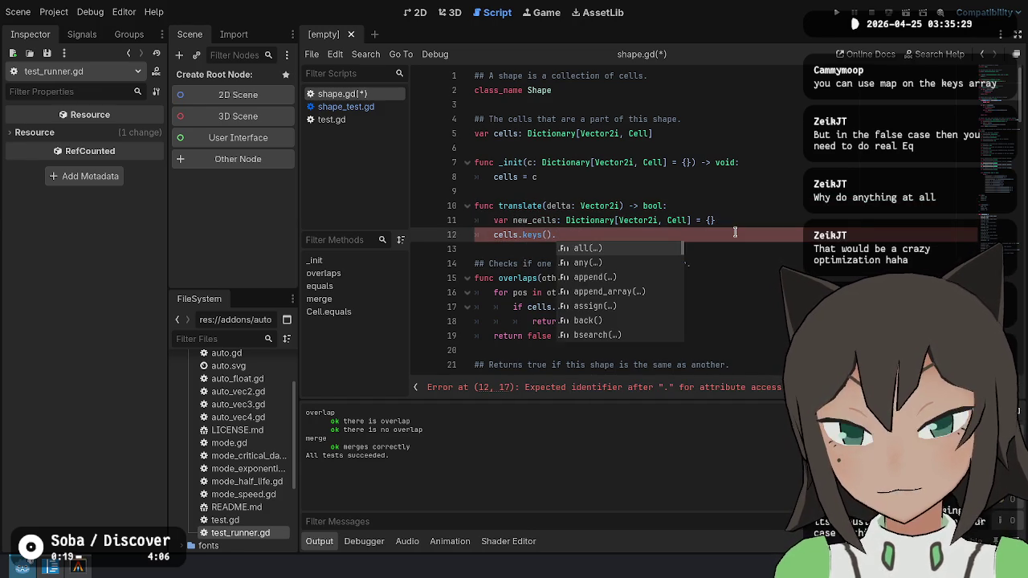
pyautogui.press('BackSpace')
pyautogui.write('.ma')
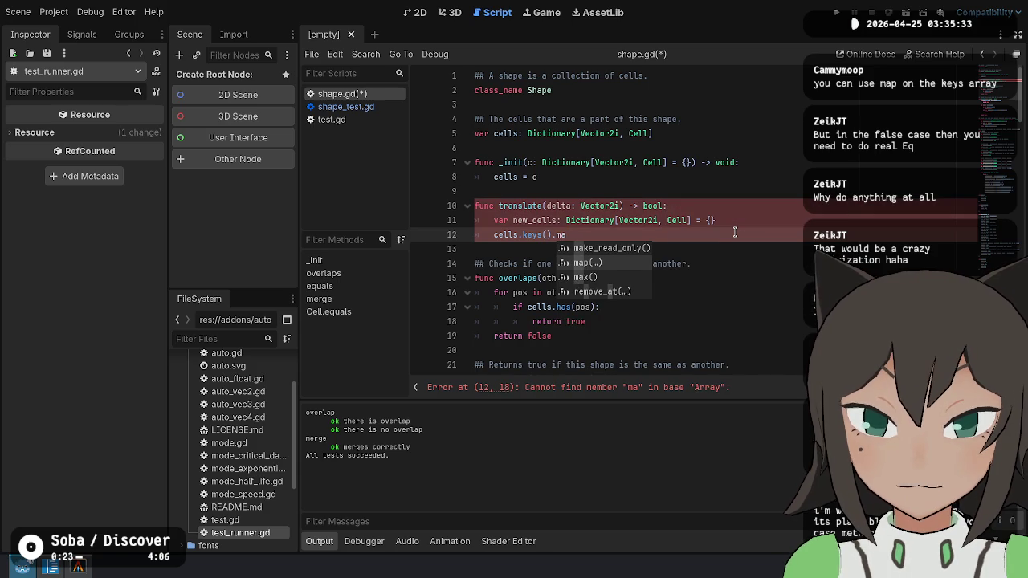
pyautogui.press('BackSpace')
pyautogui.press('BackSpace')
pyautogui.press('BackSpace')
pyautogui.write('map')
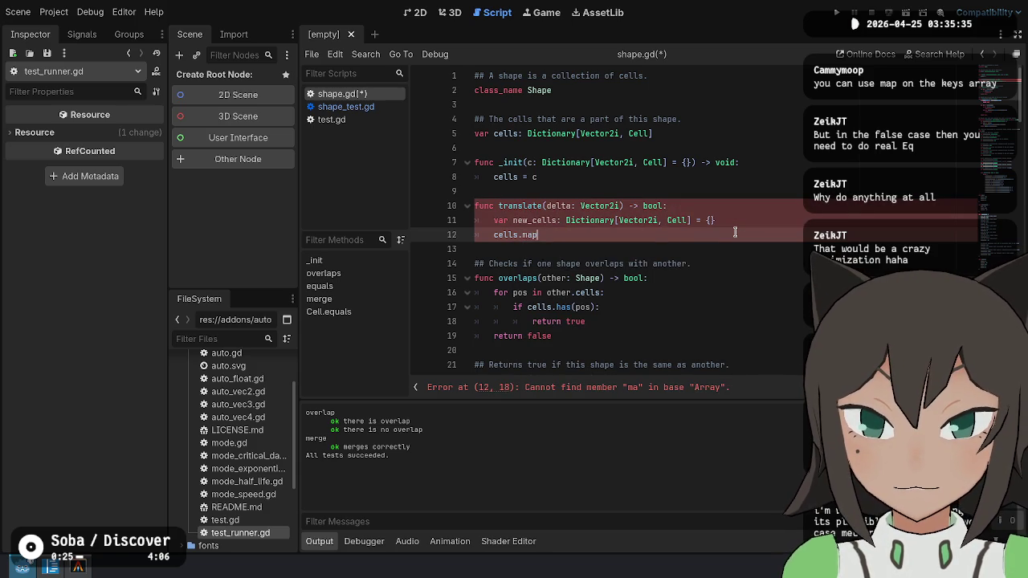
pyautogui.press('BackSpace')
pyautogui.press('BackSpace')
pyautogui.press('BackSpace')
pyautogui.press('Down')
pyautogui.press('Down')
pyautogui.press('Down')
pyautogui.press('Down')
pyautogui.press('Down')
pyautogui.press('Down')
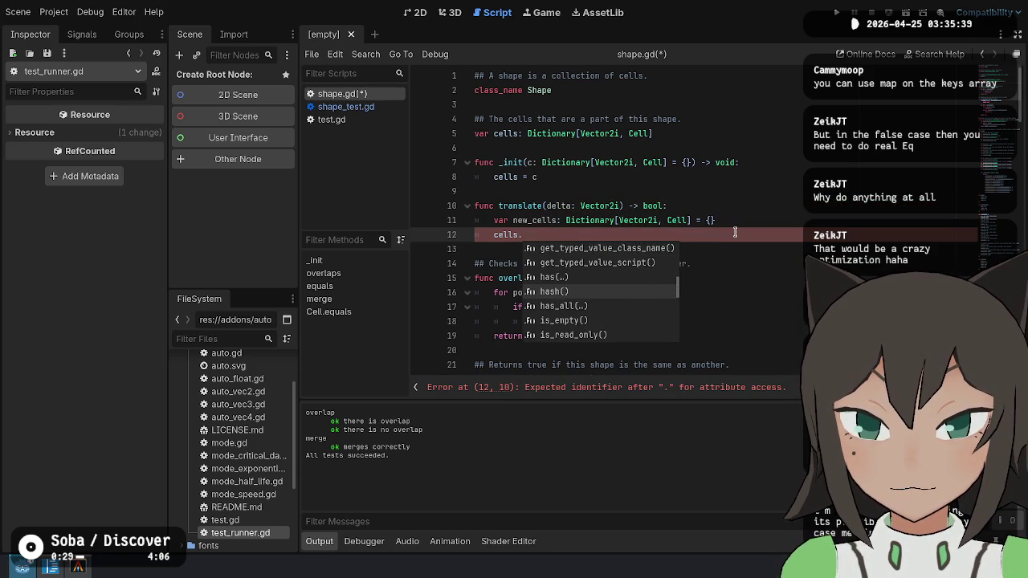
pyautogui.press('Down')
pyautogui.press('Down')
pyautogui.press('Down')
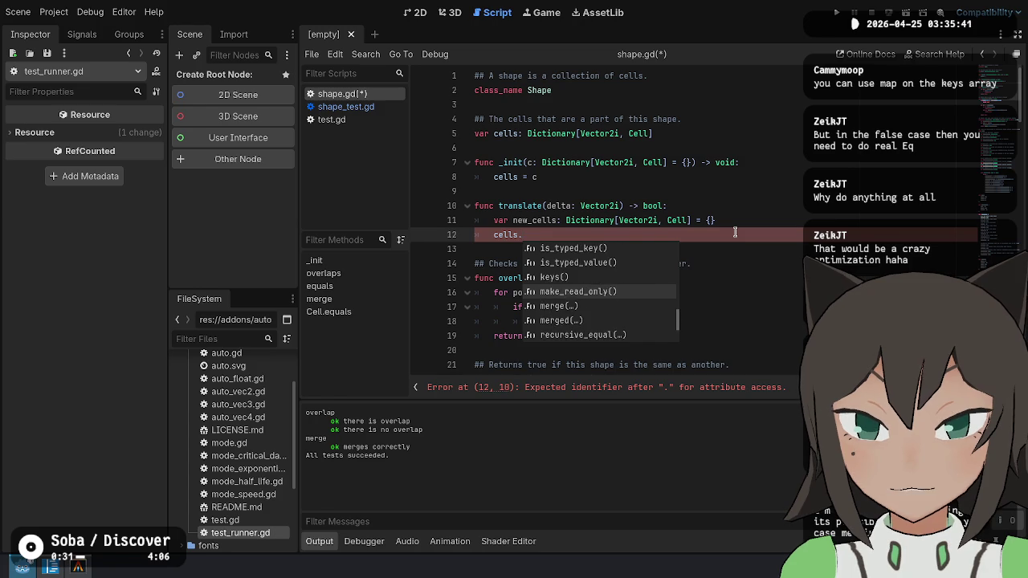
pyautogui.press('Down')
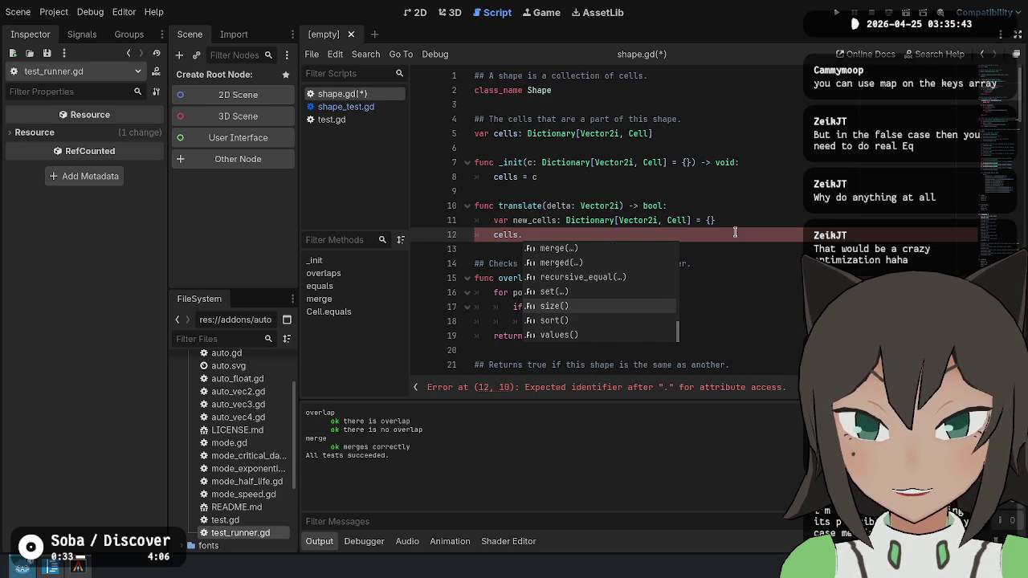
pyautogui.hotkey('shift', 'Home')
pyautogui.press('BackSpace')
# Write a loop 'for pos in cells:' setting new_cells[pos + delta] = cells[pos].
pyautogui.write('for')
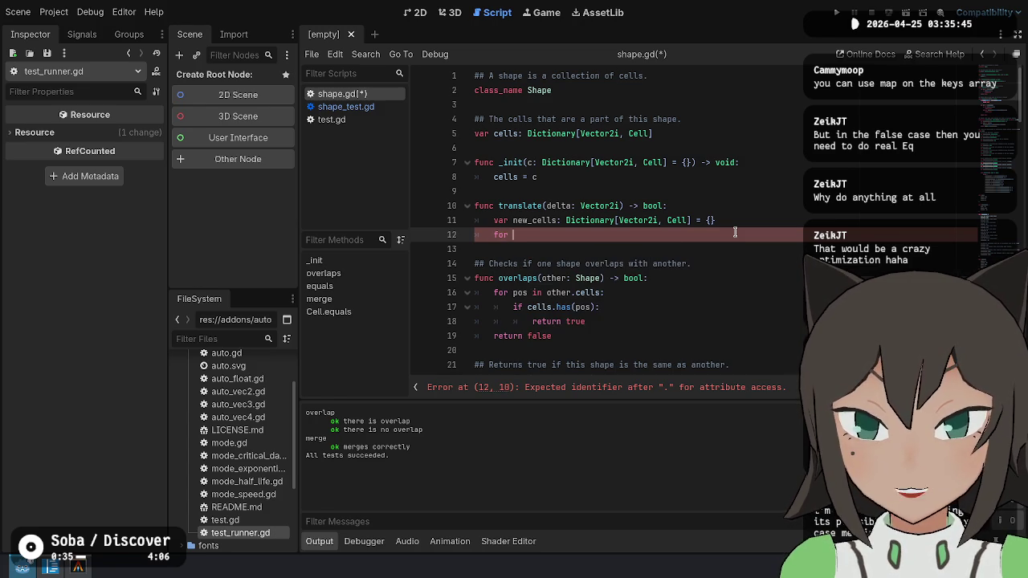
pyautogui.write(' pos in cells')
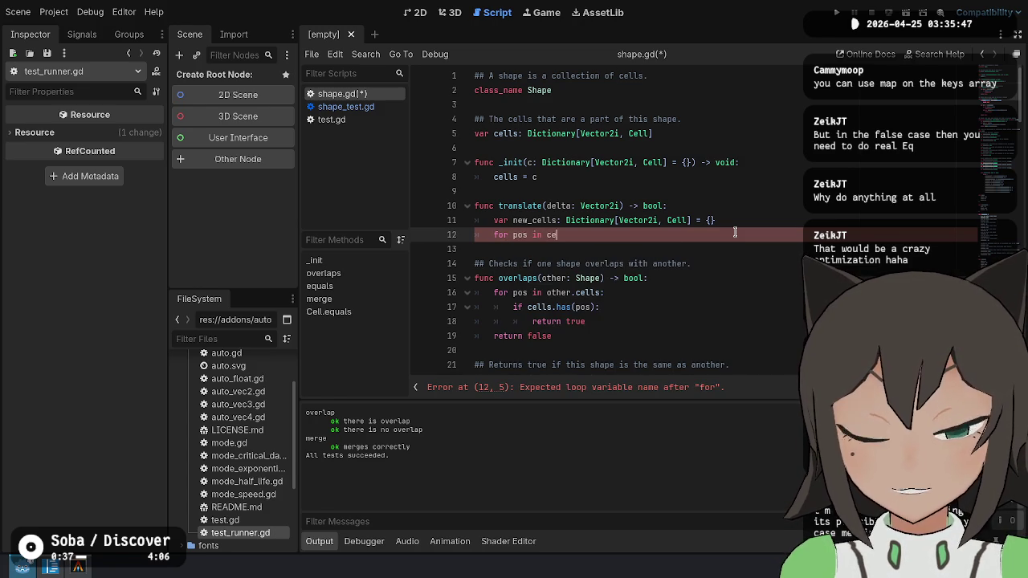
pyautogui.press('Escape')
pyautogui.write(':')
pyautogui.press('Return')
pyautogui.write('pos + ')
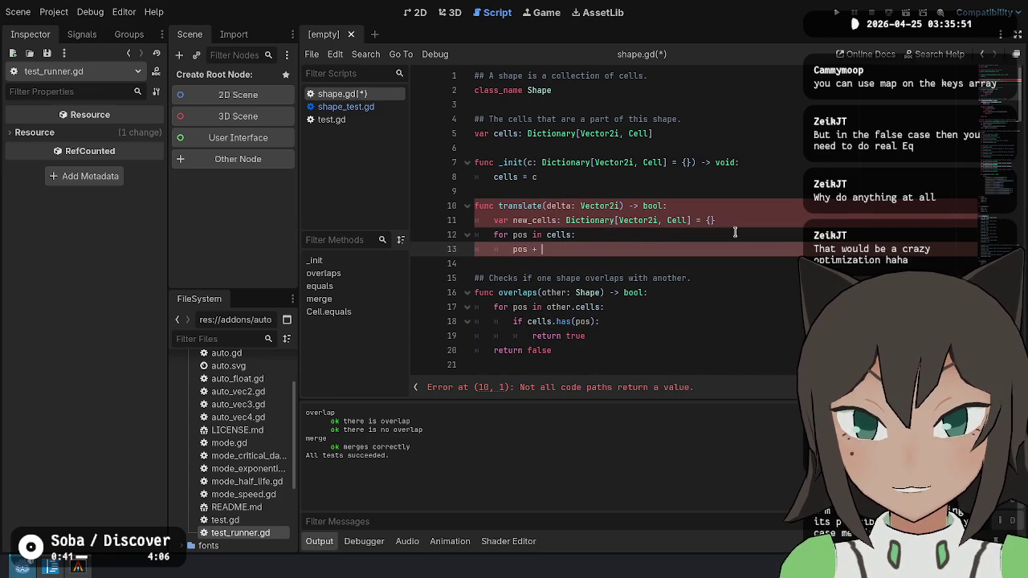
pyautogui.write('delta')
pyautogui.press('Home')
pyautogui.write('new_cells')
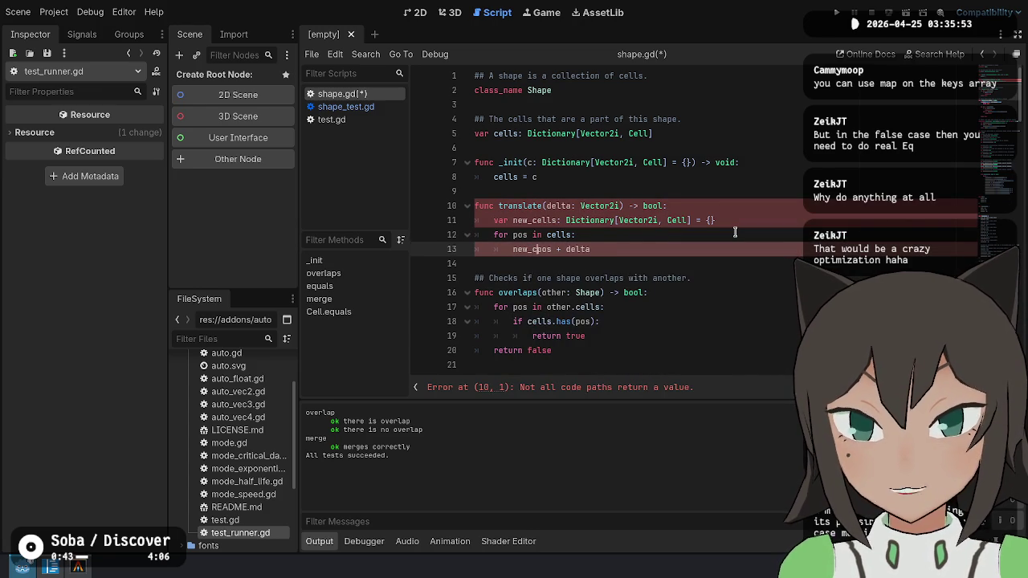
pyautogui.write('[')
pyautogui.press('End')
pyautogui.write('] = ')
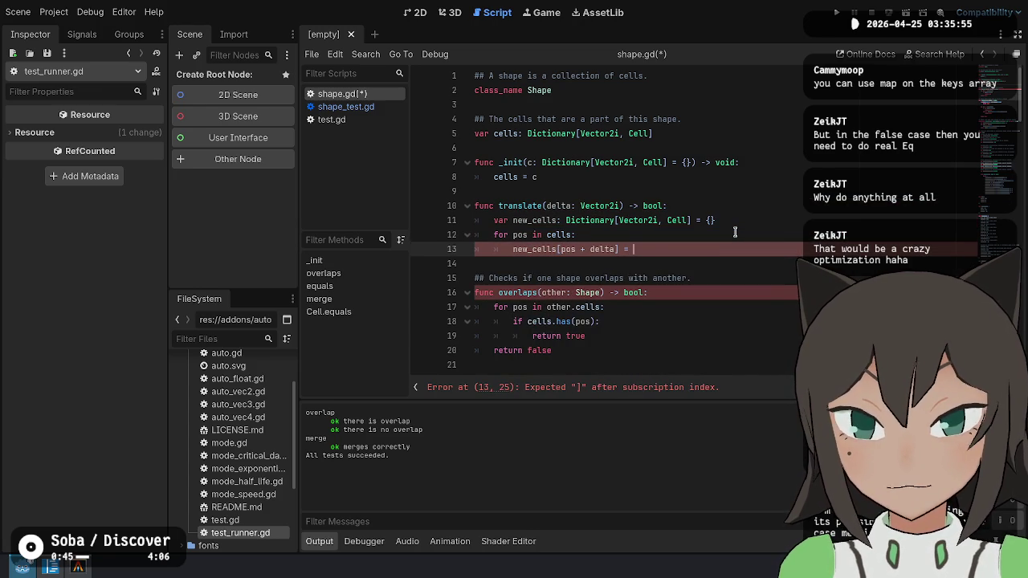
pyautogui.write('cells[pos]')
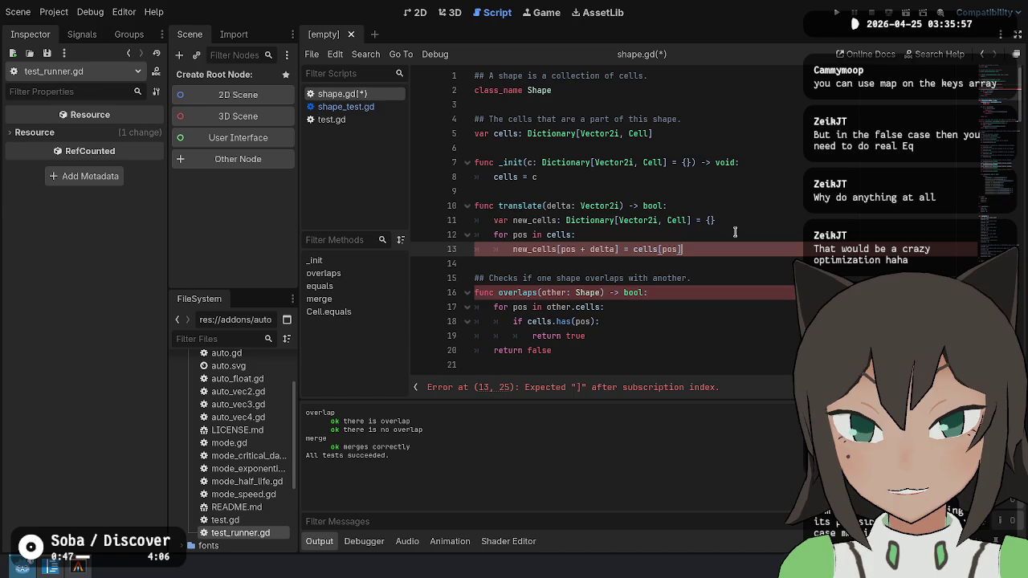
# Add 'cells = new_cells' after the loop.
pyautogui.press('Return')
pyautogui.press('BackSpace')
pyautogui.write('retur')
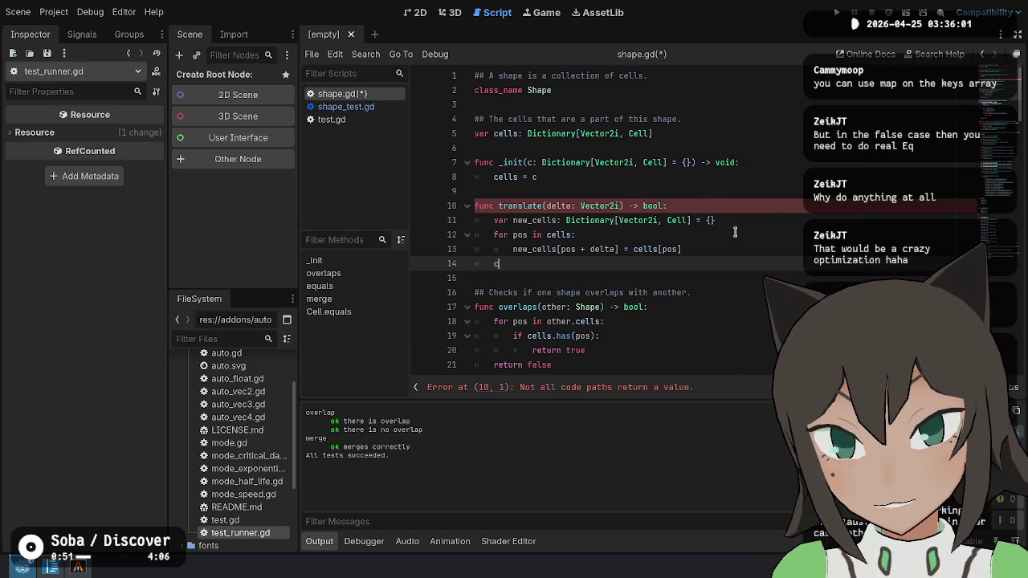
pyautogui.write('cells = new_')
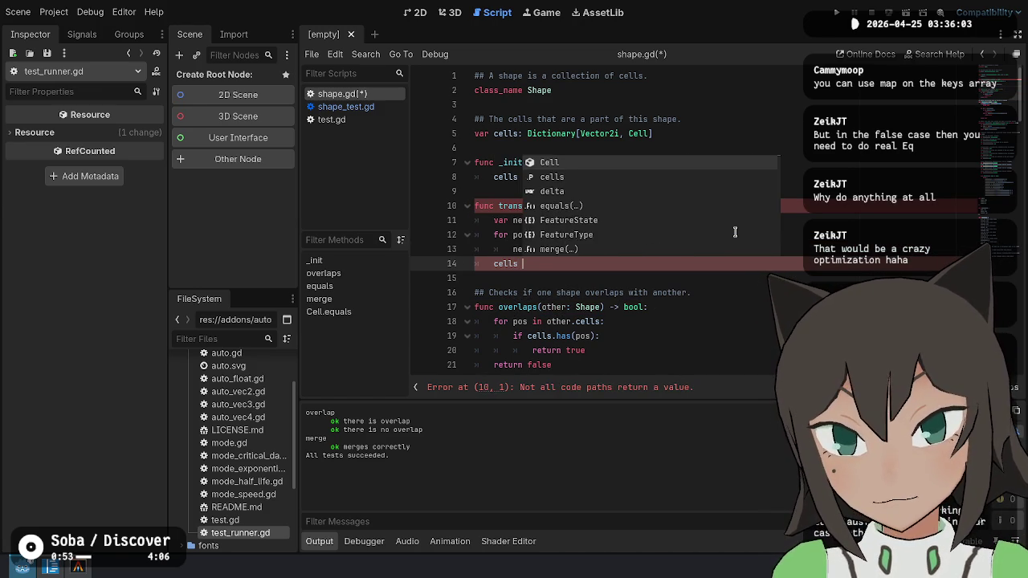
pyautogui.write('cells')
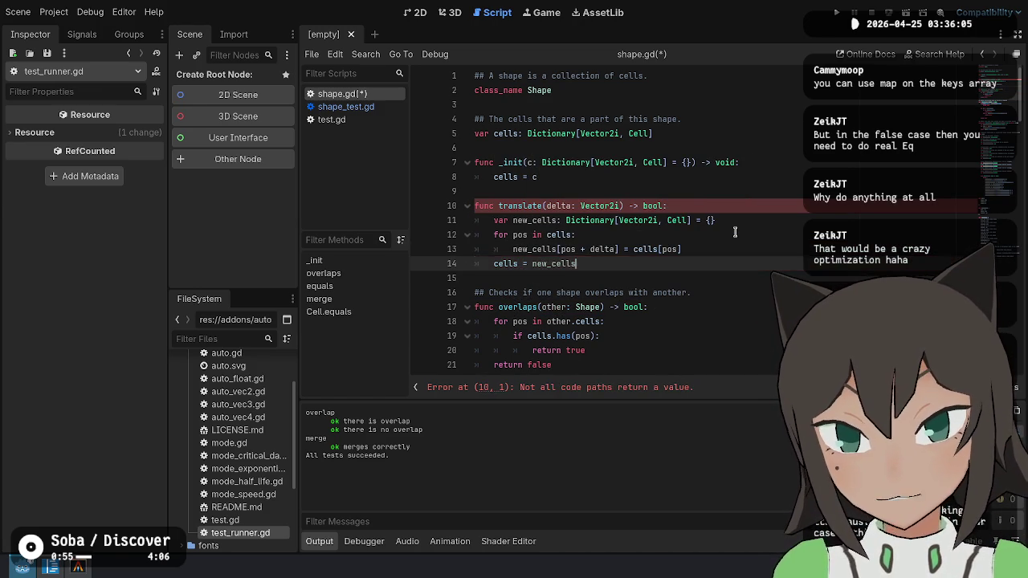
pyautogui.press('Up')
pyautogui.press('Up')
pyautogui.press('Up')
pyautogui.press('End')
# Change translate's return type from bool to void and save shape.gd.
pyautogui.press('BackSpace')
pyautogui.press('BackSpace')
pyautogui.press('BackSpace')
pyautogui.write('void')
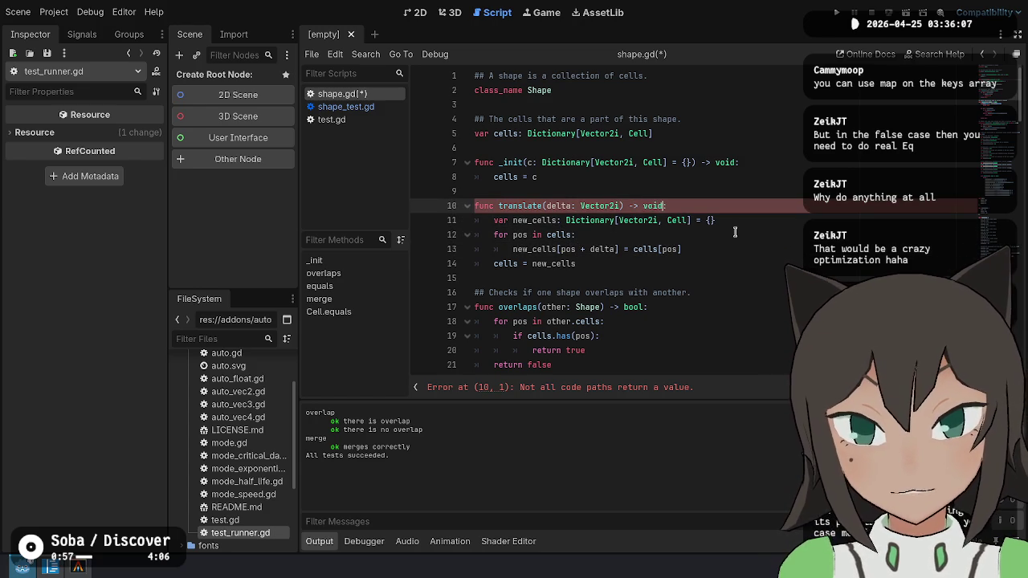
pyautogui.press('Down')
pyautogui.press('Down')
pyautogui.hotkey('ctrl', 's')
pyautogui.press('Down')
pyautogui.press('Down')
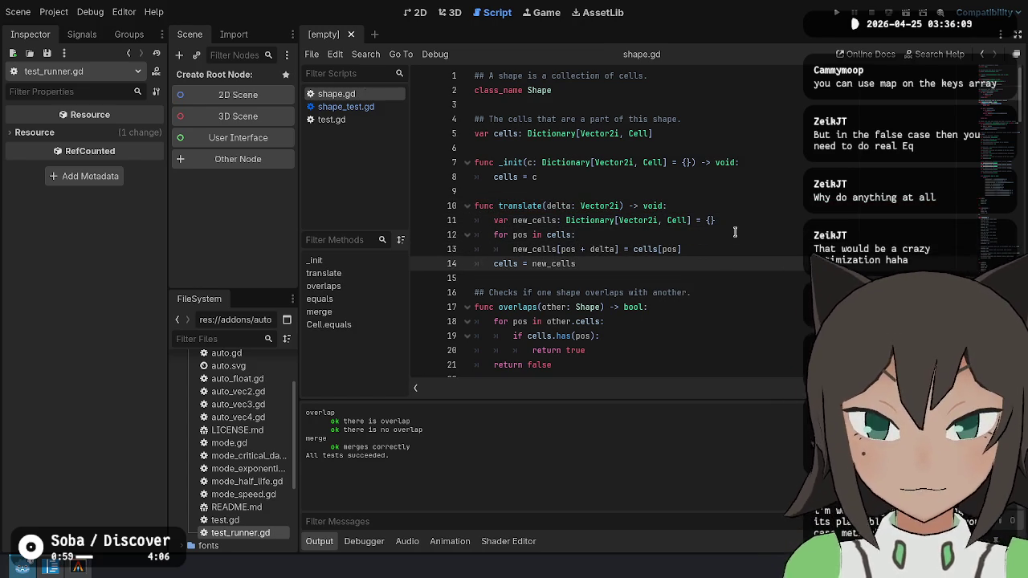
pyautogui.moveTo(666, 184); pyautogui.dragTo(707, 285)
pyautogui.click(707, 285)
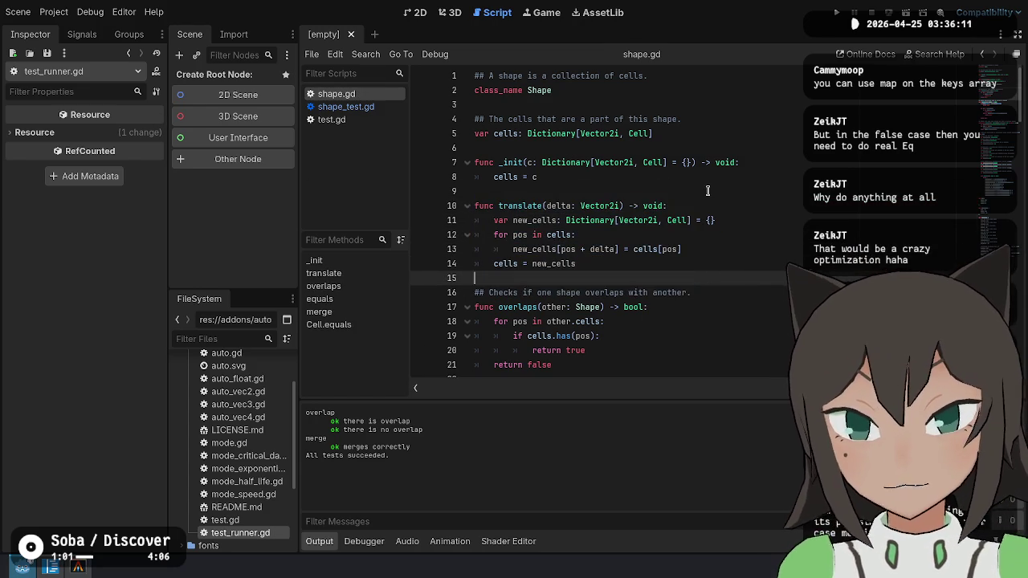
# Add a '## Translates a ... across the 2d plane' doc comment above translate.
pyautogui.click(708, 192)
pyautogui.press('Return')
pyautogui.write('## ')
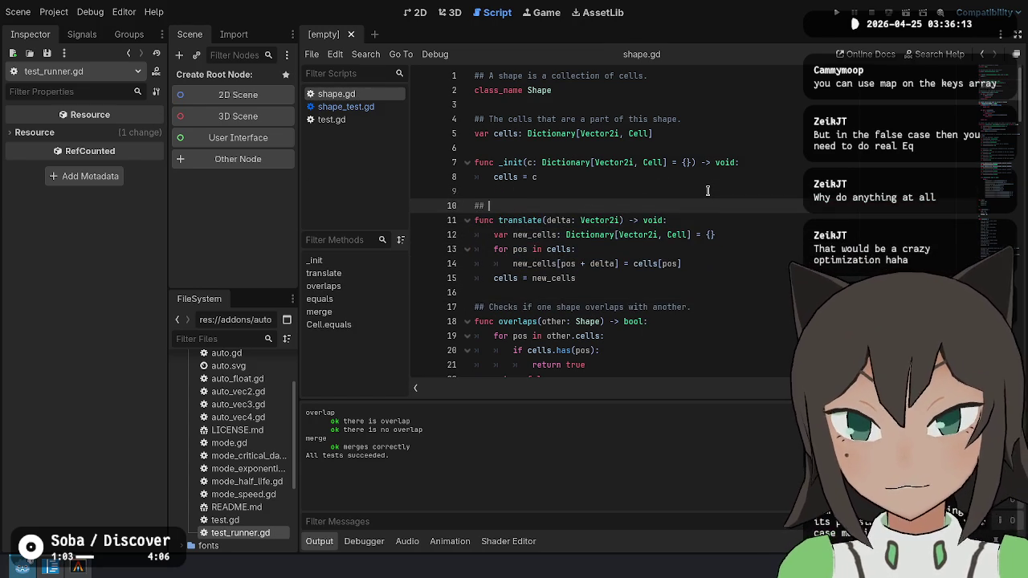
pyautogui.write('Moves a shape')
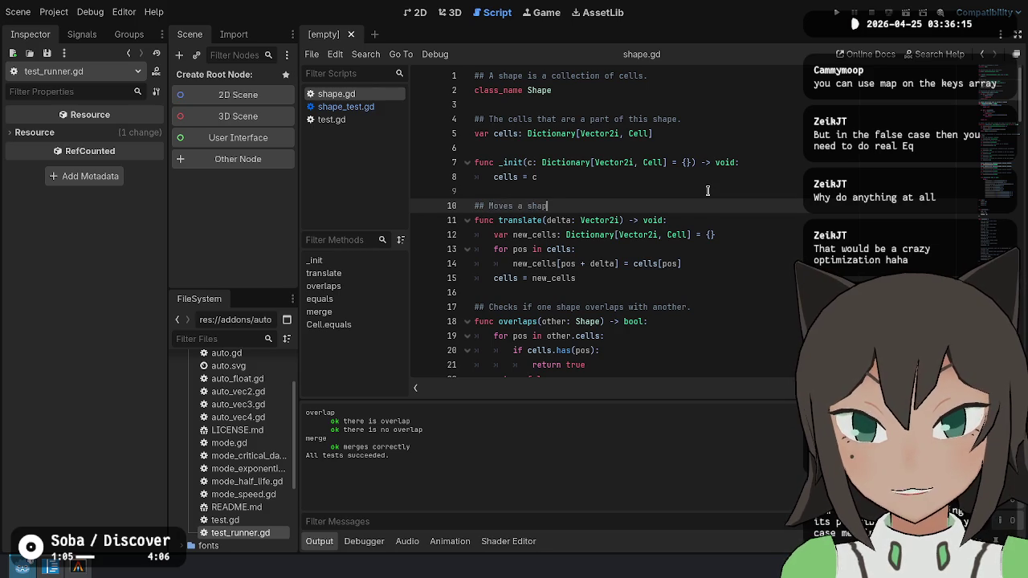
pyautogui.press('BackSpace')
pyautogui.press('BackSpace')
pyautogui.press('BackSpace')
pyautogui.write('Translates a')
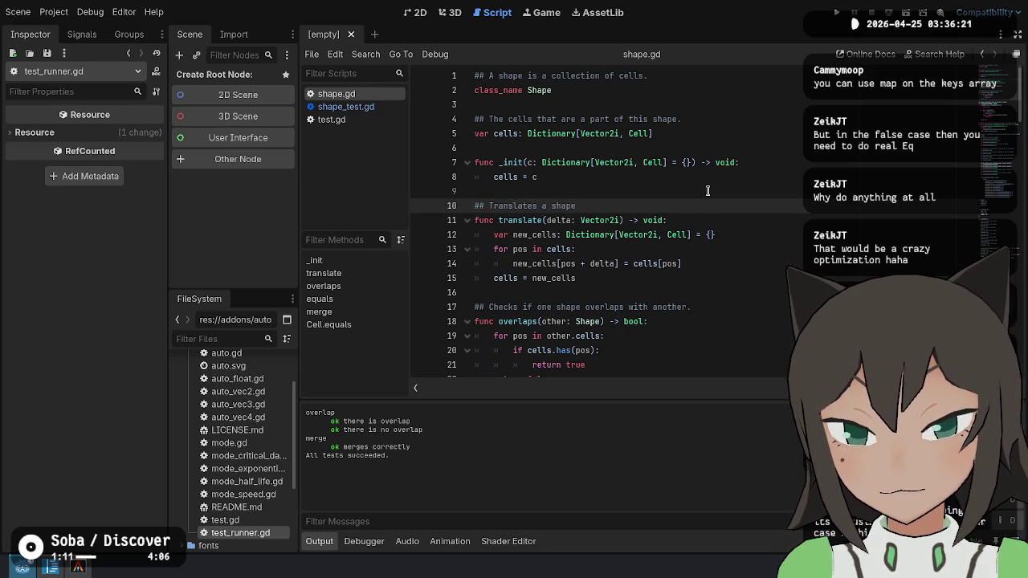
pyautogui.press('BackSpace')
pyautogui.press('BackSpace')
pyautogui.write('.')
pyautogui.hotkey('ctrl', 's')
pyautogui.press('BackSpace')
pyautogui.write('acros')
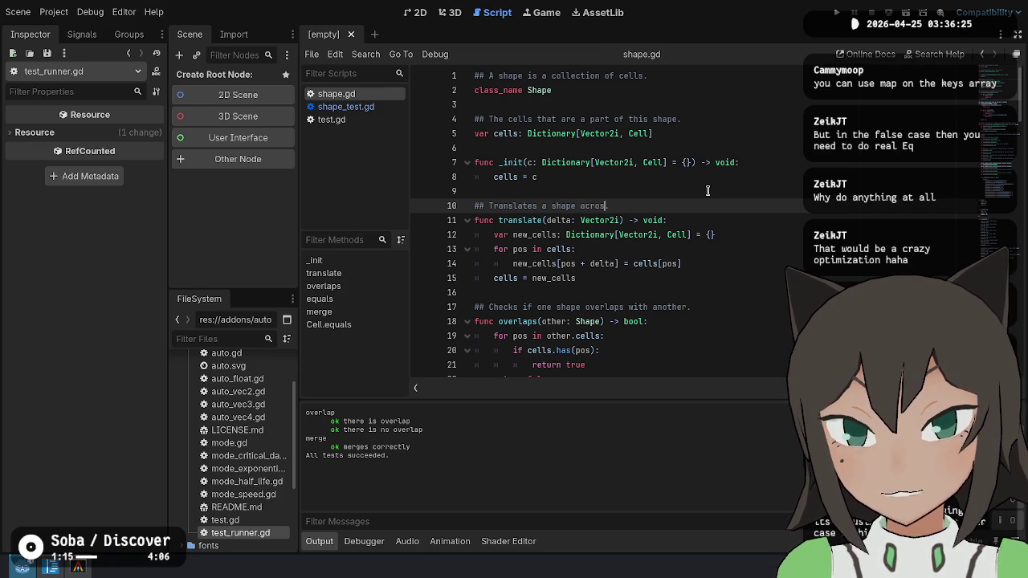
pyautogui.write('s the 2d plane.')
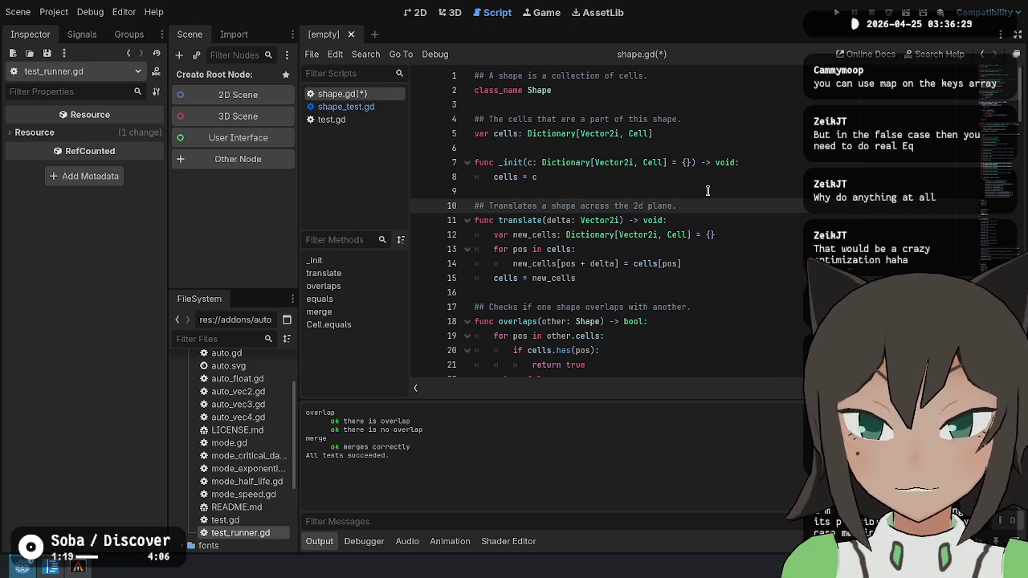
# Replace 'Translates' with 'Moves' in the doc comment and save shape.gd.
pyautogui.press('Down')
pyautogui.hotkey('ctrl', 'Right')
pyautogui.hotkey('ctrl', 'Right')
pyautogui.press('Up')
pyautogui.hotkey('ctrl', 'shift', 'Left')
pyautogui.write('Moves')
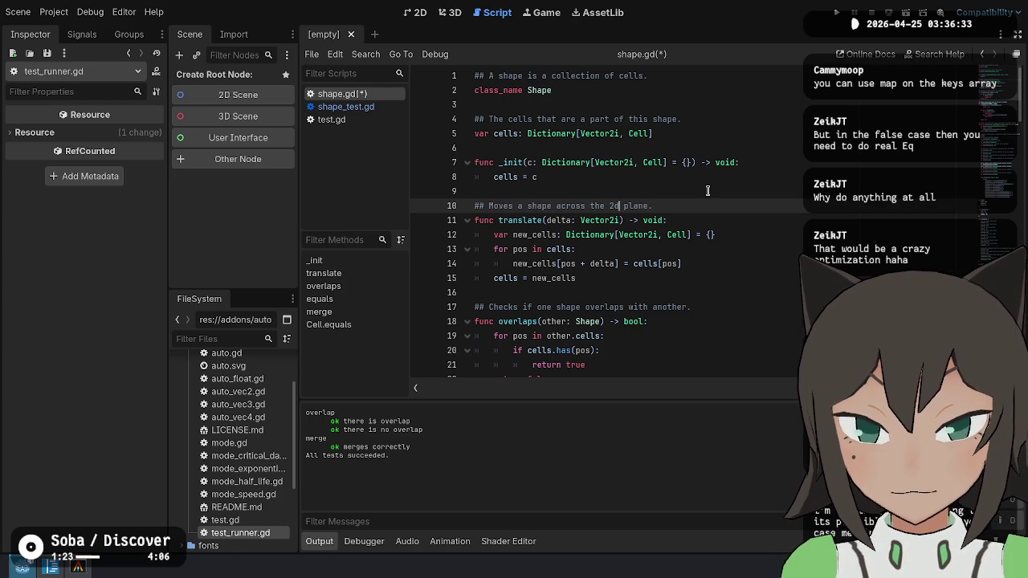
pyautogui.press('Down')
pyautogui.press('Down')
pyautogui.press('Down')
pyautogui.hotkey('ctrl', 's')
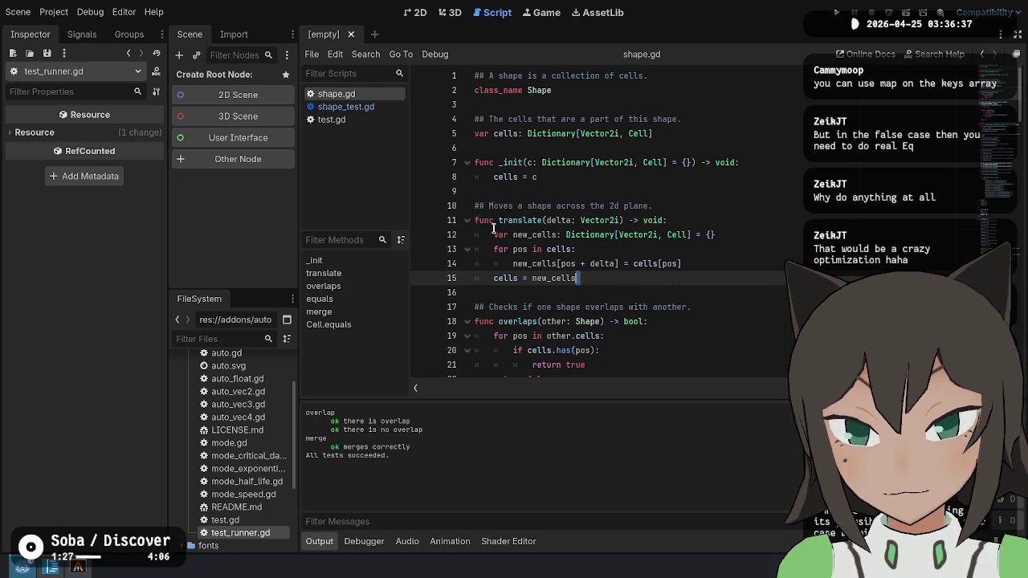
# Switch to shape_test.gd and go to the end of test_merge.
pyautogui.click(345, 106)
pyautogui.click(652, 243)
pyautogui.scroll(2, 578, 257)
# Paste a copy of test_merge above test_overlap and rename it test_translate with a translate label.
pyautogui.scroll(-3, 505, 268)
pyautogui.scroll(9, 514, 257)
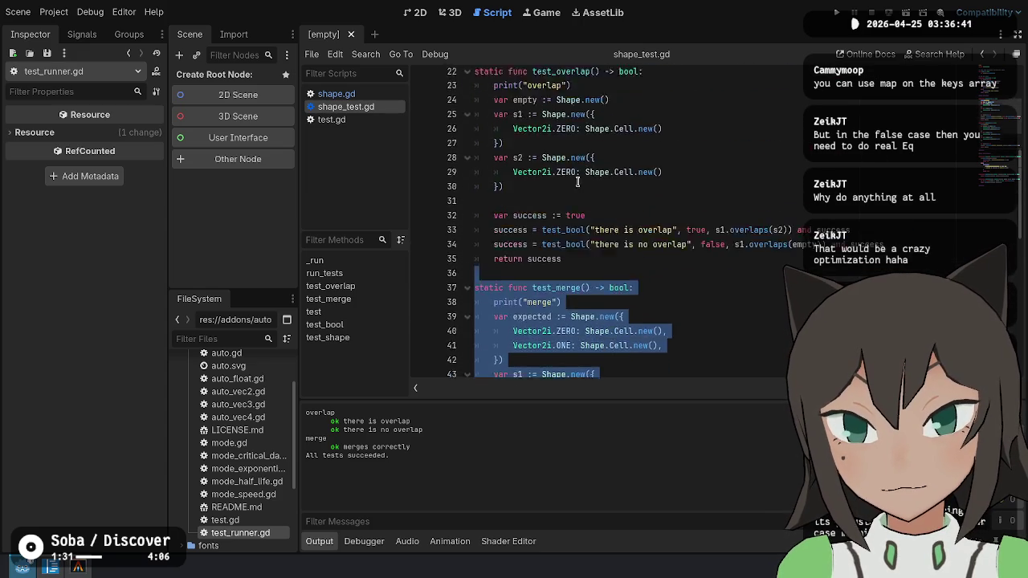
pyautogui.click(549, 192)
pyautogui.hotkey('ctrl', 'v')
pyautogui.click(563, 137)
pyautogui.scroll(1, 615, 158)
pyautogui.hotkey('ctrl', 'd')
pyautogui.write('transp')
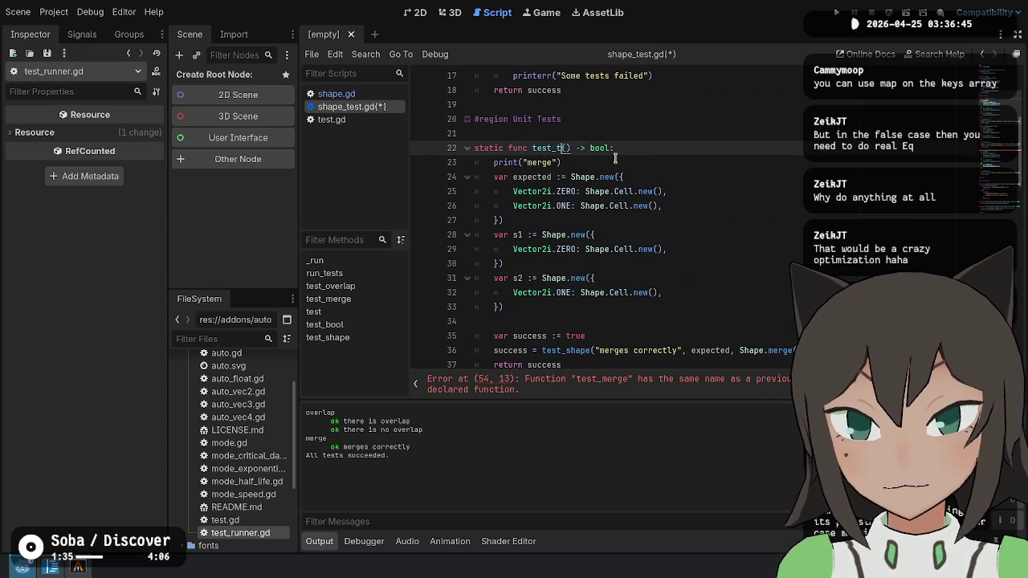
pyautogui.write('late')
pyautogui.press('Down')
pyautogui.hotkey('ctrl', 'd')
pyautogui.write('translate')
# Delete the ZERO cell from expected, remove the s2 shape, and rename s1 to shape.
pyautogui.press('Down')
pyautogui.press('Down')
pyautogui.press('Down')
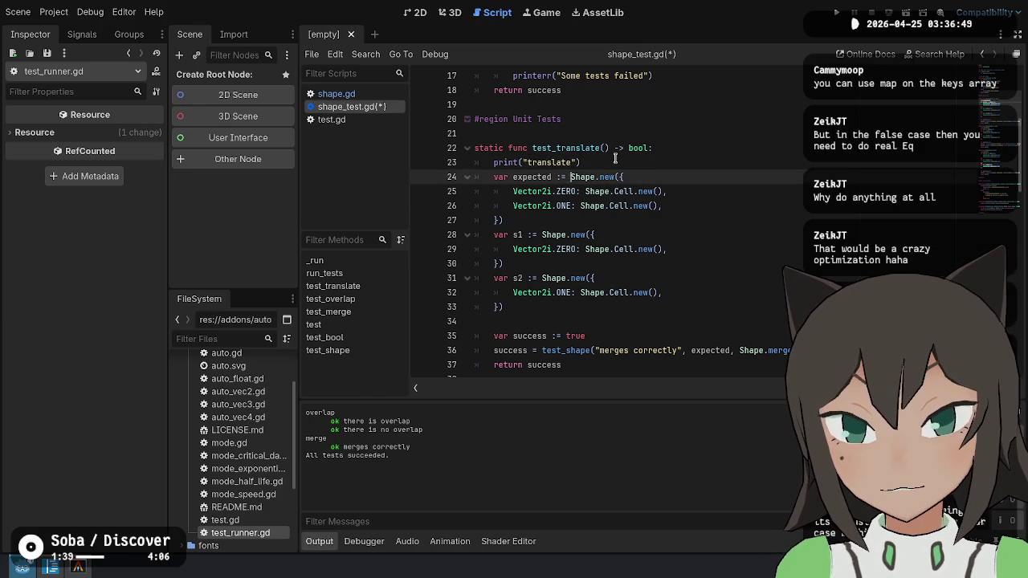
pyautogui.press('Down')
pyautogui.press('Down')
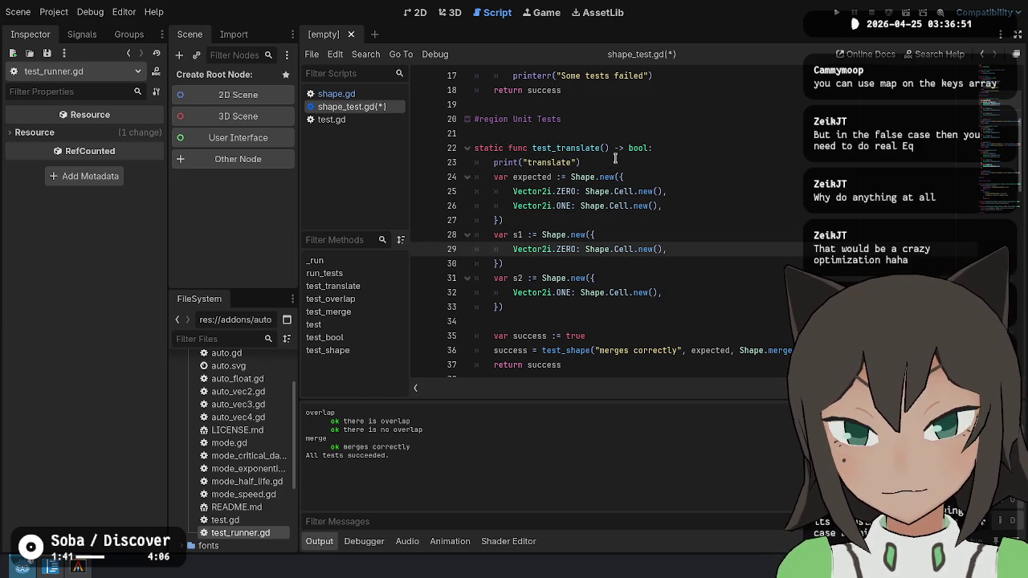
pyautogui.hotkey('ctrl', 'd')
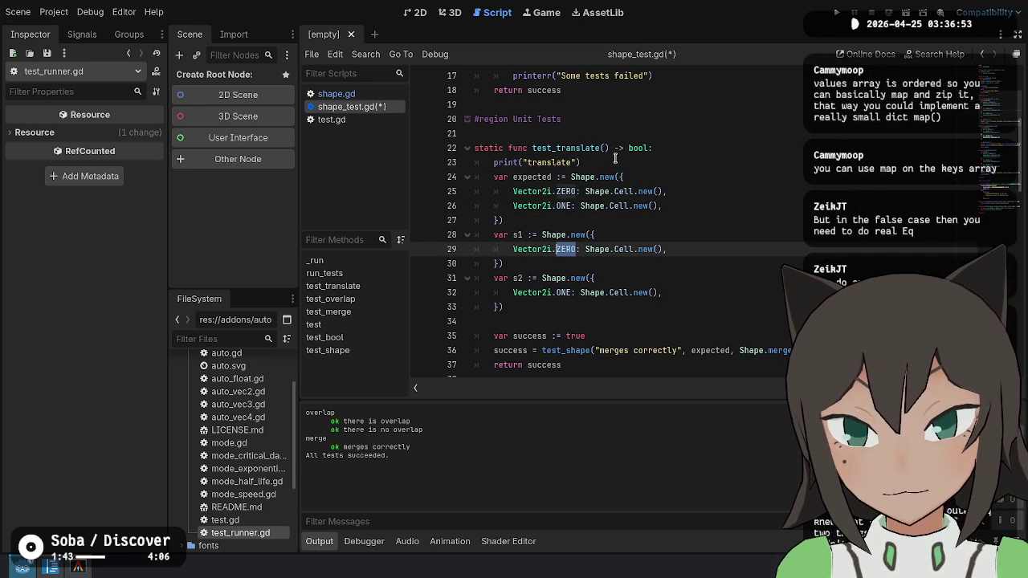
pyautogui.press('Escape')
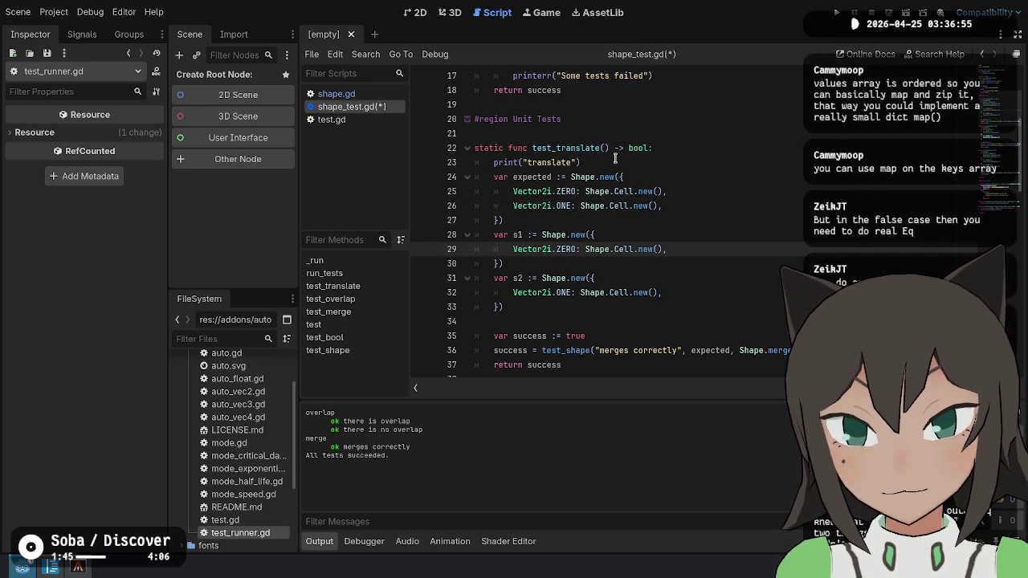
pyautogui.press('Up')
pyautogui.press('Up')
pyautogui.press('Up')
pyautogui.hotkey('ctrl', 'shift', 'k')
pyautogui.press('Down')
pyautogui.press('Down')
pyautogui.press('Down')
pyautogui.press('Down')
pyautogui.press('Down')
pyautogui.hotkey('shift', 'Down')
pyautogui.hotkey('shift', 'Down')
pyautogui.hotkey('ctrl', 'shift', 'k')
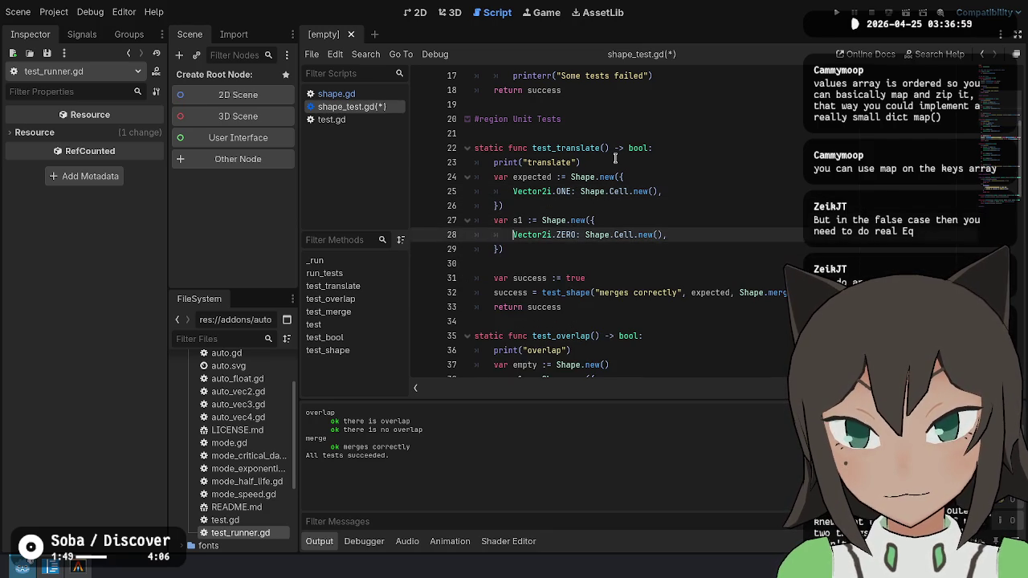
pyautogui.press('Up')
pyautogui.press('Up')
pyautogui.press('Up')
pyautogui.press('Right')
pyautogui.hotkey('ctrl', 'shift', 'Right')
pyautogui.write('shape')
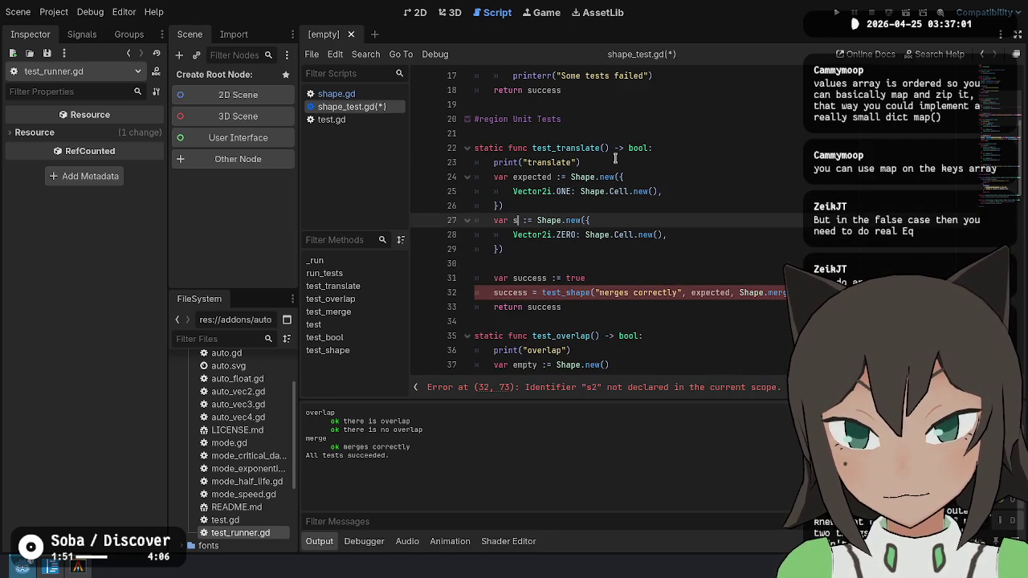
# Make the assertion call shape.translate(Vector2i.ONE) with message 'translates correctly' and save.
pyautogui.press('Down')
pyautogui.press('Down')
pyautogui.press('Down')
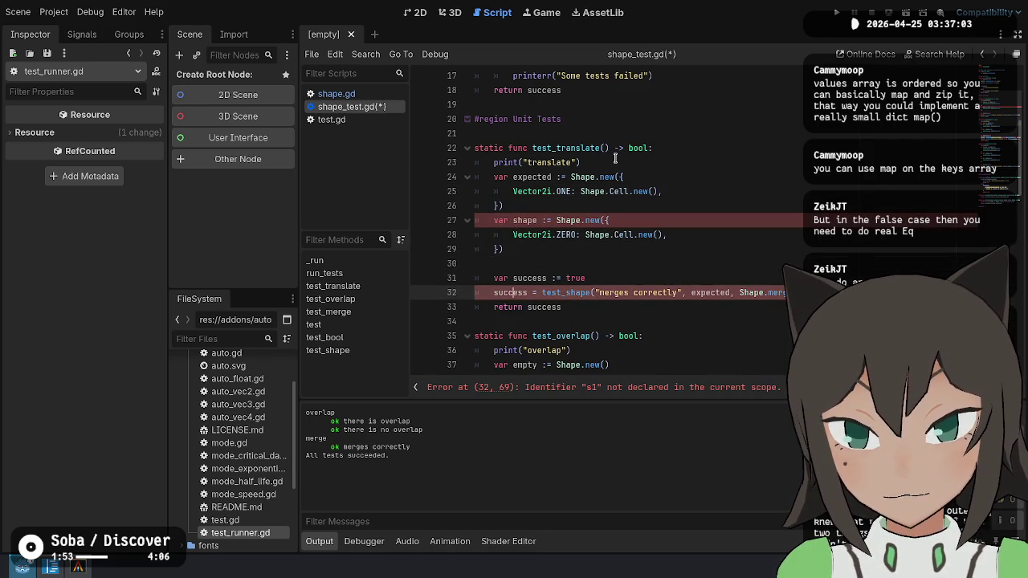
pyautogui.press('Up')
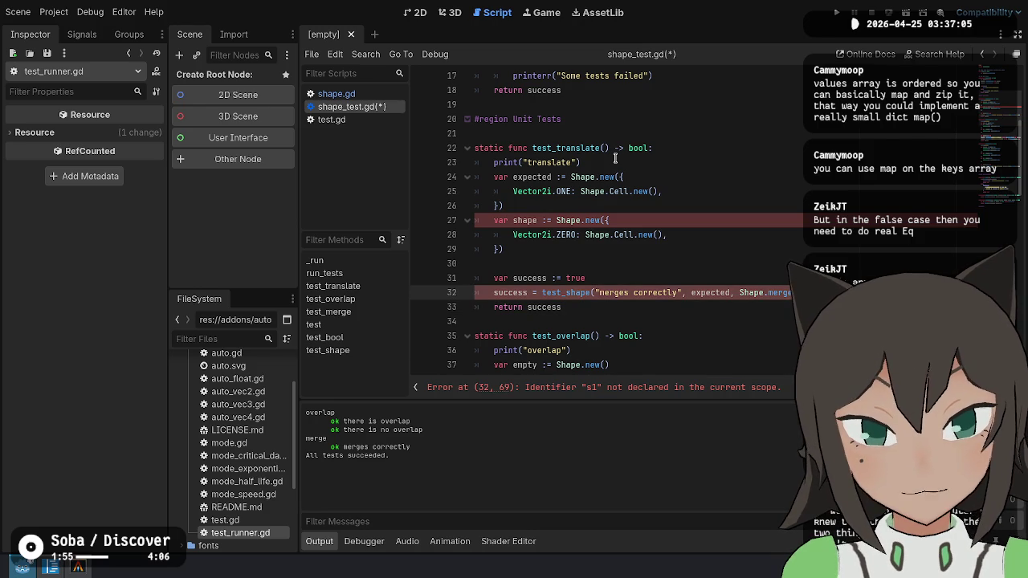
pyautogui.hotkey('ctrl', 'Delete')
pyautogui.hotkey('ctrl', 'Delete')
pyautogui.hotkey('ctrl', 'Delete')
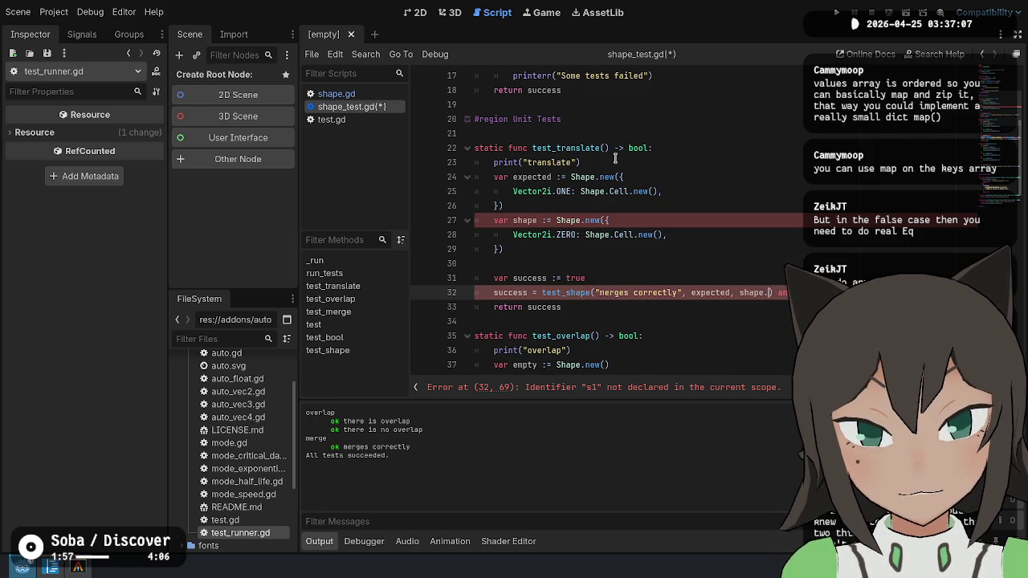
pyautogui.write('tran')
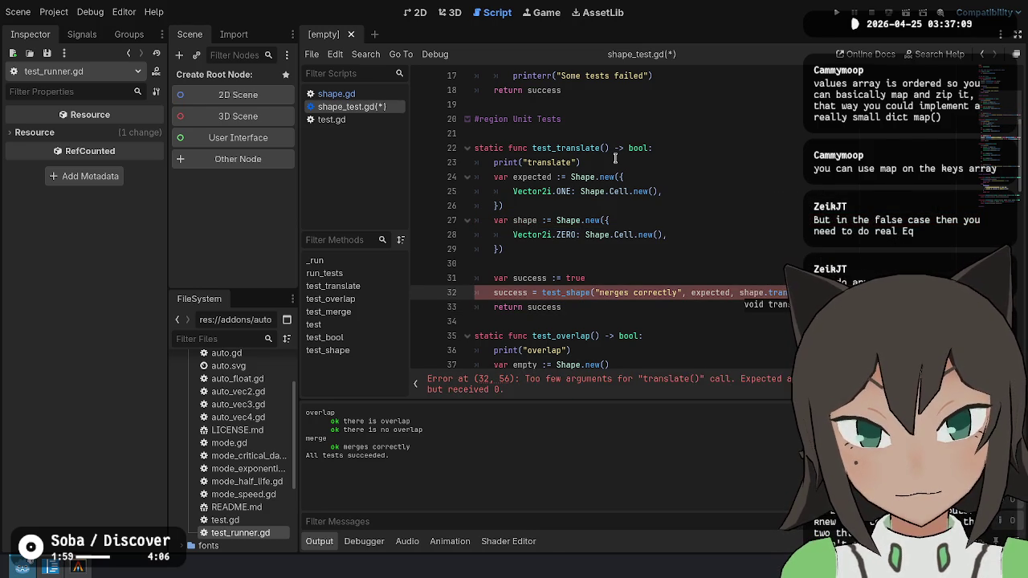
pyautogui.write('slate(Vector2i.ONE)')
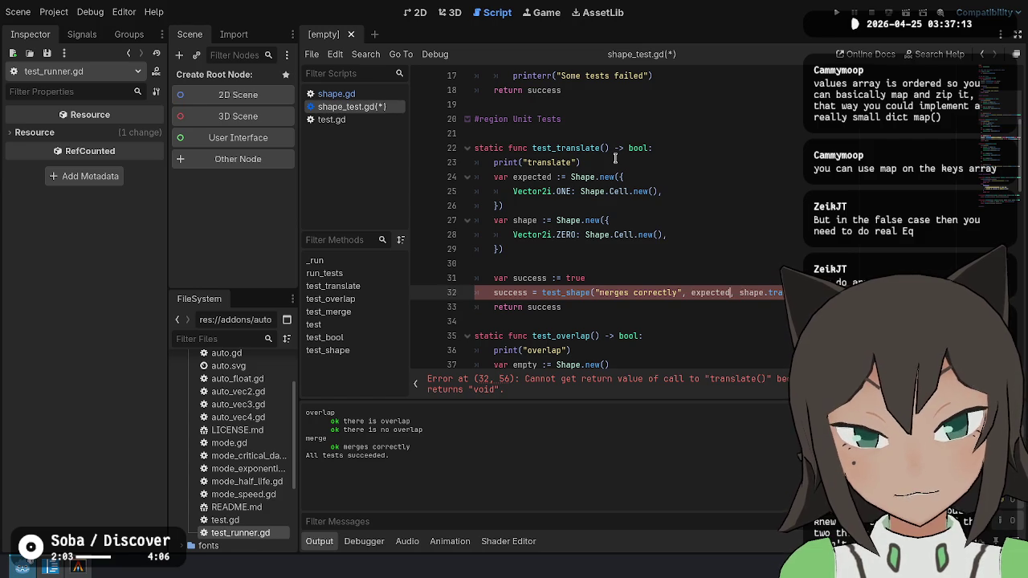
pyautogui.hotkey('ctrl', 's')
pyautogui.hotkey('ctrl', 'BackSpace')
pyautogui.write('translates')
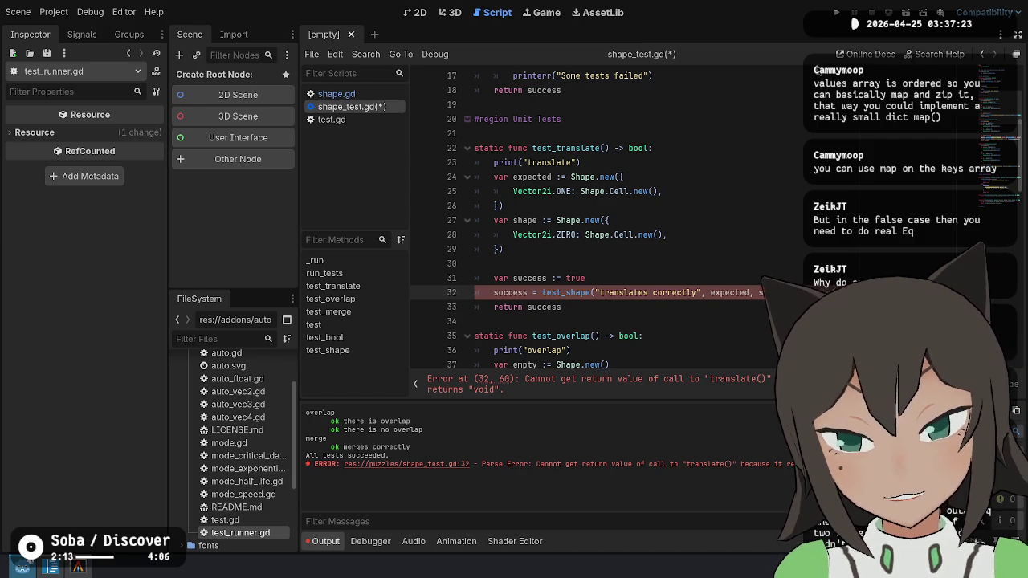
# In shape.gd, change translate's return type from void to Shape and add 'return self'.
pyautogui.keyDown('ctrl'); pyautogui.click(550, 162); pyautogui.keyUp('ctrl')
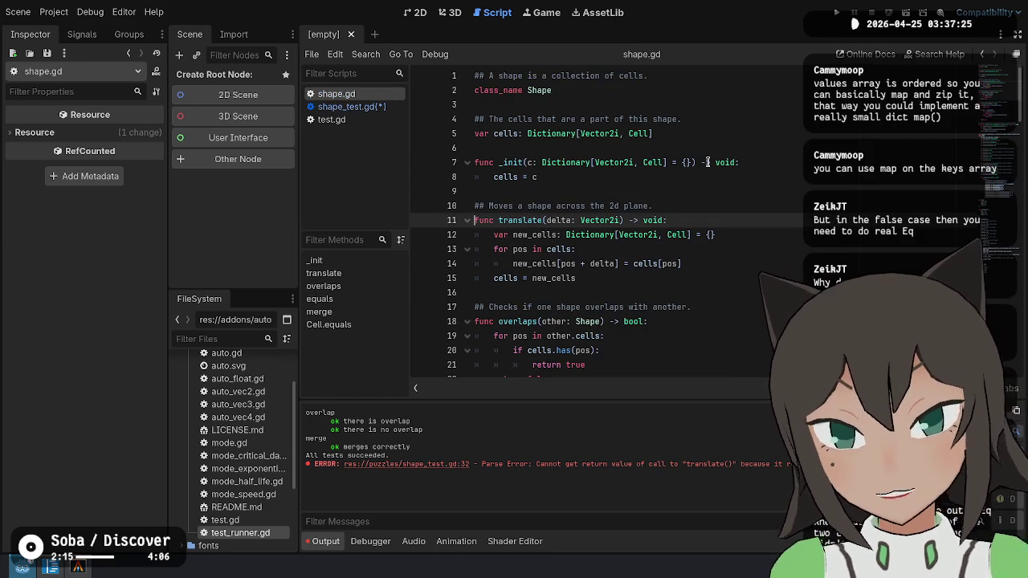
pyautogui.press('BackSpace')
pyautogui.press('BackSpace')
pyautogui.press('BackSpace')
pyautogui.write('Shape')
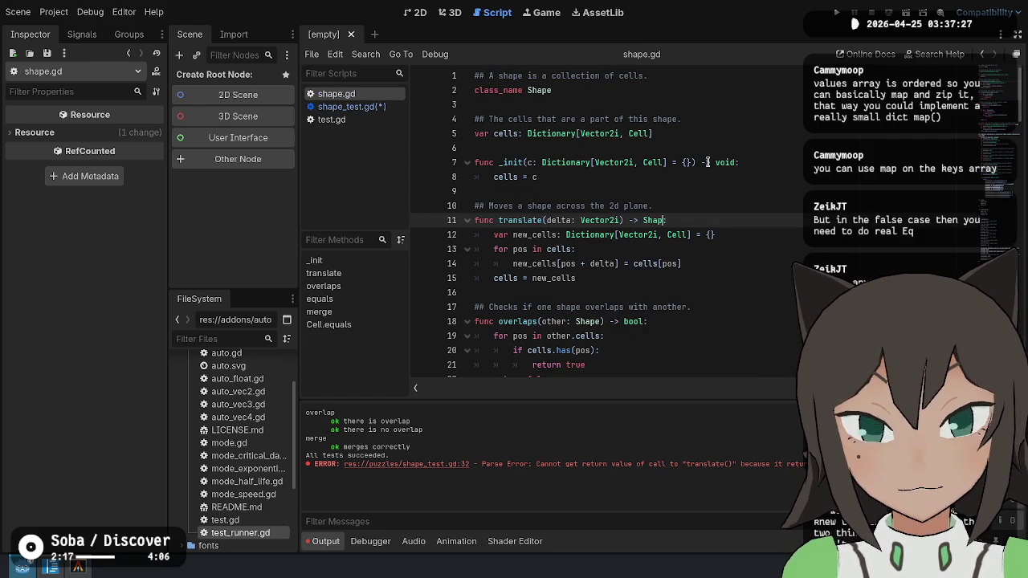
pyautogui.press('Down')
pyautogui.press('Down')
pyautogui.press('Down')
pyautogui.press('Return')
pyautogui.write('return sel')
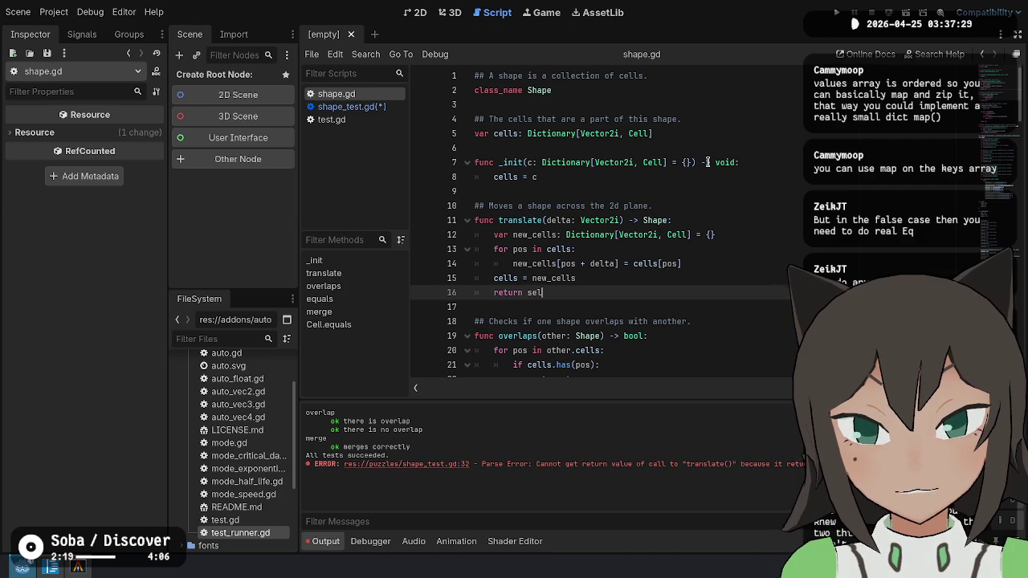
pyautogui.press('Return')
pyautogui.press('Down')
pyautogui.press('Down')
pyautogui.press('End')
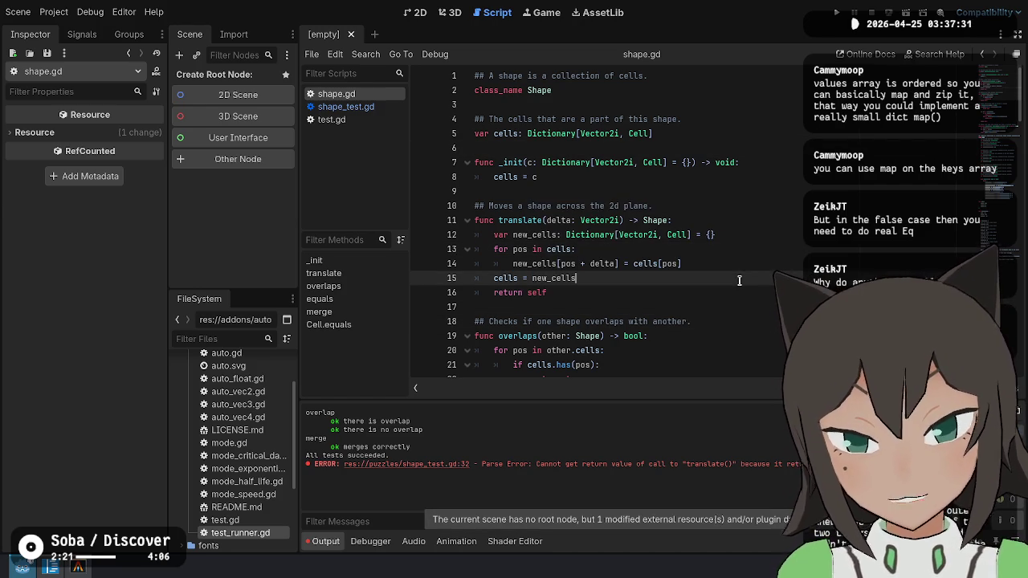
# Switch to shape_test.gd and run the test script to confirm the error is gone.
pyautogui.click(377, 107)
pyautogui.press('Down')
pyautogui.press('Down')
pyautogui.press('Down')
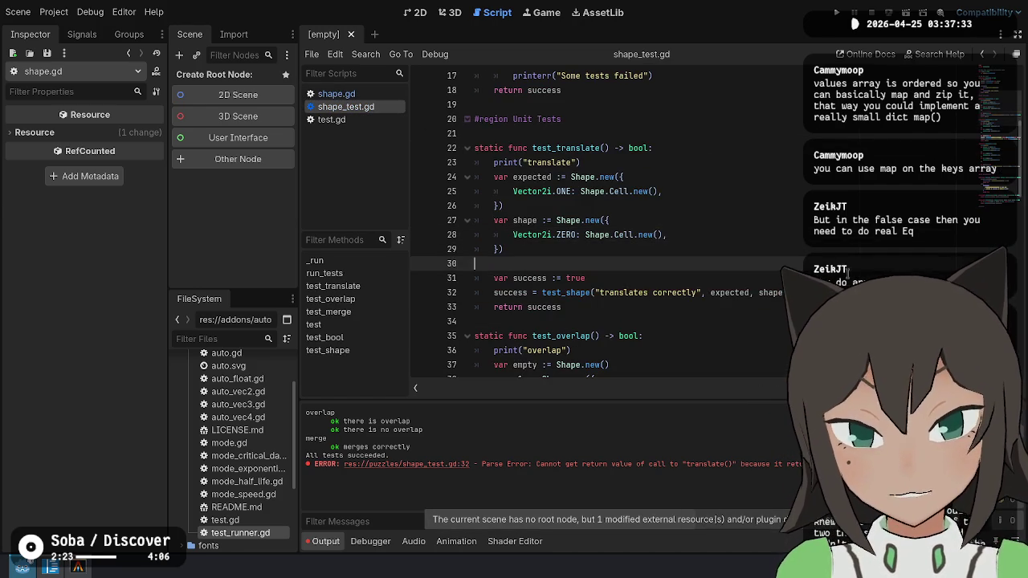
pyautogui.click(751, 234)
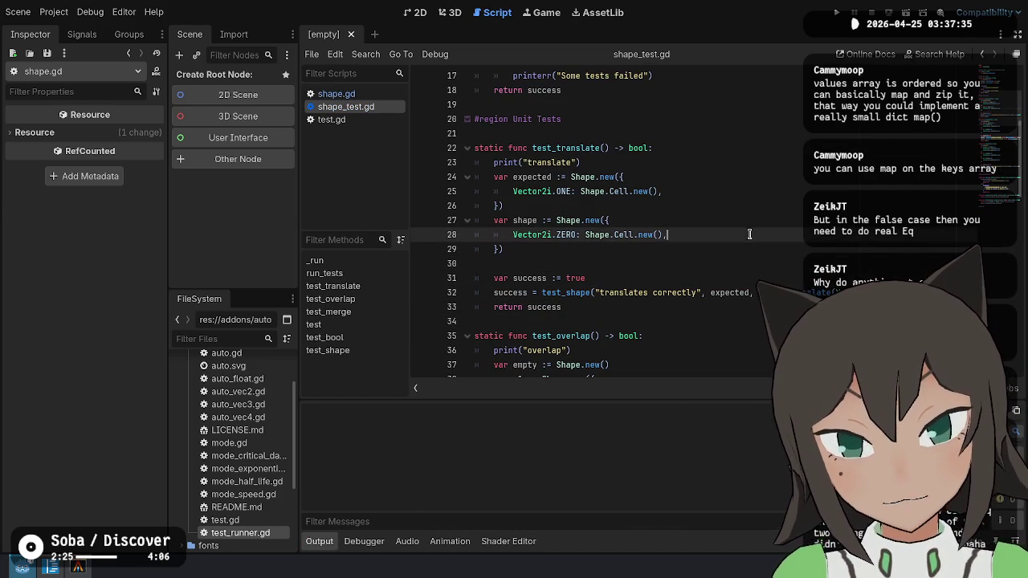
pyautogui.hotkey('ctrl', 'shift', 'x')
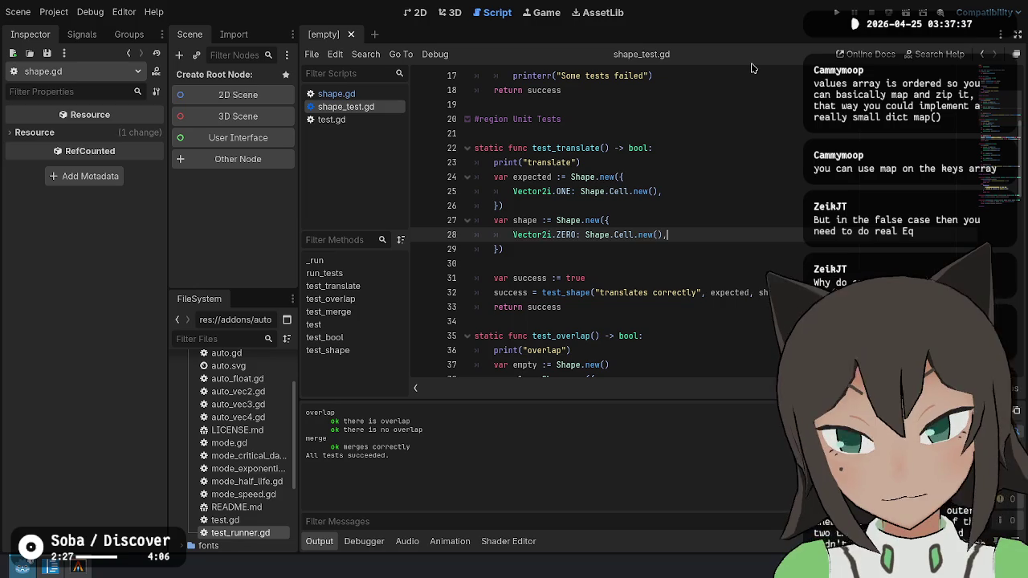
pyautogui.scroll(4, 580, 228)
pyautogui.scroll(1, 580, 229)
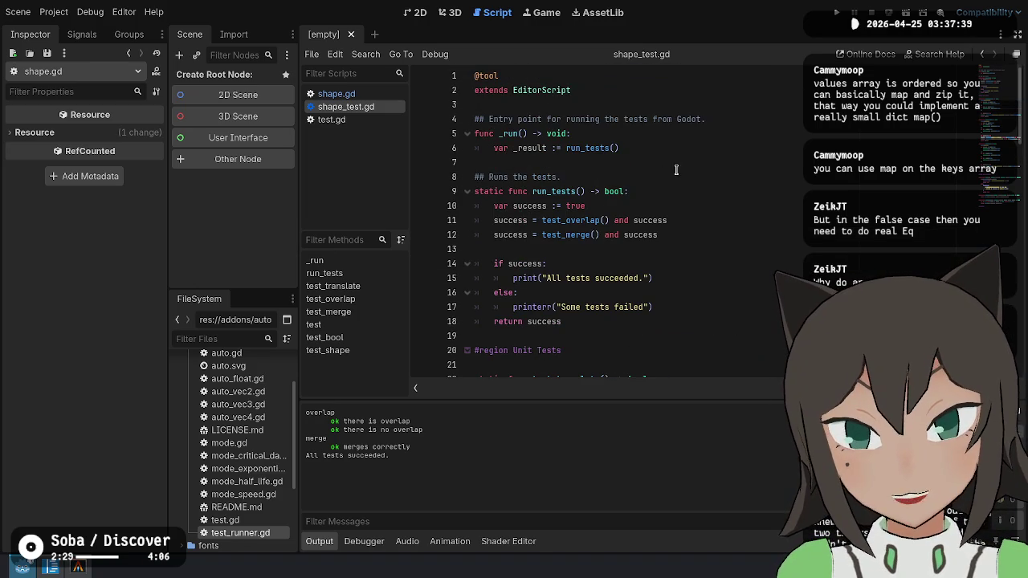
# Duplicate the test_merge() call in run_tests as test_translate() and rerun the tests.
pyautogui.click(583, 236)
pyautogui.press('End')
pyautogui.hotkey('ctrl', 'shift', 'd')
pyautogui.click(565, 249)
pyautogui.hotkey('ctrl', 'Delete')
pyautogui.write('tra')
pyautogui.press('Return')
pyautogui.hotkey('ctrl', 'shift', 'x')
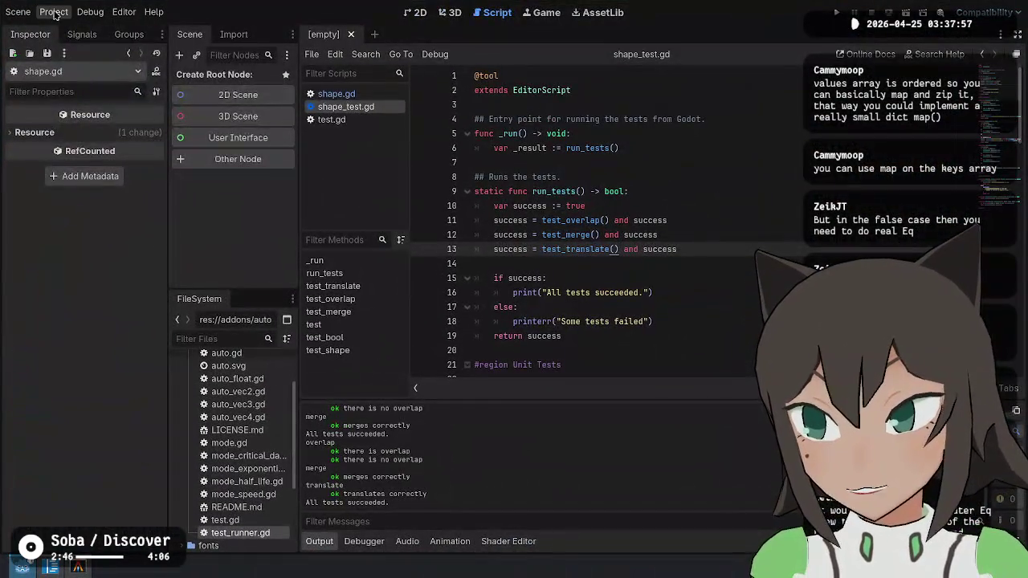
pyautogui.click(55, 15)
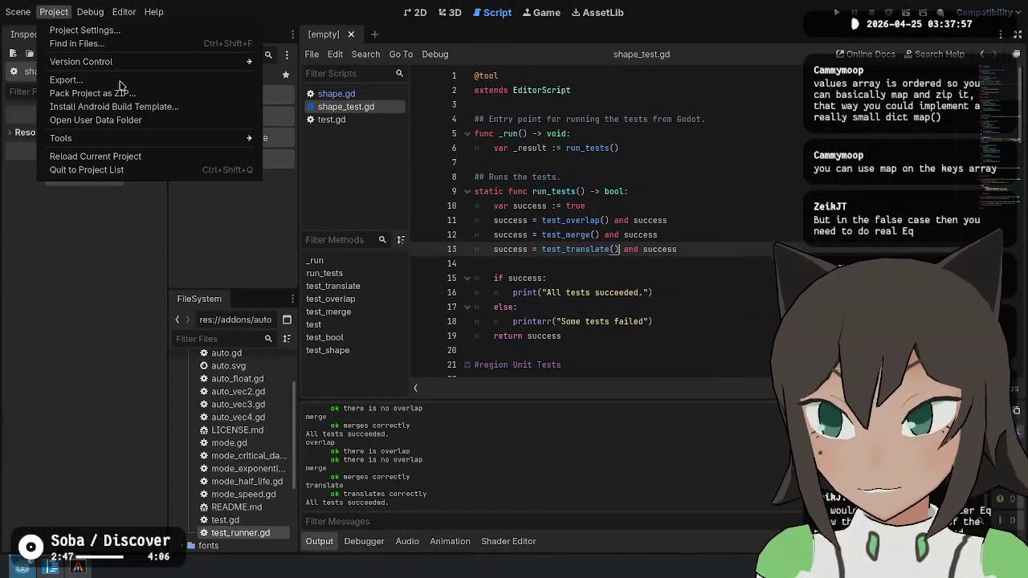
pyautogui.press('Escape')
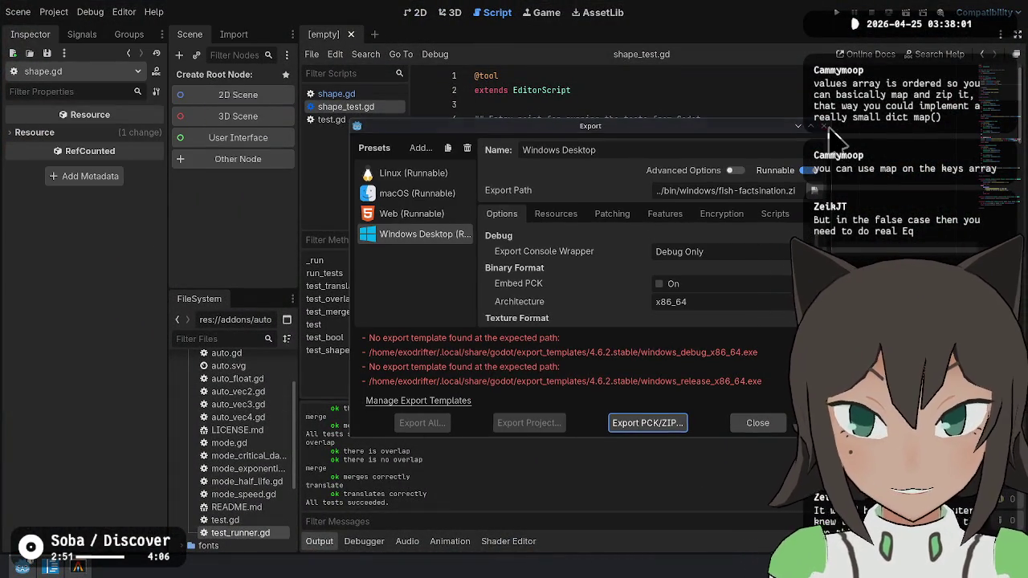
pyautogui.click(823, 126)
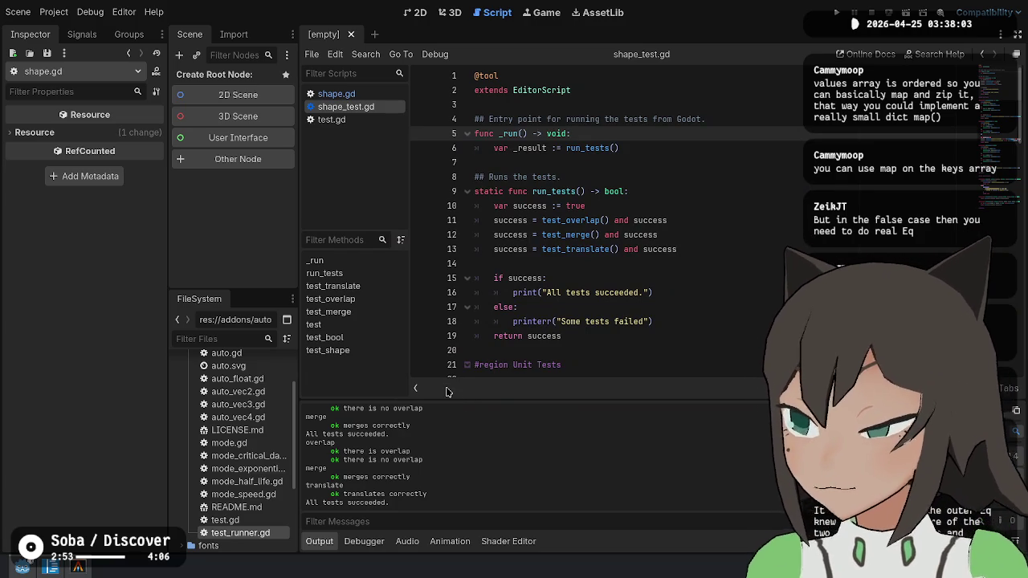
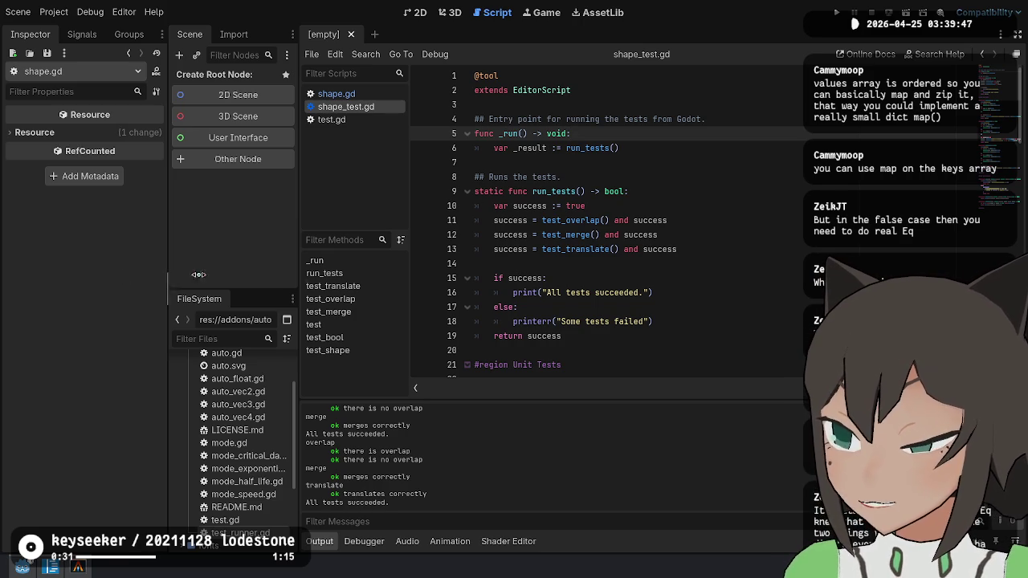
# Switch to shape.gd and open the Dictionary class reference from line 12.
pyautogui.click(674, 235)
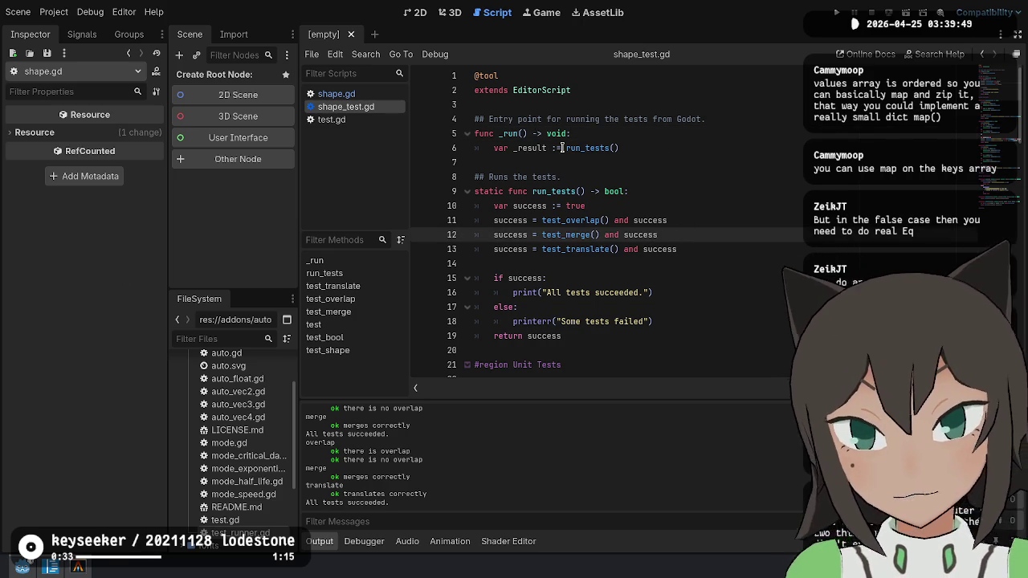
pyautogui.click(376, 93)
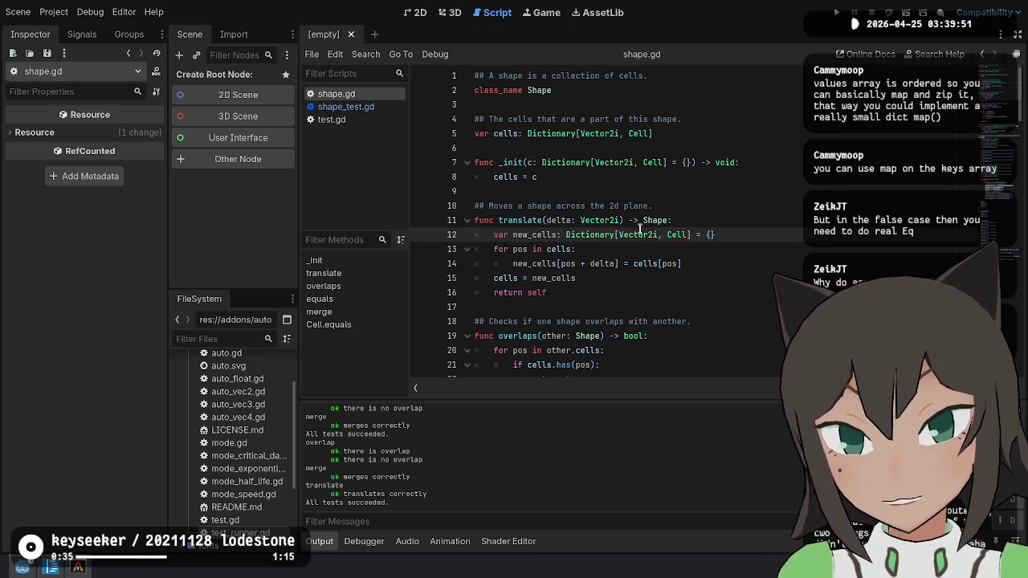
pyautogui.press('ctrl')
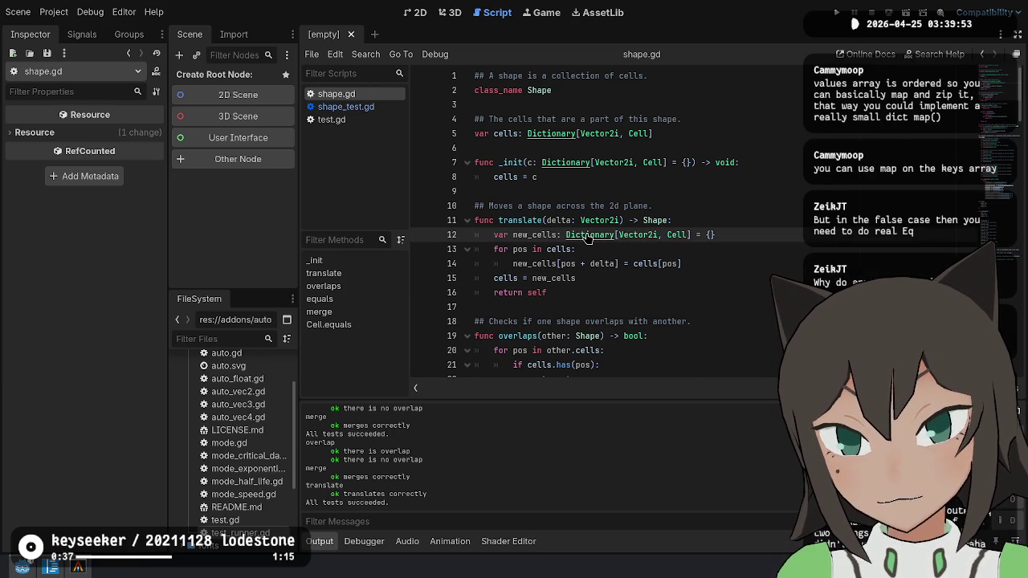
pyautogui.keyDown('ctrl'); pyautogui.click(586, 236); pyautogui.keyUp('ctrl')
# Search the Dictionary docs for 'keys' and step through the matches to keys().
pyautogui.hotkey('ctrl', 'f')
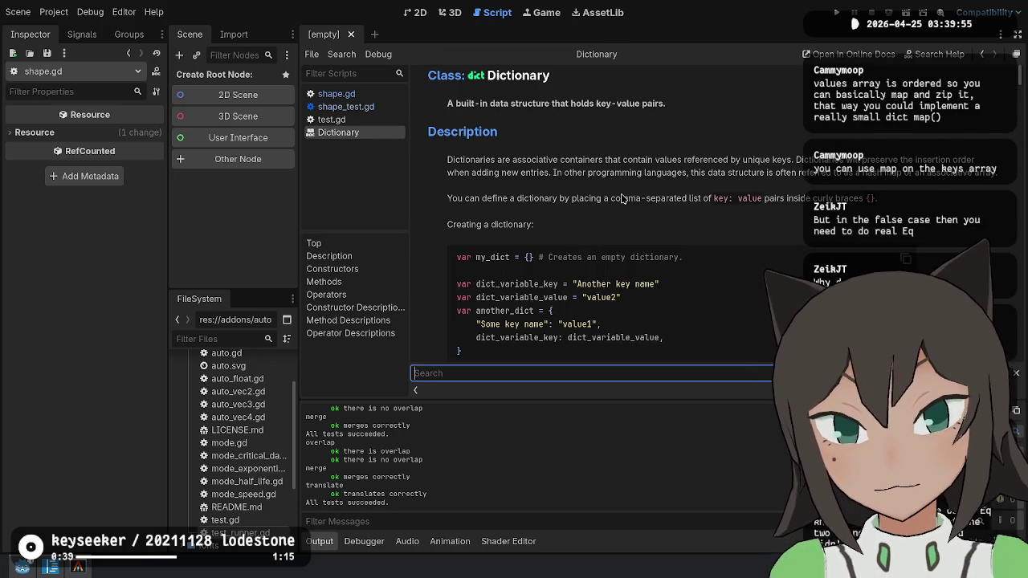
pyautogui.write('keys')
pyautogui.press('Return')
pyautogui.press('Return')
pyautogui.press('Return')
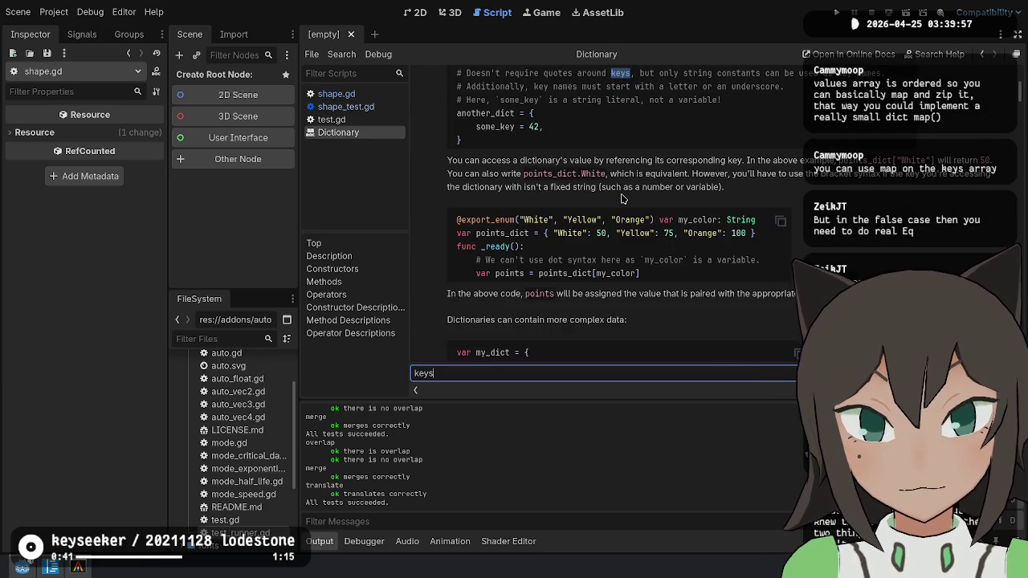
pyautogui.press('Return')
pyautogui.hotkey('shift', 'Return')
pyautogui.press('Return')
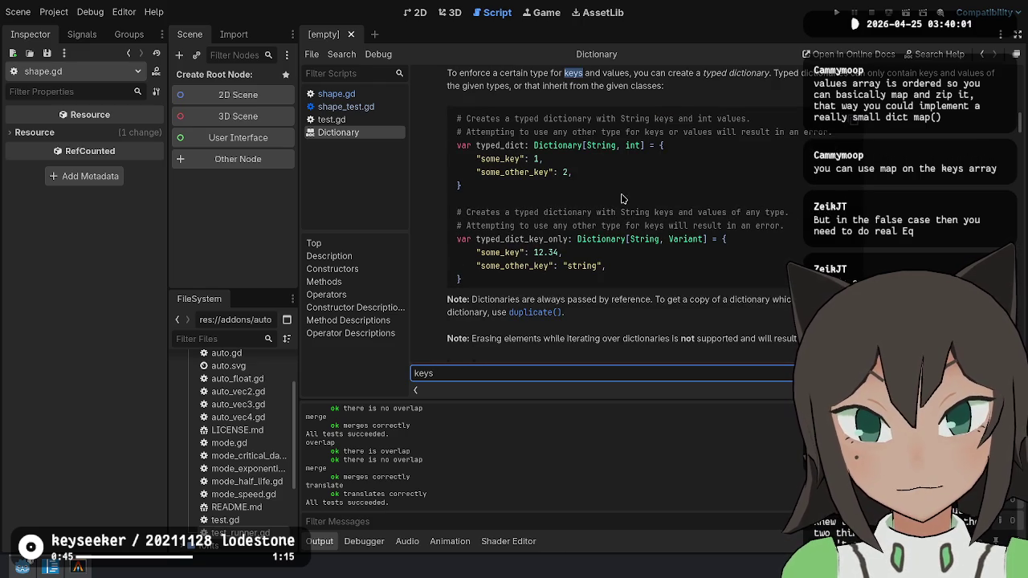
pyautogui.hotkey('shift', 'Return')
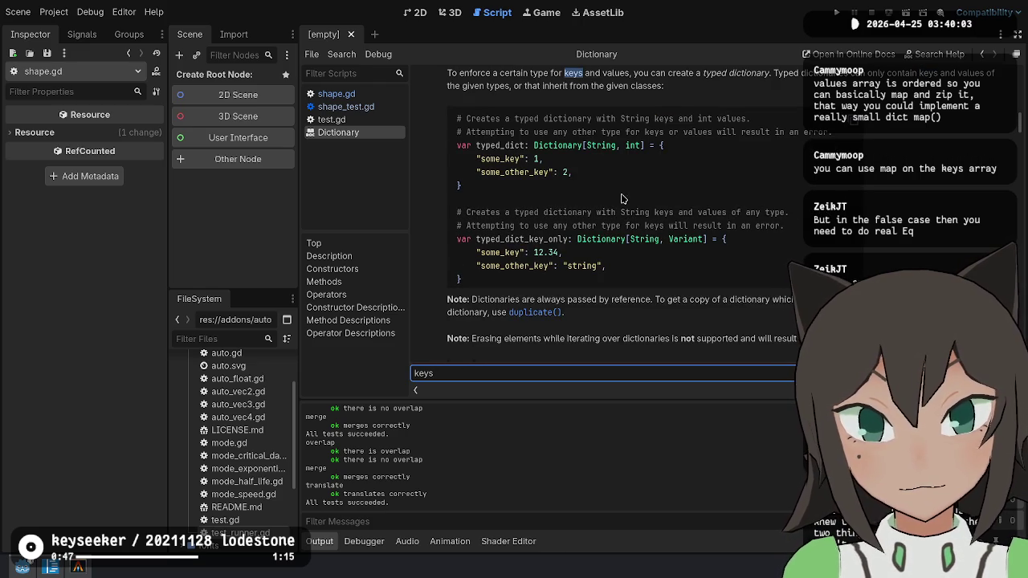
pyautogui.press('Return')
pyautogui.press('Return')
pyautogui.press('Return')
pyautogui.press('Return')
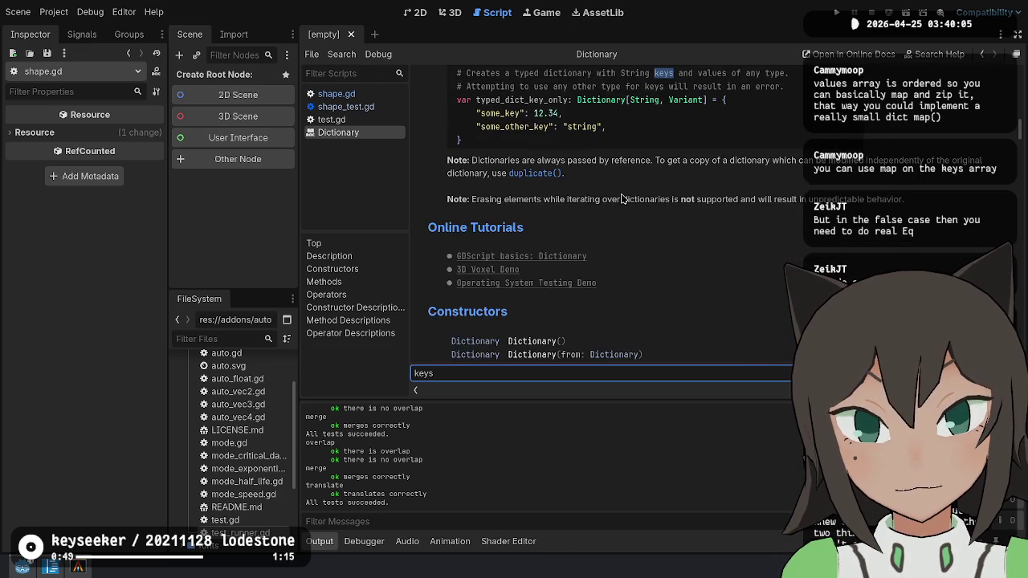
pyautogui.press('Return')
pyautogui.press('Return')
pyautogui.press('Return')
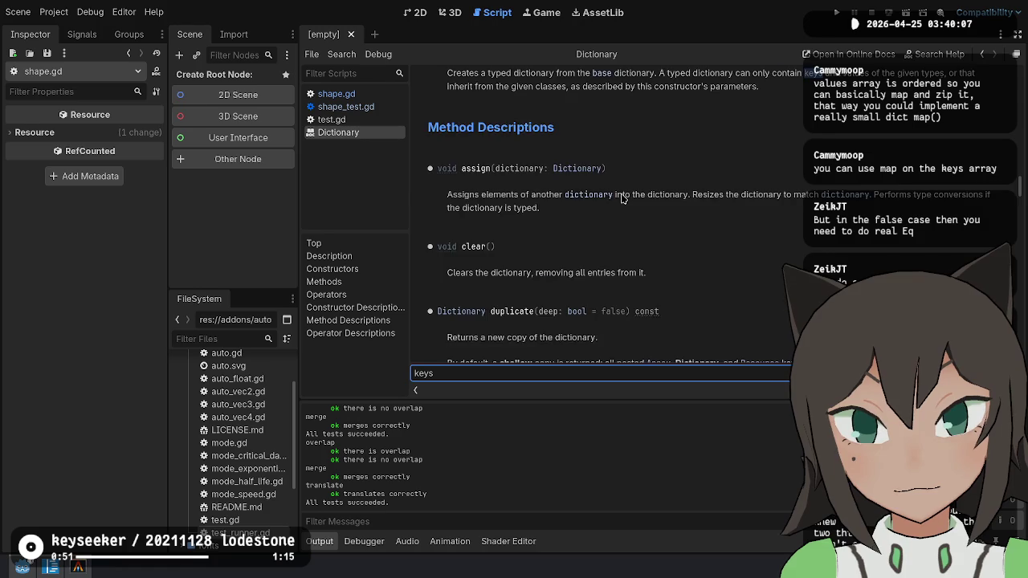
pyautogui.hotkey('shift', 'Return')
pyautogui.press('Escape')
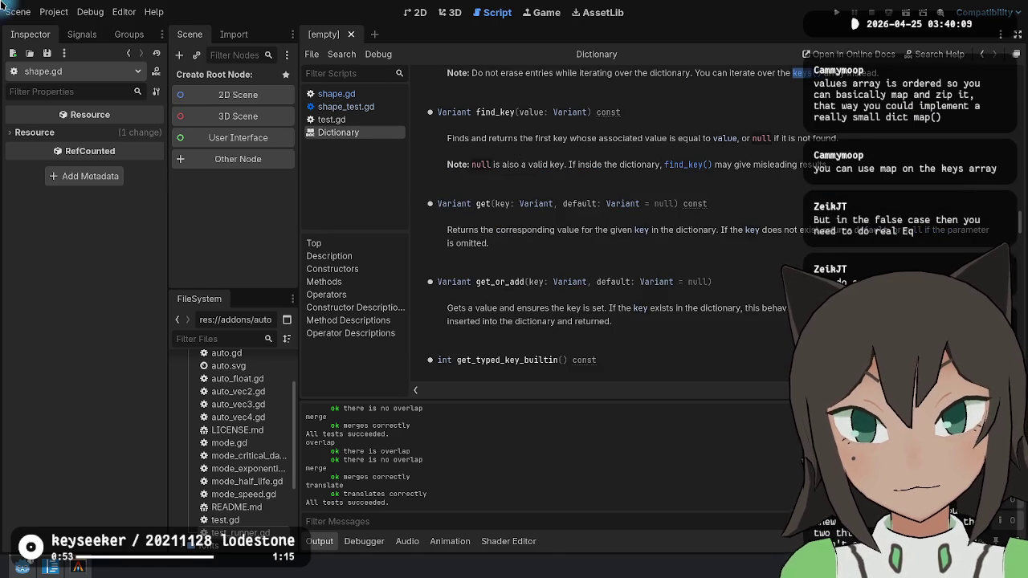
# Scroll down the Dictionary reference to the merge() and merged() method entries.
pyautogui.scroll(-10, 709, 313)
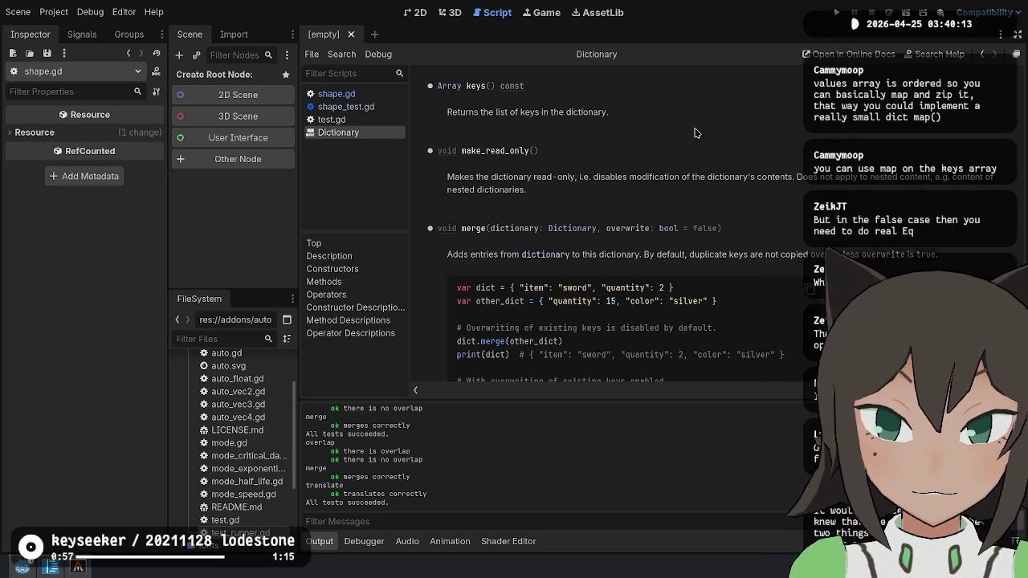
pyautogui.moveTo(657, 116); pyautogui.dragTo(498, 116)
pyautogui.scroll(3, 688, 189)
pyautogui.scroll(1, 675, 241)
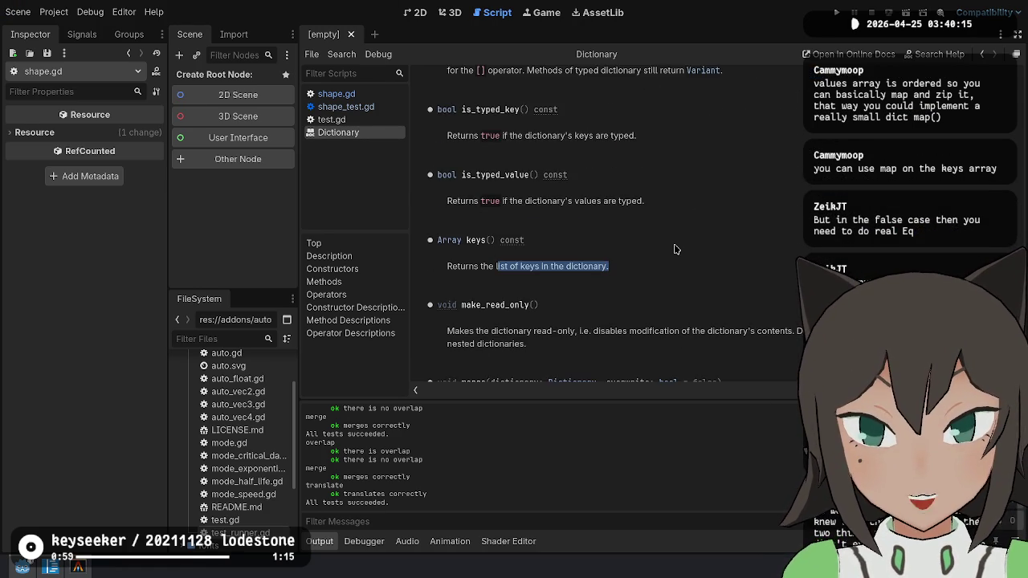
pyautogui.scroll(-3, 673, 248)
pyautogui.click(767, 230)
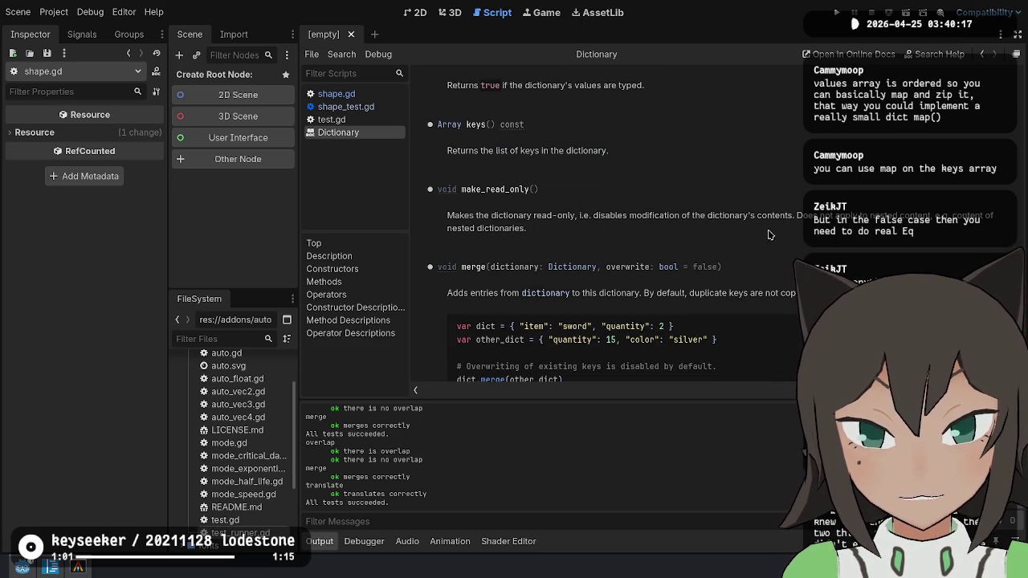
pyautogui.scroll(-4, 610, 225)
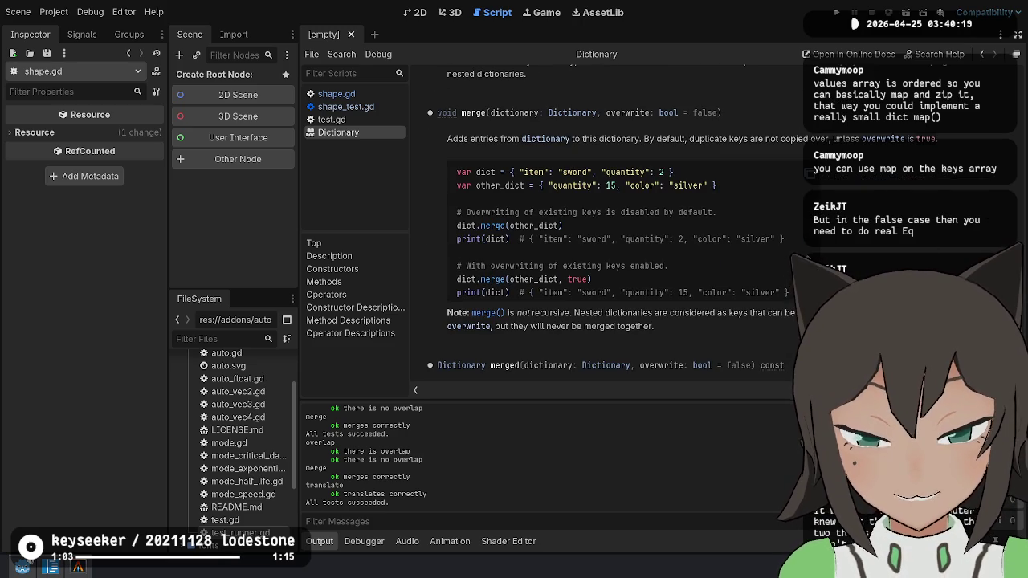
pyautogui.scroll(-1, 610, 225)
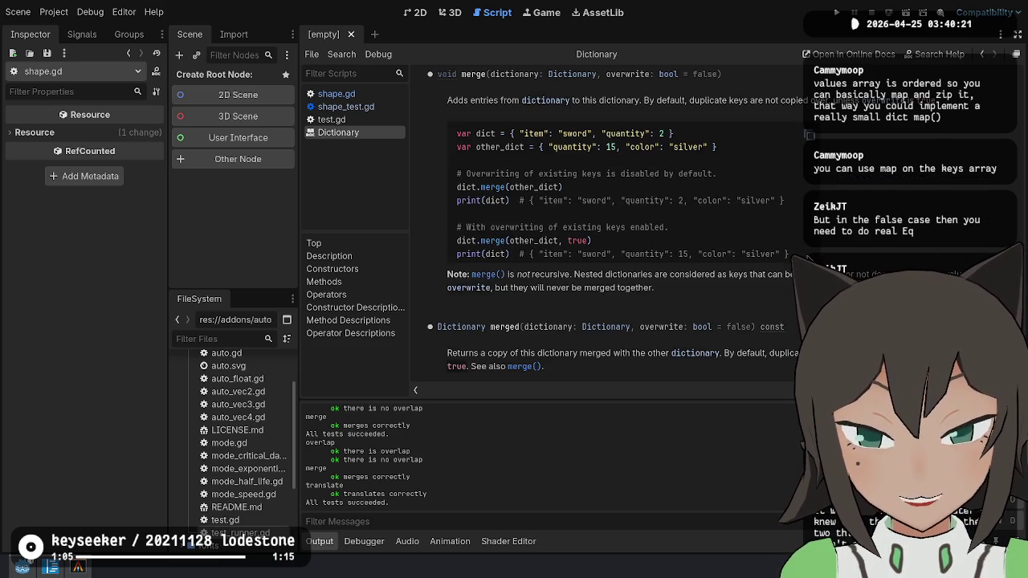
pyautogui.scroll(-3, 807, 261)
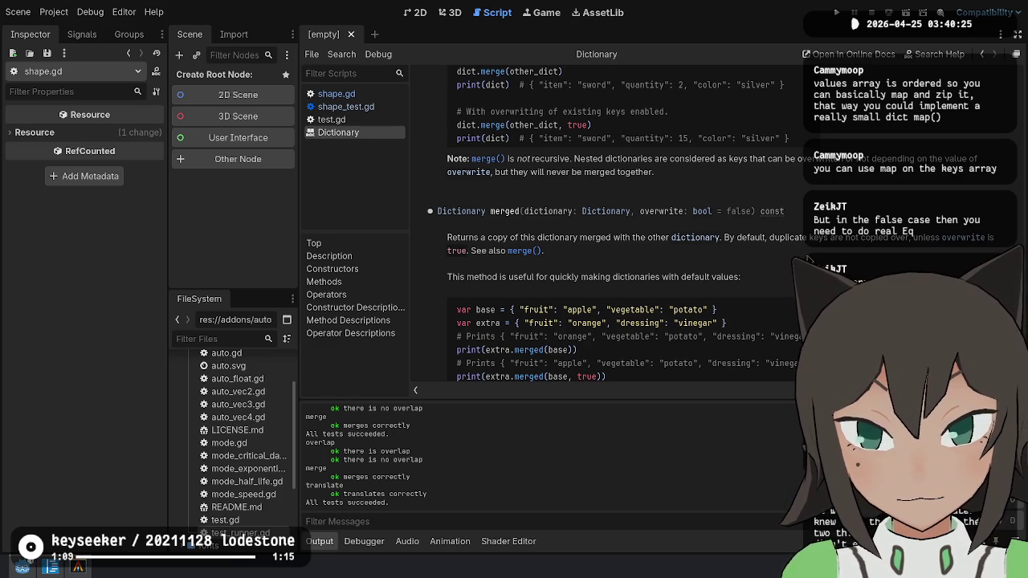
pyautogui.scroll(-4, 807, 261)
pyautogui.scroll(4, 809, 261)
pyautogui.scroll(5, 810, 261)
pyautogui.scroll(2, 810, 261)
pyautogui.scroll(1, 810, 261)
pyautogui.scroll(4, 810, 261)
pyautogui.scroll(-6, 809, 261)
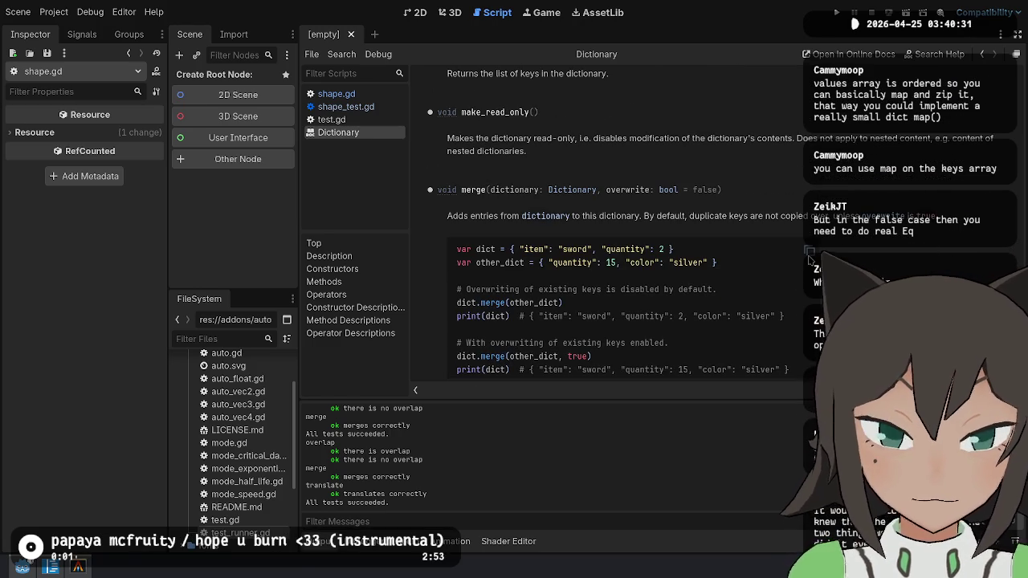
pyautogui.scroll(-10, 810, 257)
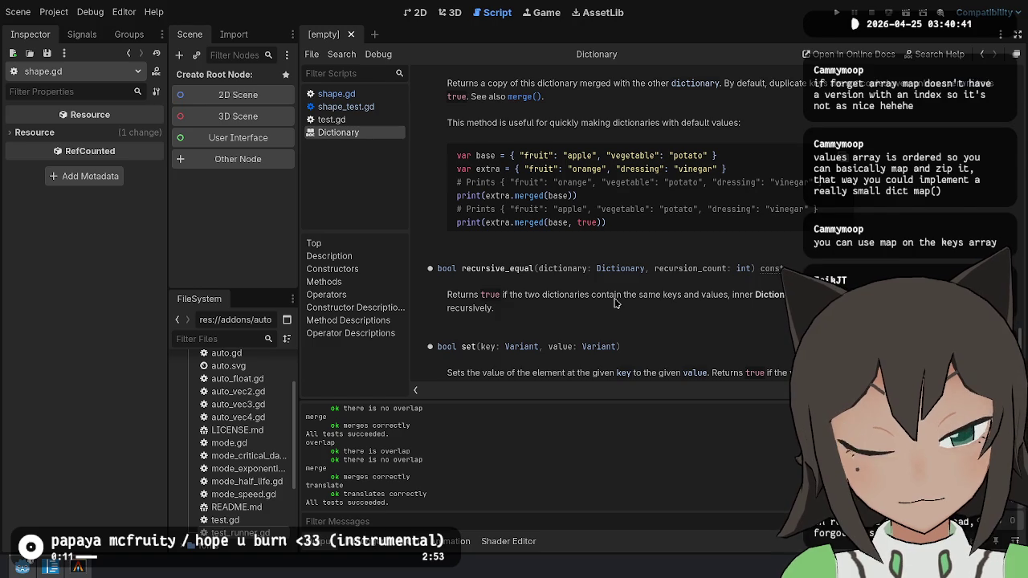
# Select the recursive_equal method name in the Dictionary docs and read its entry.
pyautogui.doubleClick(509, 273)
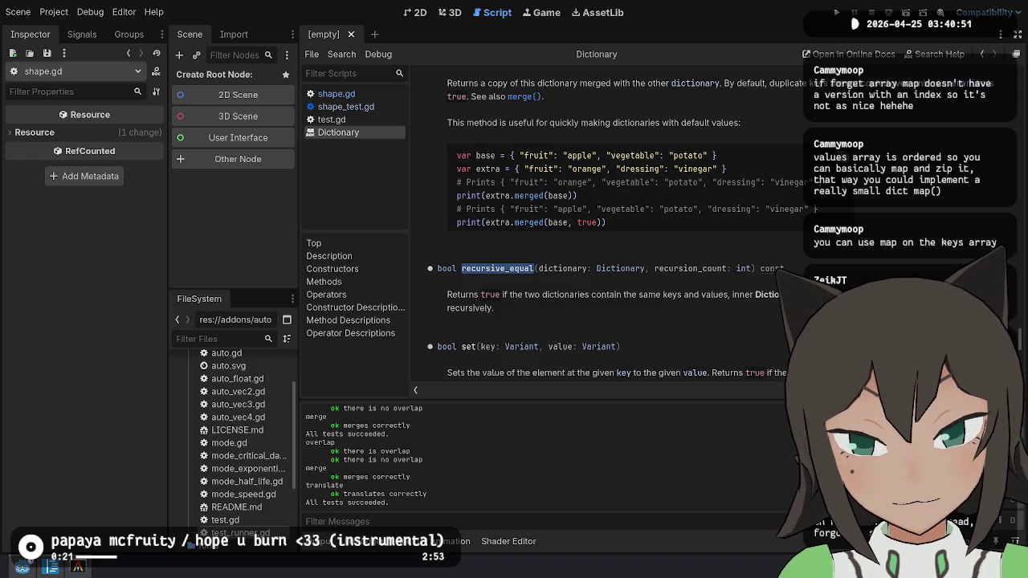
pyautogui.scroll(-2, 651, 319)
pyautogui.click(650, 320)
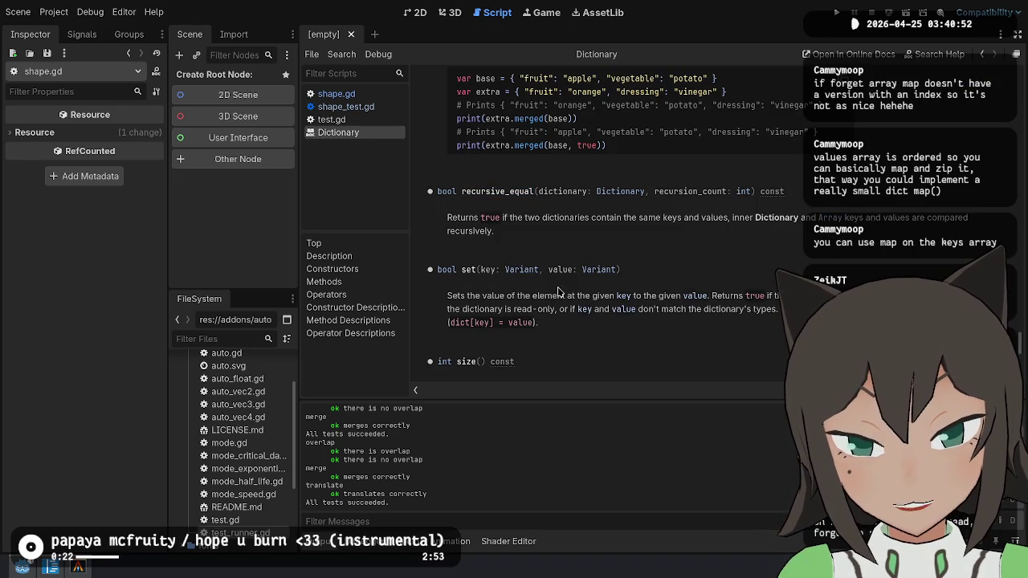
pyautogui.doubleClick(500, 194)
pyautogui.click(599, 219)
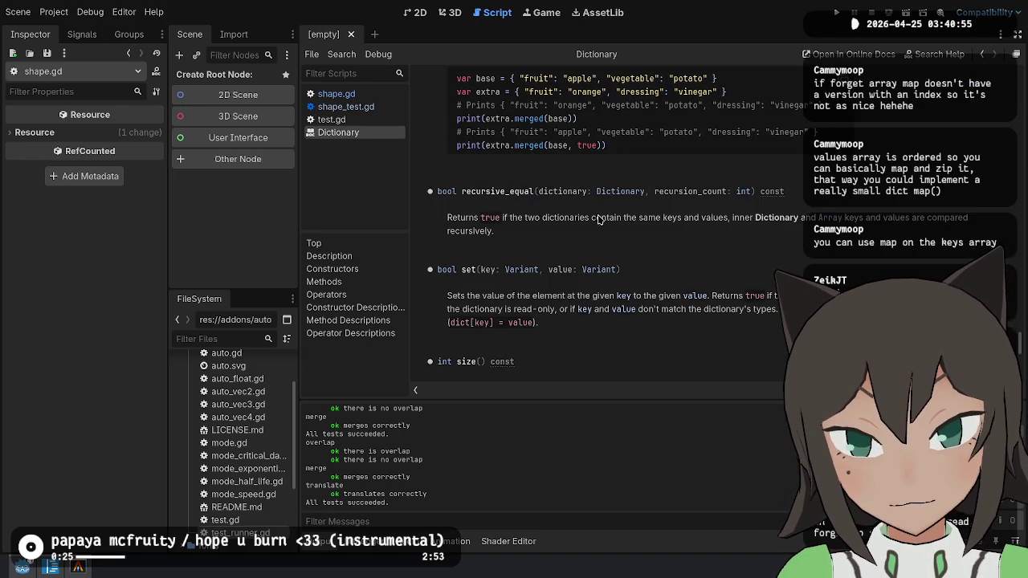
pyautogui.scroll(-3, 512, 306)
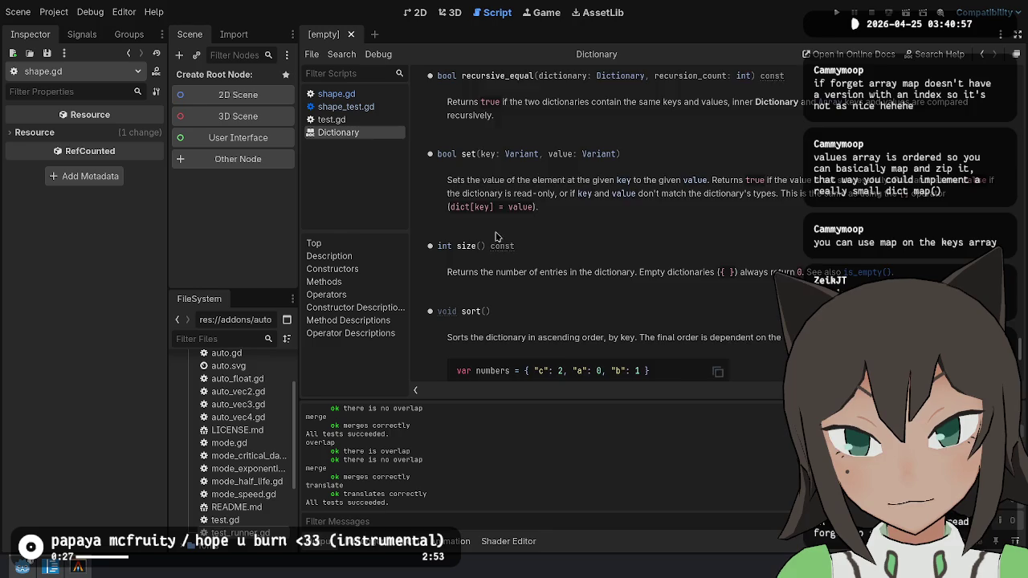
pyautogui.scroll(-3, 494, 231)
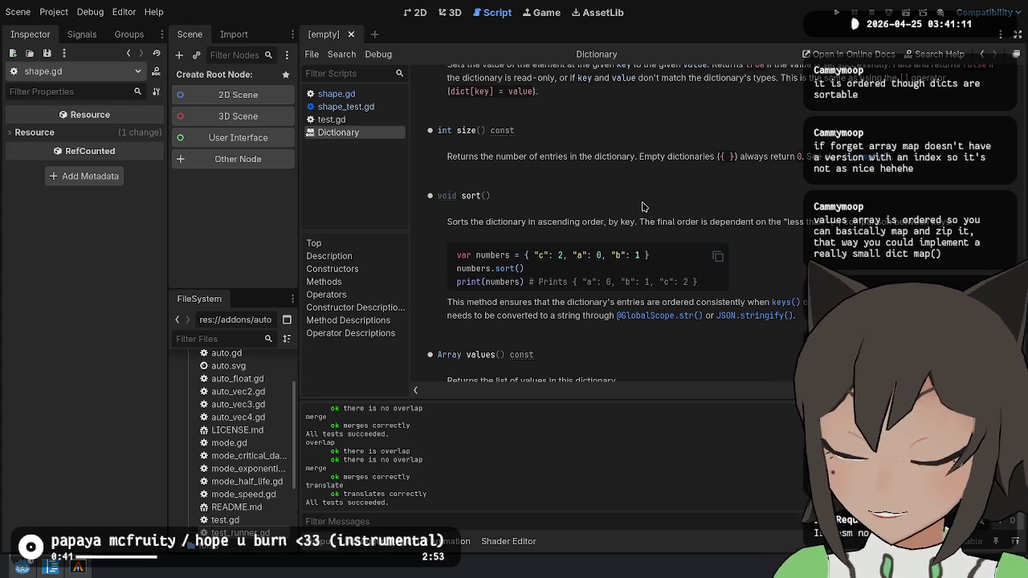
# Scroll past sort to values(), select its description, then close the Dictionary page.
pyautogui.scroll(-3, 642, 207)
pyautogui.scroll(-3, 684, 225)
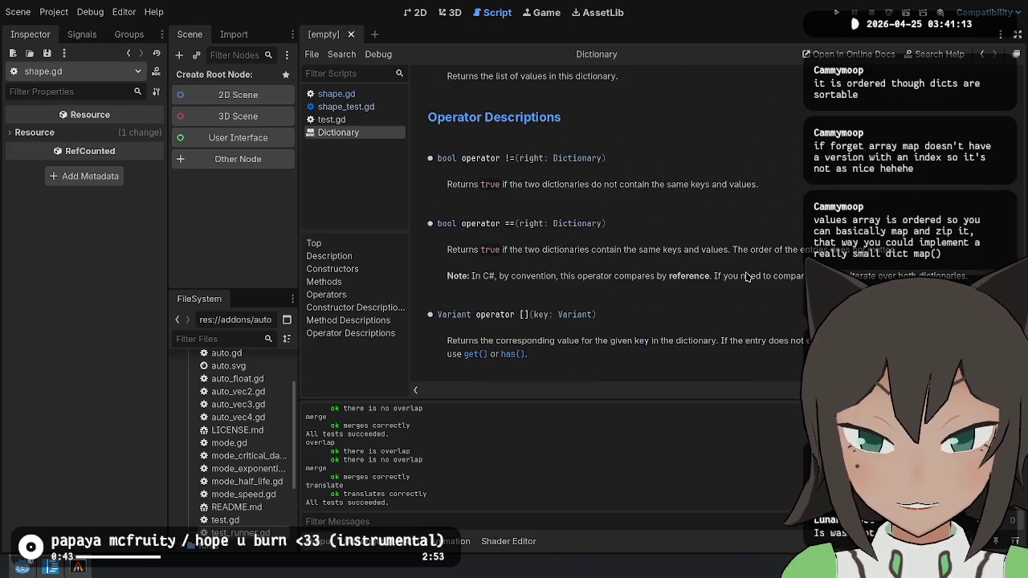
pyautogui.scroll(5, 675, 305)
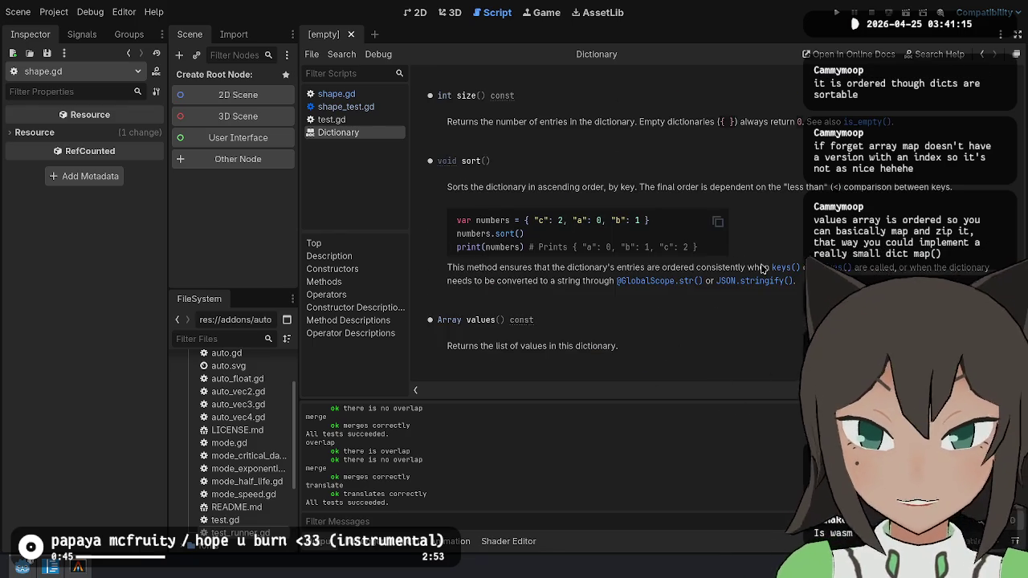
pyautogui.tripleClick(524, 349)
pyautogui.moveTo(530, 353)
pyautogui.mouseDown()
pyautogui.moveTo(587, 332)
pyautogui.moveTo(635, 353)
pyautogui.moveTo(462, 305)
pyautogui.mouseUp()
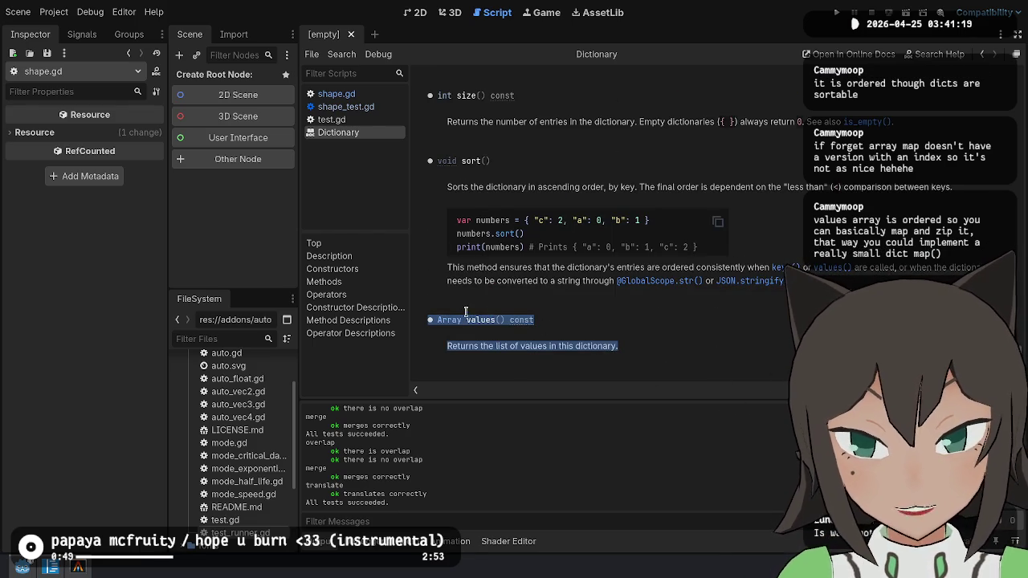
pyautogui.middleClick(358, 134)
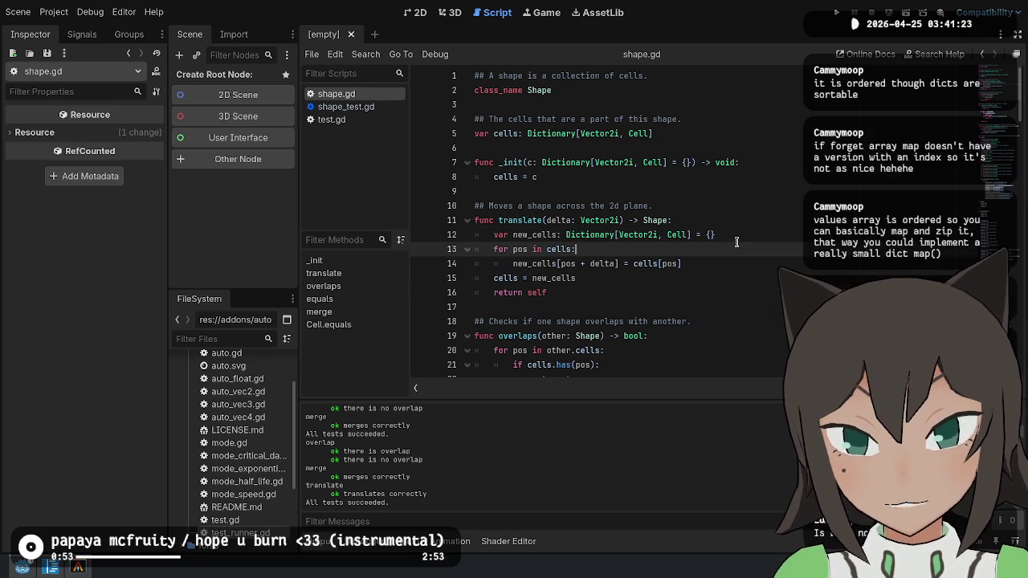
# Select and copy the whole translate function in shape.gd.
pyautogui.click(731, 289)
pyautogui.click(667, 234)
pyautogui.click(575, 278)
pyautogui.click(739, 250)
pyautogui.click(499, 234)
pyautogui.moveTo(499, 233); pyautogui.dragTo(495, 292)
pyautogui.click(636, 289)
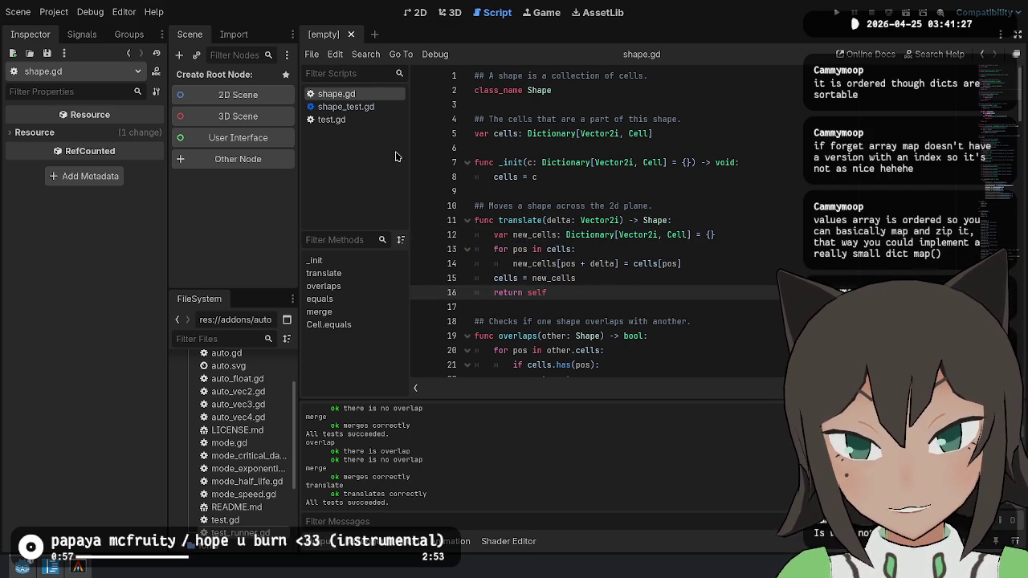
pyautogui.scroll(-2, 543, 191)
pyautogui.hotkey('shift', 'Up')
pyautogui.hotkey('shift', 'Up')
pyautogui.hotkey('shift', 'Up')
pyautogui.hotkey('ctrl', 'c')
# Paste a duplicate of translate below the original, separated by a blank line.
pyautogui.press('Right')
pyautogui.hotkey('ctrl', 'v')
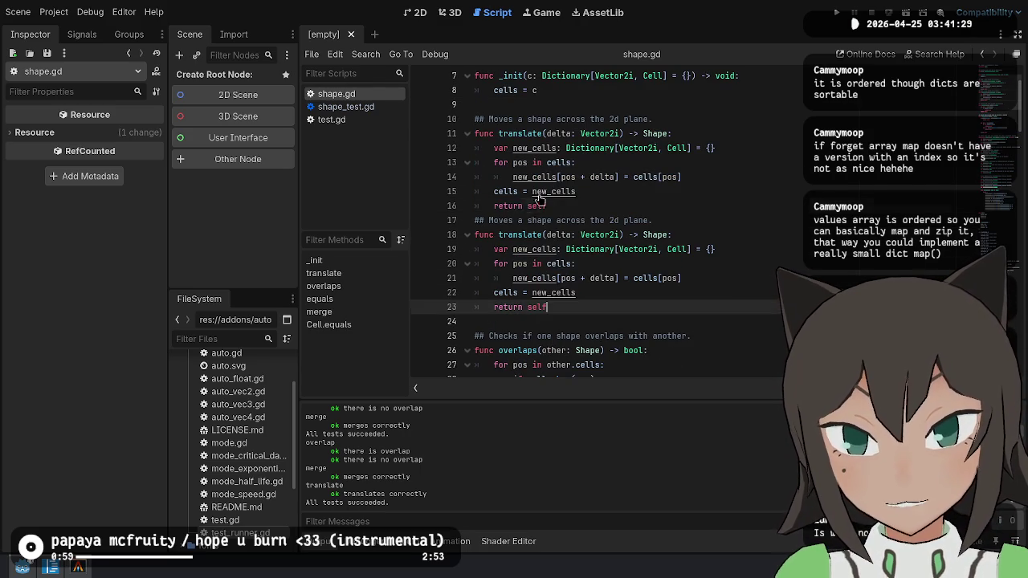
pyautogui.click(555, 206)
pyautogui.press('Return')
pyautogui.press('Down')
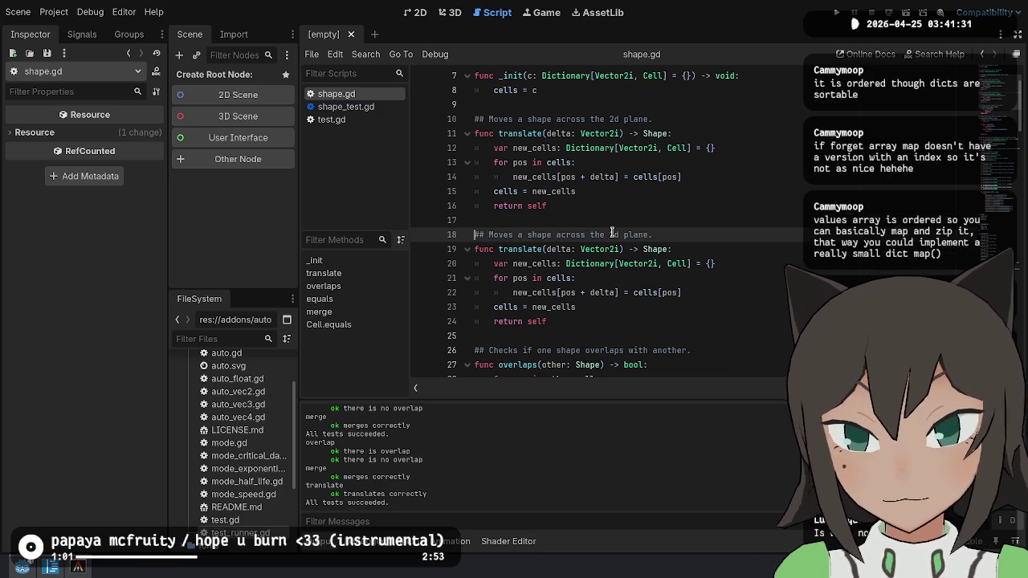
# Reword the copy's comment to '## Rotates a shape around the origin.'.
pyautogui.press('BackSpace')
pyautogui.press('BackSpace')
pyautogui.press('BackSpace')
pyautogui.write('Rotates')
pyautogui.hotkey('ctrl', 'Left')
pyautogui.write('a')
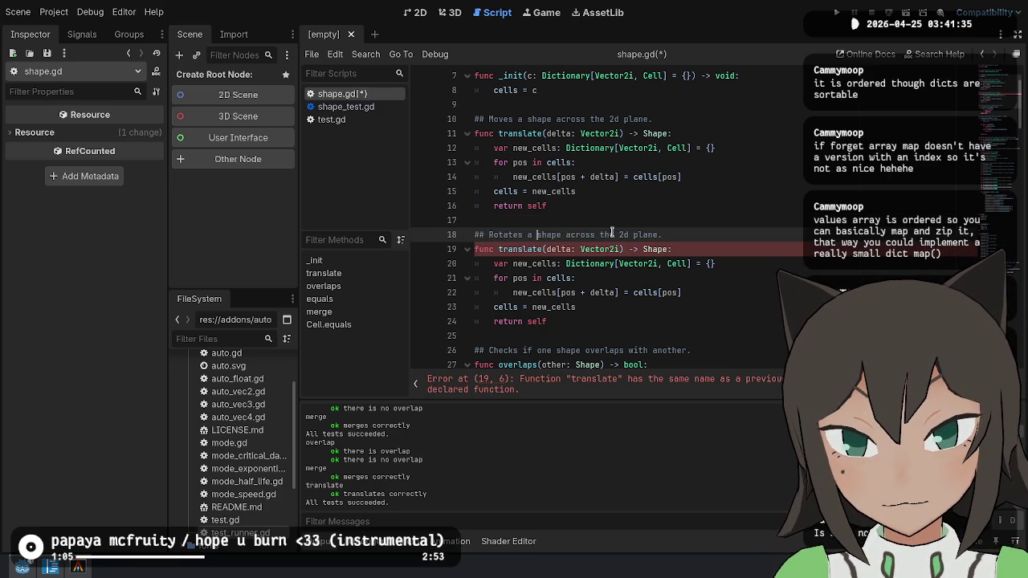
pyautogui.hotkey('shift', 'End')
pyautogui.write('around a ')
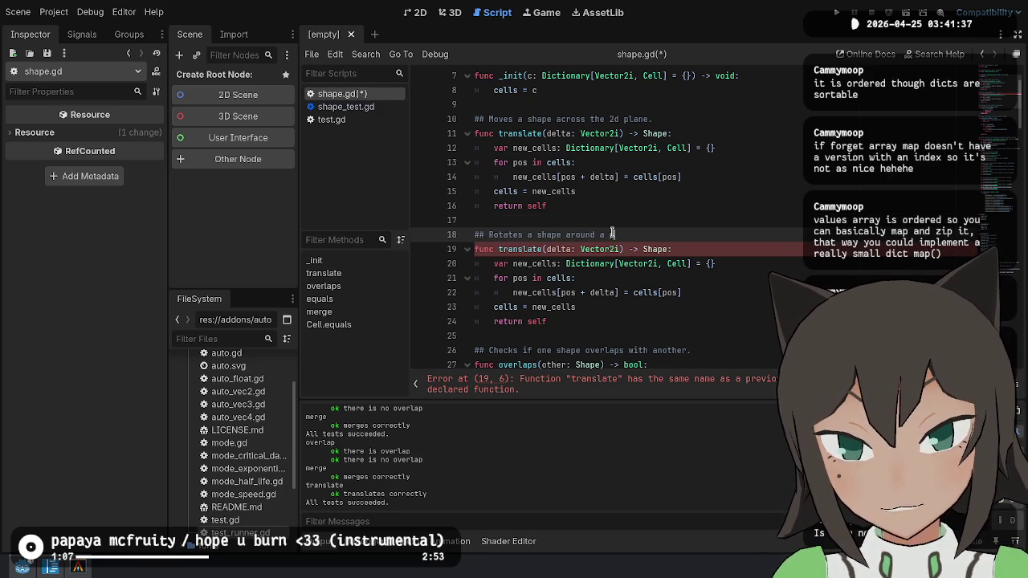
pyautogui.write('pivot.')
pyautogui.press('Down')
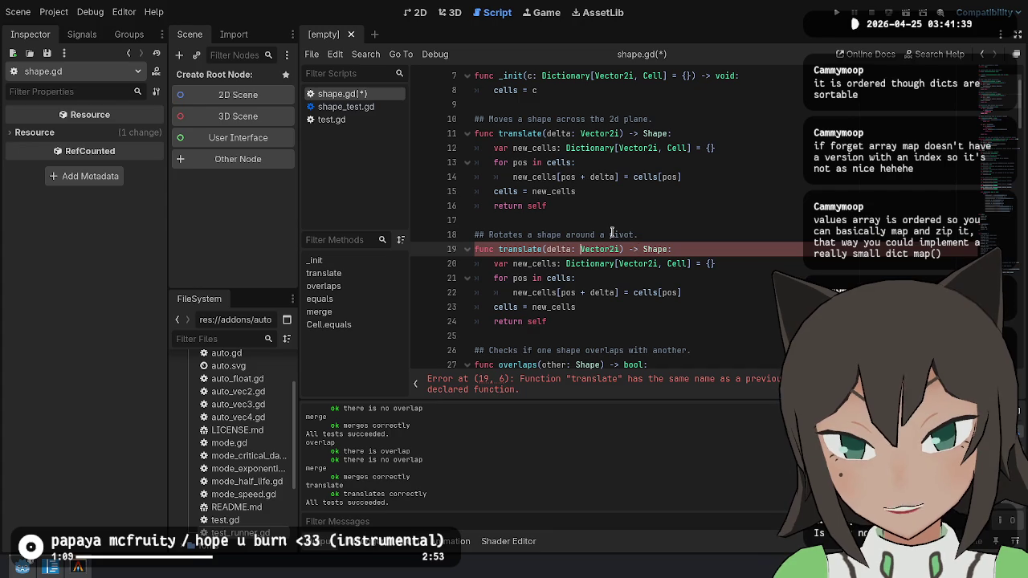
pyautogui.click(610, 235)
pyautogui.hotkey('ctrl', 'BackSpace')
pyautogui.hotkey('ctrl', 'BackSpace')
pyautogui.write('the origin')
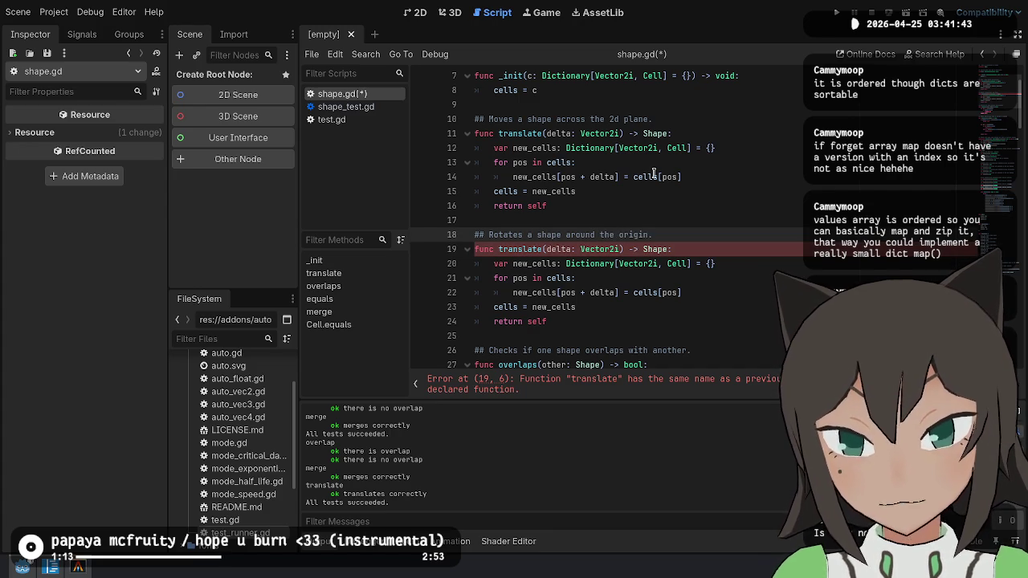
pyautogui.write('.')
pyautogui.press('Down')
# Rename the copied function to rotate and select its Vector2i parameter type.
pyautogui.press('Left')
pyautogui.hotkey('ctrl', 'BackSpace')
pyautogui.write('rotate')
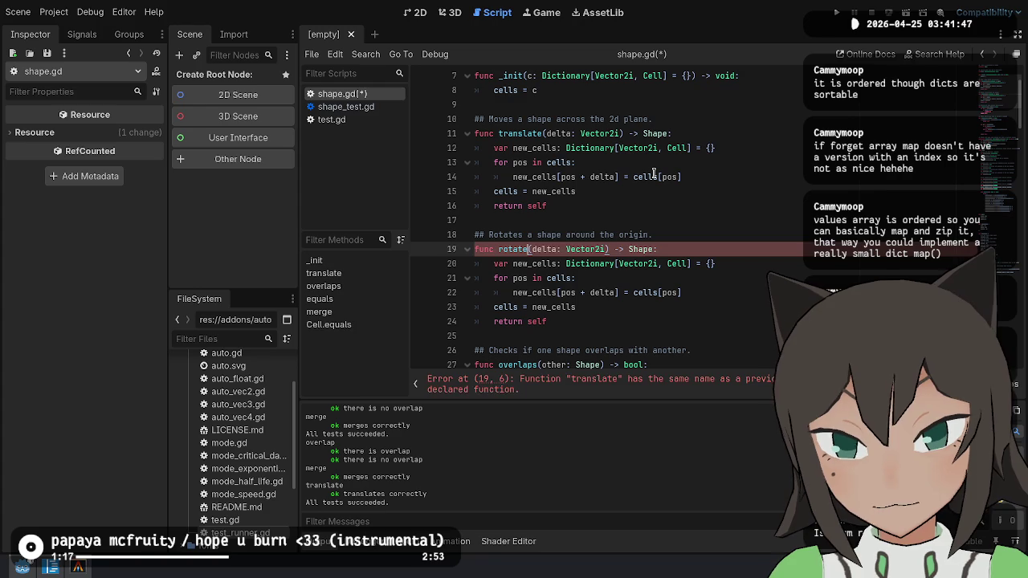
pyautogui.press('Right')
pyautogui.hotkey('ctrl', 'shift', 'Right')
pyautogui.hotkey('ctrl', 'shift', 'Right')
pyautogui.hotkey('ctrl', 'shift', 'Right')
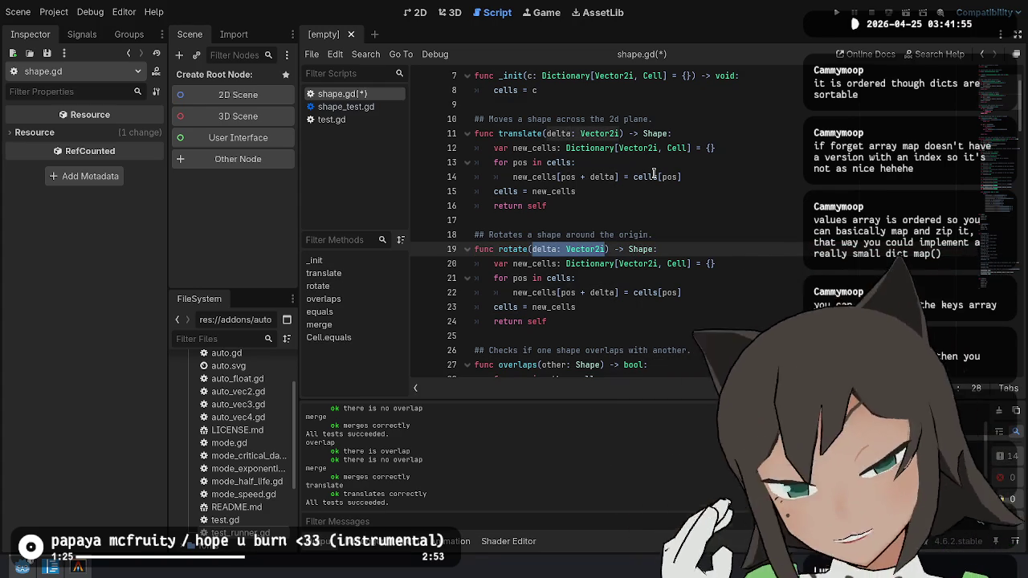
pyautogui.press('Up')
pyautogui.press('Down')
pyautogui.hotkey('ctrl', 'shift', 'Left')
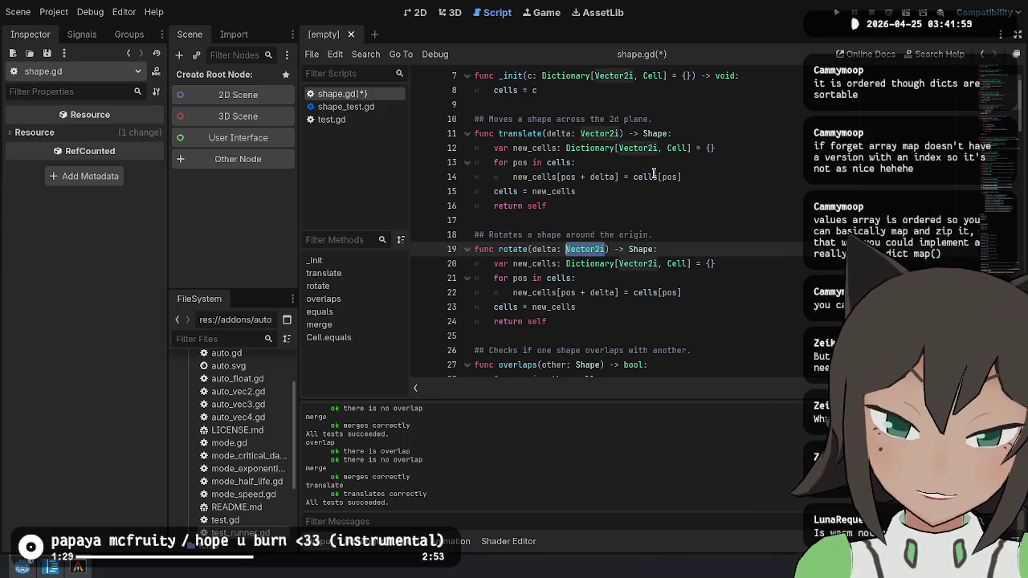
# In a terminal, cd into workspace/exodrifter/flambe and run 'code .'.
pyautogui.click(50, 568)
pyautogui.click(427, 255)
pyautogui.hotkey('ctrl', 'alt', 't')
pyautogui.write('cd')
pyautogui.press('Right')
pyautogui.press('BackSpace')
pyautogui.press('BackSpace')
pyautogui.press('BackSpace')
pyautogui.write('flambe/')
pyautogui.press('Return')
pyautogui.write('code .')
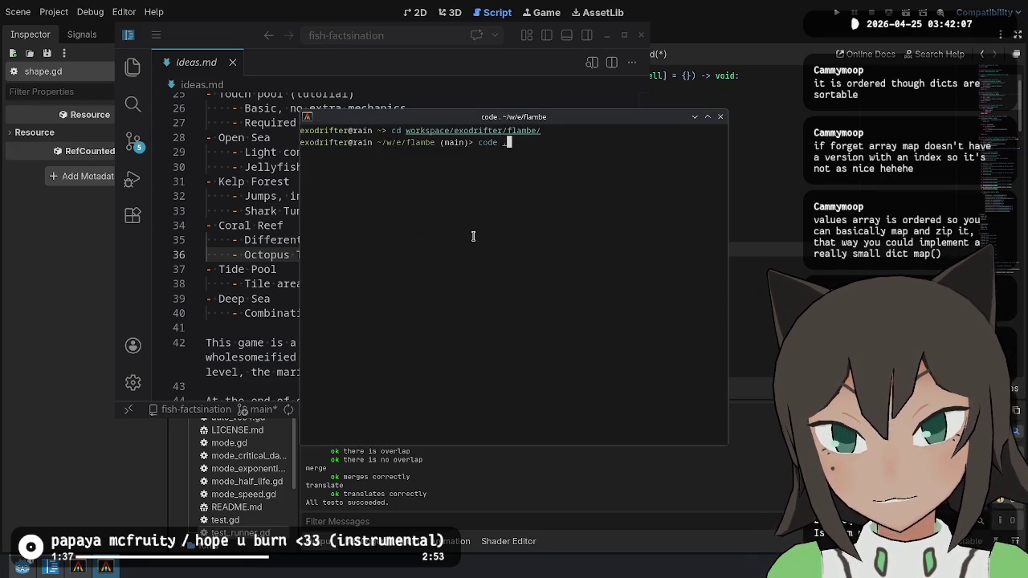
pyautogui.press('Return')
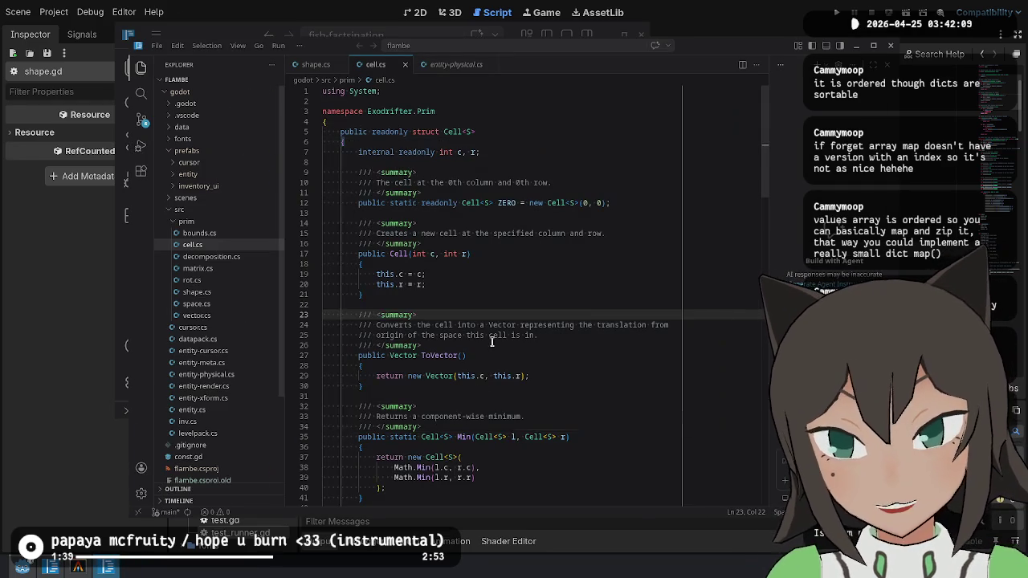
# Open src/prim/matrix.cs and review its fields, Identity function and Matrix struct summary.
pyautogui.click(201, 269)
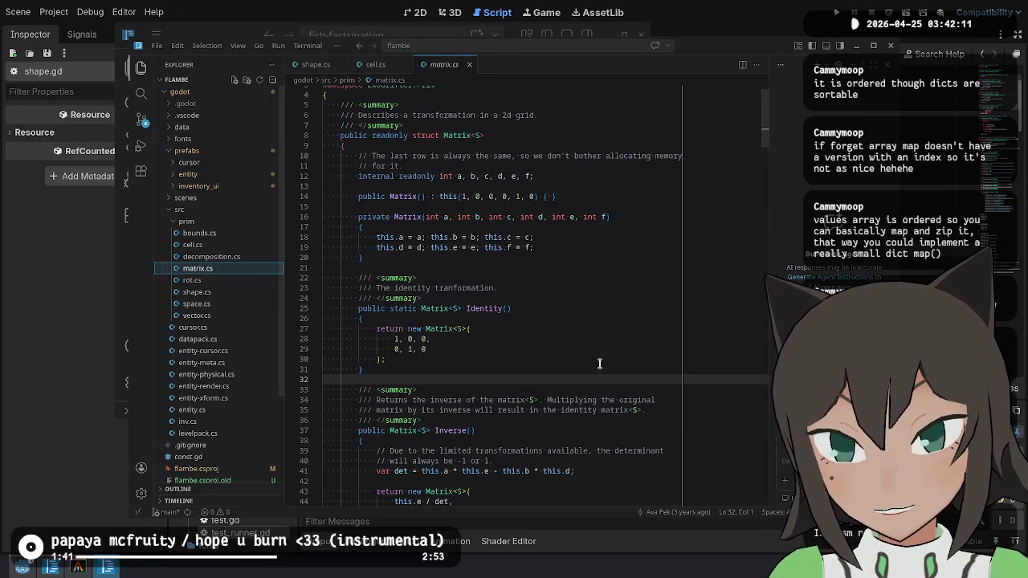
pyautogui.moveTo(345, 106); pyautogui.dragTo(538, 206)
pyautogui.click(534, 203)
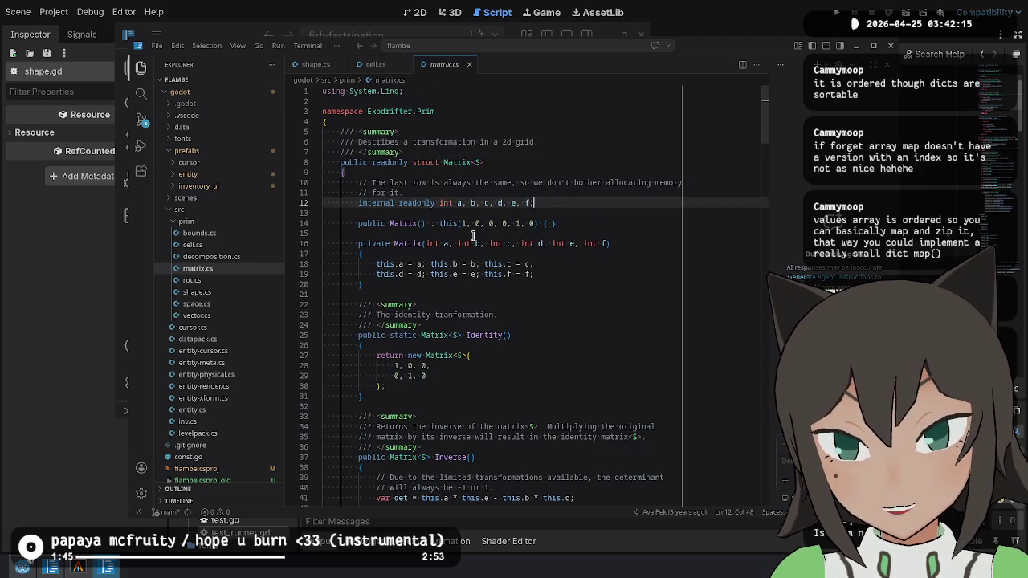
pyautogui.click(520, 181)
pyautogui.click(558, 329)
pyautogui.click(554, 387)
pyautogui.hotkey('alt', 'Tab')
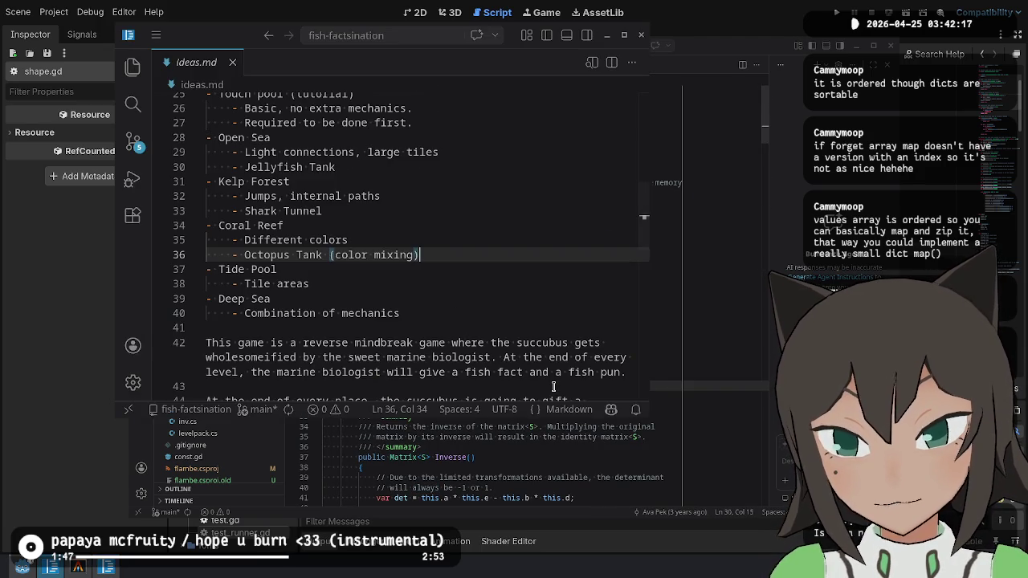
pyautogui.hotkey('alt', 'Tab')
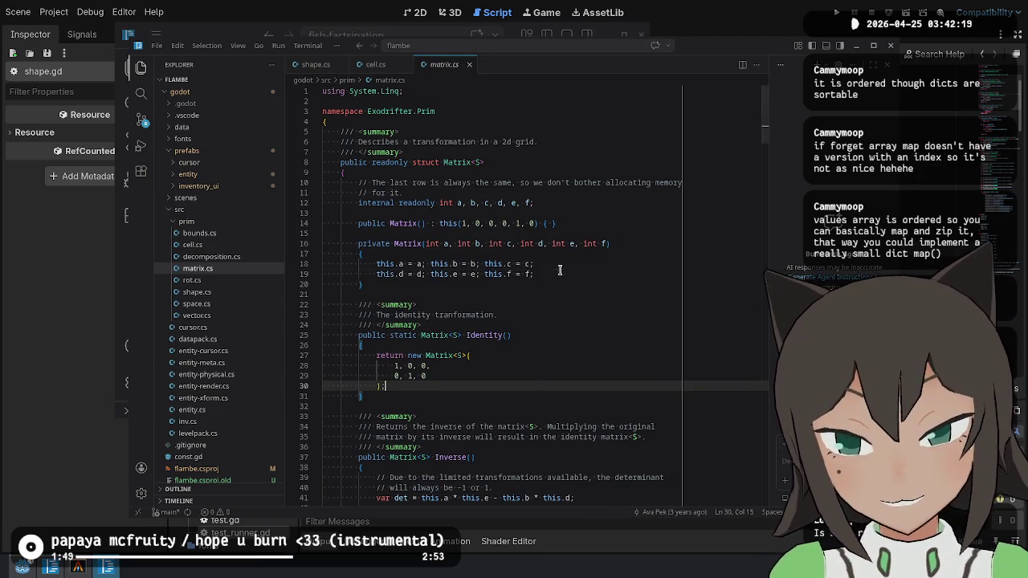
pyautogui.scroll(-1, 555, 266)
pyautogui.click(510, 106)
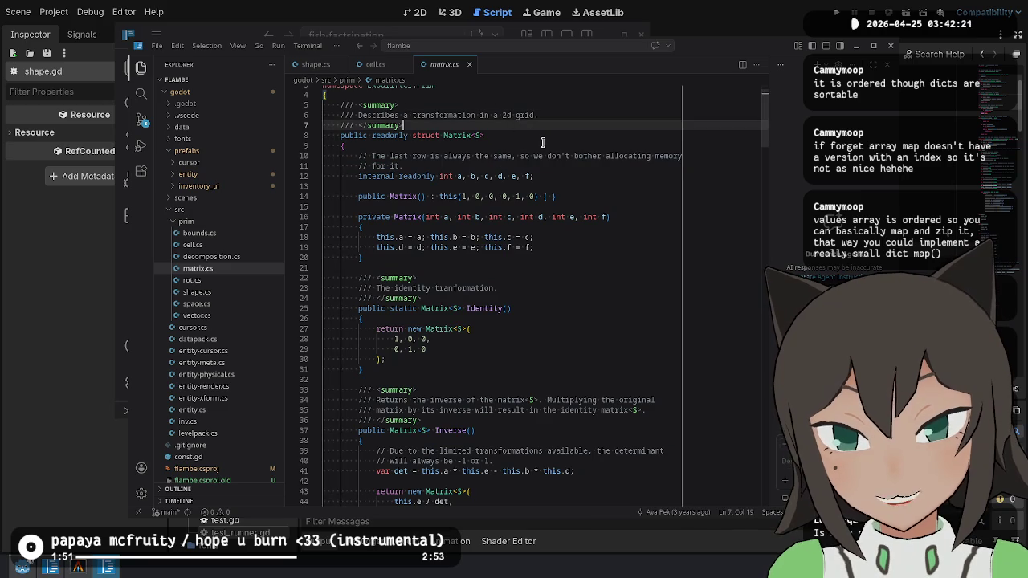
pyautogui.click(538, 146)
# Back in Godot, collapse the addons folder and open the puzzles folder's options.
pyautogui.click(913, 202)
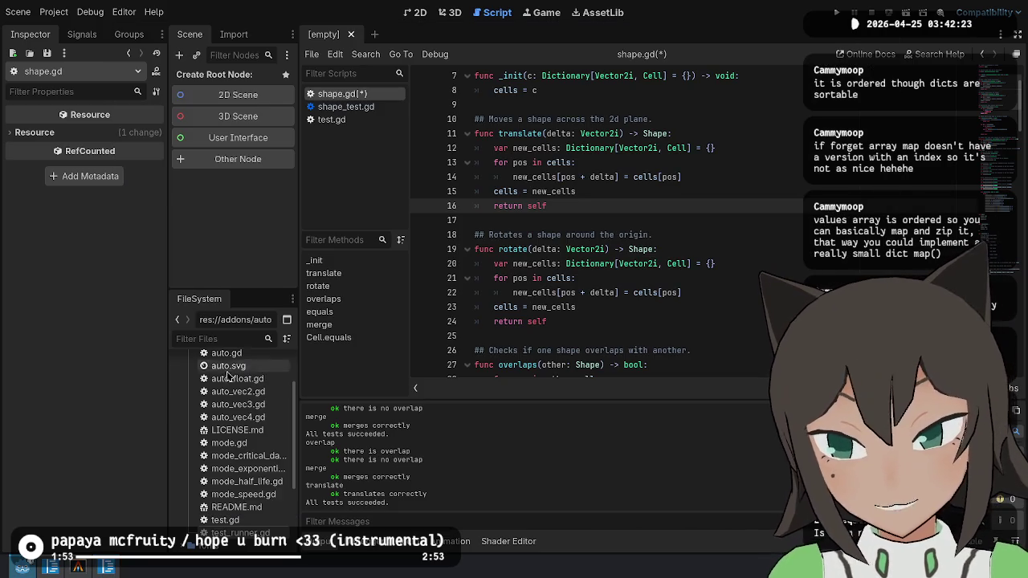
pyautogui.scroll(3, 241, 434)
pyautogui.scroll(5, 241, 426)
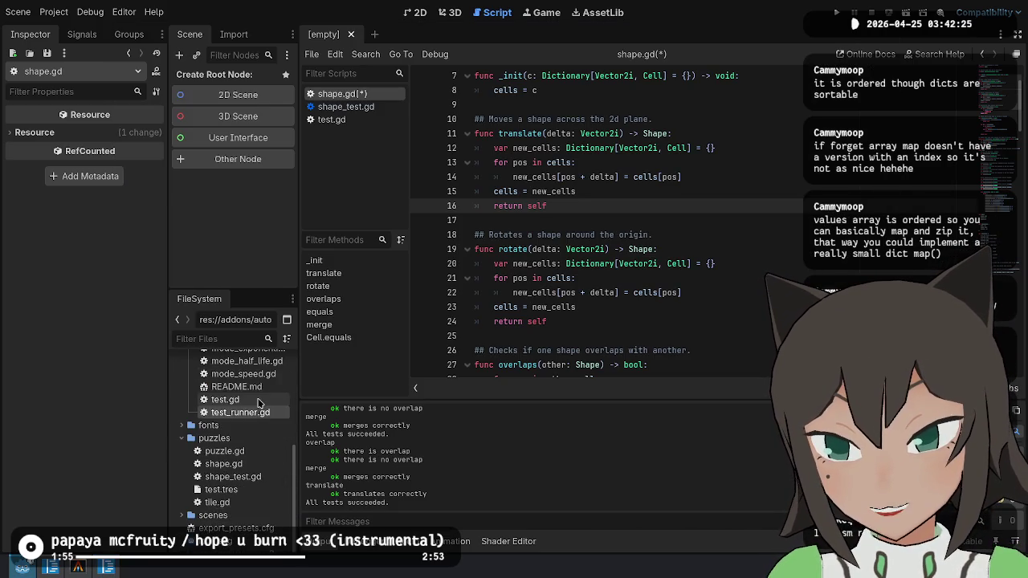
pyautogui.click(179, 388)
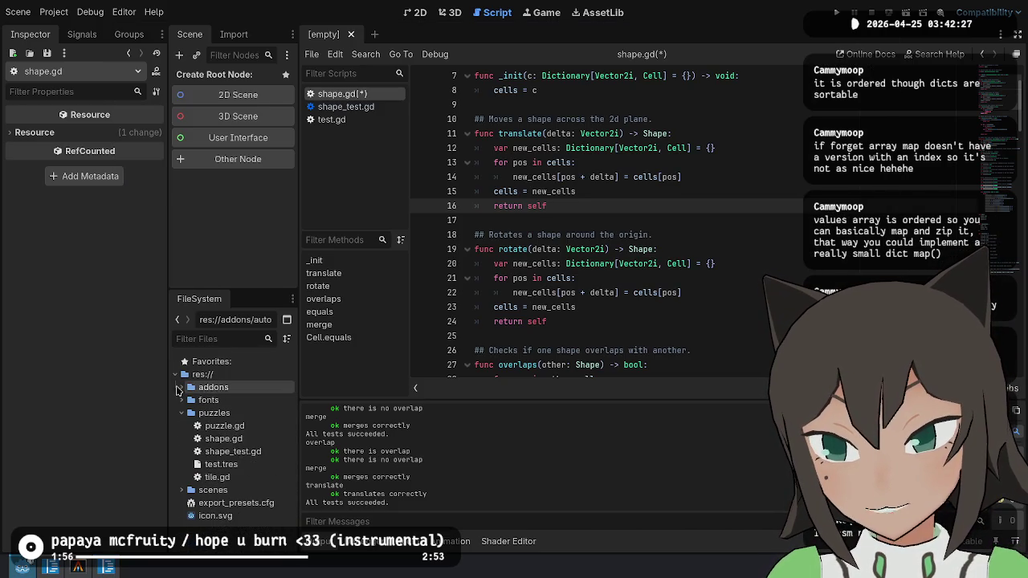
pyautogui.rightClick(239, 412)
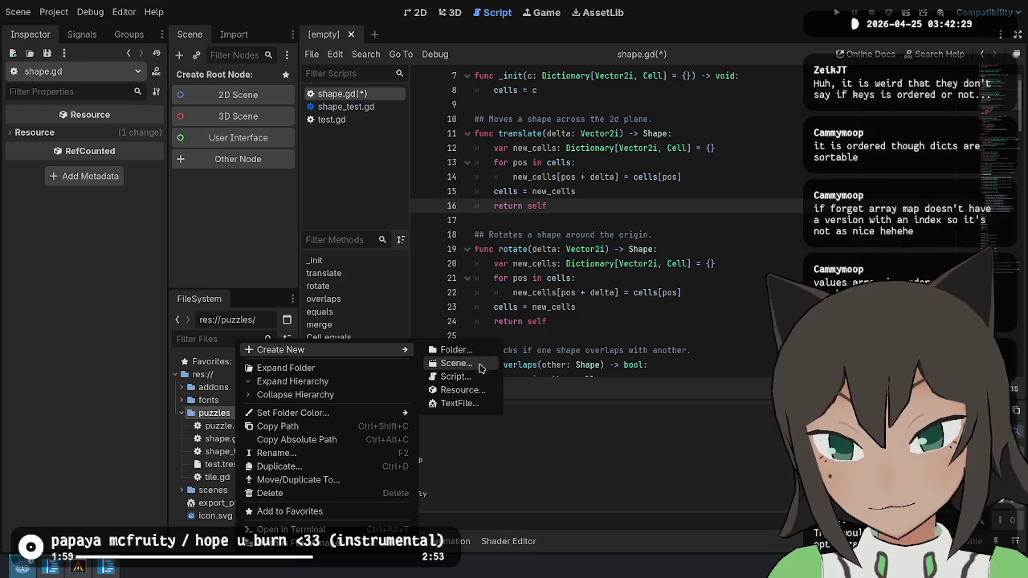
# Create a new matrix.gd script in puzzles and replace extends Node with class_name Matrix.
pyautogui.click(455, 377)
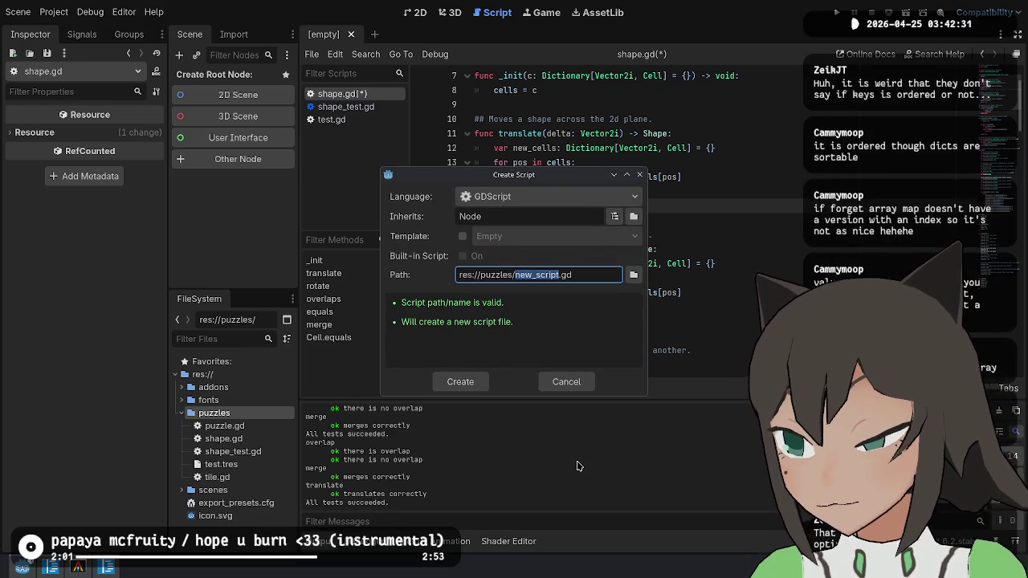
pyautogui.write('ma')
pyautogui.write('trix')
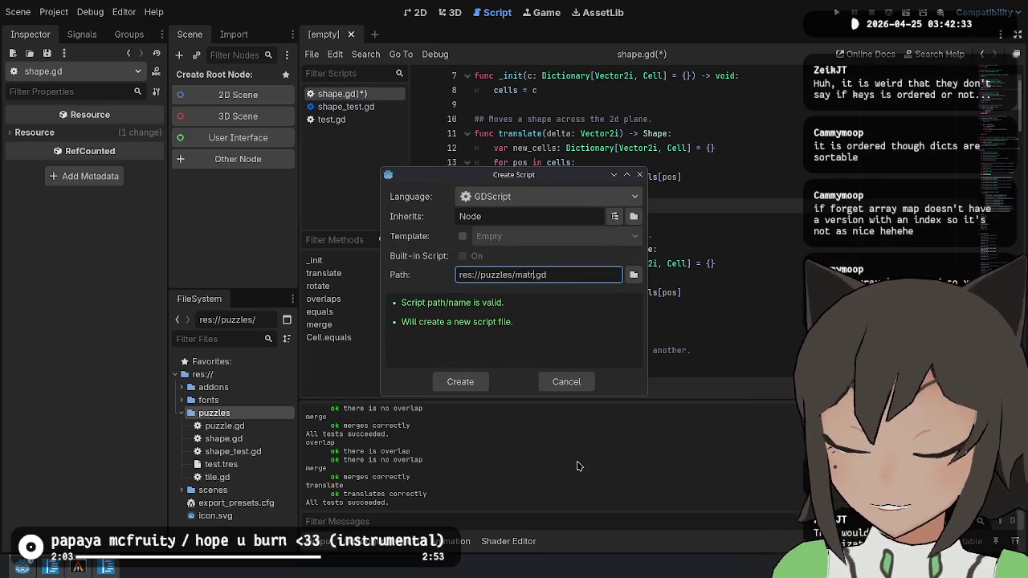
pyautogui.press('Return')
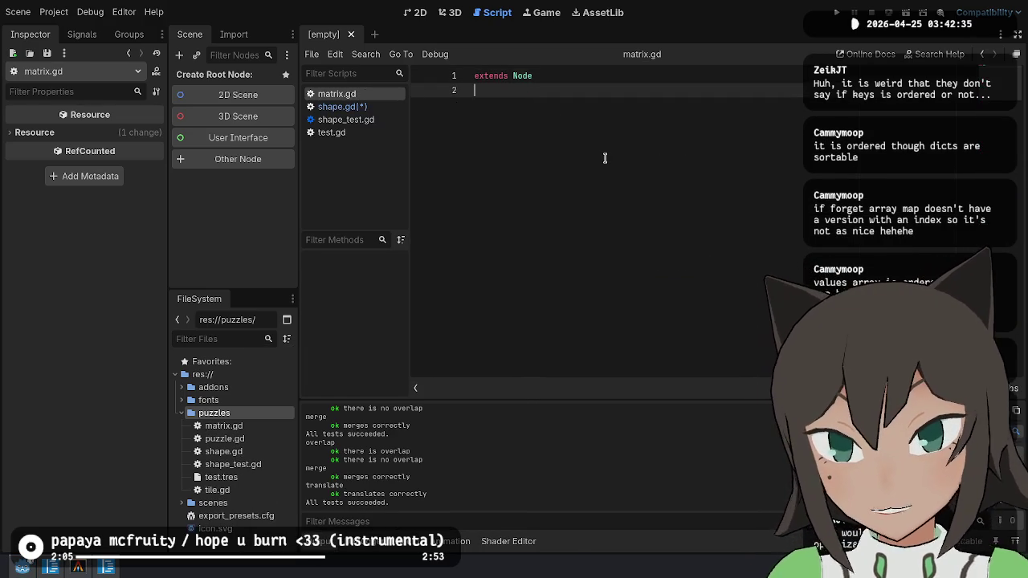
pyautogui.press('Up')
pyautogui.hotkey('ctrl', 'shift', 'Return')
pyautogui.write('class_')
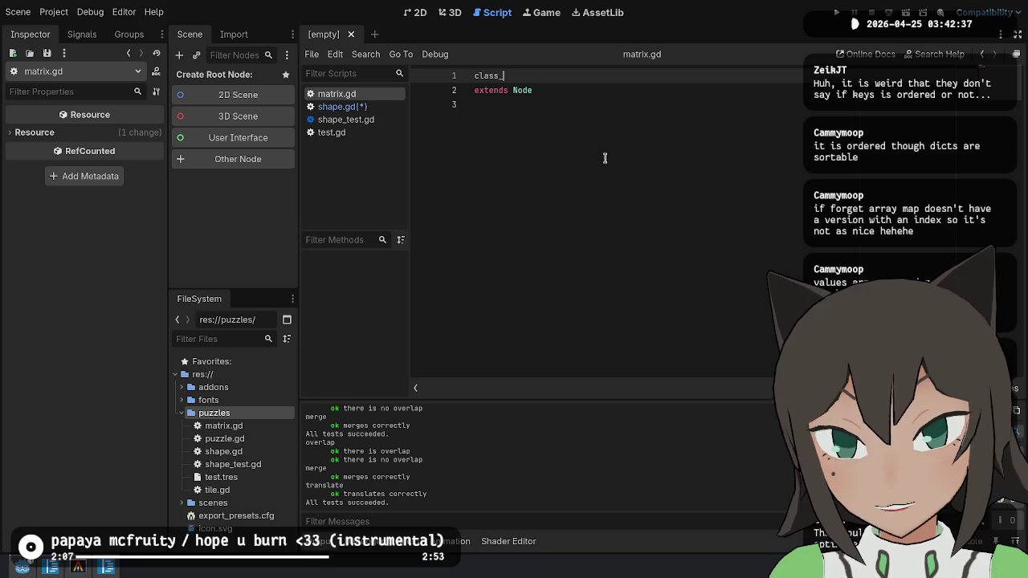
pyautogui.write('name ')
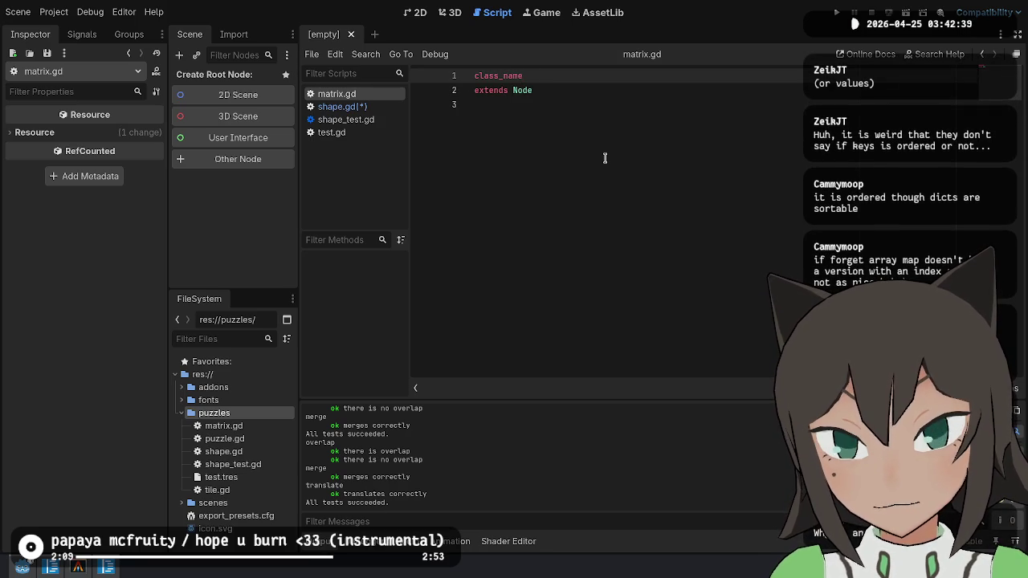
pyautogui.write('Ma')
pyautogui.press('Down')
pyautogui.hotkey('shift', 'Home')
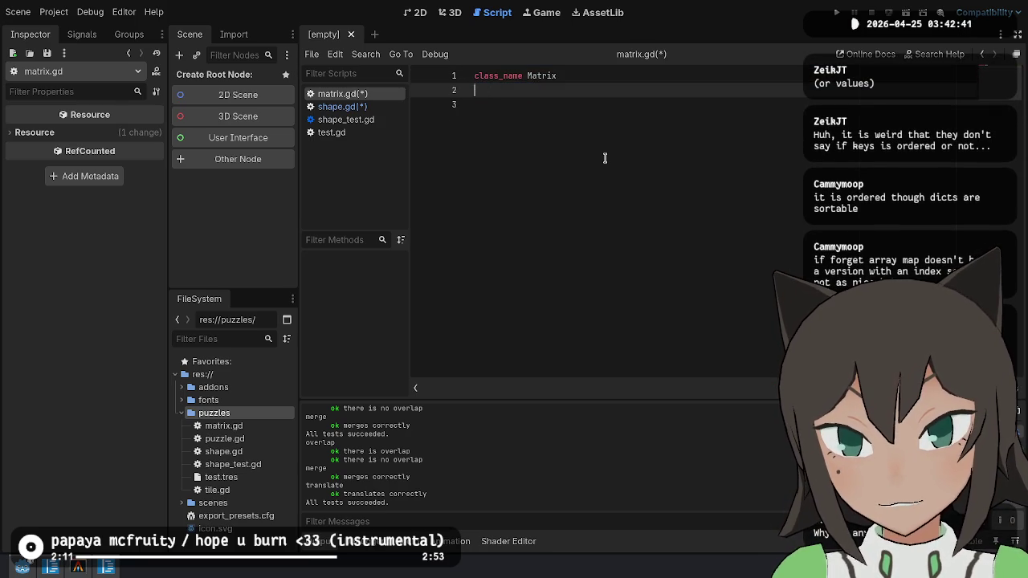
pyautogui.press('Return')
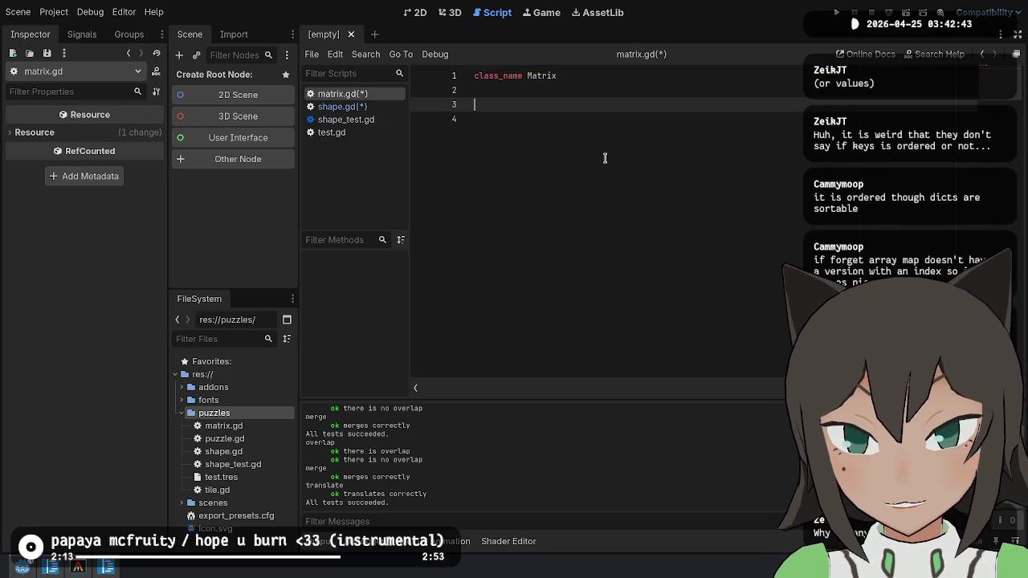
# Declare a float field a, trimming the extra names b–f from the combined declaration.
pyautogui.write('float')
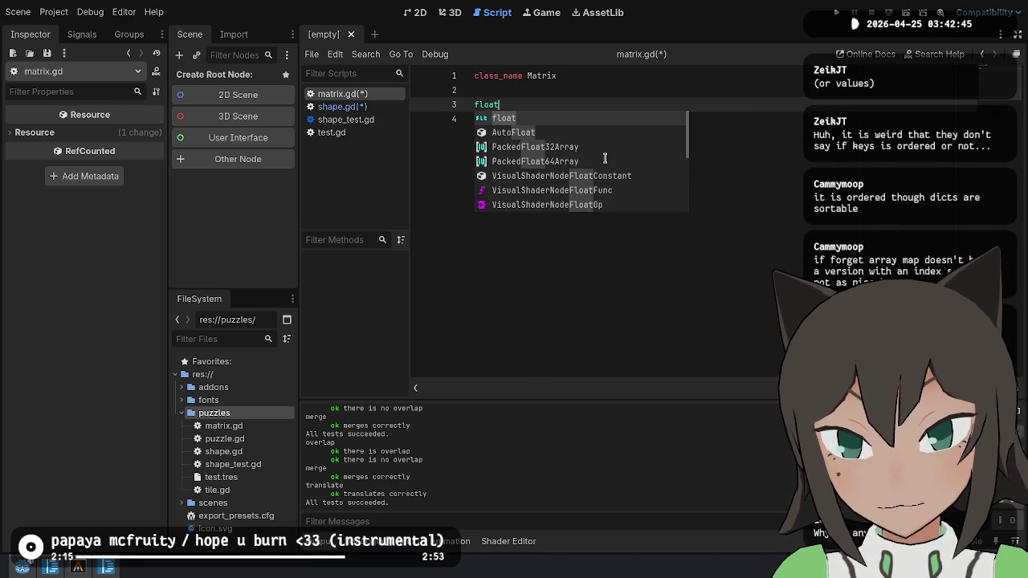
pyautogui.press('Escape')
pyautogui.press('Home')
pyautogui.write('var a, b, :')
pyautogui.press('Left')
pyautogui.press('Left')
pyautogui.write(', b, c, d, e')
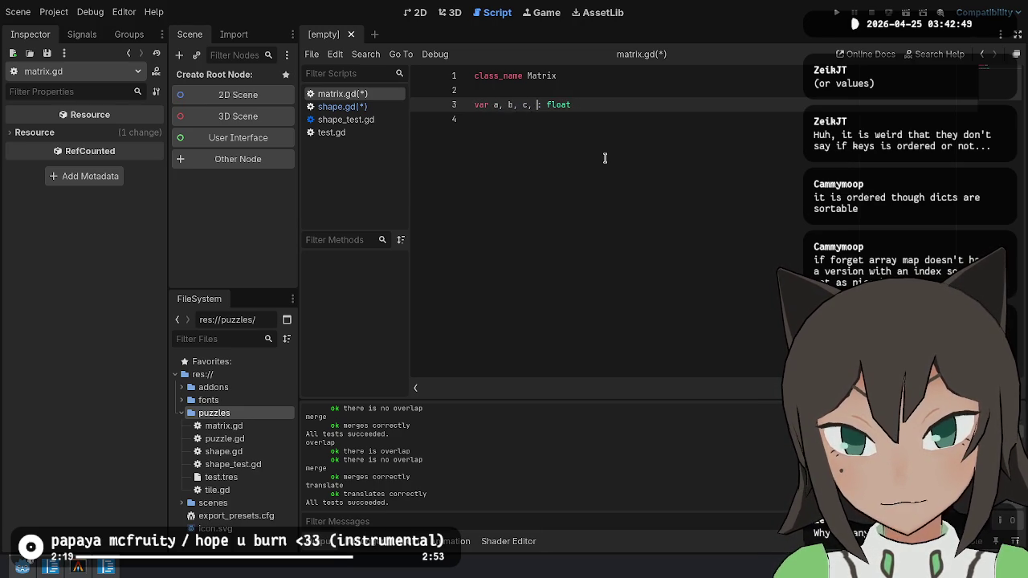
pyautogui.write(', f')
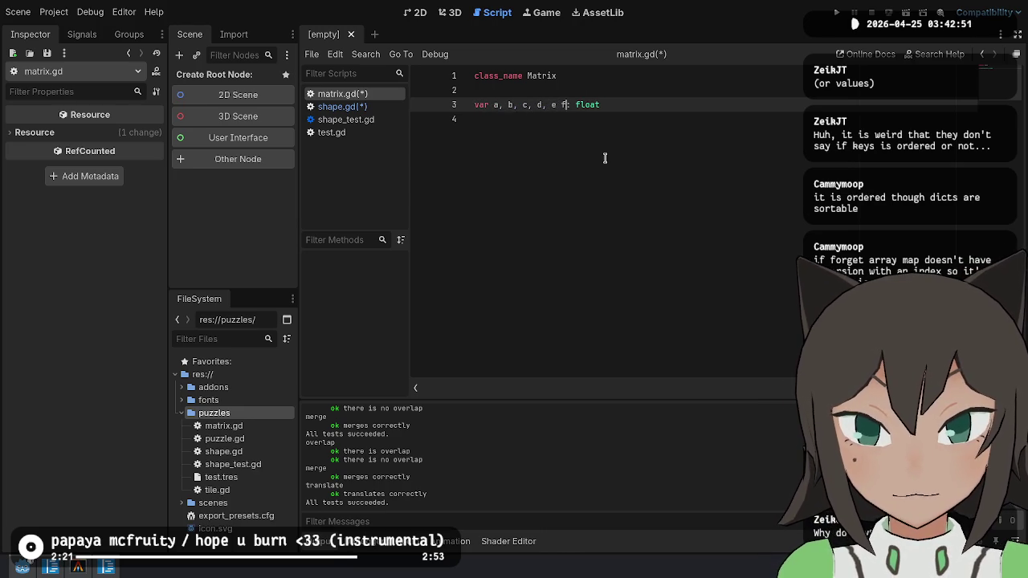
pyautogui.write(',')
pyautogui.press('End')
pyautogui.press('Return')
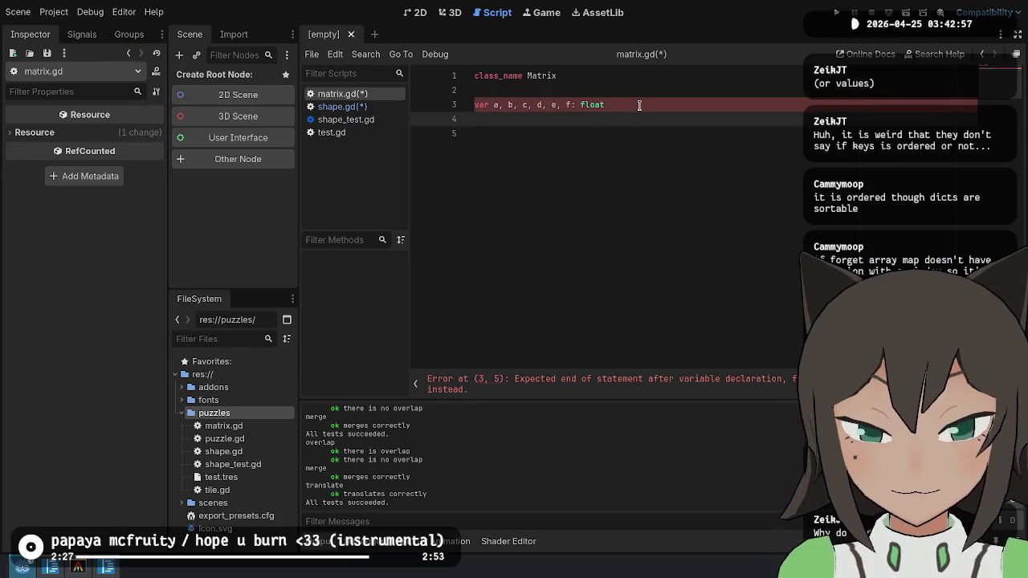
pyautogui.click(640, 105)
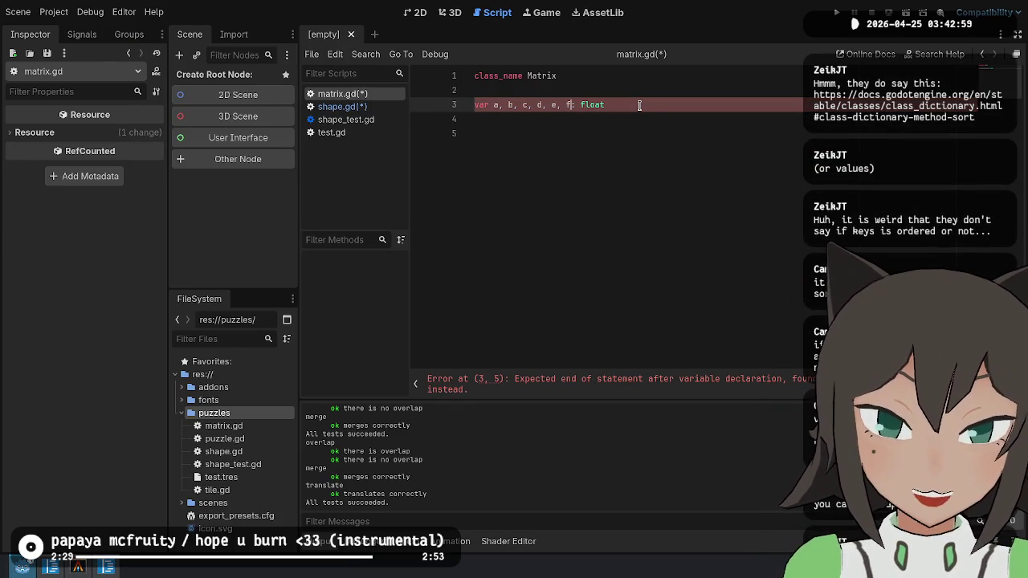
pyautogui.hotkey('ctrl', 'shift', 'Left')
pyautogui.hotkey('ctrl', 'shift', 'Left')
pyautogui.hotkey('ctrl', 'shift', 'Left')
pyautogui.hotkey('ctrl', 'shift', 'Left')
pyautogui.press('BackSpace')
# Duplicate the var line into float fields b, c, d, e and f, then view matrix.cs.
pyautogui.hotkey('ctrl', 'shift', 'd')
pyautogui.hotkey('ctrl', 'shift', 'd')
pyautogui.hotkey('ctrl', 'shift', 'd')
pyautogui.press('Up')
pyautogui.press('Up')
pyautogui.press('Up')
pyautogui.press('Up')
pyautogui.press('Down')
pyautogui.press('BackSpace')
pyautogui.write('b')
pyautogui.press('Down')
pyautogui.press('BackSpace')
pyautogui.write('c')
pyautogui.press('Down')
pyautogui.press('BackSpace')
pyautogui.write('d')
pyautogui.press('Down')
pyautogui.press('BackSpace')
pyautogui.write('e')
pyautogui.press('Down')
pyautogui.press('Up')
pyautogui.press('Down')
pyautogui.press('BackSpace')
pyautogui.write('f')
pyautogui.press('Down')
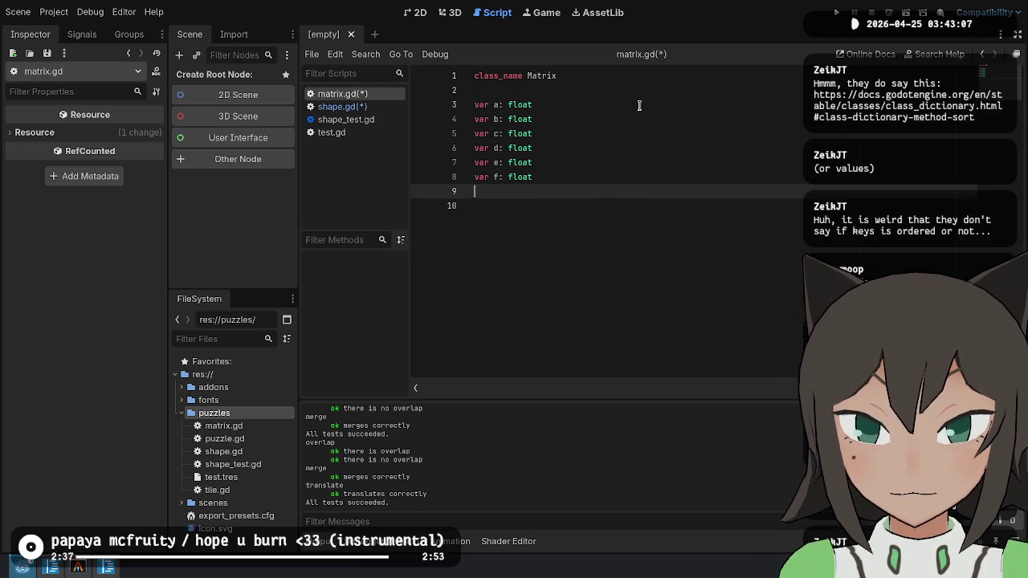
pyautogui.press('Down')
pyautogui.press('Up')
pyautogui.press('Up')
pyautogui.press('Up')
pyautogui.press('Down')
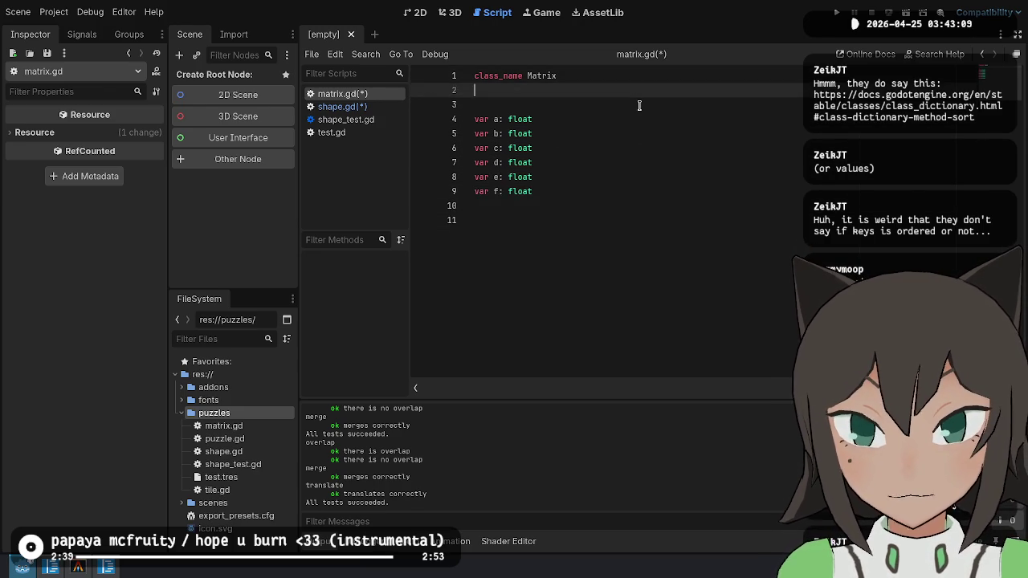
pyautogui.press('Up')
pyautogui.press('End')
pyautogui.hotkey('alt', 'Tab')
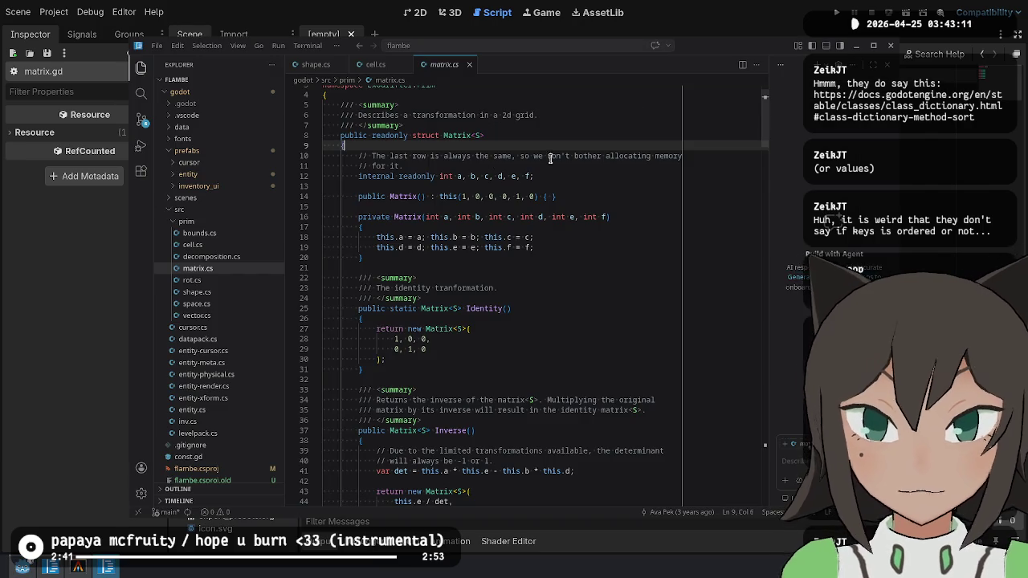
# Paste the C# summary comment above class_name as a # comment.
pyautogui.click(573, 145)
pyautogui.hotkey('ctrl', 'c')
pyautogui.hotkey('alt', 'Tab')
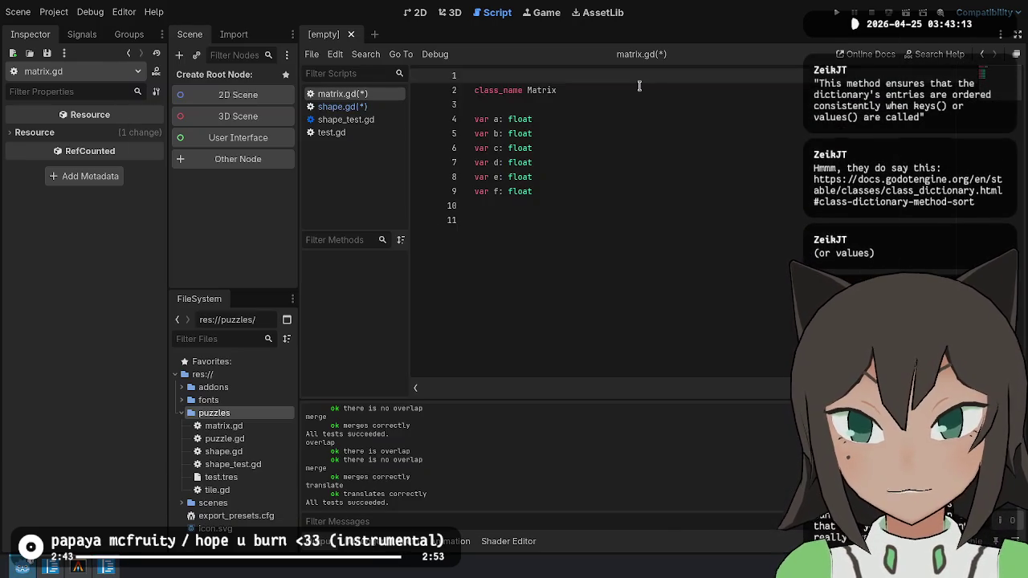
pyautogui.hotkey('ctrl', 'v')
pyautogui.press('BackSpace')
pyautogui.press('BackSpace')
pyautogui.press('BackSpace')
pyautogui.press('Delete')
pyautogui.press('Delete')
pyautogui.press('Delete')
pyautogui.write('#')
# Multi-select every float type in the fields and retype it as int.
pyautogui.press('Down')
pyautogui.press('Down')
pyautogui.press('Down')
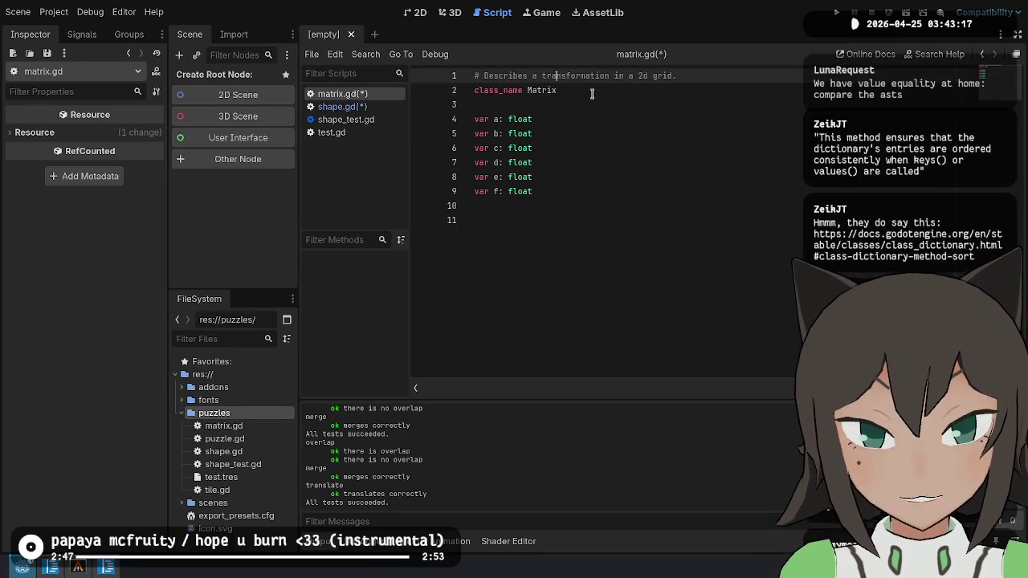
pyautogui.press('End')
pyautogui.press('Up')
pyautogui.hotkey('ctrl', 'd')
pyautogui.hotkey('ctrl', 'd')
pyautogui.hotkey('ctrl', 'd')
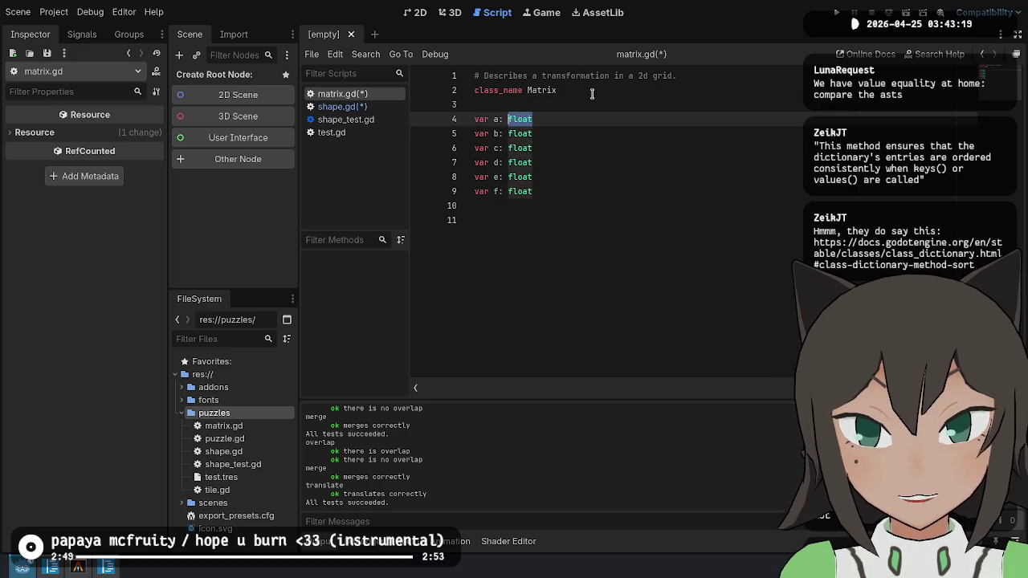
pyautogui.write('ind')
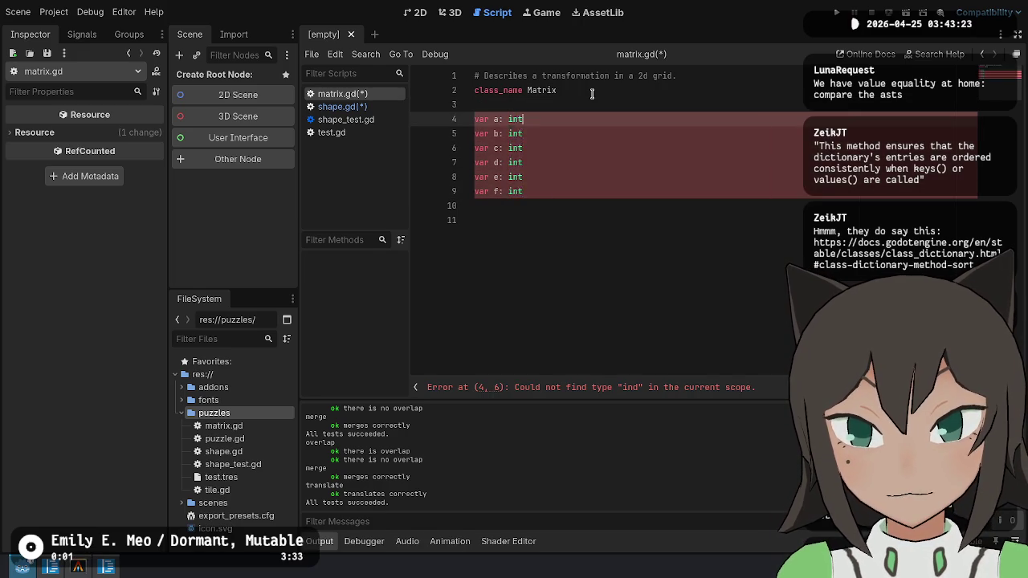
# Copy the last-row comment from matrix.cs and paste it in as a # comment.
pyautogui.hotkey('alt', 'Tab')
pyautogui.moveTo(492, 174); pyautogui.dragTo(534, 202)
pyautogui.hotkey('alt', 'Tab')
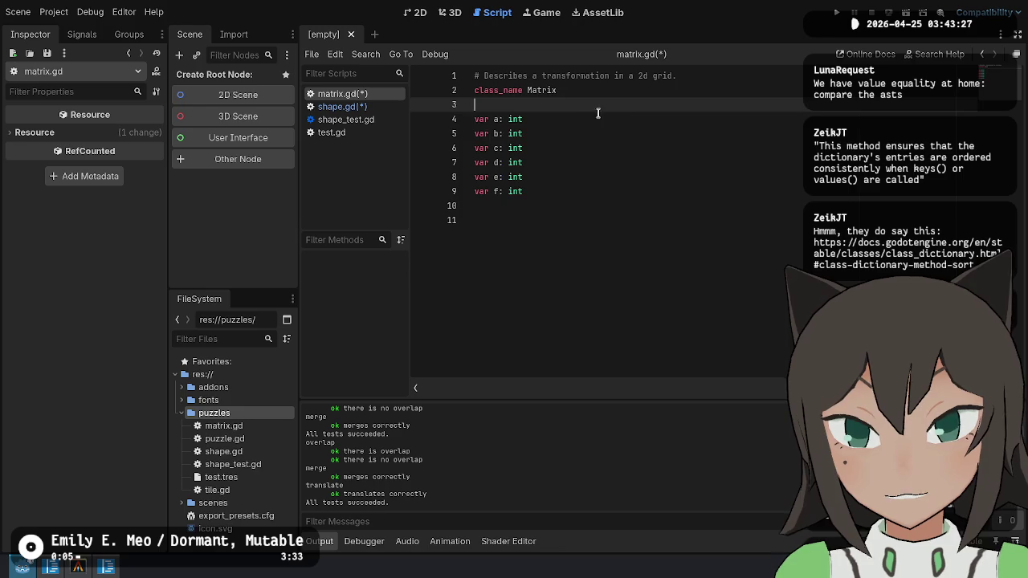
pyautogui.hotkey('ctrl', 'v')
pyautogui.press('Up')
pyautogui.press('Home')
pyautogui.press('Delete')
pyautogui.press('Delete')
pyautogui.press('Delete')
pyautogui.press('BackSpace')
pyautogui.press('BackSpace')
pyautogui.press('BackSpace')
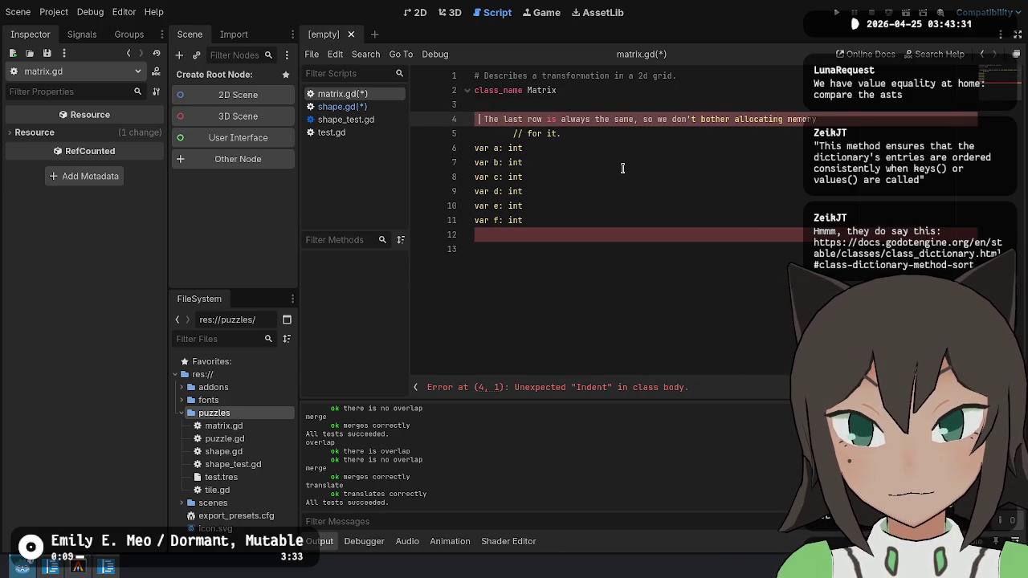
pyautogui.write('#')
# Reword the first comment line to begin with 'An affine' and add a second line.
pyautogui.press('Up')
pyautogui.press('Up')
pyautogui.write('n affine')
pyautogui.press('Down')
pyautogui.press('Up')
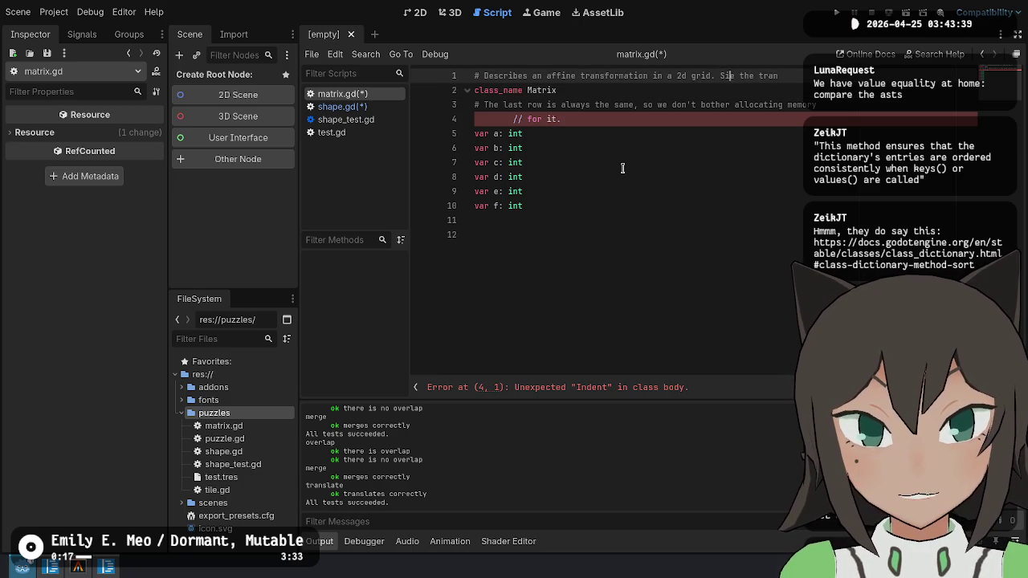
pyautogui.press('End')
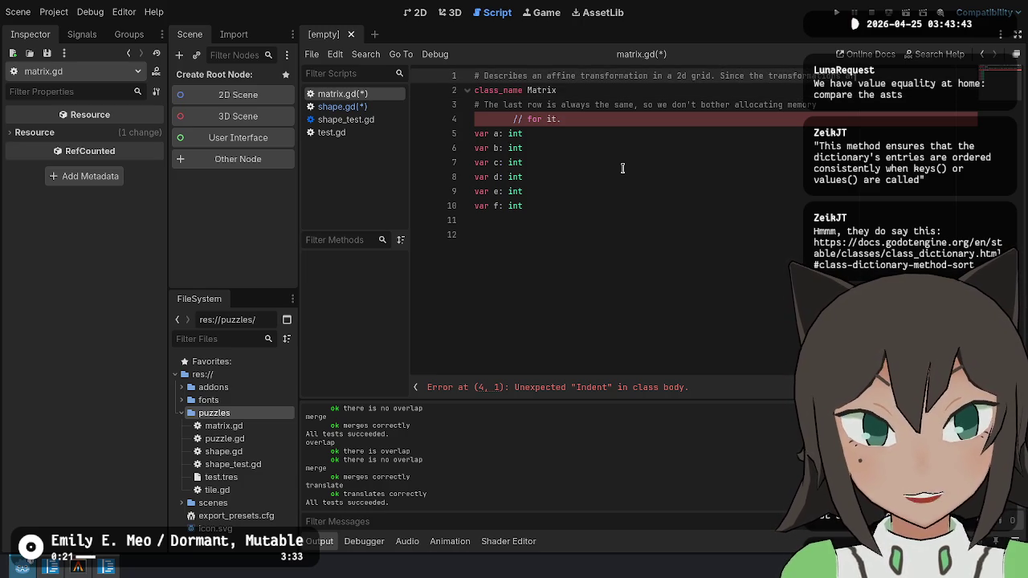
pyautogui.press('Return')
pyautogui.write('# affine, the')
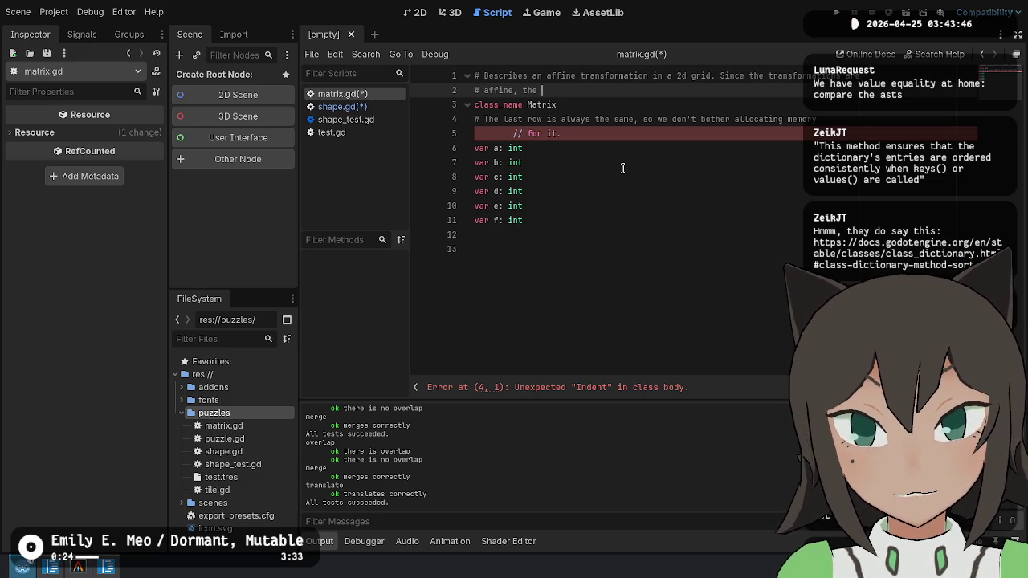
# Move the last-row sentence onto the second comment line starting 'So, we' and delete leftover C# lines.
pyautogui.press('Down')
pyautogui.press('Down')
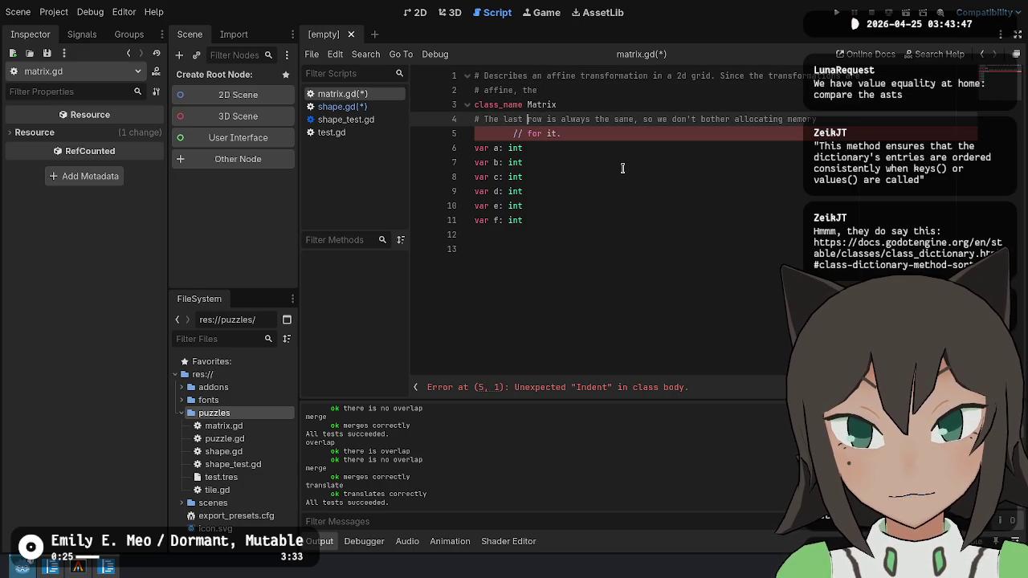
pyautogui.hotkey('shift', 'End')
pyautogui.hotkey('ctrl', 'x')
pyautogui.press('Up')
pyautogui.press('Up')
pyautogui.press('End')
pyautogui.hotkey('ctrl', 'v')
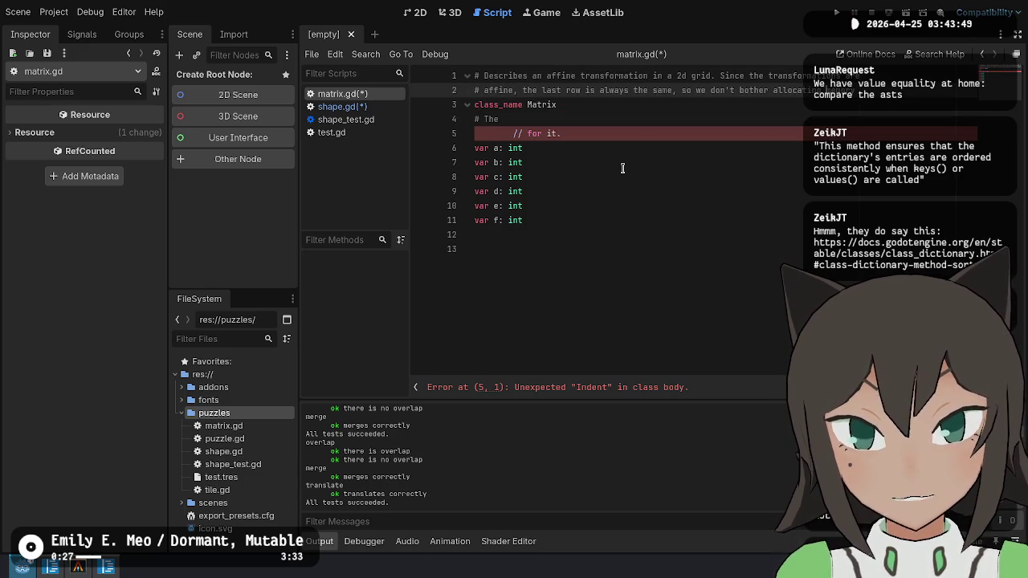
pyautogui.hotkey('ctrl', 'shift', 'Right')
pyautogui.hotkey('ctrl', 'shift', 'Right')
pyautogui.write('So, we')
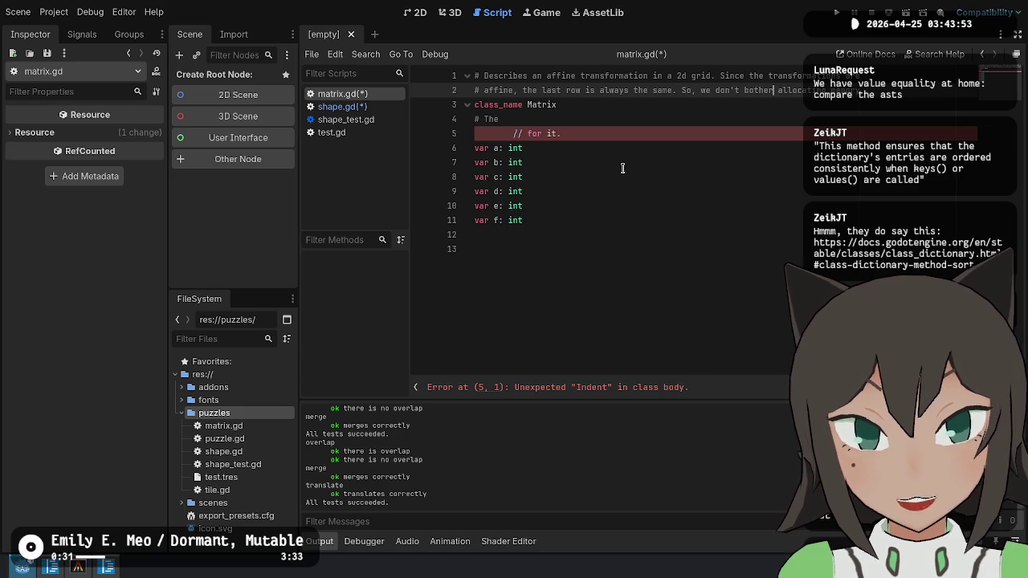
pyautogui.press('Return')
pyautogui.write('# for the last r')
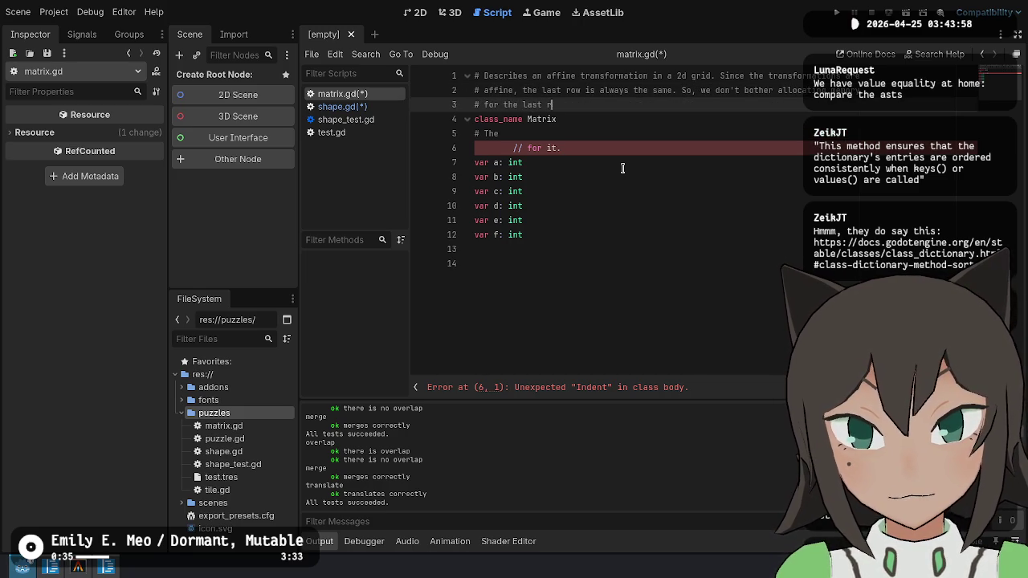
pyautogui.write('ow.')
pyautogui.press('Down')
pyautogui.press('Down')
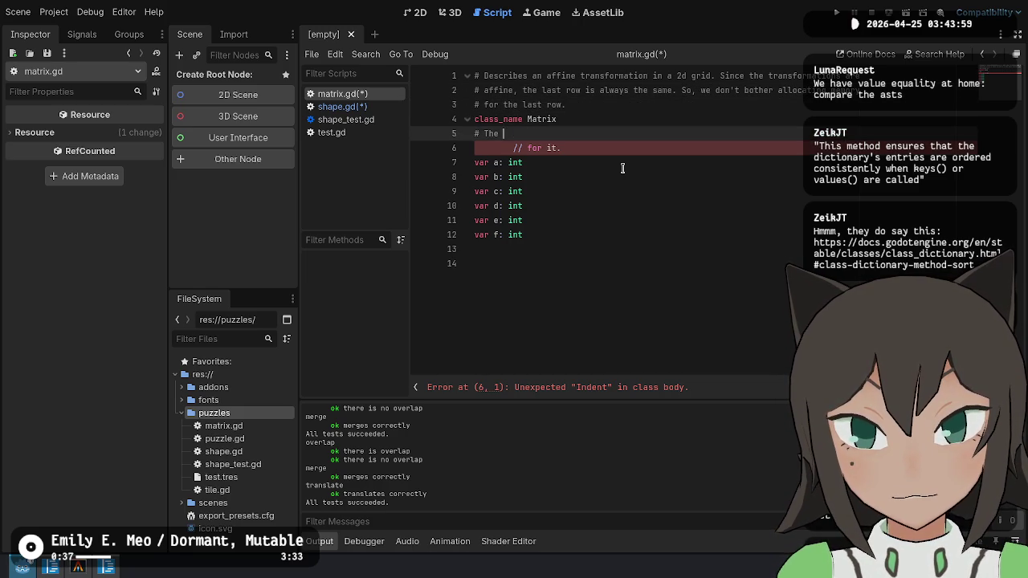
pyautogui.hotkey('ctrl', 'shift', 'k')
pyautogui.hotkey('ctrl', 'shift', 'k')
pyautogui.press('Up')
pyautogui.press('Return')
# Turn the comment lines into ## doc comments, adding 'are' and 'memory' to the wording.
pyautogui.press('Up')
pyautogui.press('Up')
pyautogui.press('Up')
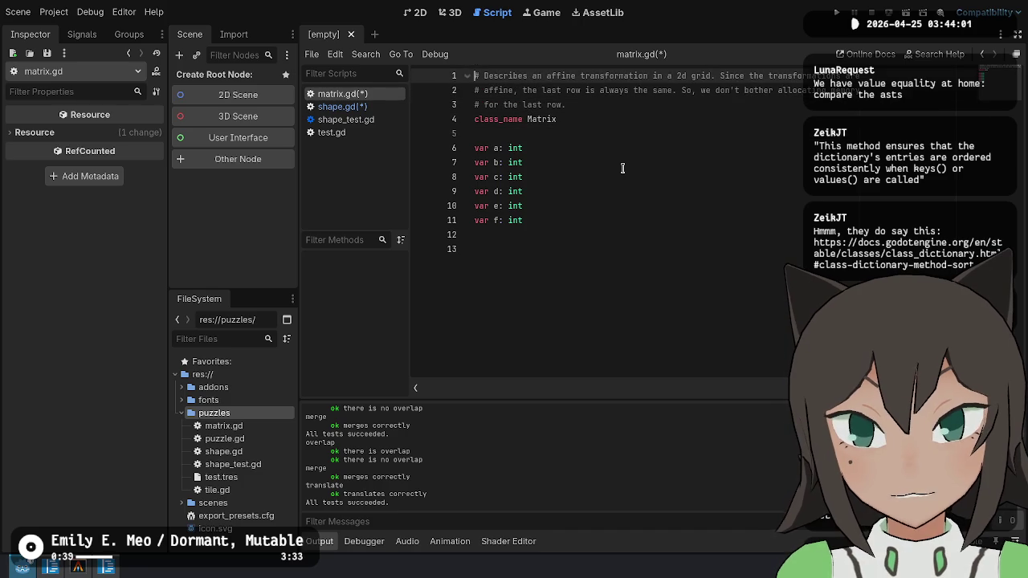
pyautogui.write('#')
pyautogui.press('Down')
pyautogui.write('#')
pyautogui.press('Down')
pyautogui.write('#')
pyautogui.press('Up')
pyautogui.press('Up')
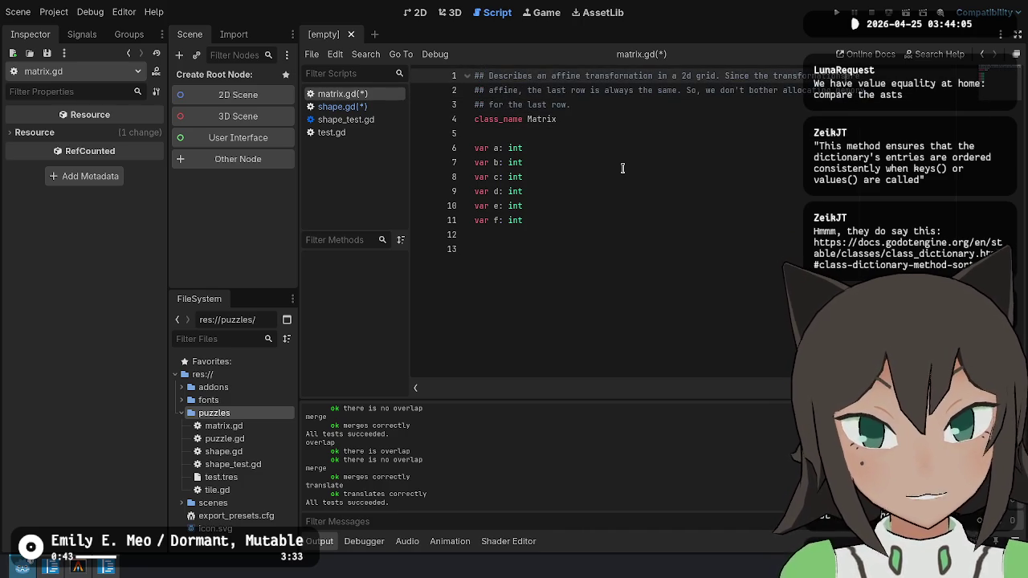
pyautogui.press('Down')
pyautogui.write('are')
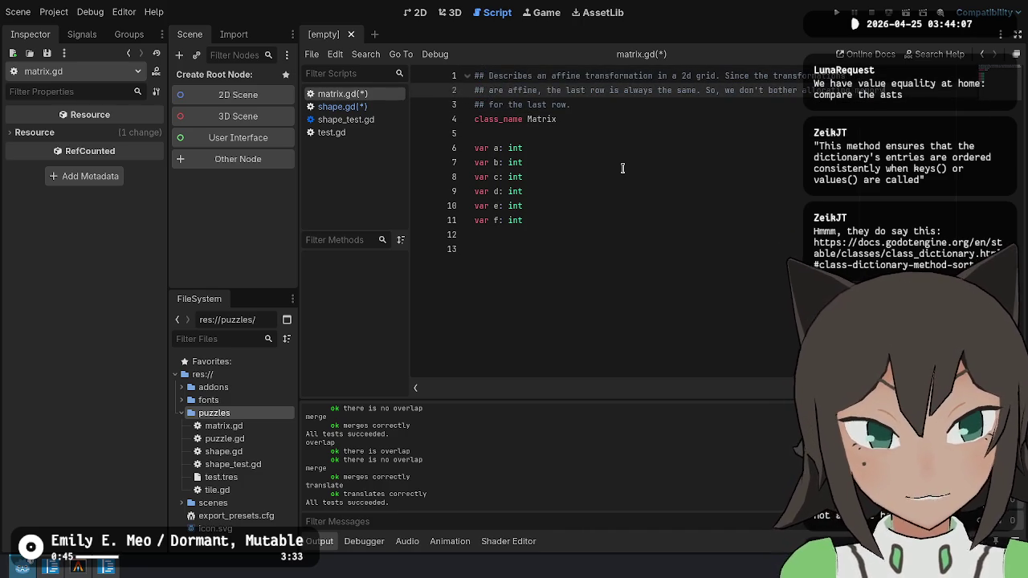
pyautogui.press('Down')
pyautogui.press('Left')
pyautogui.press('Left')
pyautogui.press('Left')
pyautogui.write('memory')
# Save matrix.gd and move to the empty line after the fields.
pyautogui.hotkey('ctrl', 's')
pyautogui.press('Down')
pyautogui.press('Down')
pyautogui.press('Down')
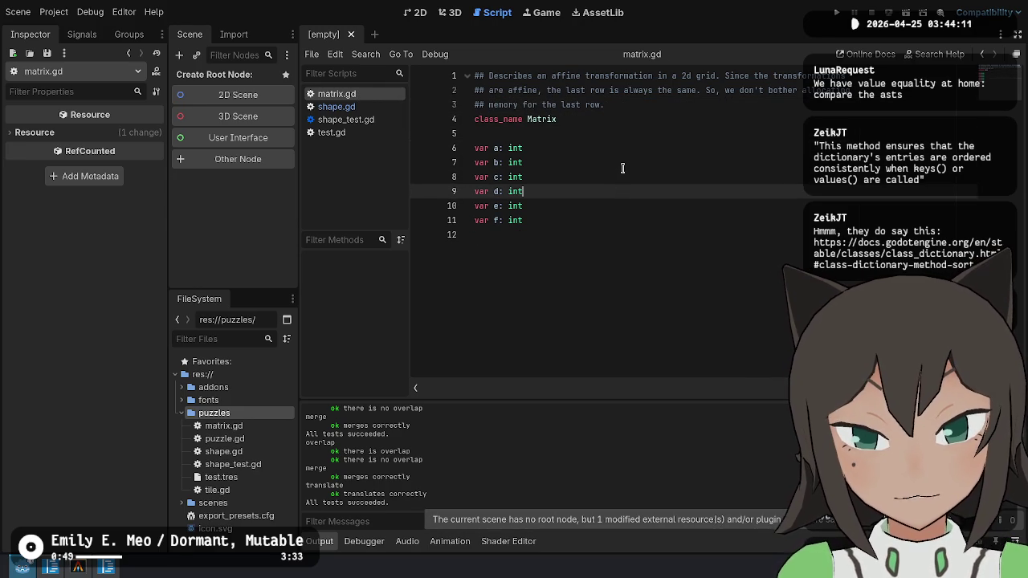
pyautogui.press('Down')
pyautogui.press('Down')
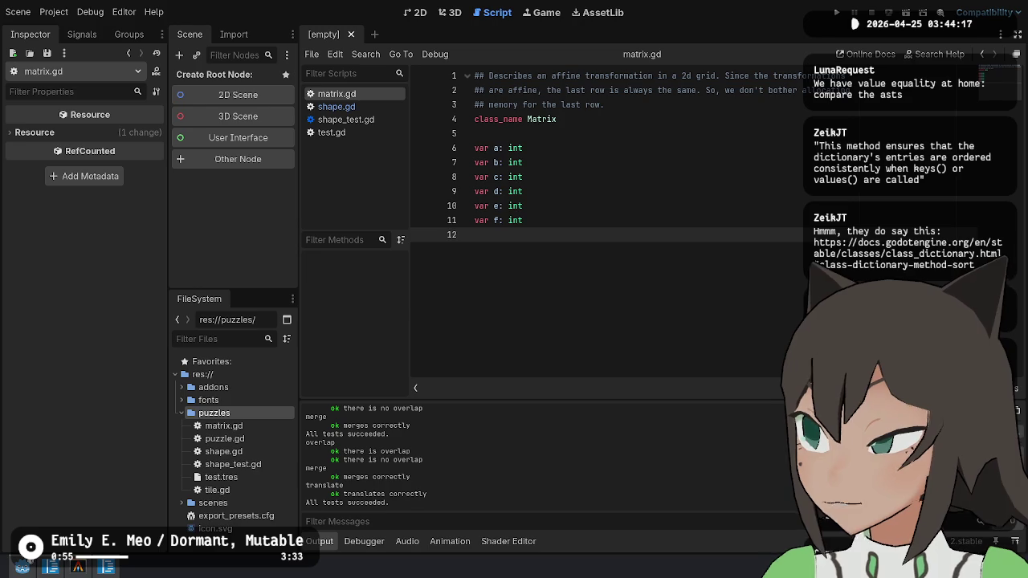
# Read the sort() description in the Dictionary documentation.
pyautogui.hotkey('alt', 'Tab')
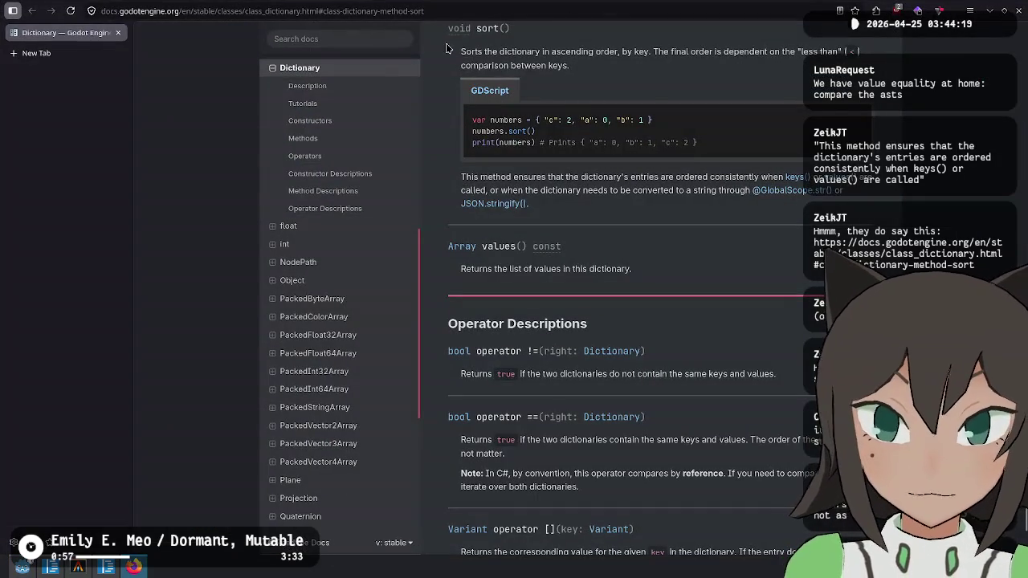
pyautogui.moveTo(472, 51)
pyautogui.mouseDown()
pyautogui.moveTo(661, 51)
pyautogui.moveTo(666, 69)
pyautogui.mouseUp()
pyautogui.click(666, 69)
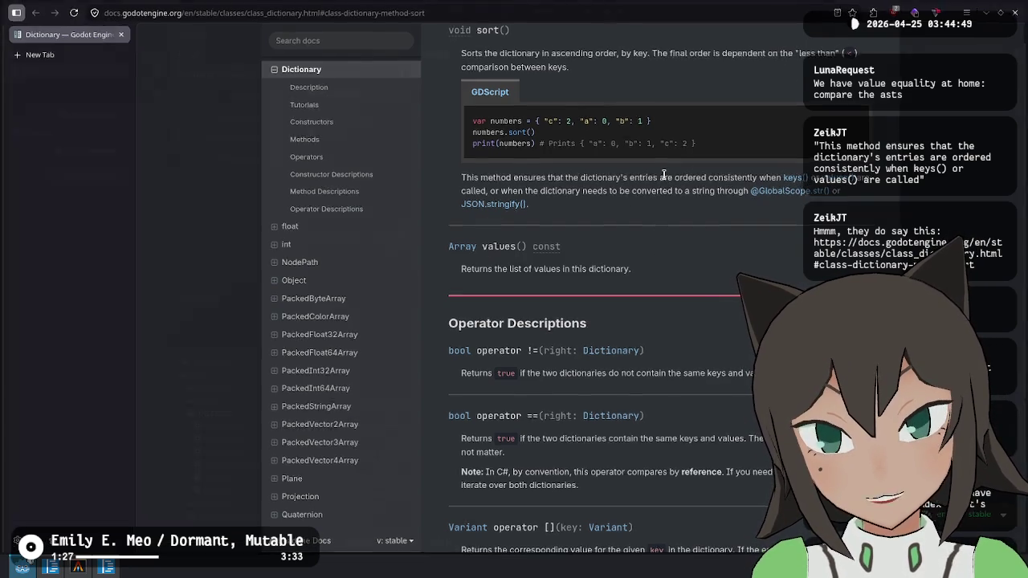
pyautogui.hotkey('alt', 'Tab')
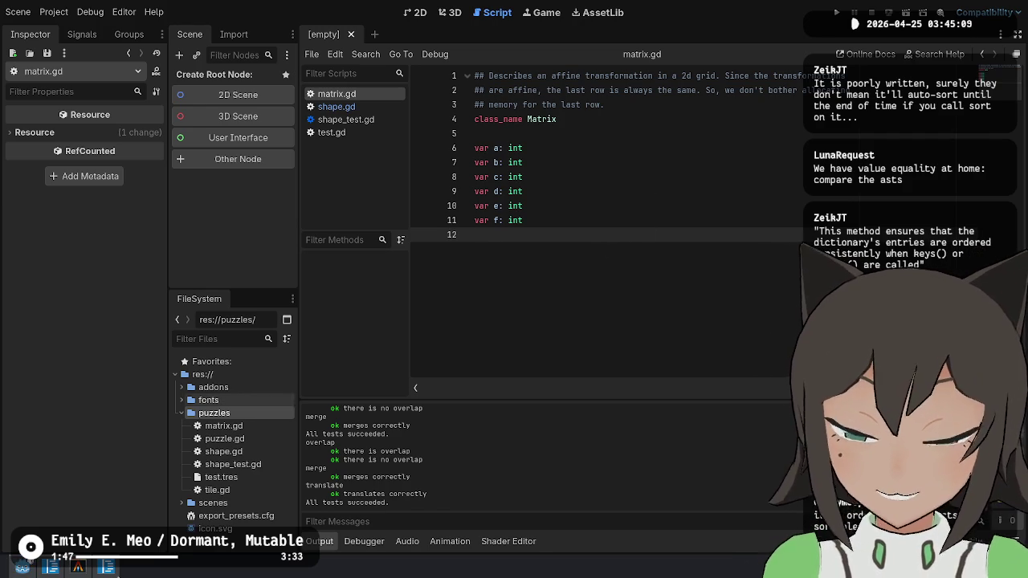
# Check the C# private constructor, then start typing 'func _ini' below the fields in matrix.gd.
pyautogui.click(107, 569)
pyautogui.click(522, 244)
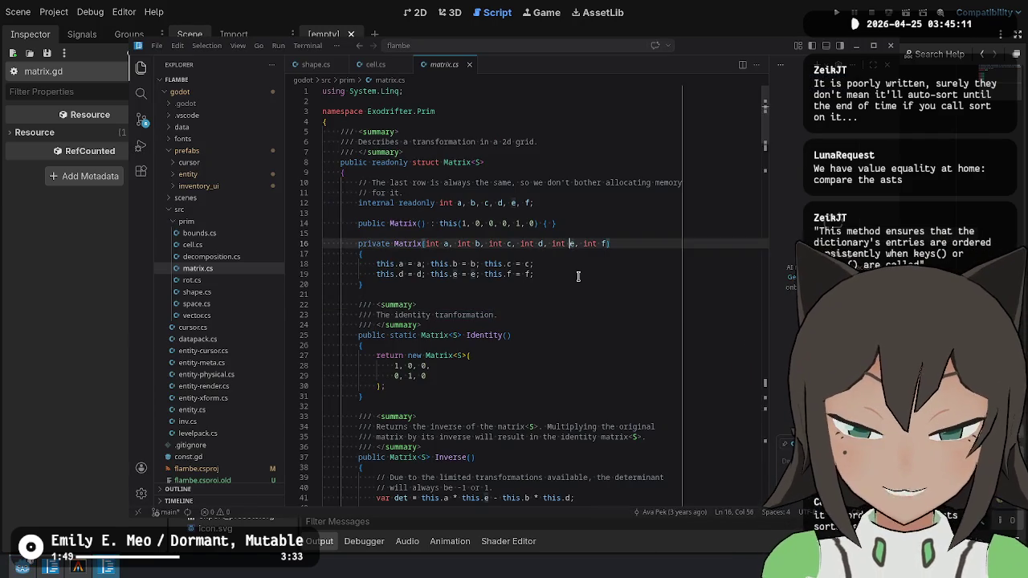
pyautogui.press('Up')
pyautogui.hotkey('alt', 'Tab')
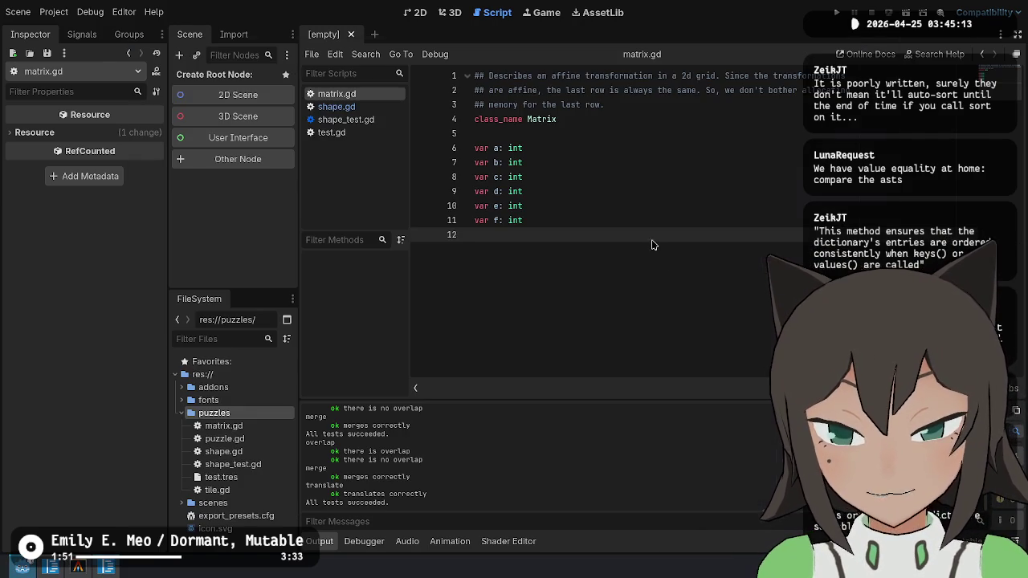
pyautogui.write('f')
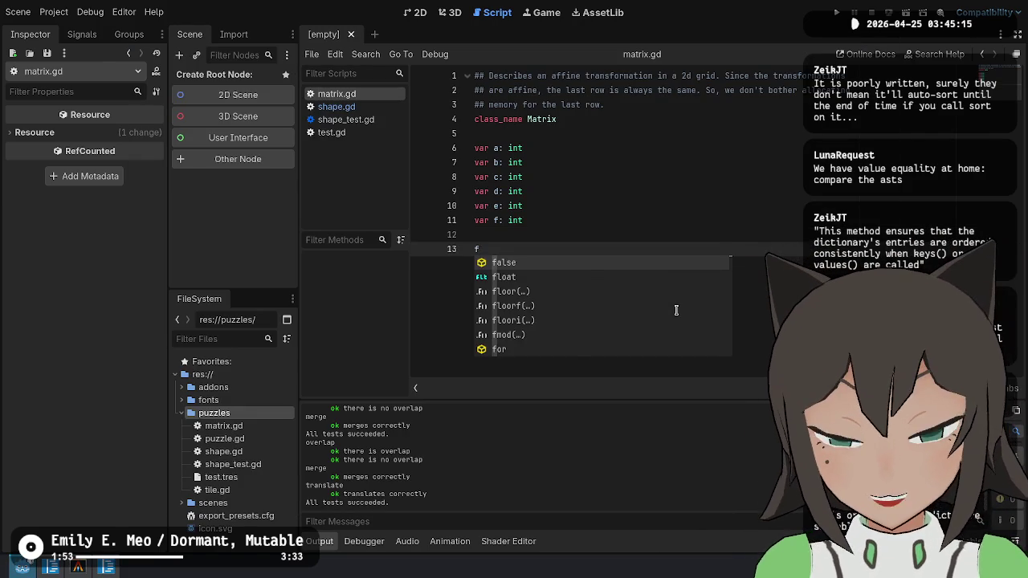
pyautogui.write('unc _ini')
# Complete the signature as _init(a: int, b: int, c: int, d: int, e: int, f: int) -> void:.
pyautogui.write('(')
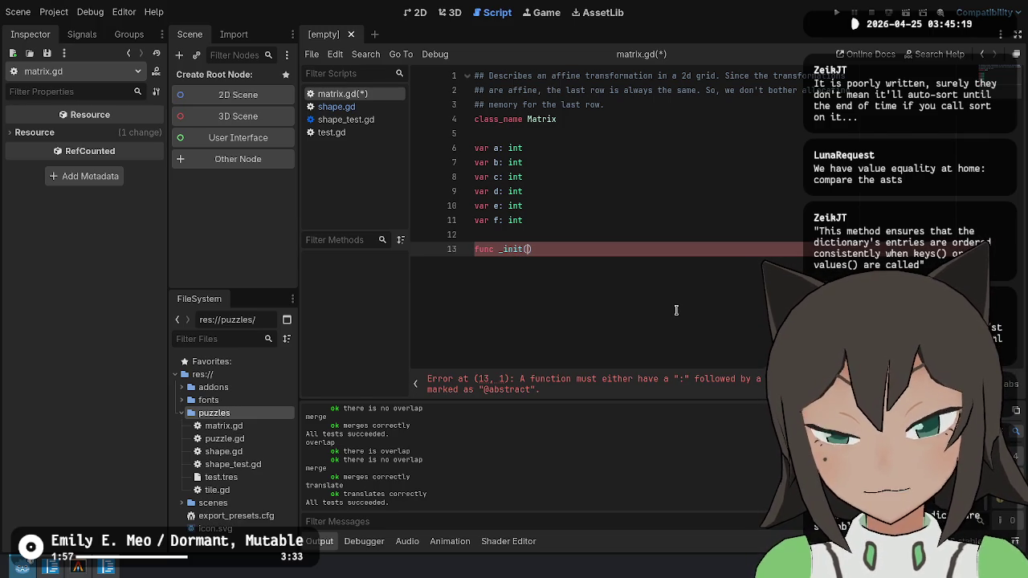
pyautogui.write('var ')
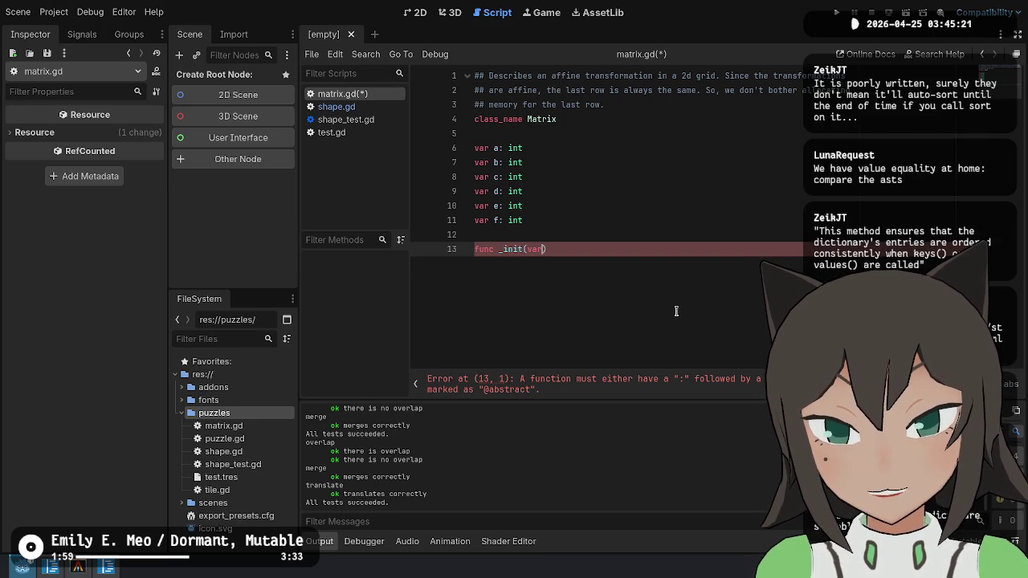
pyautogui.write('a: int')
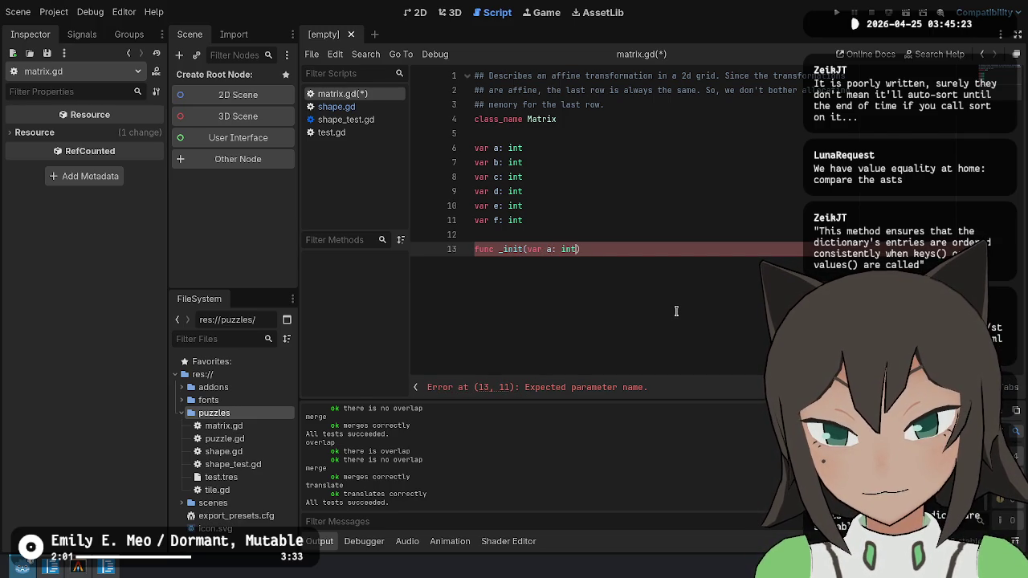
pyautogui.hotkey('ctrl', 'space')
pyautogui.hotkey('ctrl', 'Left')
pyautogui.hotkey('ctrl', 'Left')
pyautogui.press('BackSpace')
pyautogui.press('BackSpace')
pyautogui.press('BackSpace')
pyautogui.press('End')
pyautogui.press('Left')
pyautogui.write(', b: int, c: ind')
pyautogui.press('BackSpace')
pyautogui.write('t, d,')
pyautogui.press('BackSpace')
pyautogui.write(': int, e: int, f: int) -> voi')
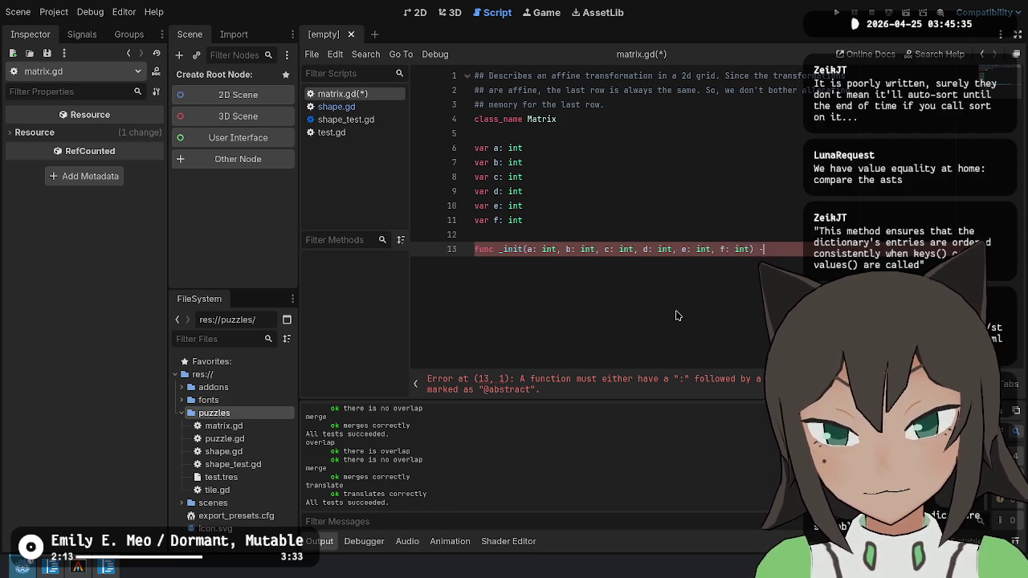
pyautogui.write('d:')
pyautogui.press('Return')
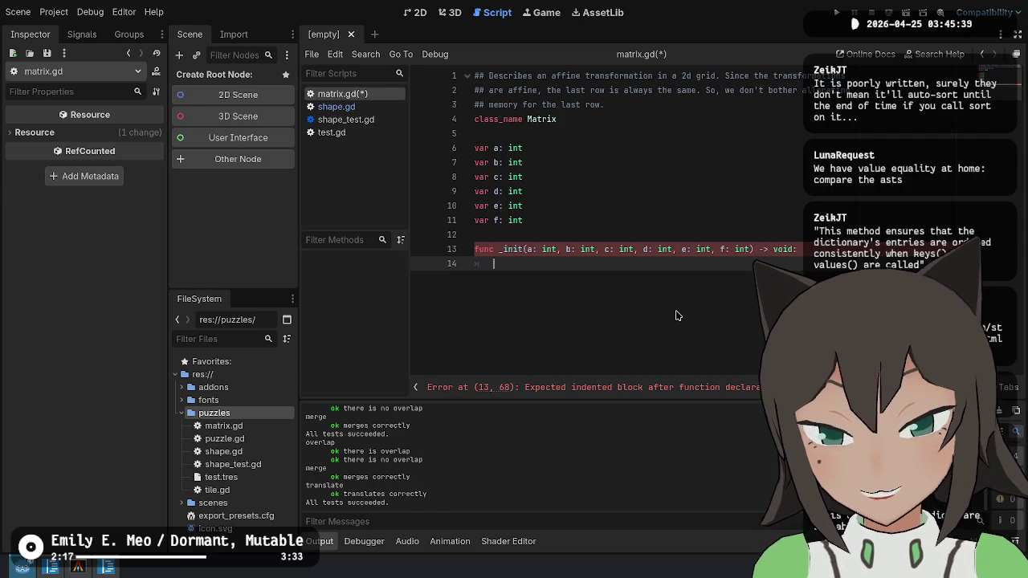
# Write 'self.a = a', duplicate it into six lines, and select member names a–f.
pyautogui.write('self.a = a')
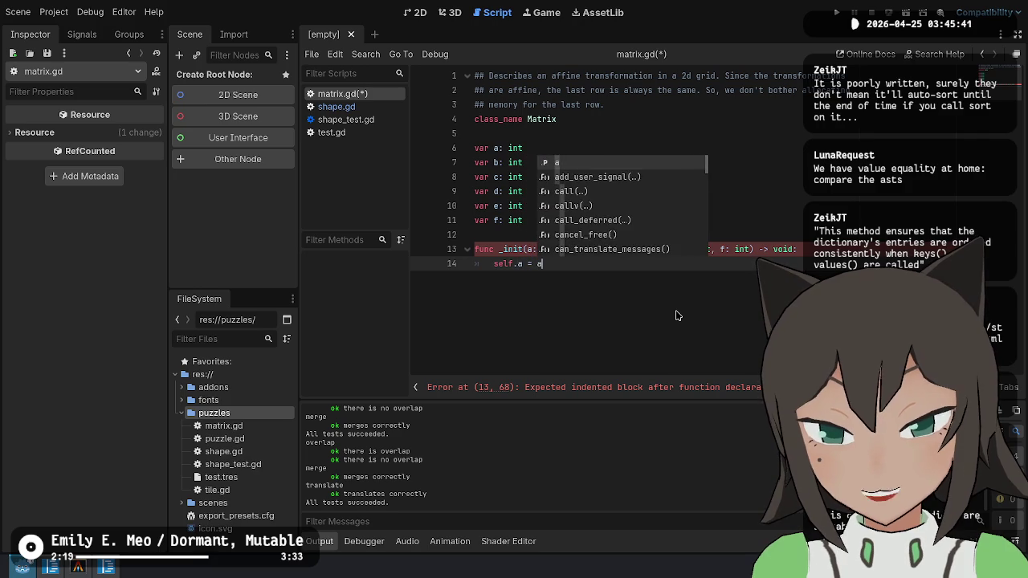
pyautogui.hotkey('ctrl', 'shift', 'd')
pyautogui.hotkey('ctrl', 'shift', 'd')
pyautogui.hotkey('ctrl', 'shift', 'd')
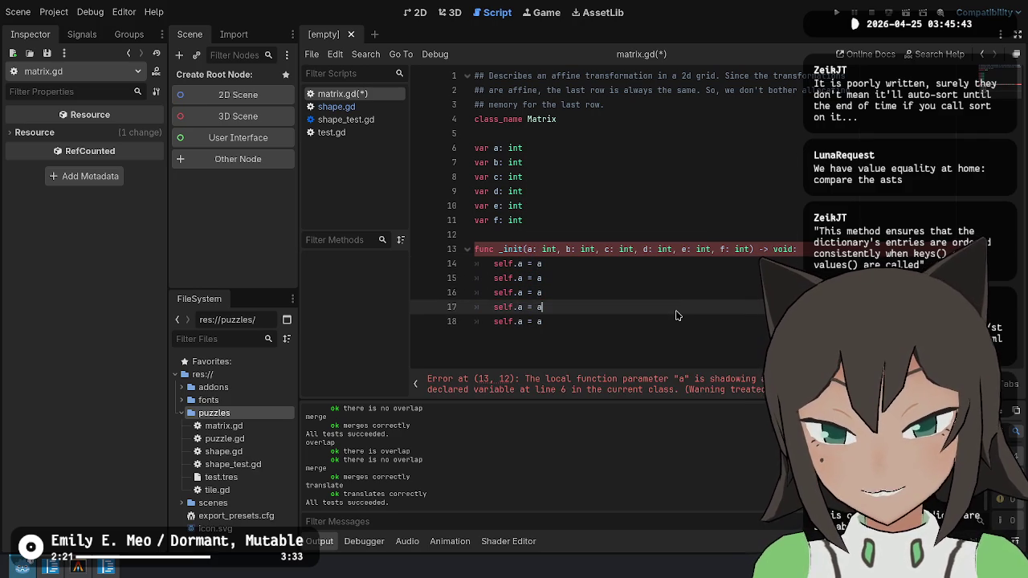
pyautogui.press('Up')
pyautogui.press('Up')
pyautogui.press('Up')
pyautogui.press('Home')
pyautogui.hotkey('ctrl', 'shift', 'Right')
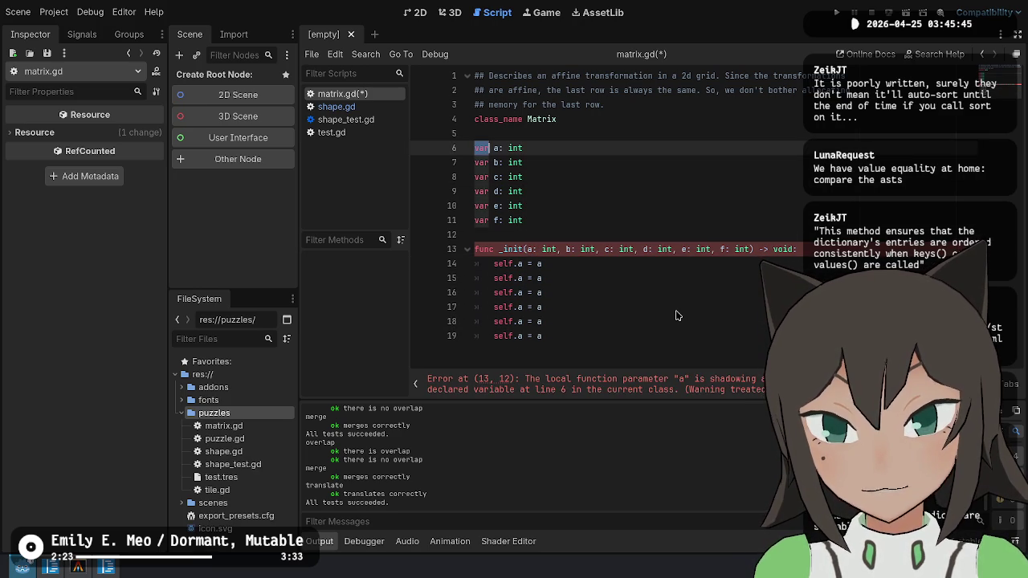
pyautogui.hotkey('ctrl', 'd')
pyautogui.hotkey('ctrl', 'd')
pyautogui.hotkey('ctrl', 'd')
pyautogui.hotkey('ctrl', 'd')
pyautogui.hotkey('ctrl', 'd')
pyautogui.press('Right')
pyautogui.hotkey('ctrl', 'shift', 'Right')
pyautogui.hotkey('ctrl', 'c')
# Replace the assigned values on the six lines with a through f.
pyautogui.press('Escape')
pyautogui.press('Down')
pyautogui.press('Down')
pyautogui.press('Down')
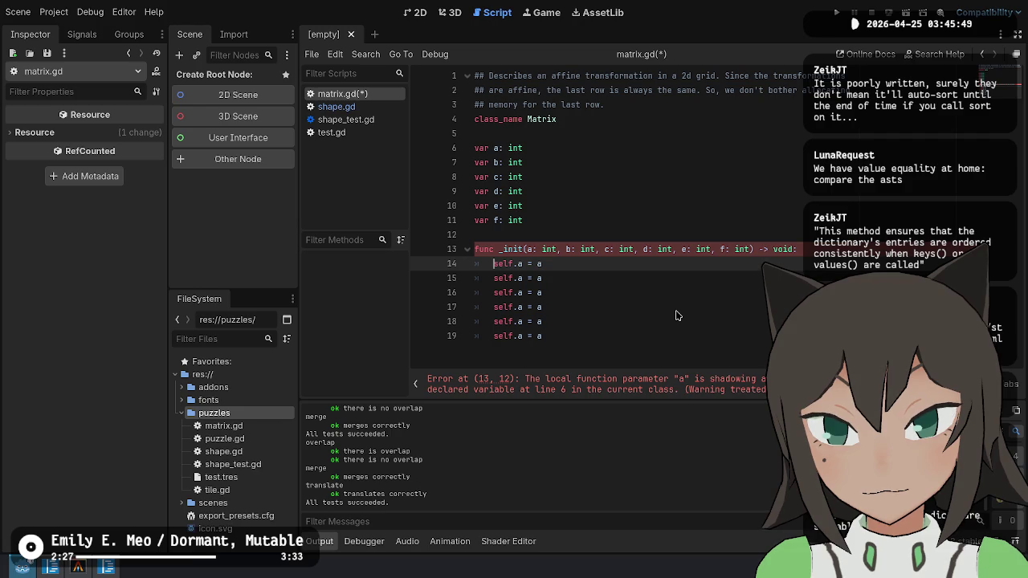
pyautogui.press('Home')
pyautogui.hotkey('ctrl', 'shift', 'Right')
pyautogui.hotkey('ctrl', 'd')
pyautogui.hotkey('ctrl', 'd')
pyautogui.hotkey('ctrl', 'd')
pyautogui.hotkey('ctrl', 'd')
pyautogui.hotkey('ctrl', 'd')
pyautogui.hotkey('ctrl', 'd')
pyautogui.press('End')
pyautogui.press('BackSpace')
pyautogui.hotkey('ctrl', 'v')
pyautogui.press('Escape')
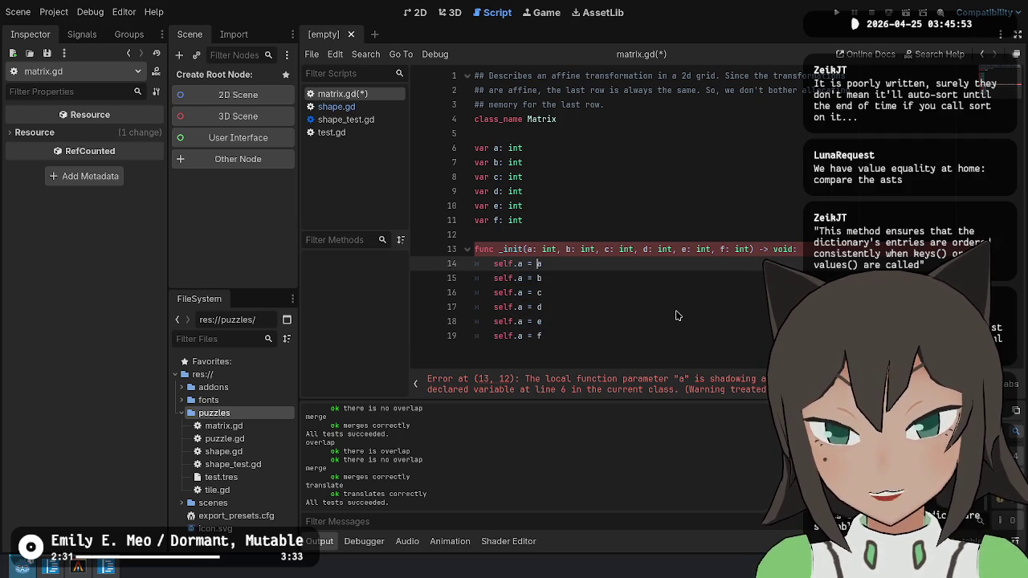
# Change the assignment targets to self.b through self.f on the remaining lines.
pyautogui.hotkey('shift', 'alt', 'Down')
pyautogui.hotkey('shift', 'alt', 'Down')
pyautogui.hotkey('shift', 'alt', 'Down')
pyautogui.press('BackSpace')
pyautogui.hotkey('ctrl', 'v')
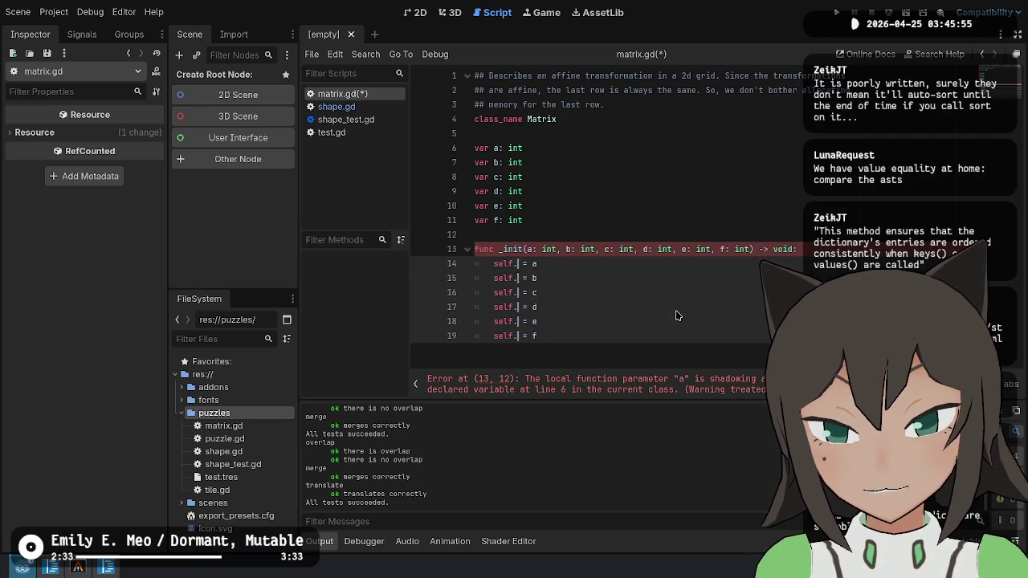
pyautogui.press('Escape')
pyautogui.press('Up')
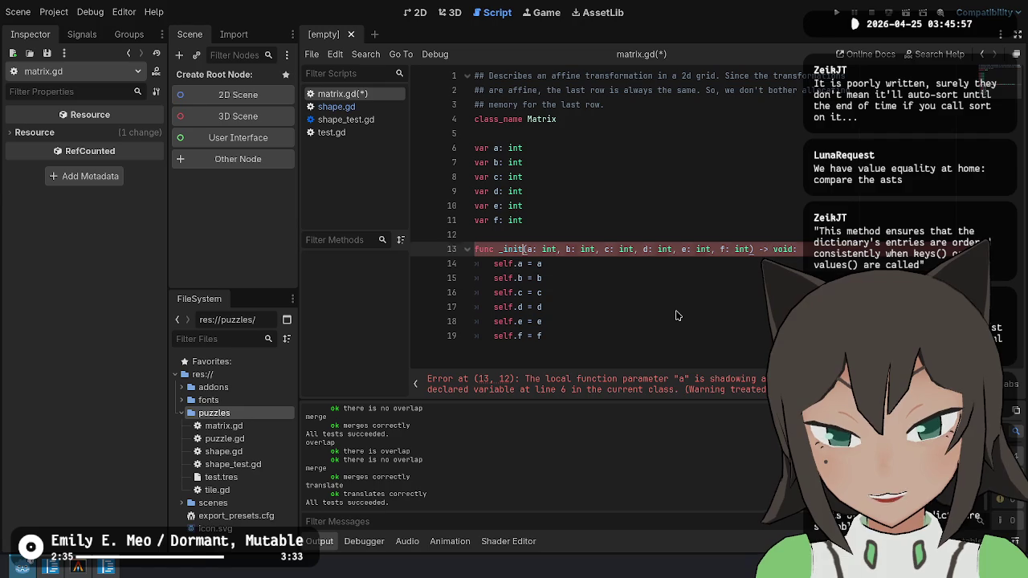
pyautogui.press('Right')
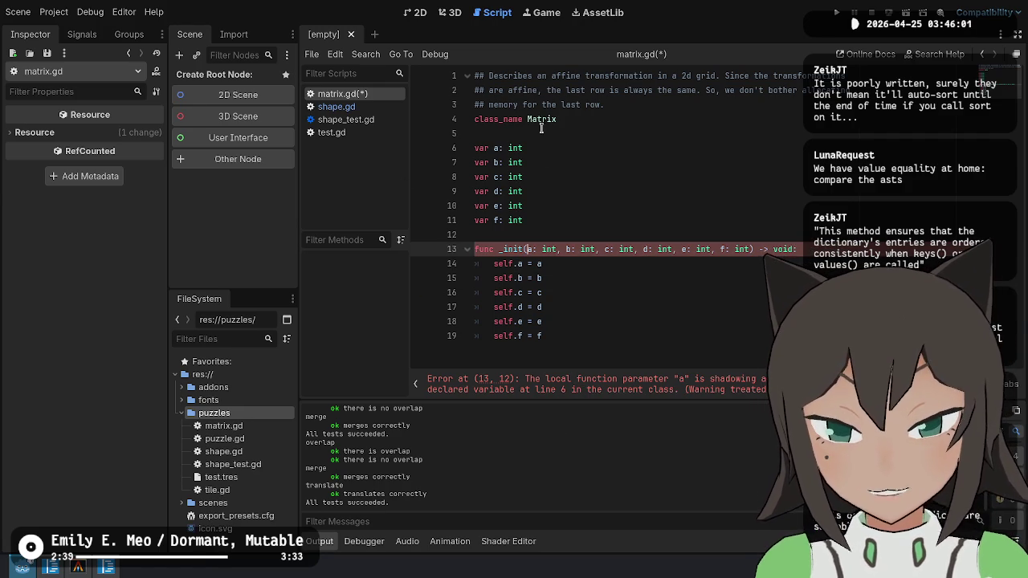
# Append 'p' to each assigned value so the lines read self.a = ap through self.f = fp.
pyautogui.write('_')
pyautogui.press('BackSpace')
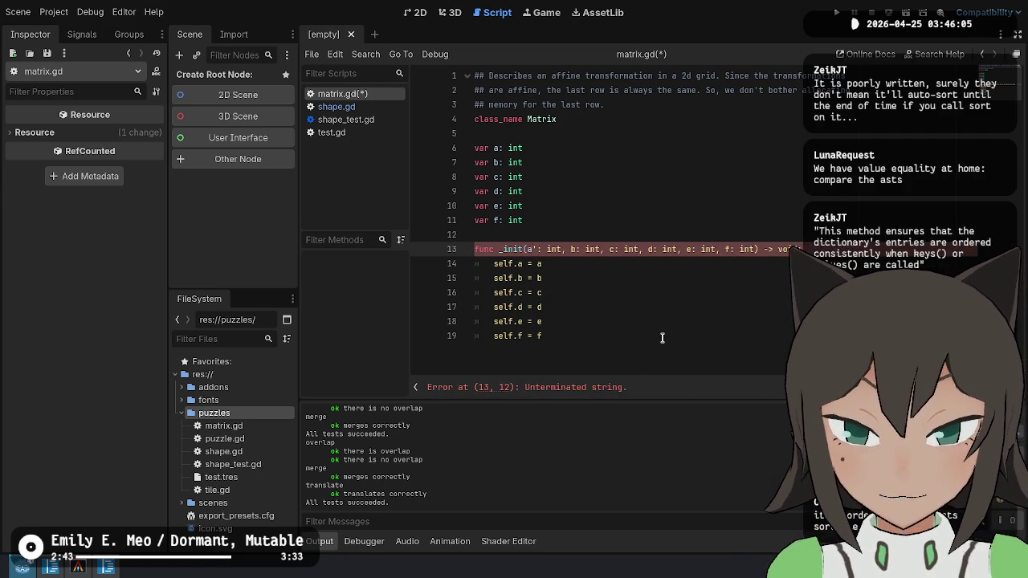
pyautogui.write('_')
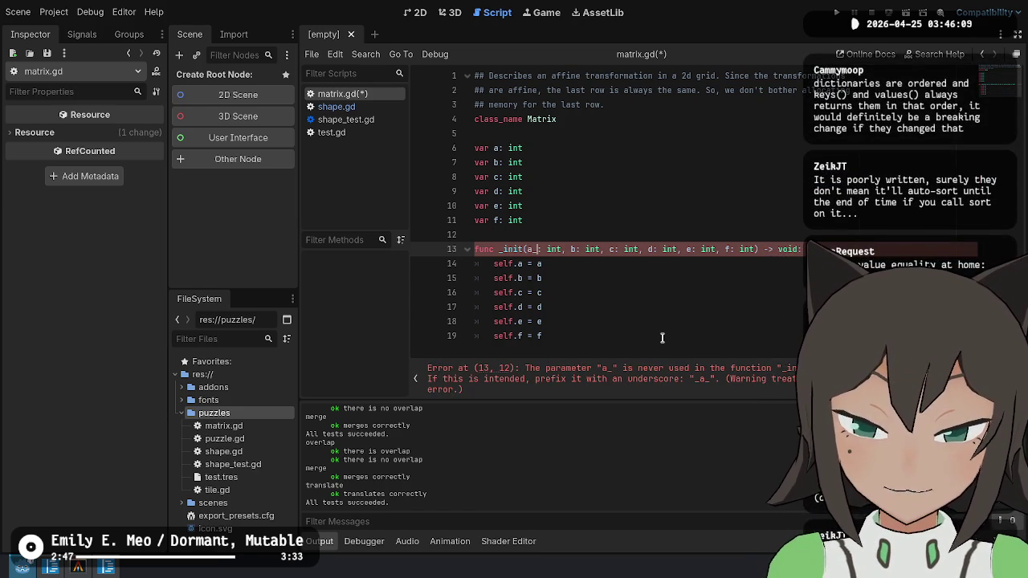
pyautogui.press('BackSpace')
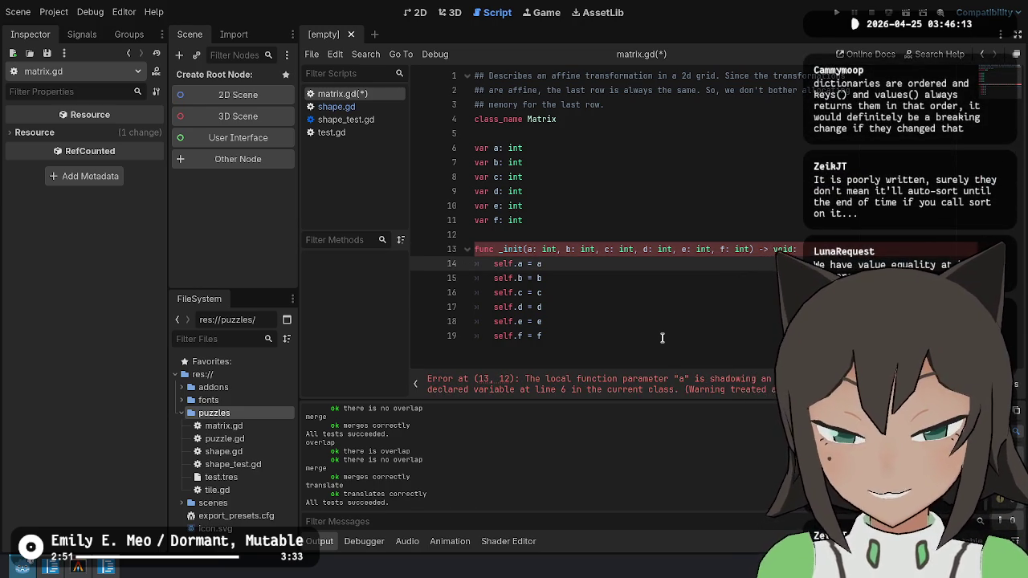
pyautogui.hotkey('ctrl', 'shift', 'Down')
pyautogui.hotkey('ctrl', 'shift', 'Down')
pyautogui.hotkey('ctrl', 'shift', 'Down')
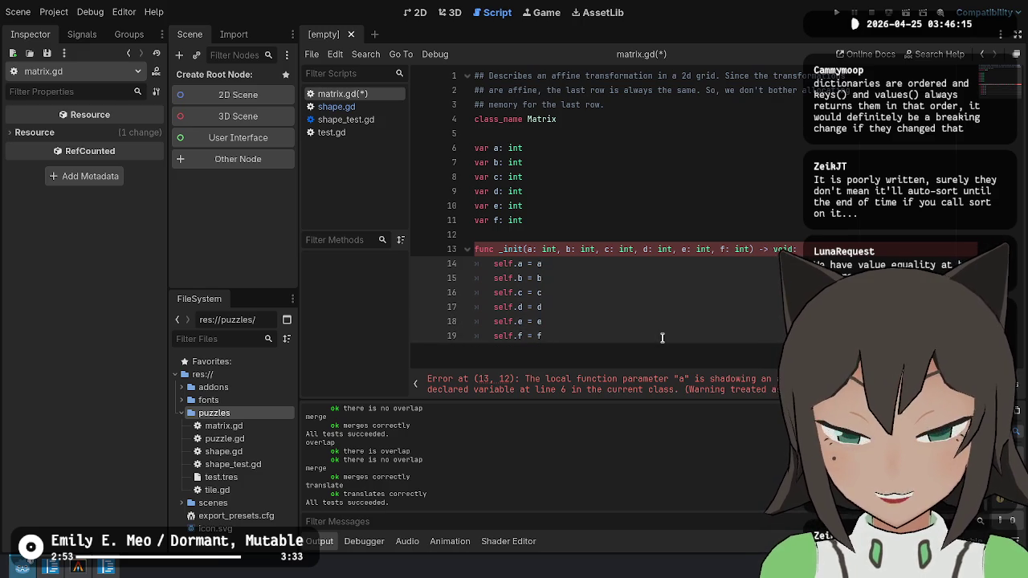
pyautogui.write('p')
pyautogui.press('Escape')
pyautogui.press('Escape')
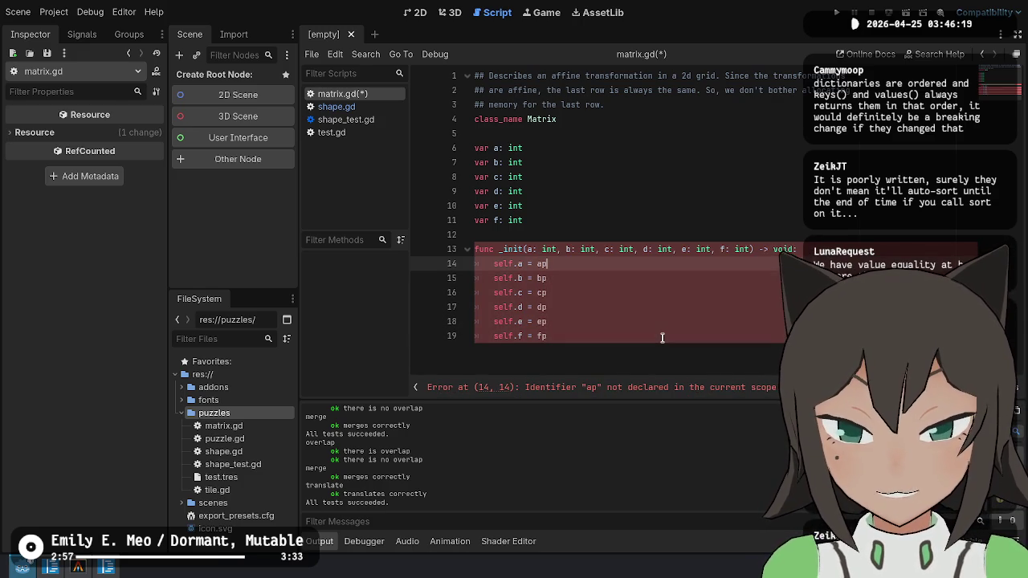
pyautogui.press('Up')
# Rename the _init parameters to ap, bp, cp, dp, ep and fp.
pyautogui.hotkey('shift', 'Right')
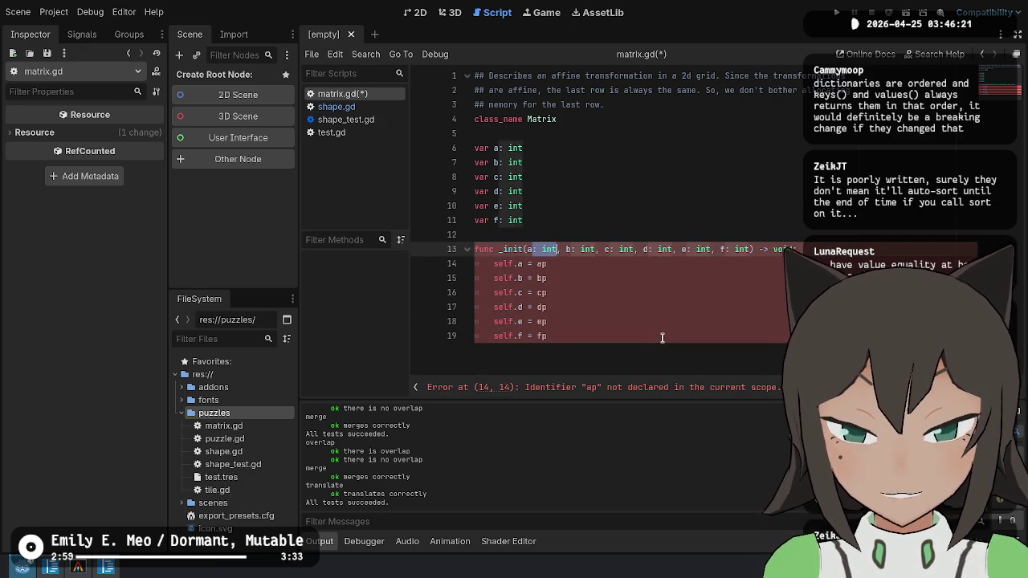
pyautogui.hotkey('ctrl', 'd')
pyautogui.hotkey('ctrl', 'd')
pyautogui.hotkey('ctrl', 'd')
pyautogui.press('Left')
pyautogui.write('p')
pyautogui.press('Escape')
# Save matrix.gd, leaving no extra blank lines after the constructor.
pyautogui.press('Down')
pyautogui.press('Down')
pyautogui.press('Down')
pyautogui.hotkey('ctrl', 's')
pyautogui.press('Return')
pyautogui.press('Return')
pyautogui.press('Up')
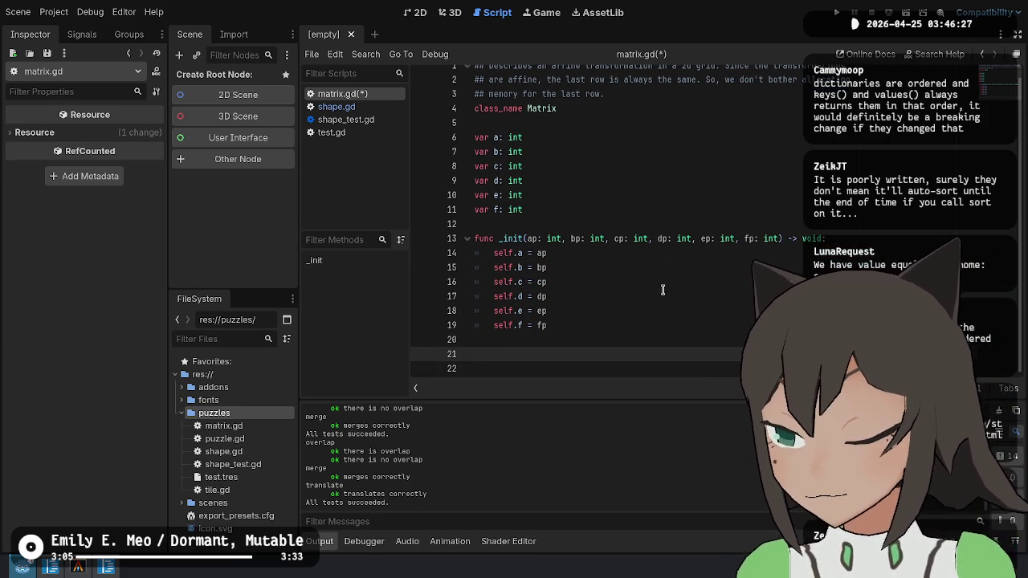
pyautogui.hotkey('ctrl', 'z')
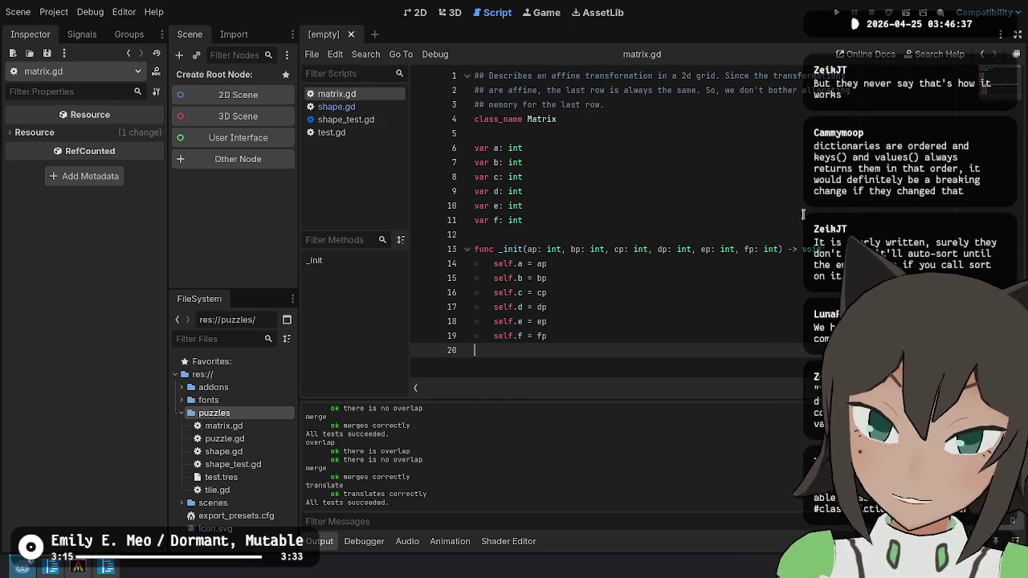
# Add blank lines below the _init constructor in matrix.gd.
pyautogui.press('Return')
pyautogui.press('Return')
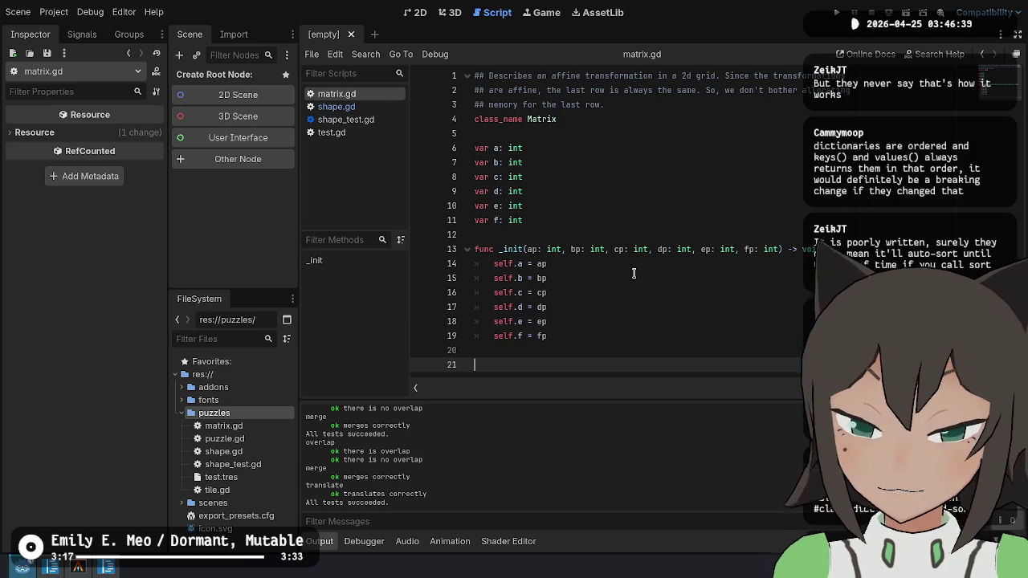
pyautogui.press('Up')
pyautogui.hotkey('ctrl', 'z')
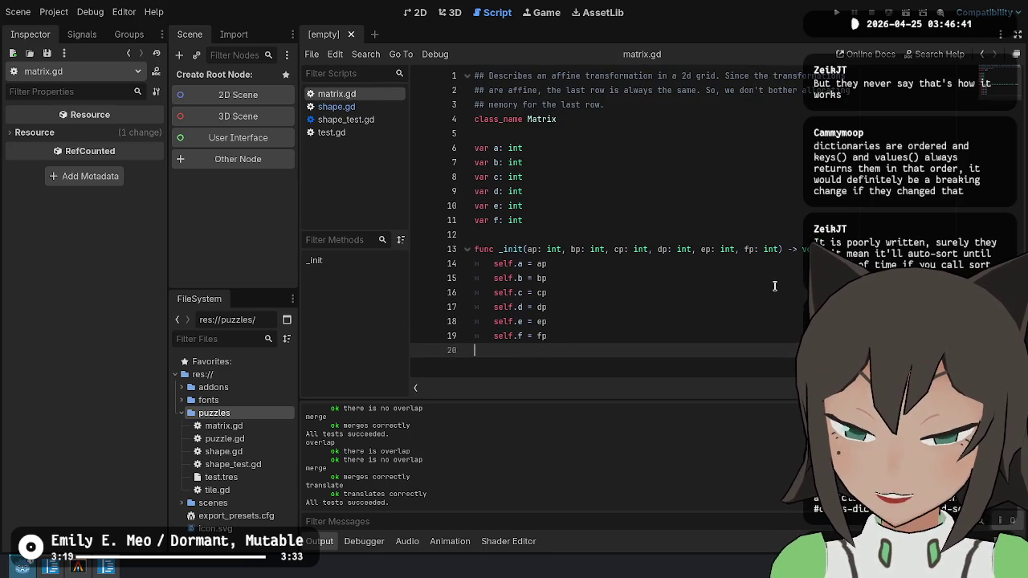
pyautogui.press('Return')
pyautogui.press('Return')
pyautogui.press('Up')
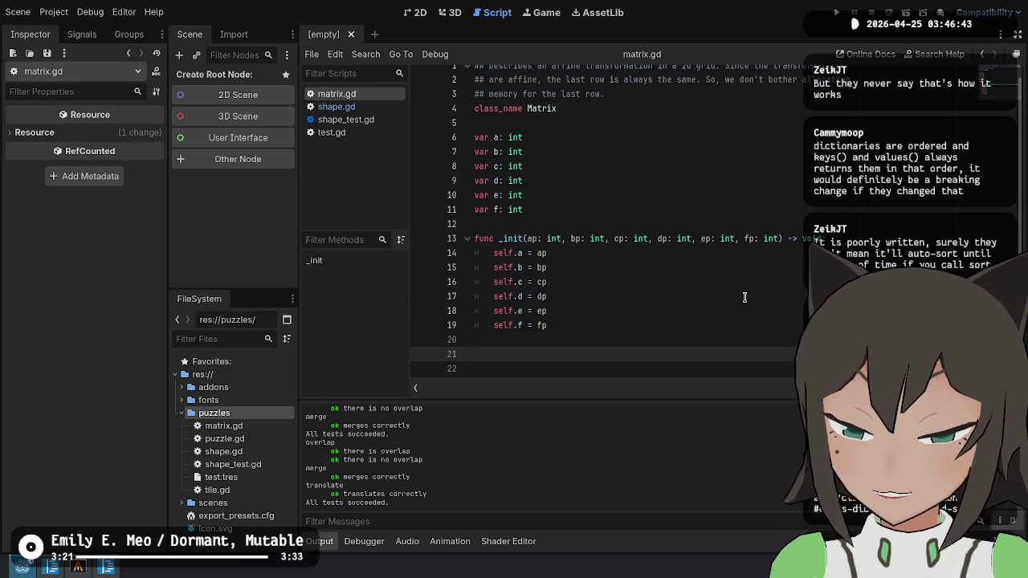
# In VS Code's matrix.cs, select the C# Identity() method with its doc comment.
pyautogui.hotkey('alt', 'Tab')
pyautogui.click(427, 376)
pyautogui.moveTo(365, 396)
pyautogui.mouseDown()
pyautogui.moveTo(363, 285)
pyautogui.moveTo(507, 292)
pyautogui.mouseUp()
# Compare matrix.cs's constructor and Identity() against matrix.gd, ending in Godot's script editor.
pyautogui.press('Right')
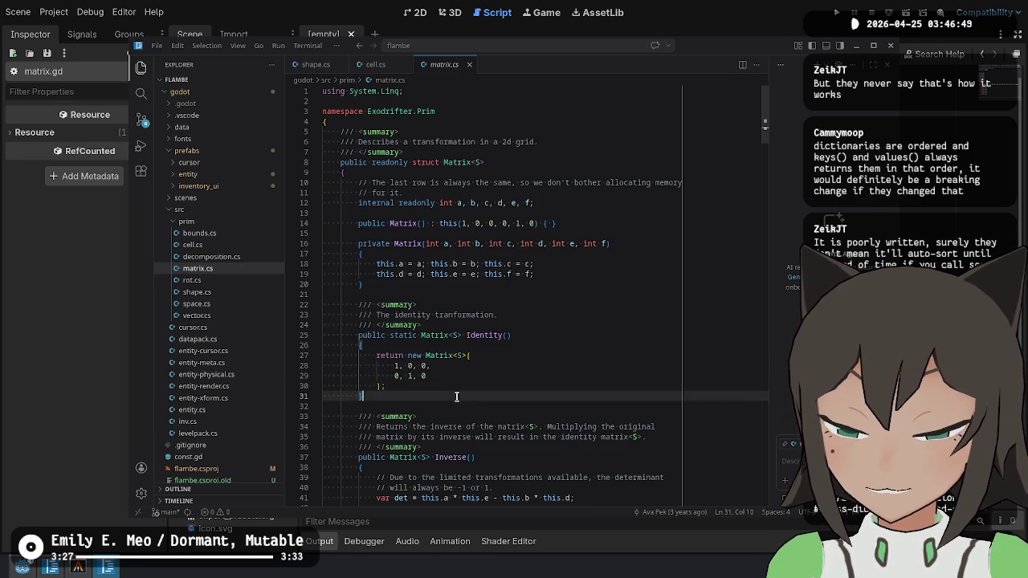
pyautogui.hotkey('alt', 'Tab')
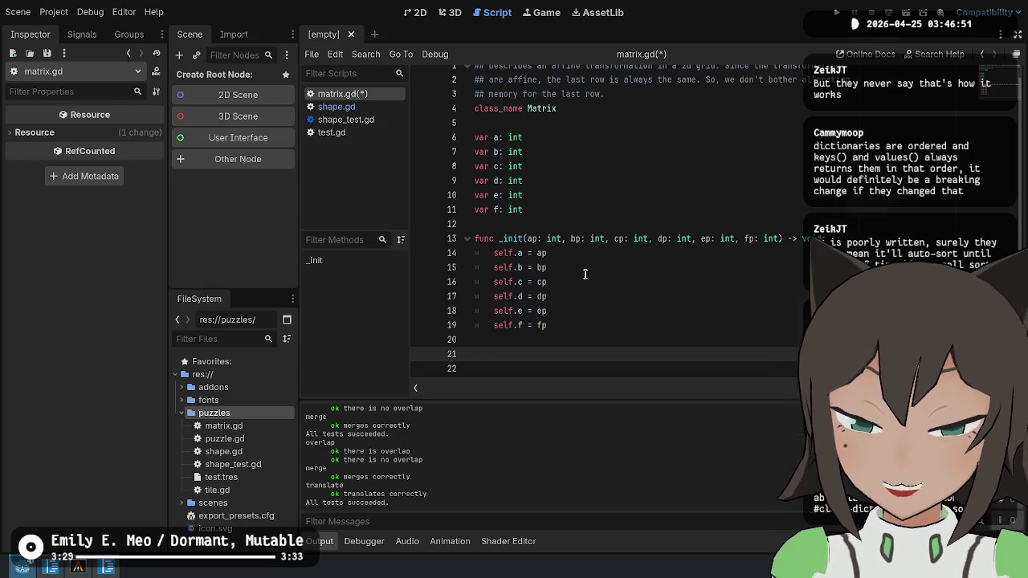
pyautogui.hotkey('alt', 'Tab')
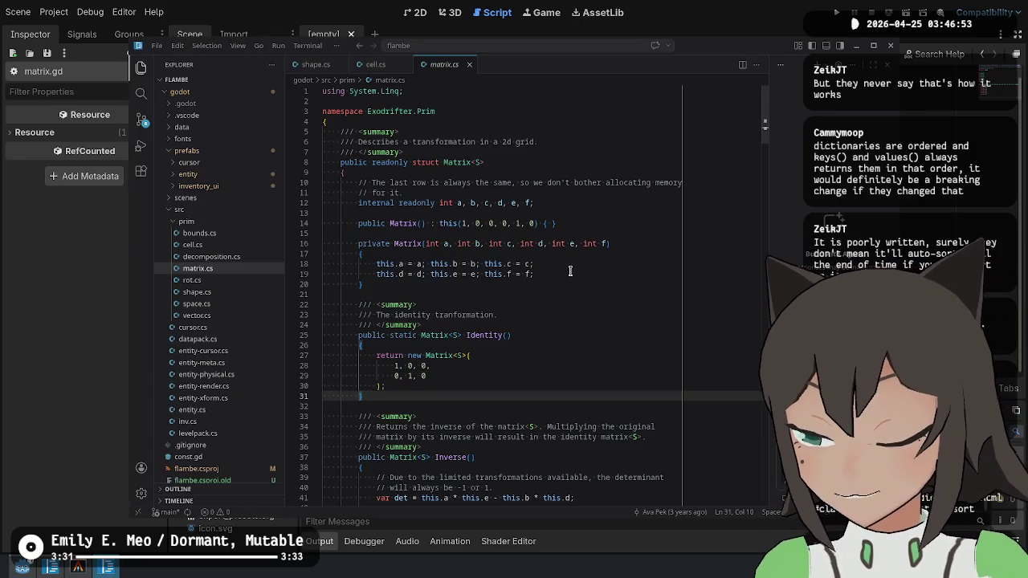
pyautogui.hotkey('alt', 'Tab')
pyautogui.hotkey('alt', 'Tab')
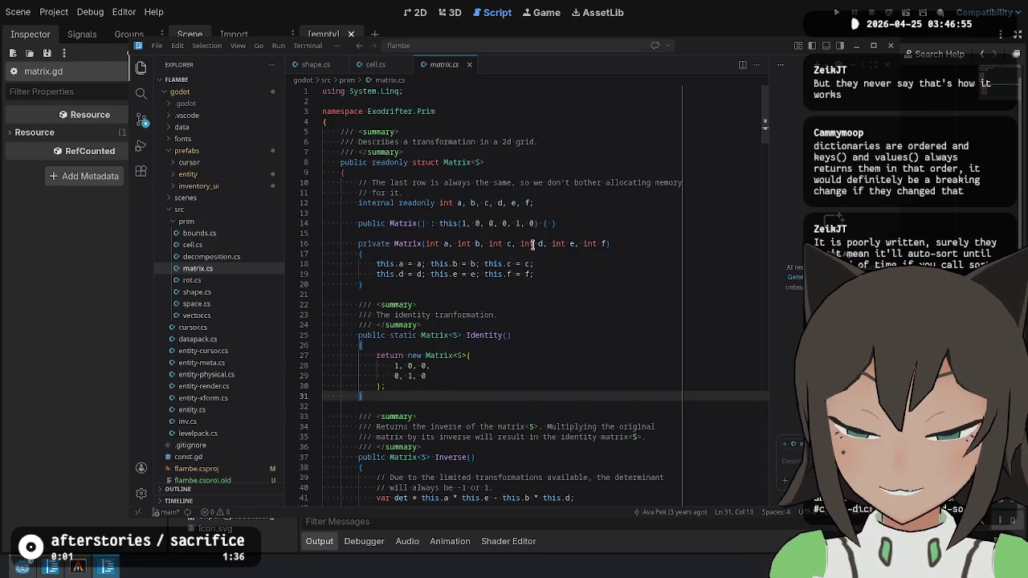
pyautogui.hotkey('alt', 'Tab')
pyautogui.hotkey('alt', 'Tab')
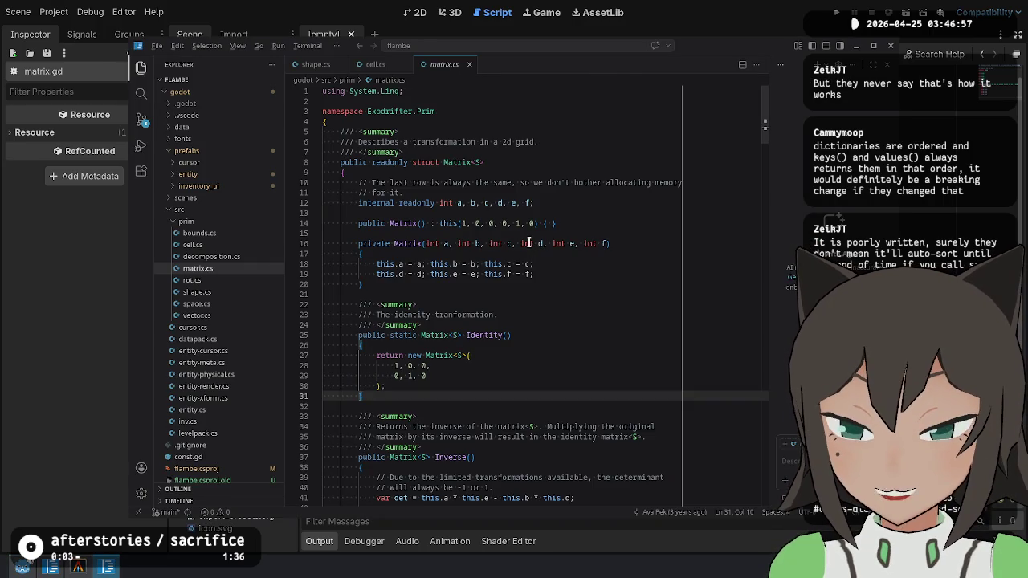
pyautogui.hotkey('alt', 'Tab')
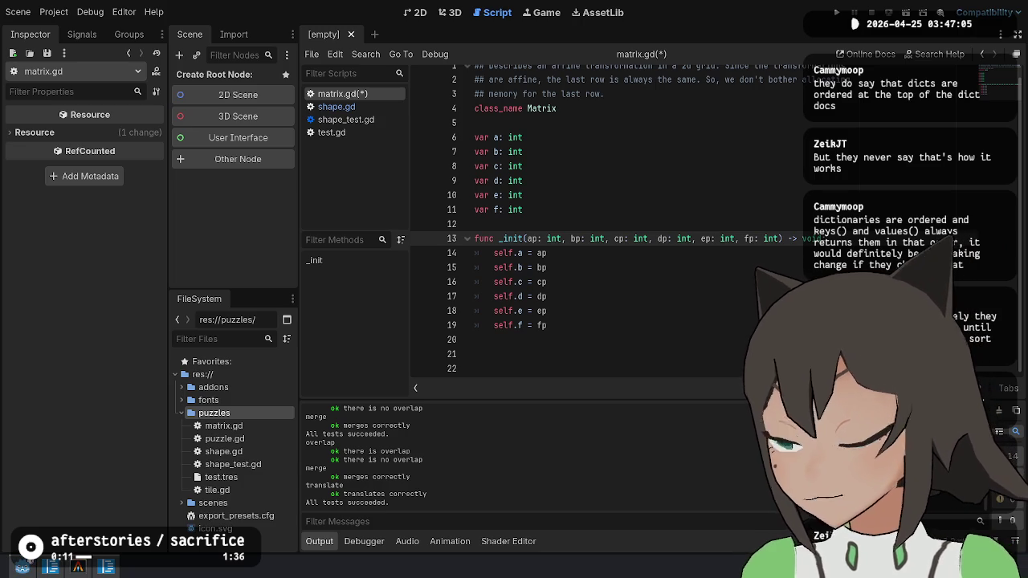
pyautogui.hotkey('alt', 'Tab')
pyautogui.scroll(3, 607, 328)
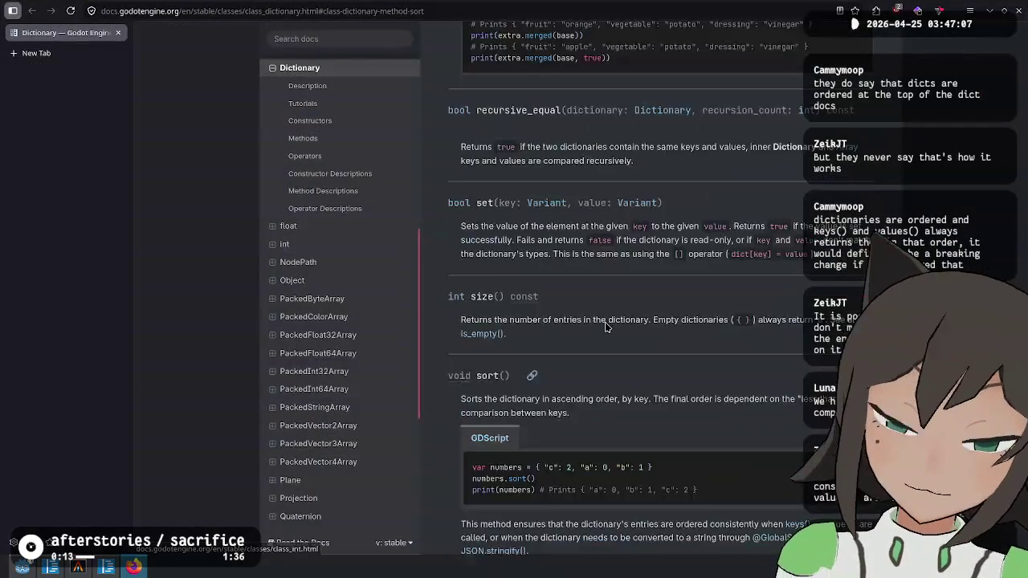
pyautogui.scroll(15, 611, 321)
pyautogui.moveTo(486, 181); pyautogui.dragTo(449, 181)
pyautogui.moveTo(563, 172)
pyautogui.mouseDown()
pyautogui.moveTo(654, 182)
pyautogui.moveTo(651, 194)
pyautogui.moveTo(545, 194)
pyautogui.mouseUp()
pyautogui.click(480, 196)
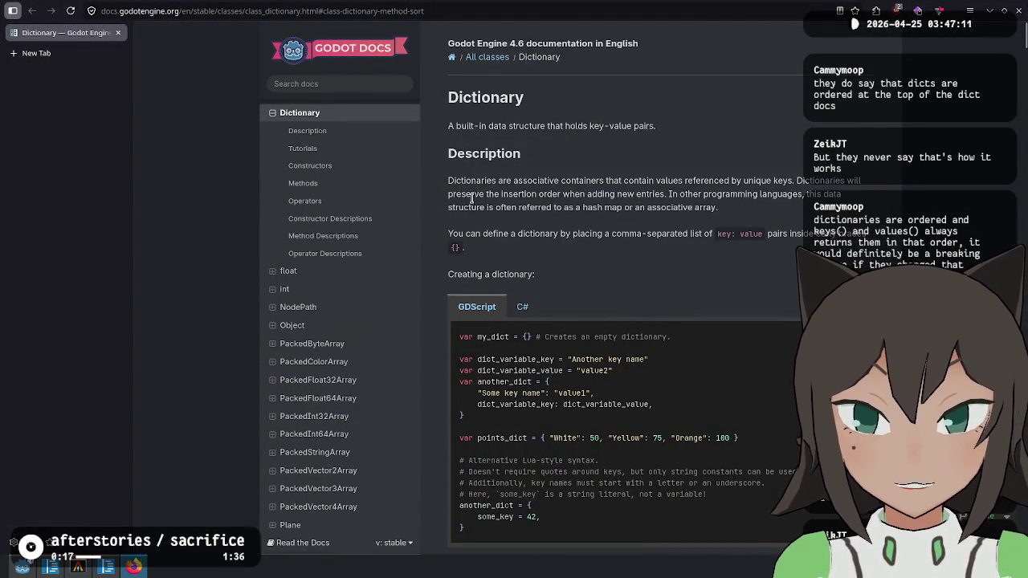
pyautogui.moveTo(448, 193)
pyautogui.mouseDown()
pyautogui.moveTo(561, 194)
pyautogui.moveTo(443, 195)
pyautogui.mouseUp()
pyautogui.click(802, 175)
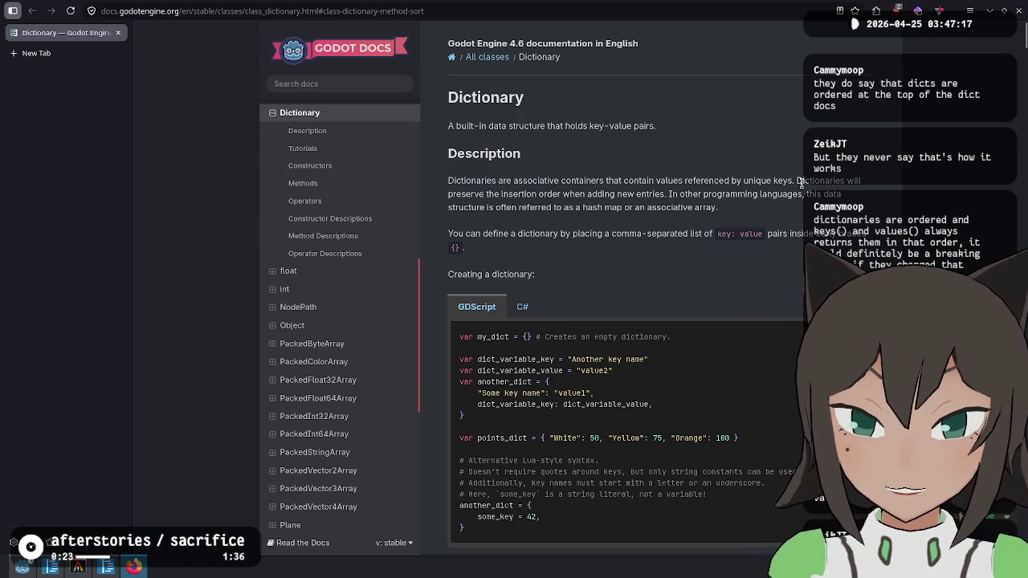
pyautogui.moveTo(796, 180)
pyautogui.mouseDown()
pyautogui.moveTo(538, 196)
pyautogui.moveTo(666, 195)
pyautogui.mouseUp()
pyautogui.click(912, 207)
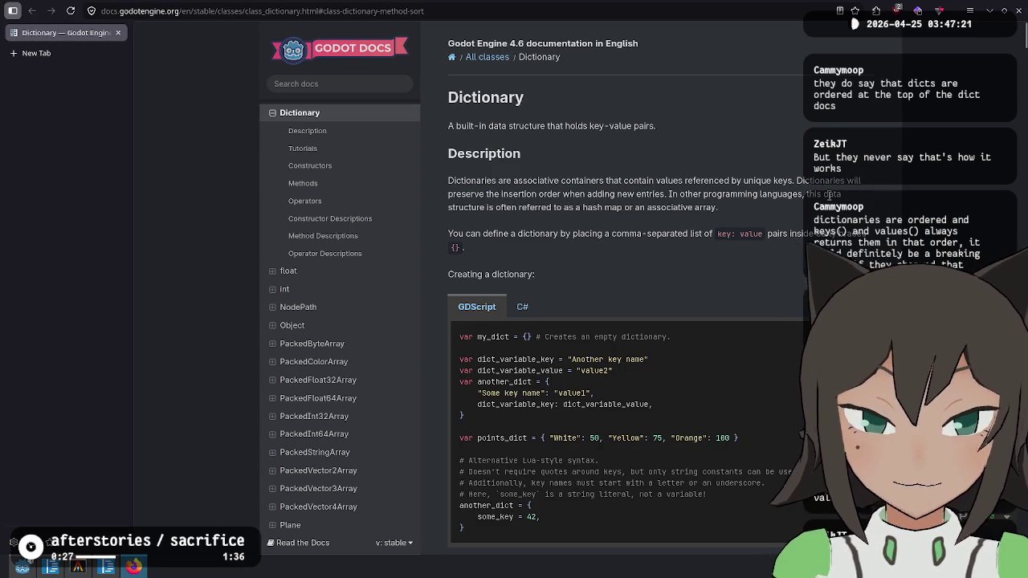
pyautogui.moveTo(798, 180)
pyautogui.mouseDown()
pyautogui.moveTo(720, 207)
pyautogui.moveTo(650, 205)
pyautogui.moveTo(670, 194)
pyautogui.mouseUp()
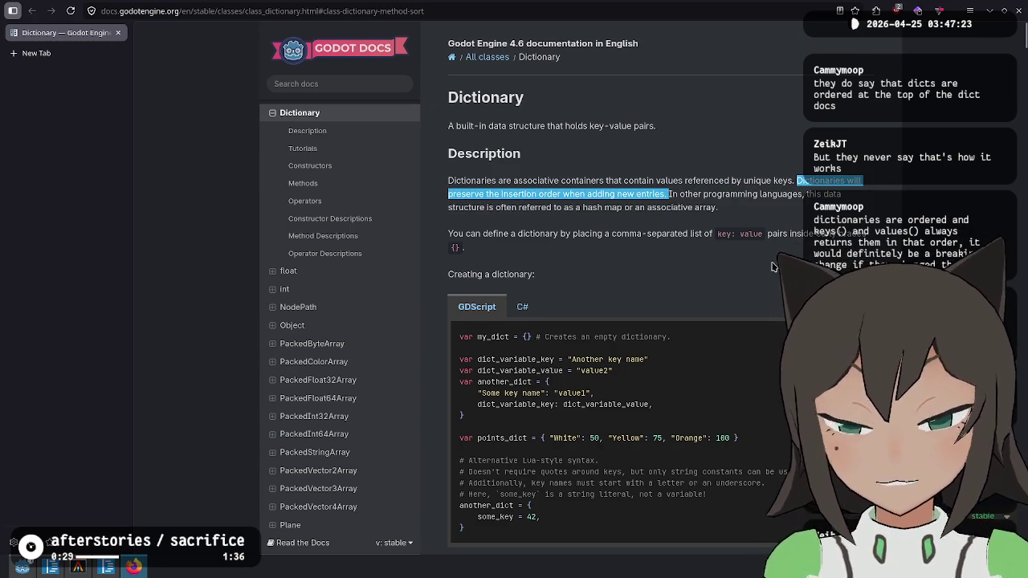
pyautogui.click(895, 254)
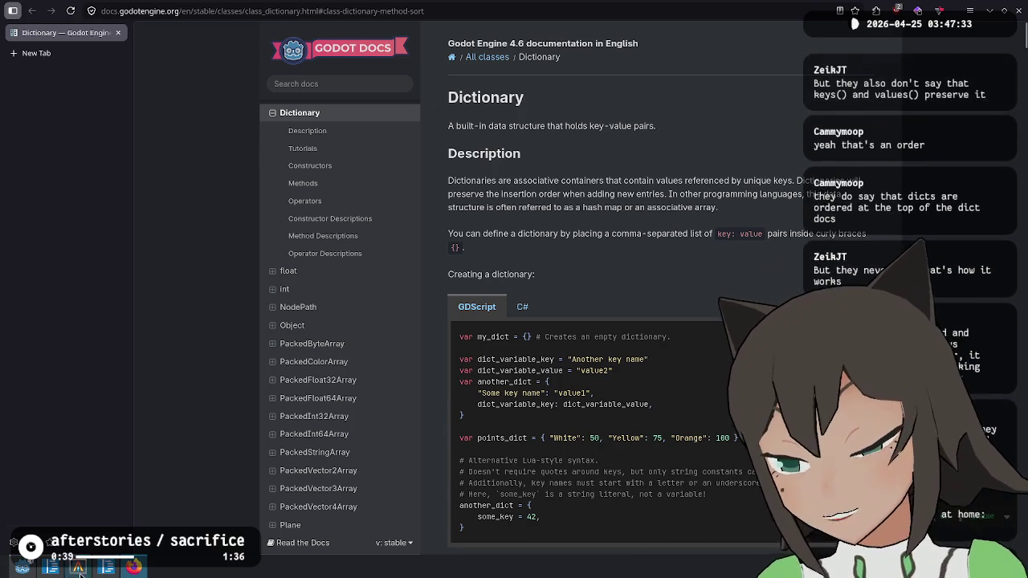
pyautogui.click(23, 567)
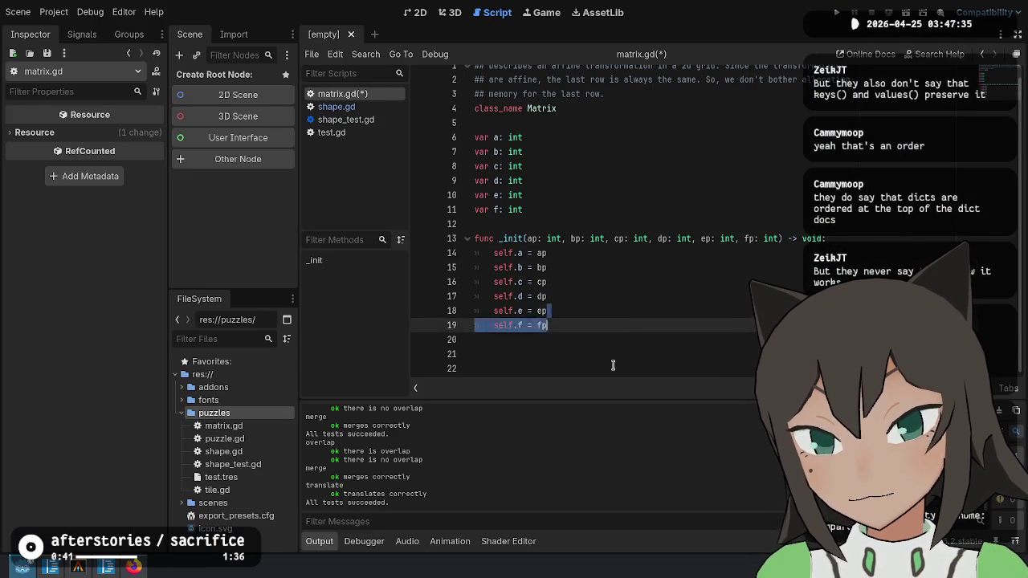
# Look through shape.gd, shape_test.gd and matrix.gd, settling on shape.gd scrolled to the top.
pyautogui.click(354, 110)
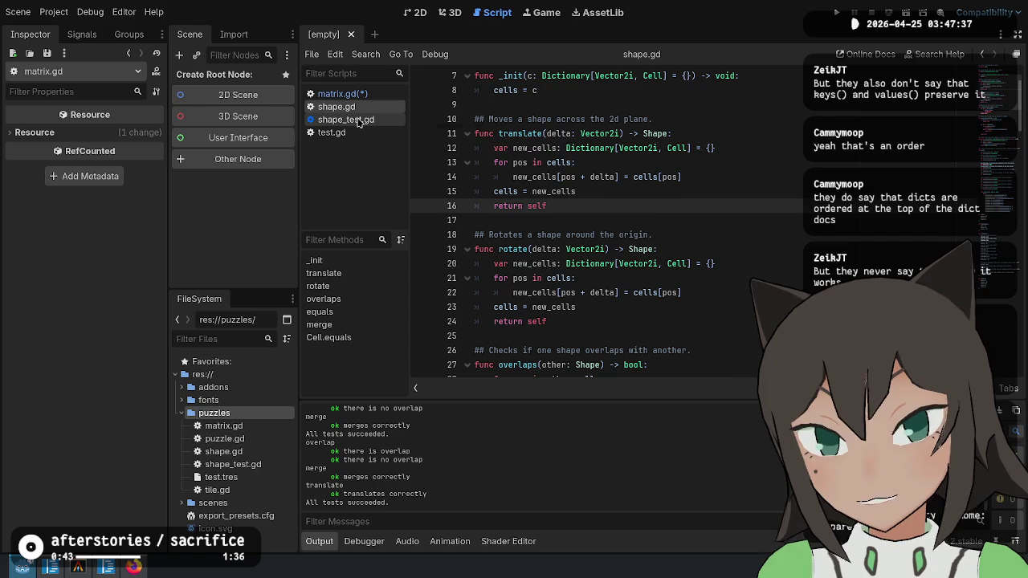
pyautogui.click(359, 120)
pyautogui.click(337, 132)
pyautogui.click(365, 119)
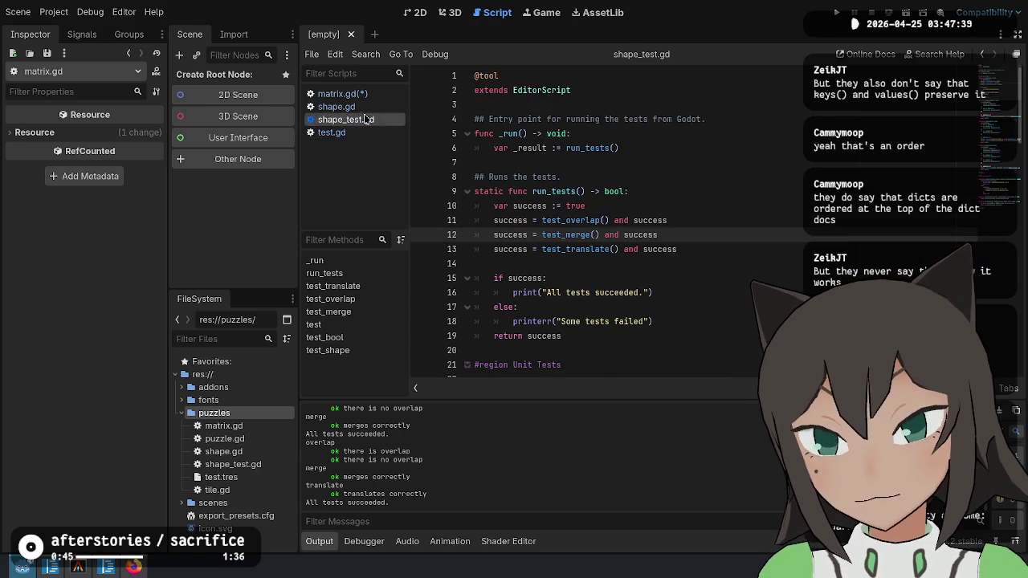
pyautogui.click(373, 106)
pyautogui.click(384, 94)
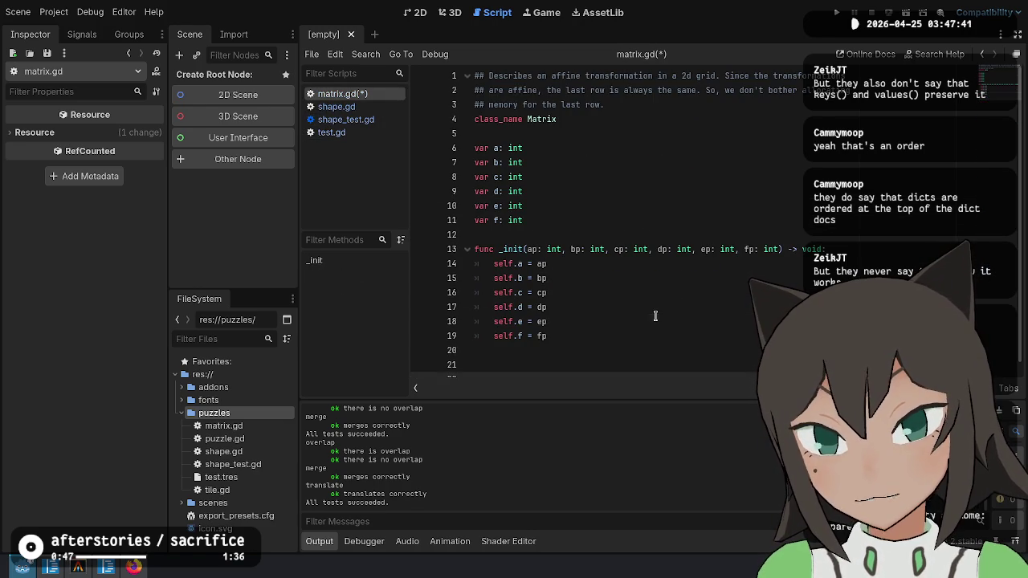
pyautogui.click(363, 107)
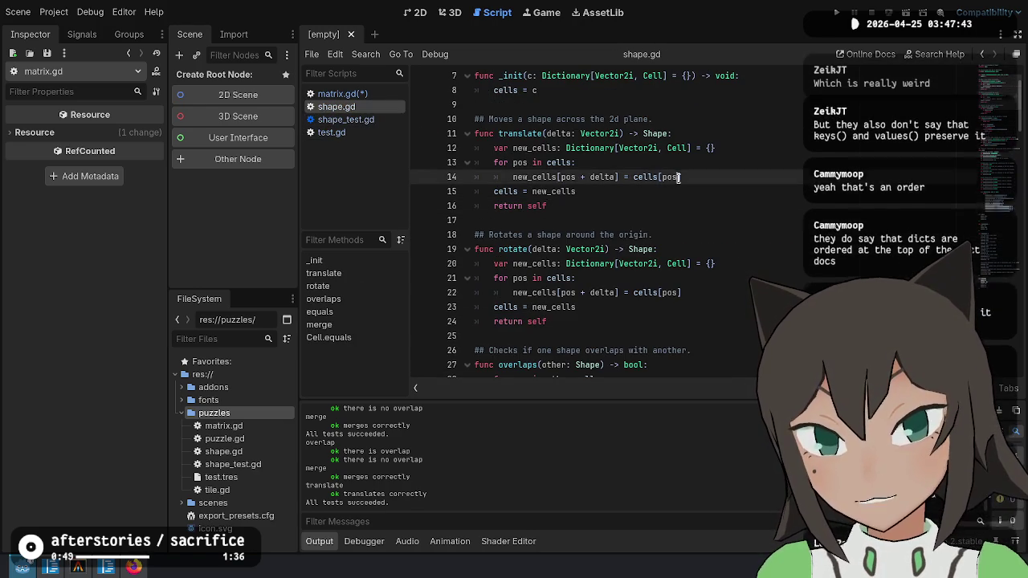
pyautogui.scroll(2, 620, 195)
pyautogui.scroll(-5, 620, 195)
pyautogui.scroll(2, 618, 196)
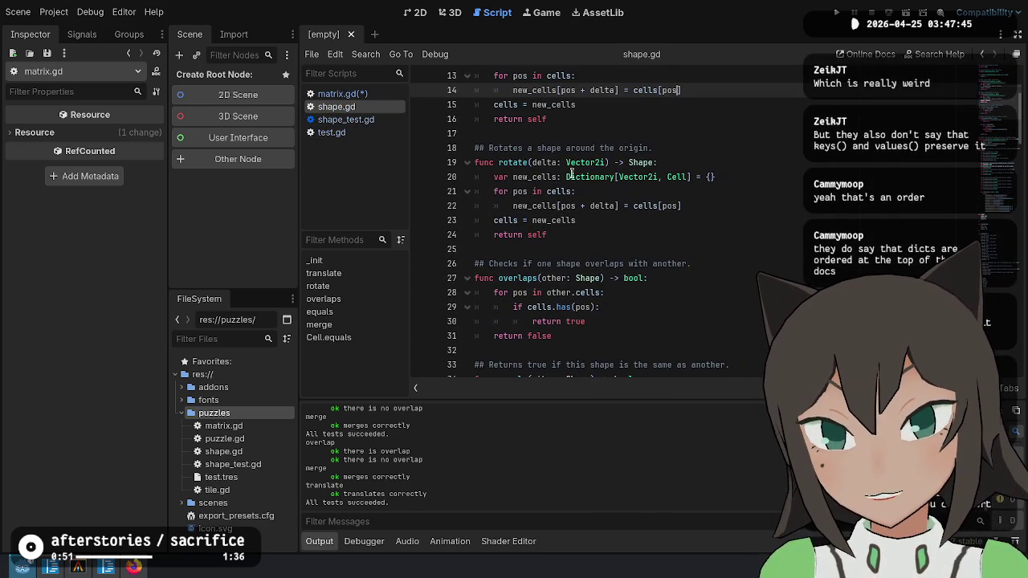
pyautogui.scroll(-10, 552, 286)
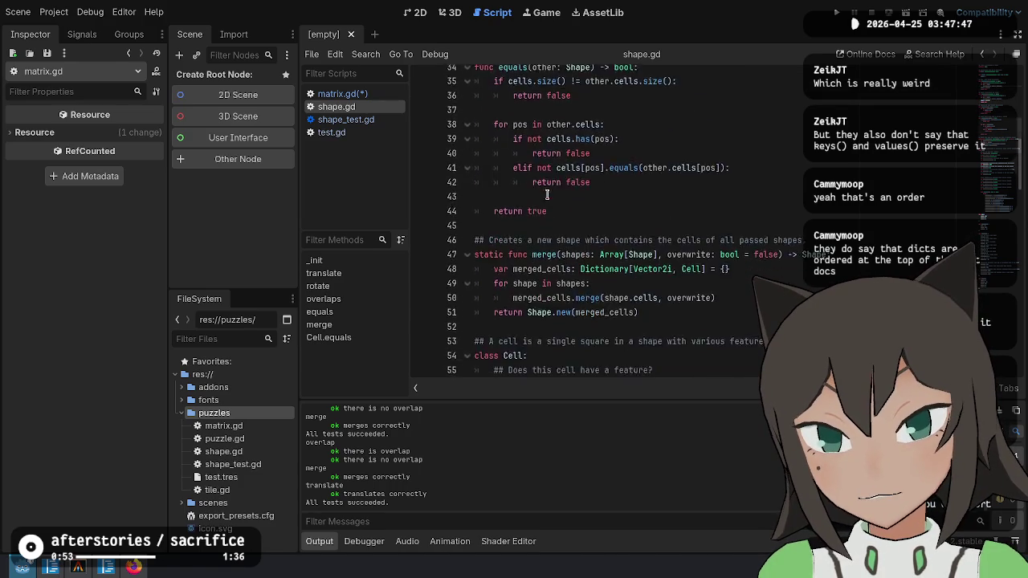
pyautogui.scroll(10, 546, 195)
pyautogui.scroll(4, 546, 195)
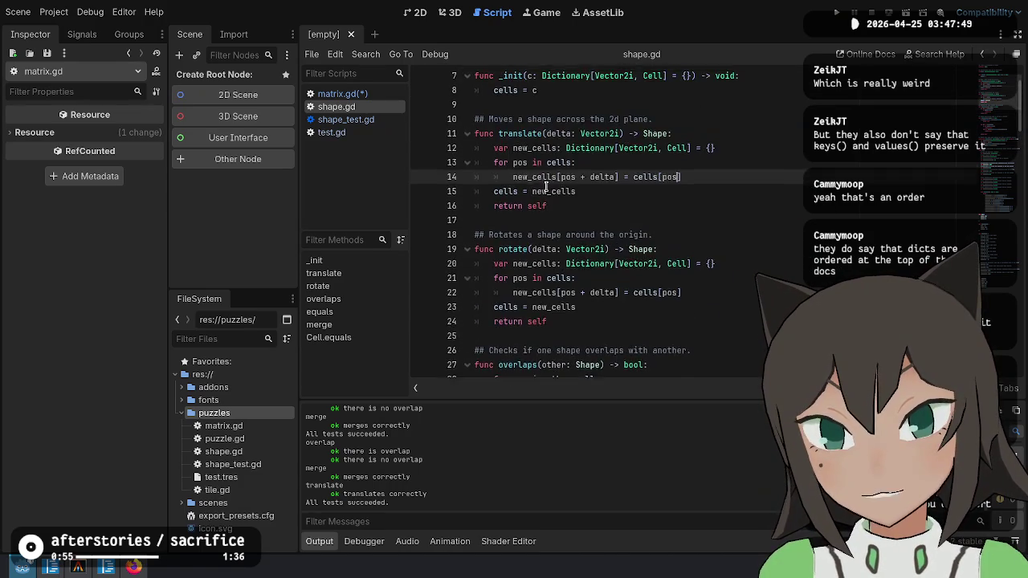
# Delete the new_cells declaration on line 12 of translate.
pyautogui.tripleClick(707, 257)
pyautogui.press('Up')
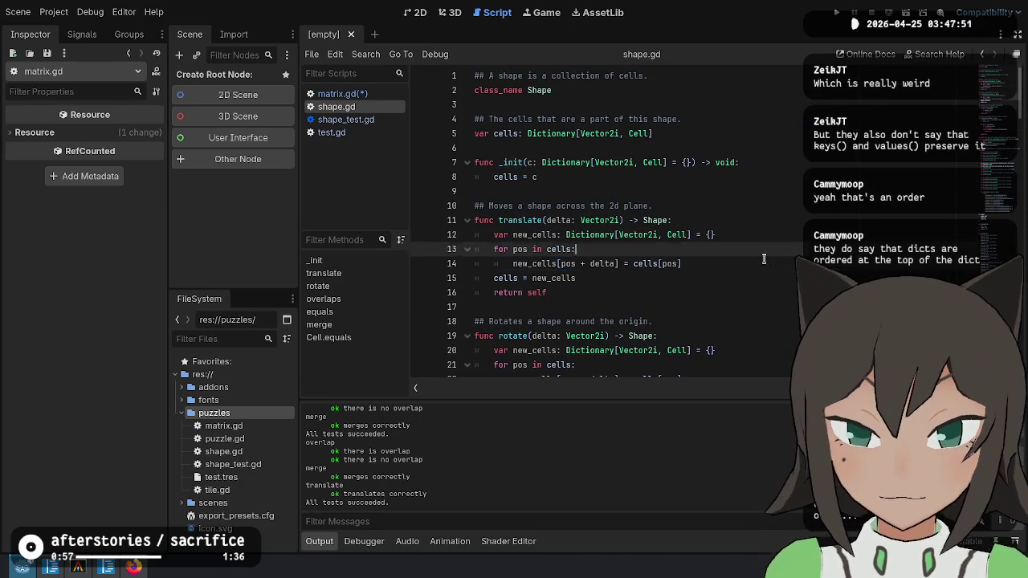
pyautogui.press('Up')
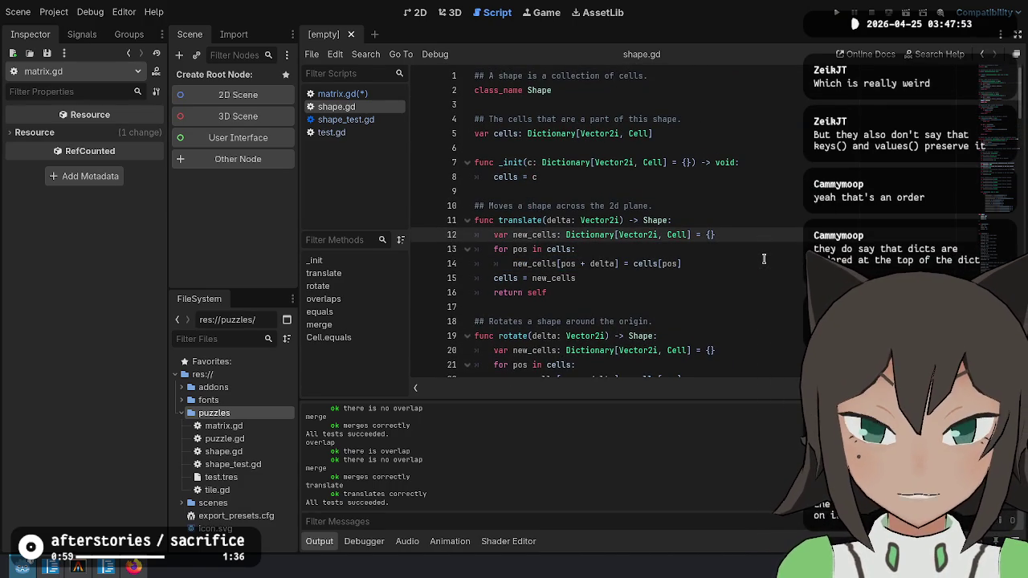
pyautogui.press('End')
pyautogui.hotkey('shift', 'Home')
pyautogui.press('BackSpace')
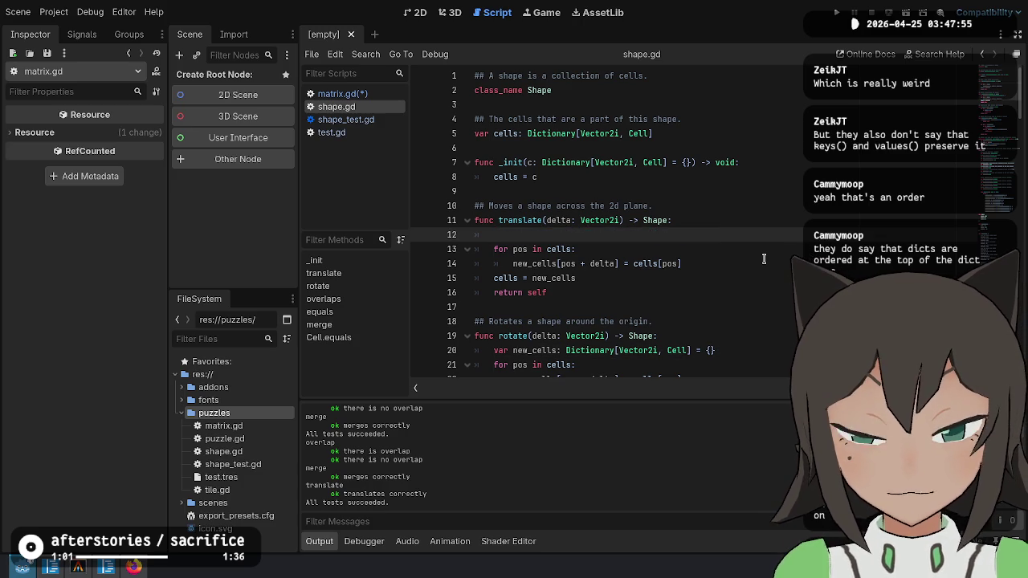
# Write var keys := cells.keys().map(func(pos: Vector2i): return pos + delta) on line 12.
pyautogui.write('cells.keys().map()')
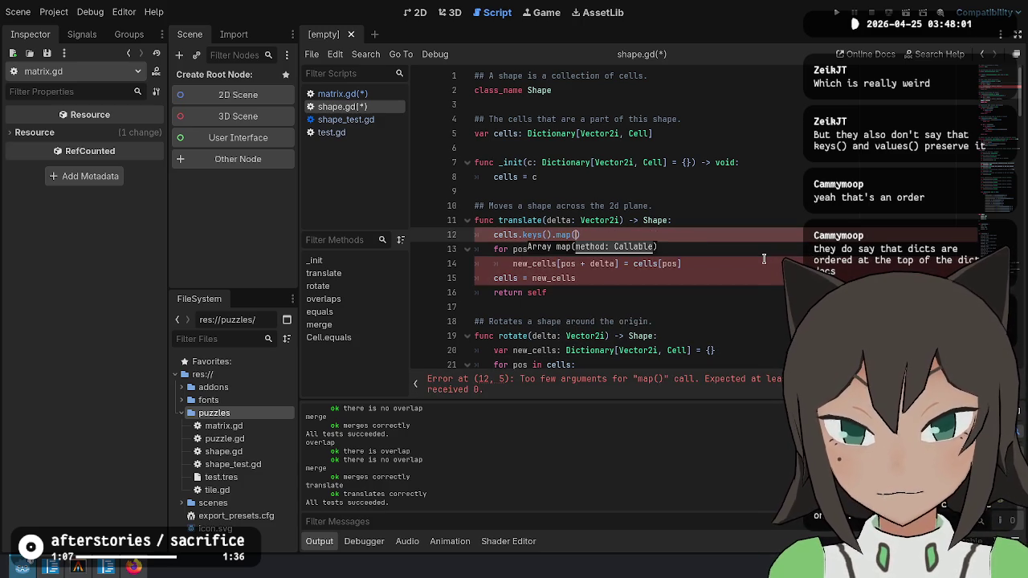
pyautogui.write('func(')
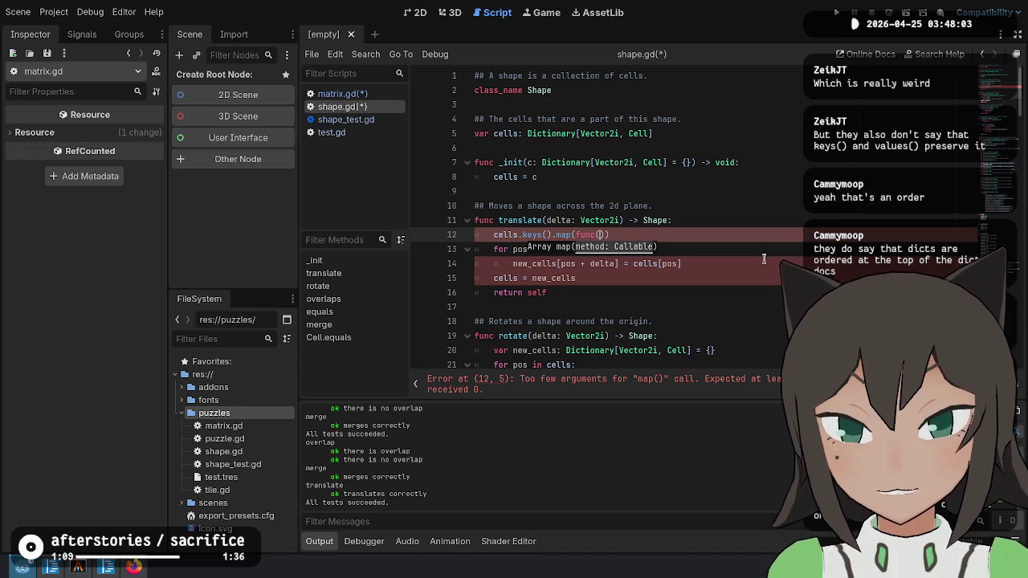
pyautogui.write(')')
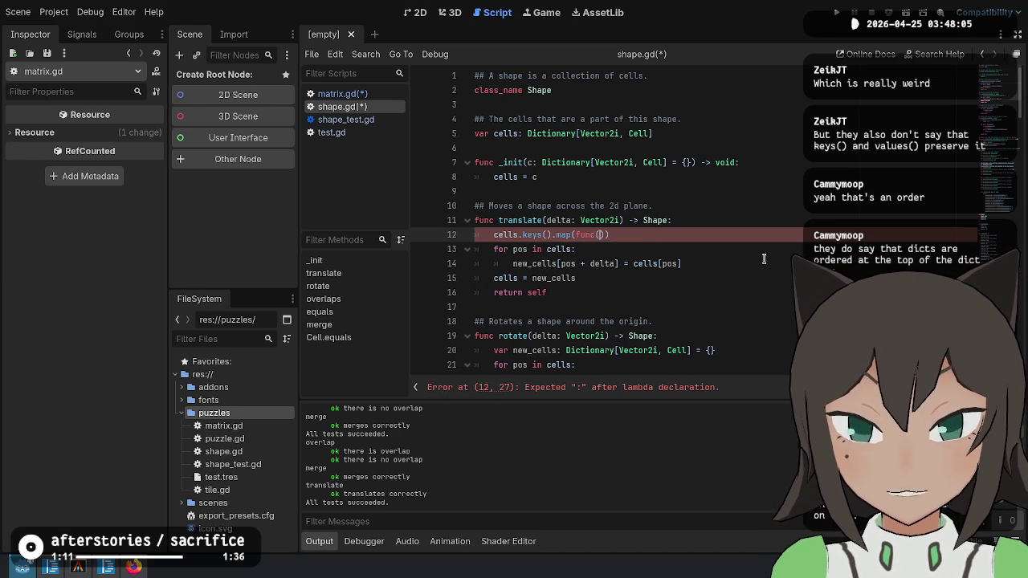
pyautogui.write('pos: Vector2i')
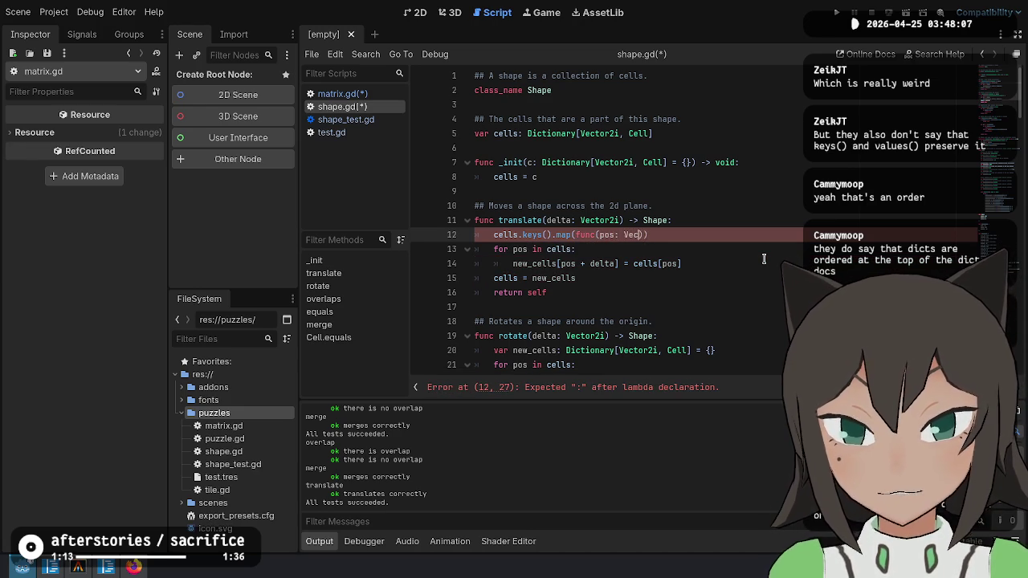
pyautogui.write(') return')
pyautogui.press('Left')
pyautogui.write(':')
pyautogui.hotkey('ctrl', 'Right')
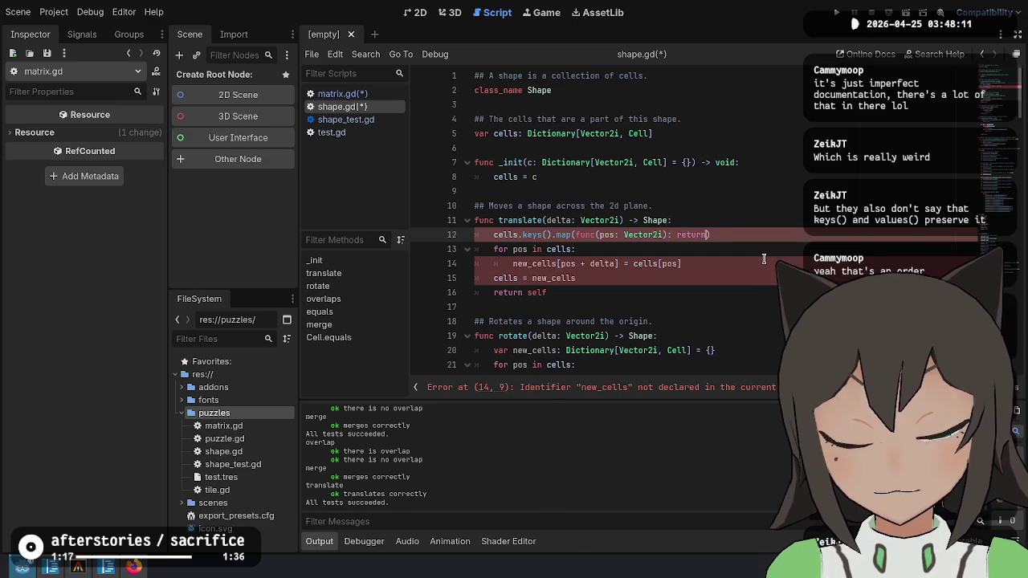
pyautogui.write('pos + delta')
pyautogui.press('Home')
pyautogui.write('var keys :=')
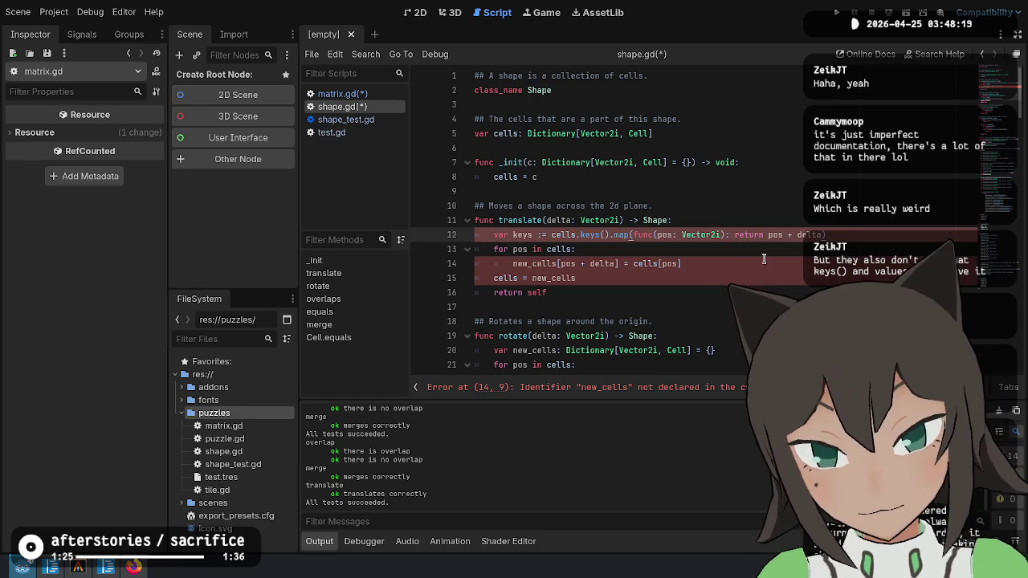
pyautogui.hotkey('shift', 'Down')
pyautogui.hotkey('shift', 'Down')
pyautogui.hotkey('shift', 'Down')
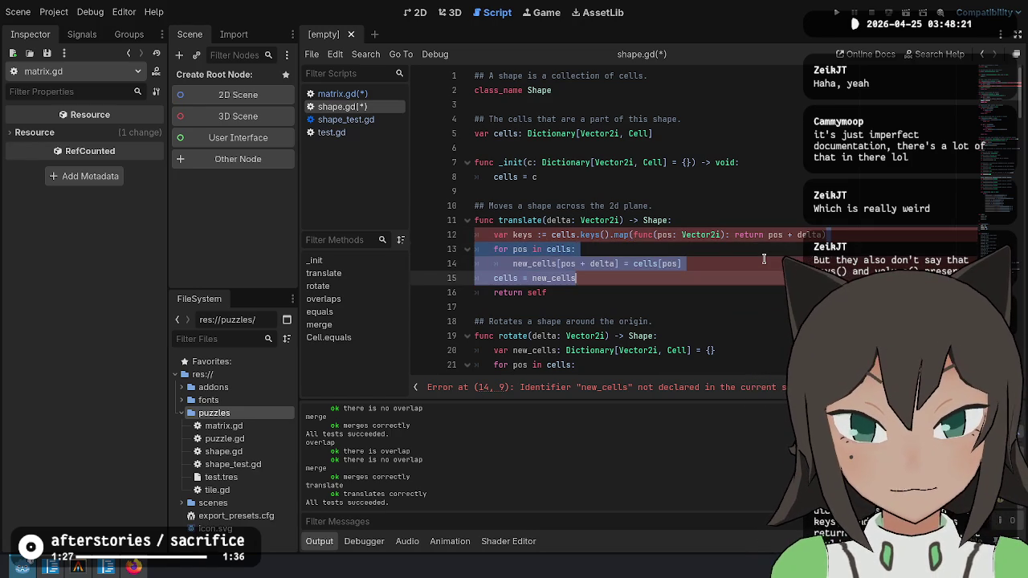
# Delete the old loop and try cells.key and Dictionary expressions below the keys line.
pyautogui.press('BackSpace')
pyautogui.press('Return')
pyautogui.write('cells = ')
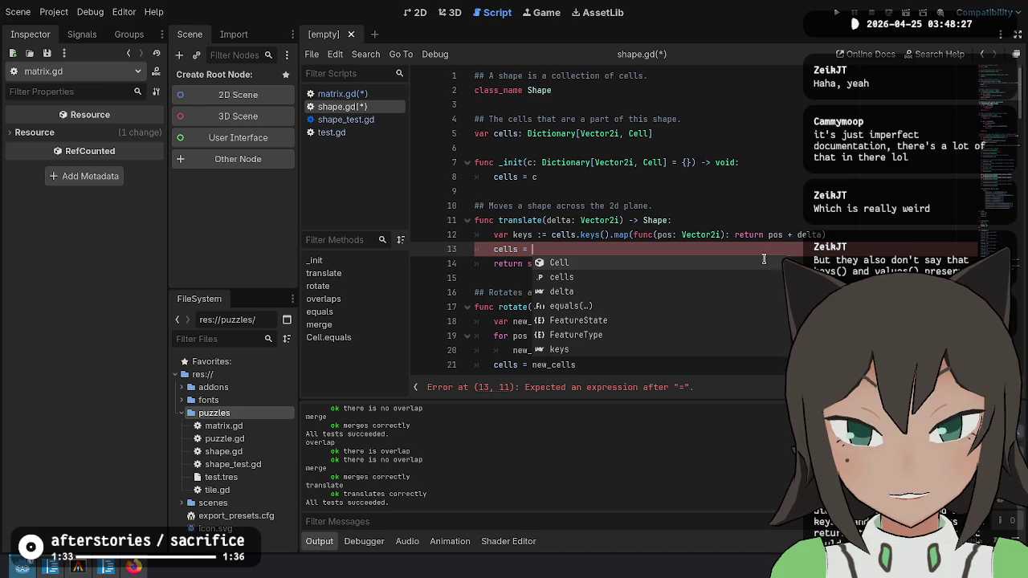
pyautogui.write('cells.key')
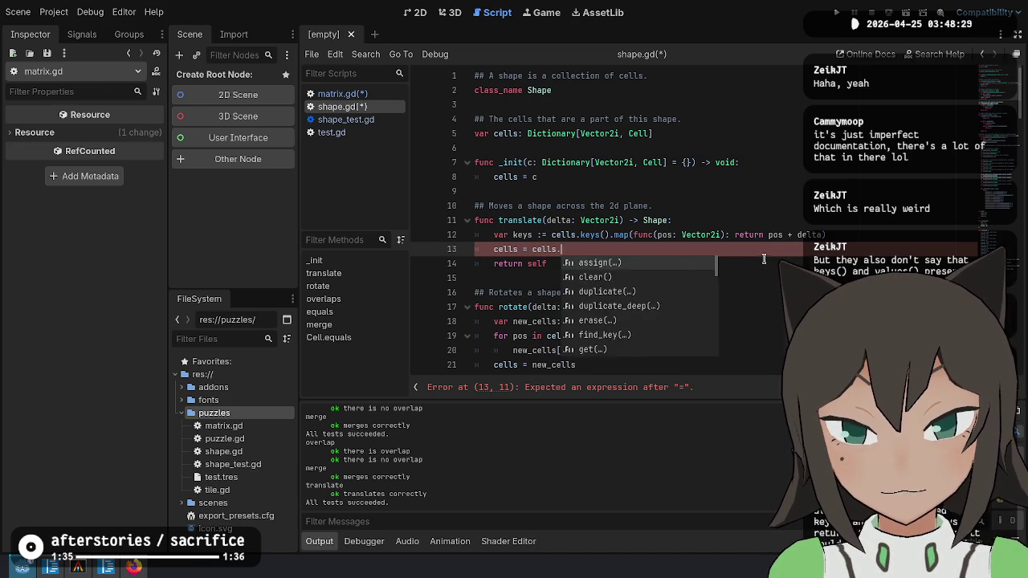
pyautogui.press('BackSpace')
pyautogui.press('BackSpace')
pyautogui.press('BackSpace')
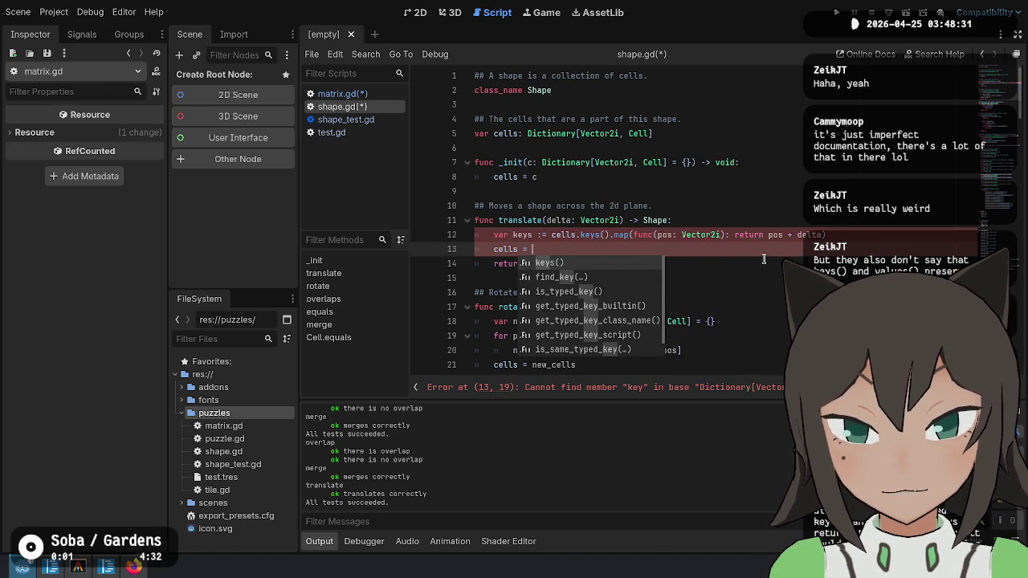
pyautogui.write('Dictionary.n')
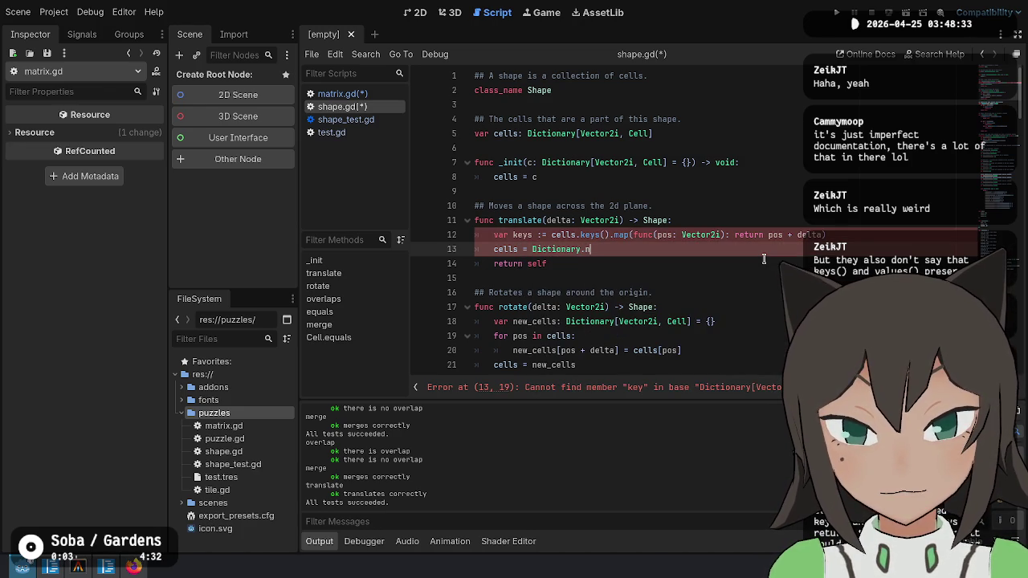
pyautogui.write('ew(')
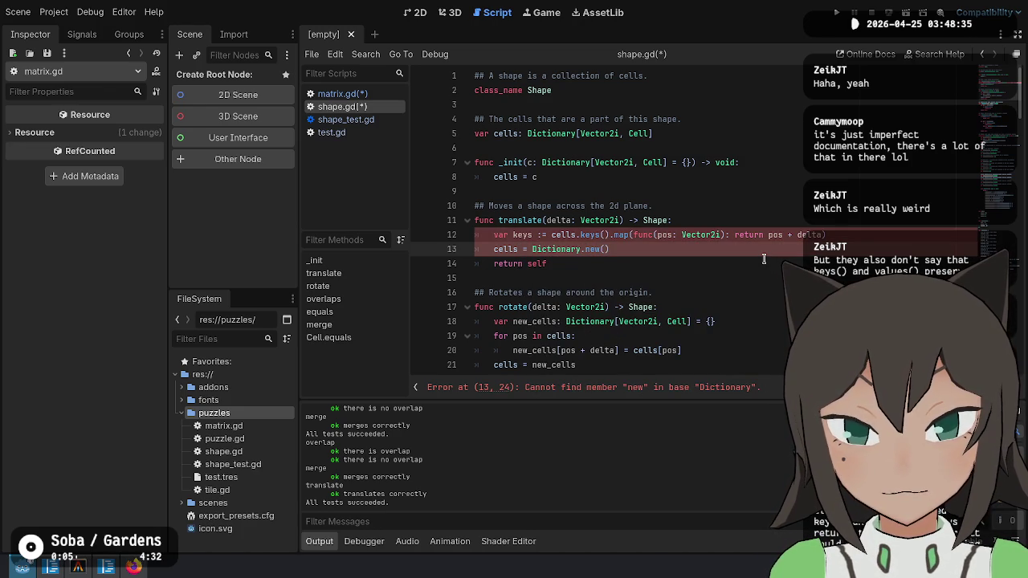
pyautogui.press('BackSpace')
pyautogui.write('(')
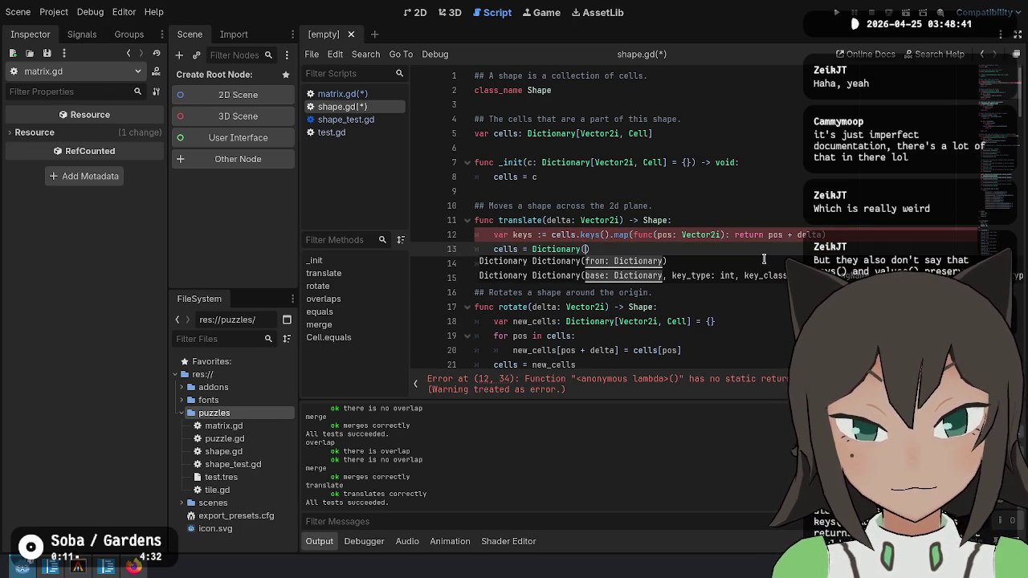
pyautogui.hotkey('ctrl', 'BackSpace')
pyautogui.hotkey('ctrl', 'BackSpace')
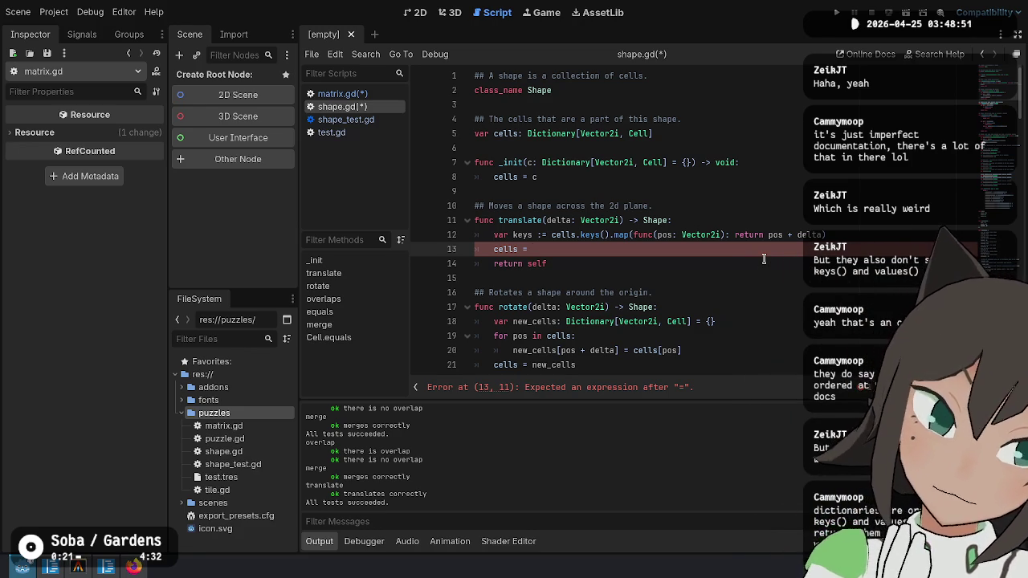
# Try a zip/Dictionary variant, then undo back to the original new_cells declaration.
pyautogui.write('zip')
pyautogui.press('BackSpace')
pyautogui.press('BackSpace')
pyautogui.press('BackSpace')
pyautogui.write('Dictionary(')
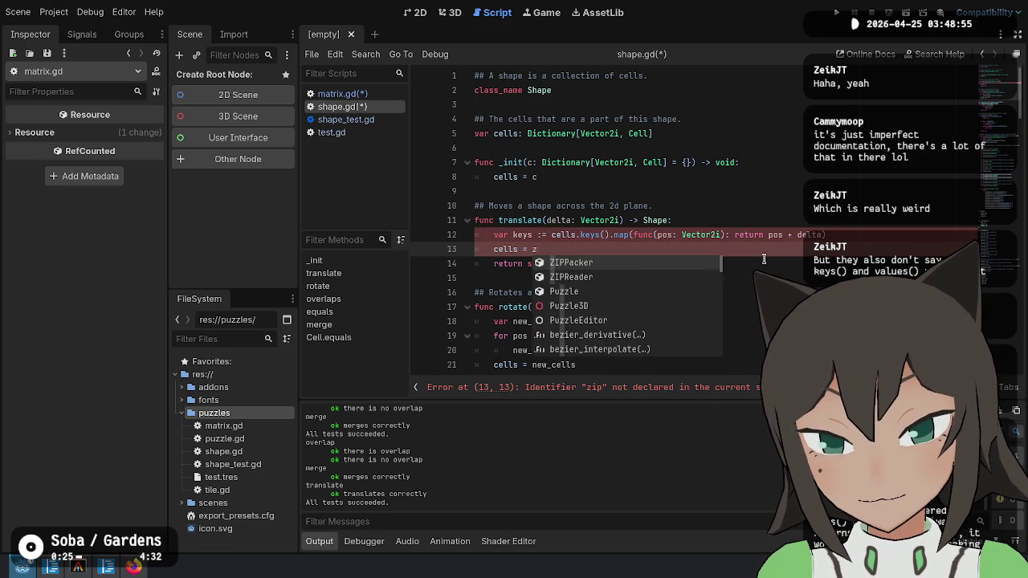
pyautogui.press('BackSpace')
pyautogui.press('BackSpace')
pyautogui.press('BackSpace')
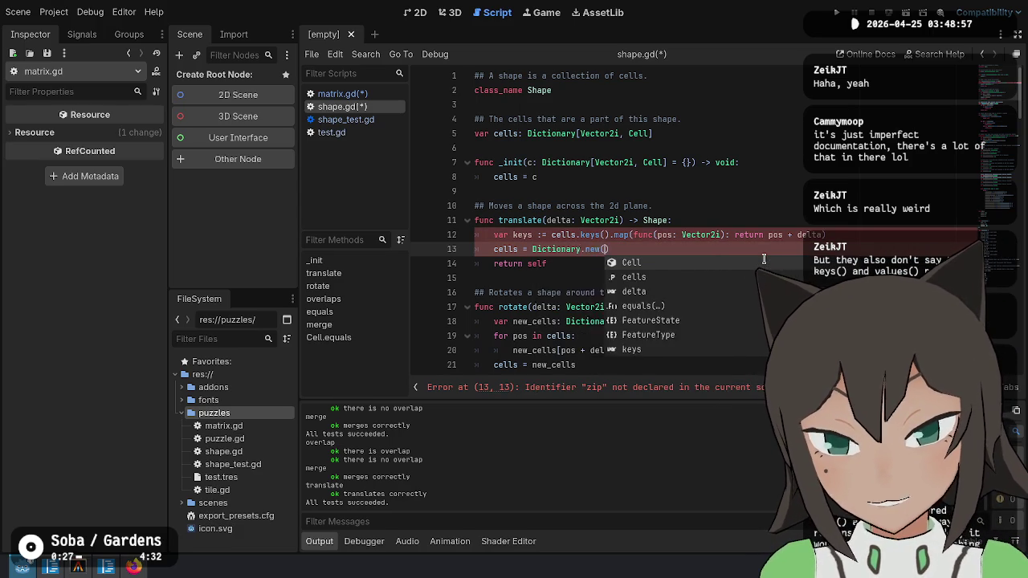
pyautogui.hotkey('ctrl', 'z')
pyautogui.hotkey('ctrl', 'z')
pyautogui.hotkey('ctrl', 'z')
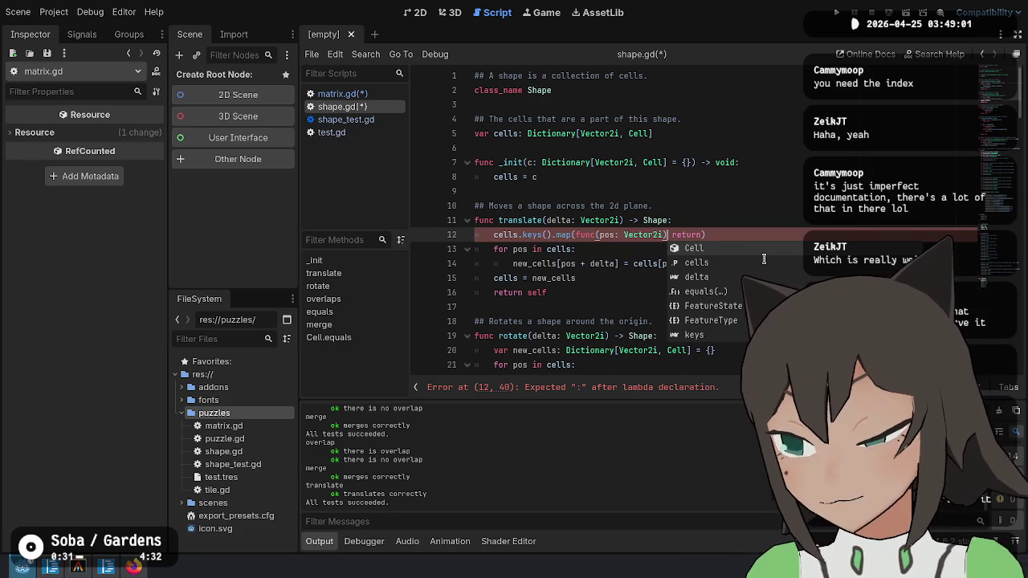
pyautogui.press('BackSpace')
pyautogui.press('BackSpace')
pyautogui.press('BackSpace')
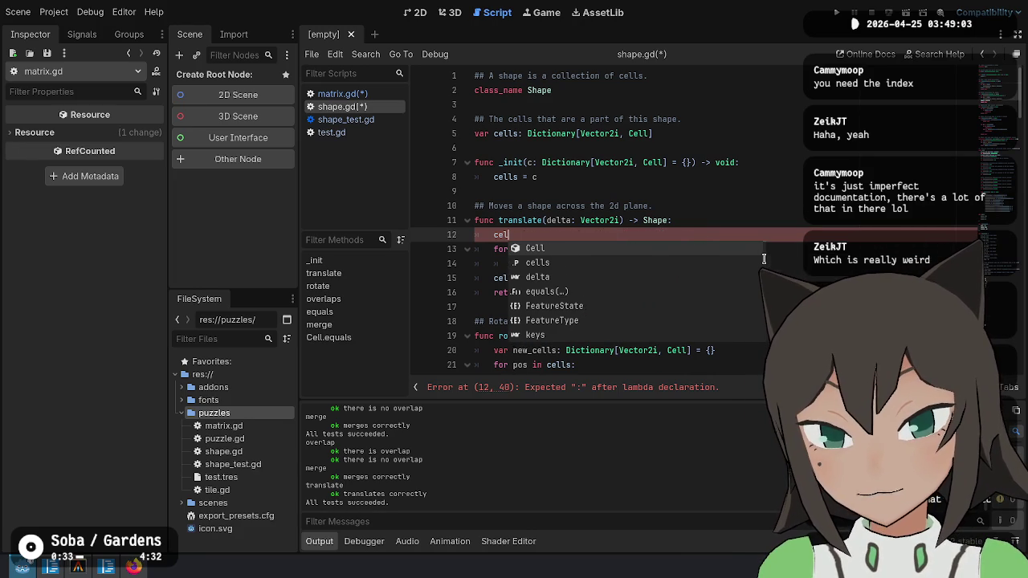
pyautogui.hotkey('ctrl', 'z')
pyautogui.hotkey('ctrl', 'z')
pyautogui.hotkey('ctrl', 'z')
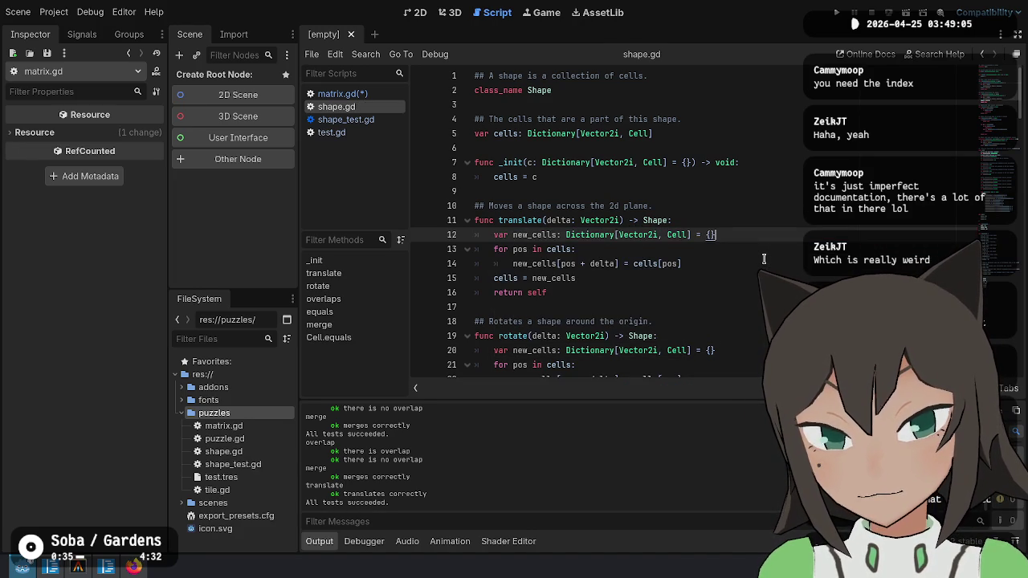
# Save, open two blank lines at the top of translate, and save shape.gd again.
pyautogui.hotkey('ctrl', 's')
pyautogui.press('Up')
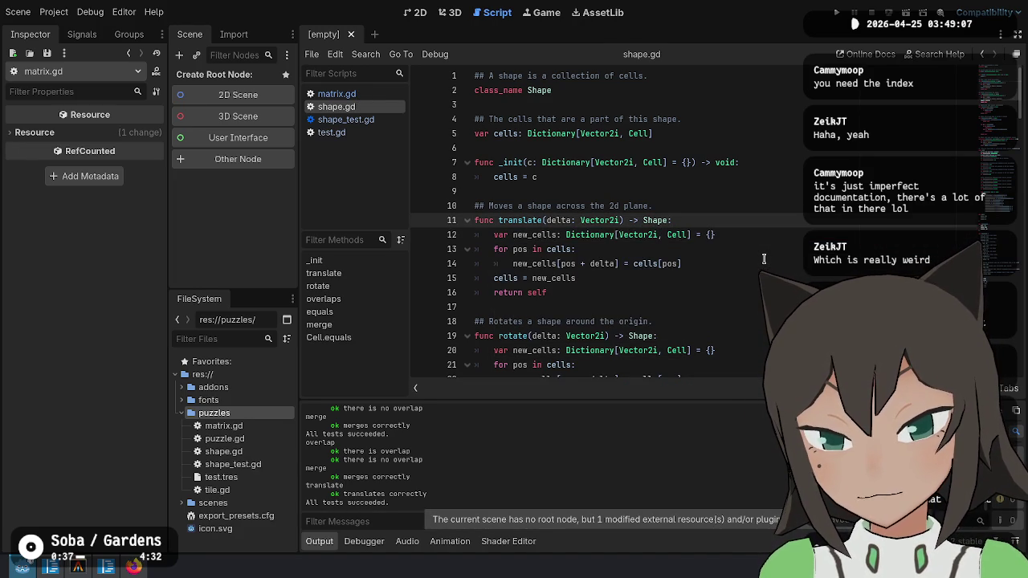
pyautogui.press('Return')
pyautogui.press('Return')
pyautogui.press('Up')
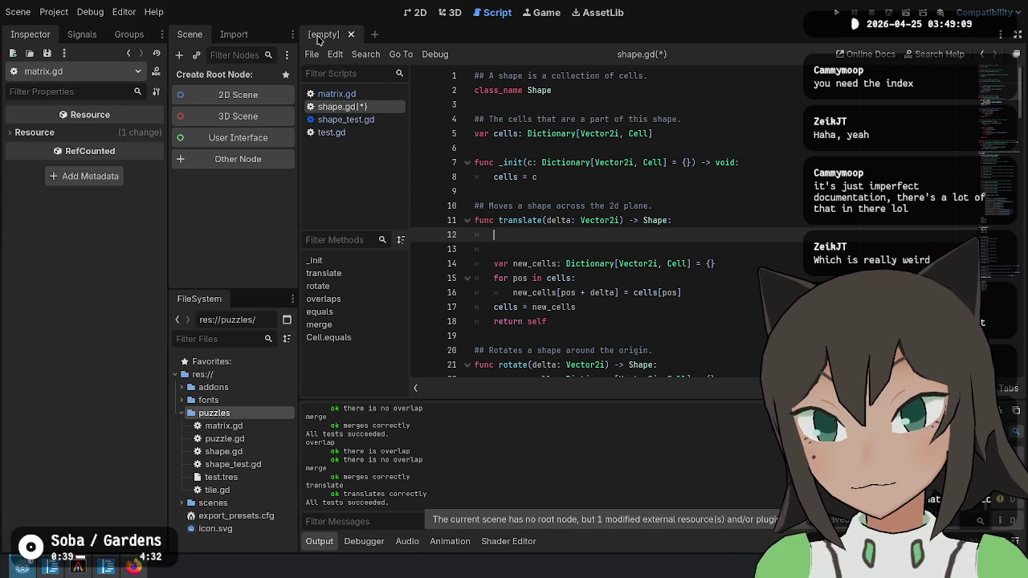
pyautogui.press('Down')
pyautogui.press('Down')
pyautogui.press('Down')
pyautogui.hotkey('ctrl', 's')
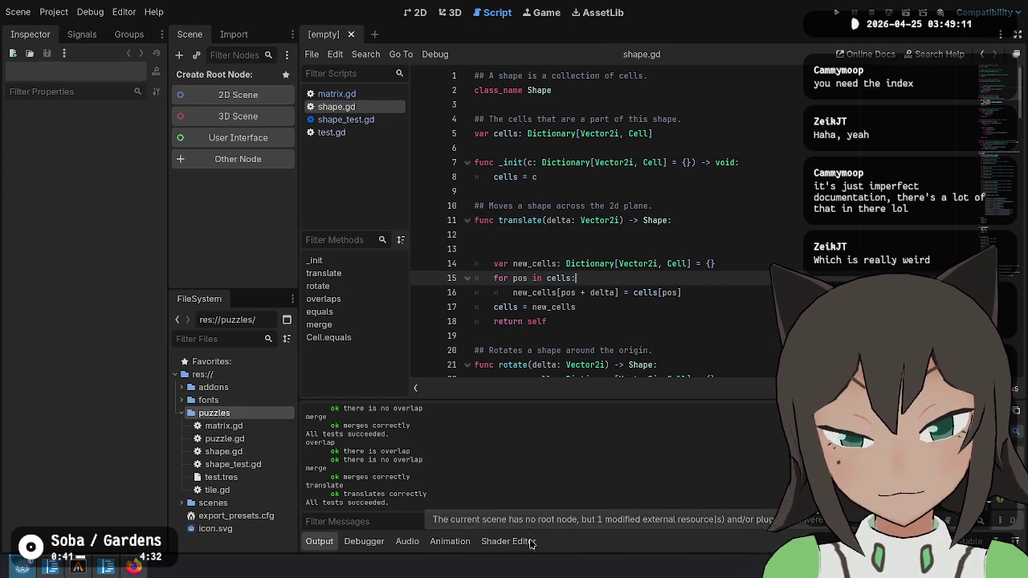
pyautogui.click(734, 233)
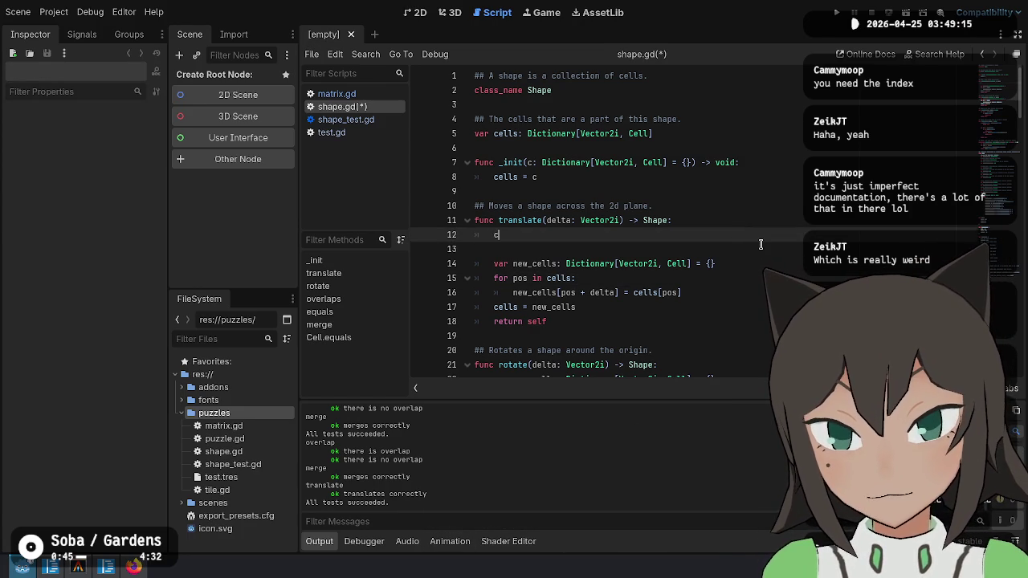
# Write var _k := cells.keys().map(func(p: Vector2i) -> Vector2i: return p + delta) and save.
pyautogui.write('ells.')
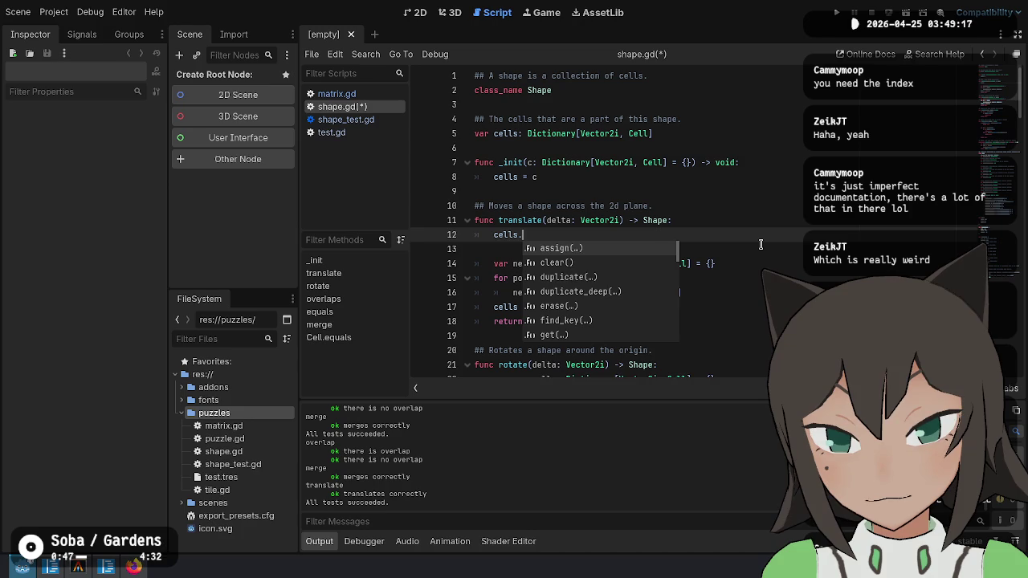
pyautogui.write('key')
pyautogui.press('Return')
pyautogui.write('map')
pyautogui.press('Return')
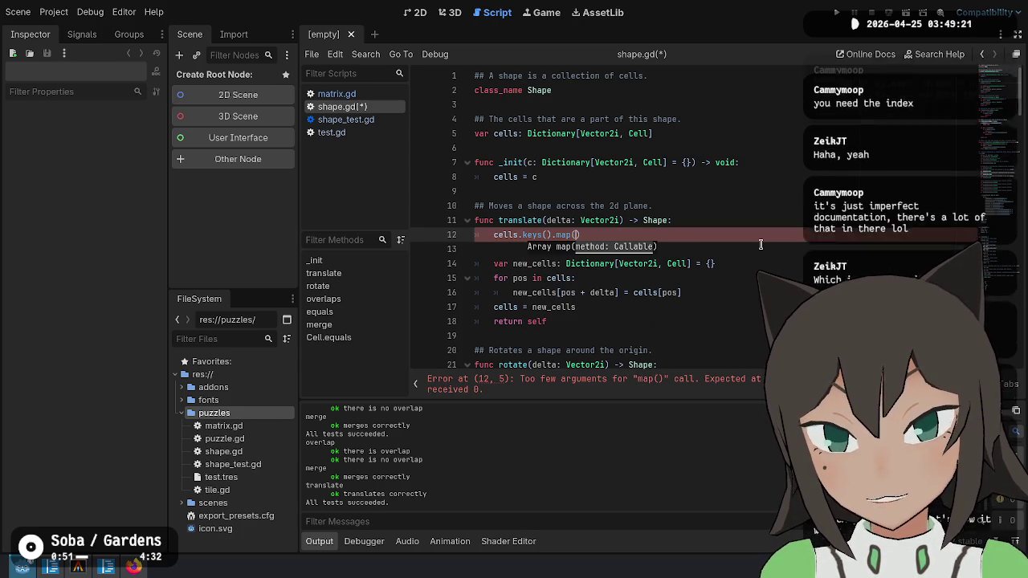
pyautogui.write('func()p: Vector2')
pyautogui.write('i) -')
pyautogui.write('Vector2i: ter')
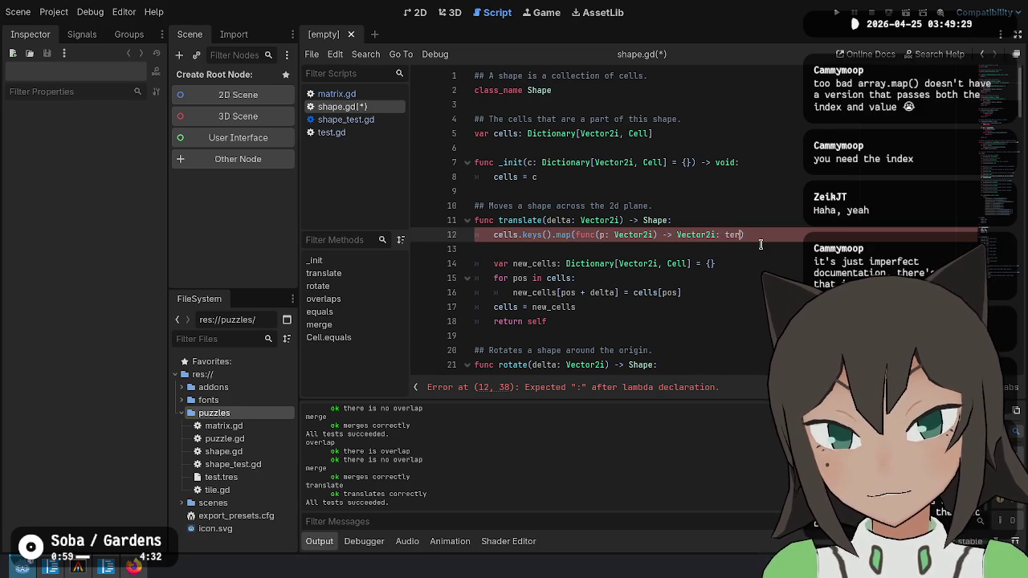
pyautogui.write('rn p + delta')
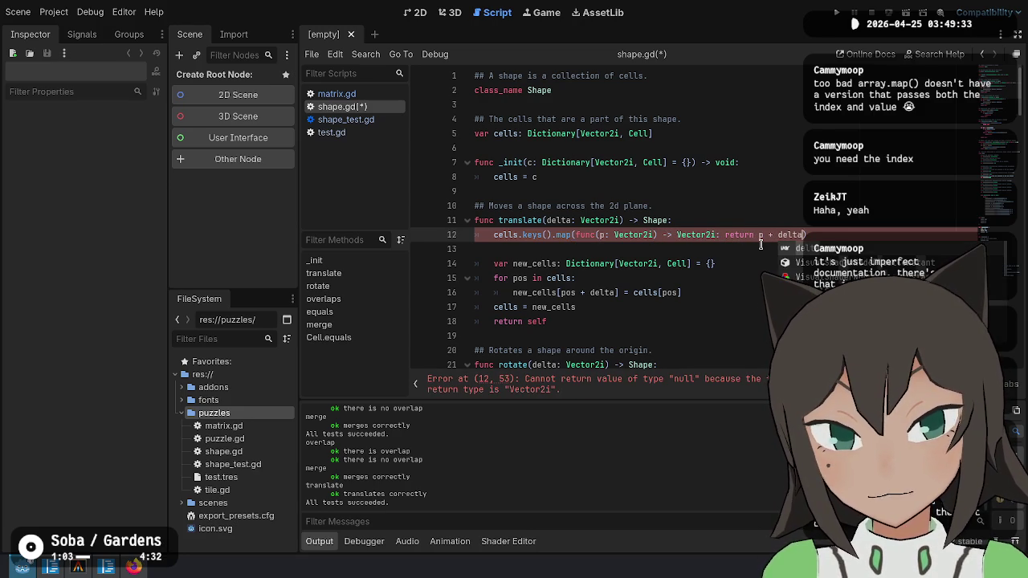
pyautogui.press('Escape')
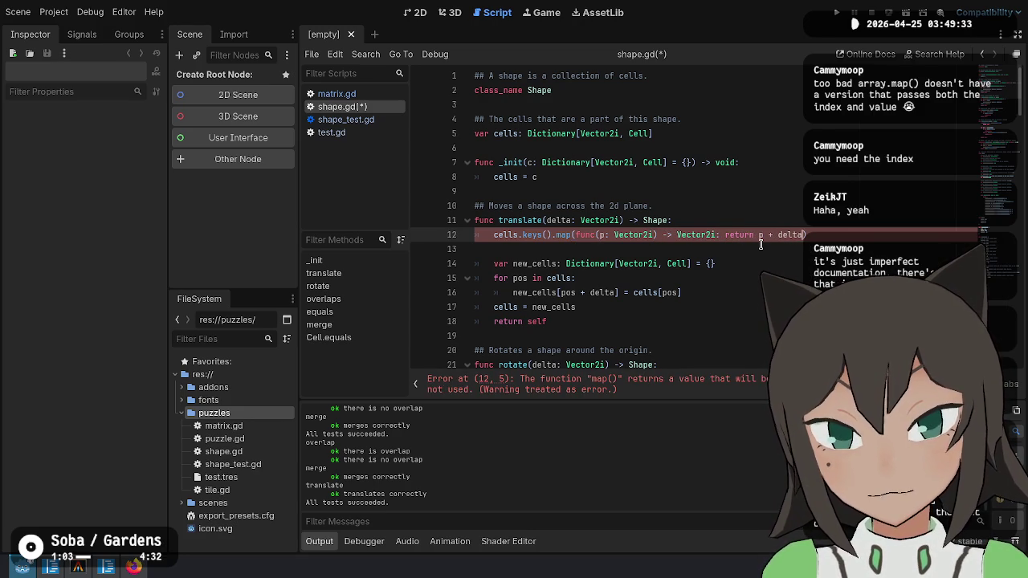
pyautogui.press('Home')
pyautogui.write('var k = ')
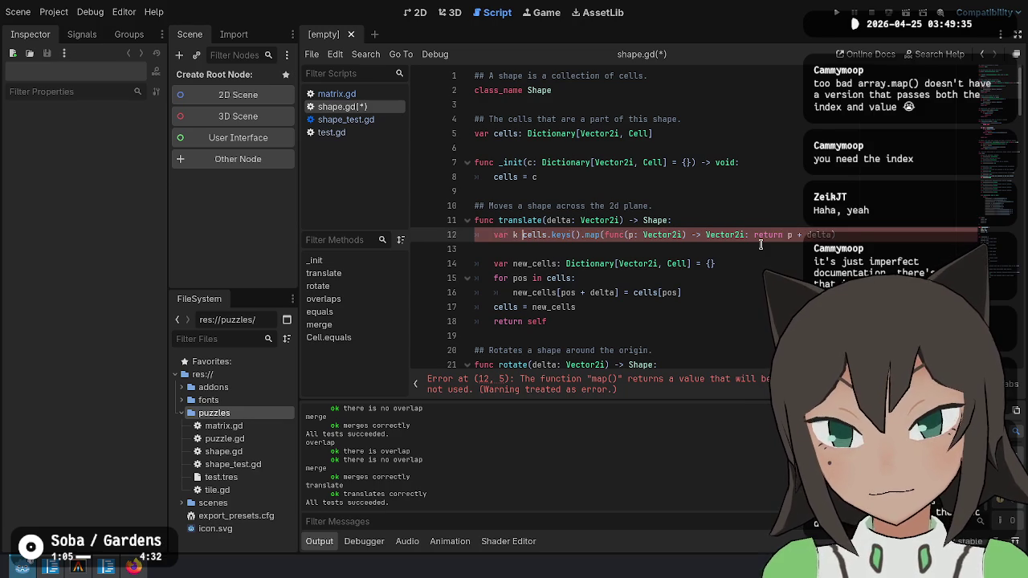
pyautogui.write('_k =')
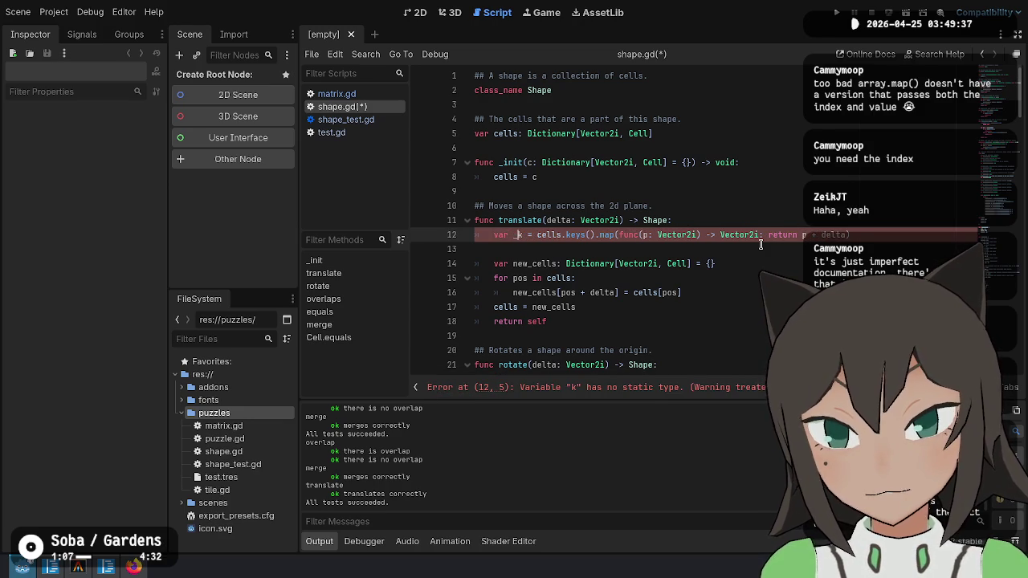
pyautogui.write(':')
pyautogui.press('Down')
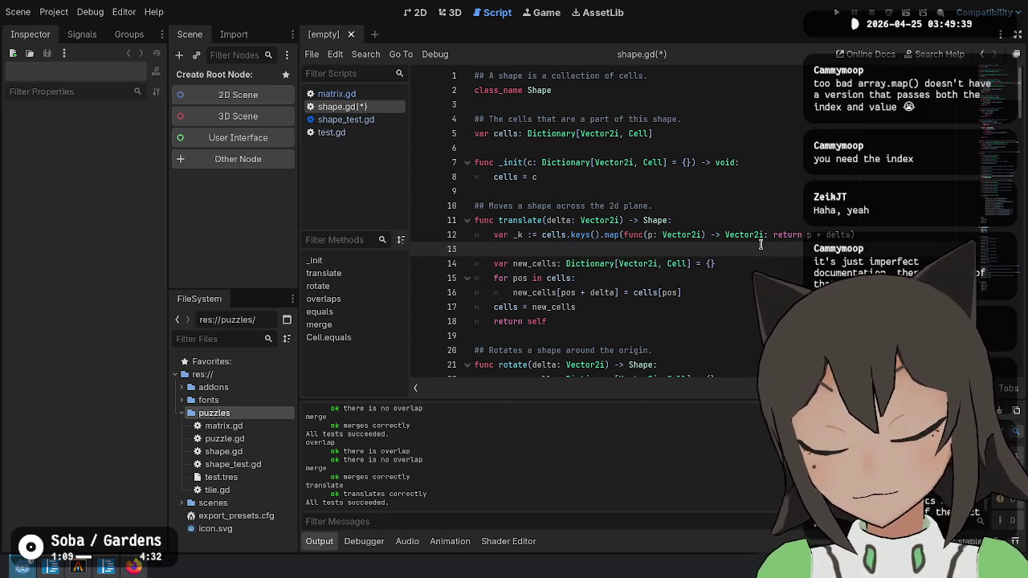
pyautogui.hotkey('ctrl', 's')
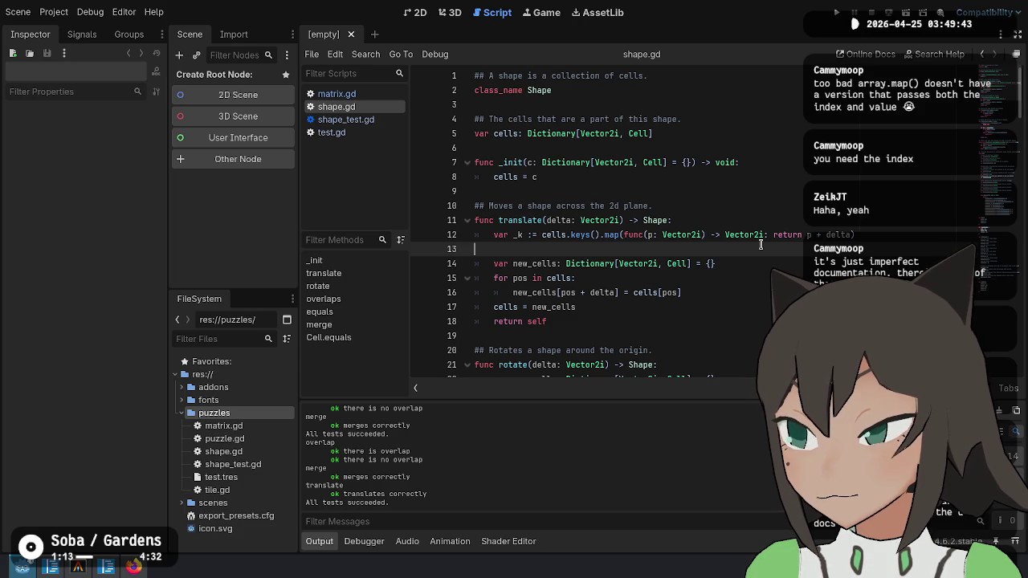
# Draft experimental _ks and _vs lines (cells keys and cells.values()) under translate in shape.gd.
pyautogui.press('Up')
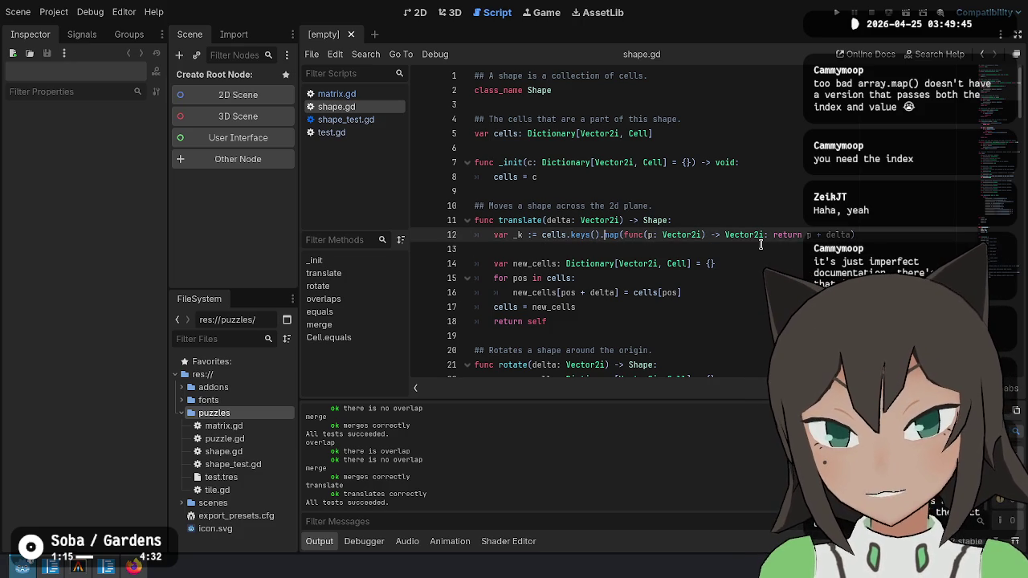
pyautogui.press('Return')
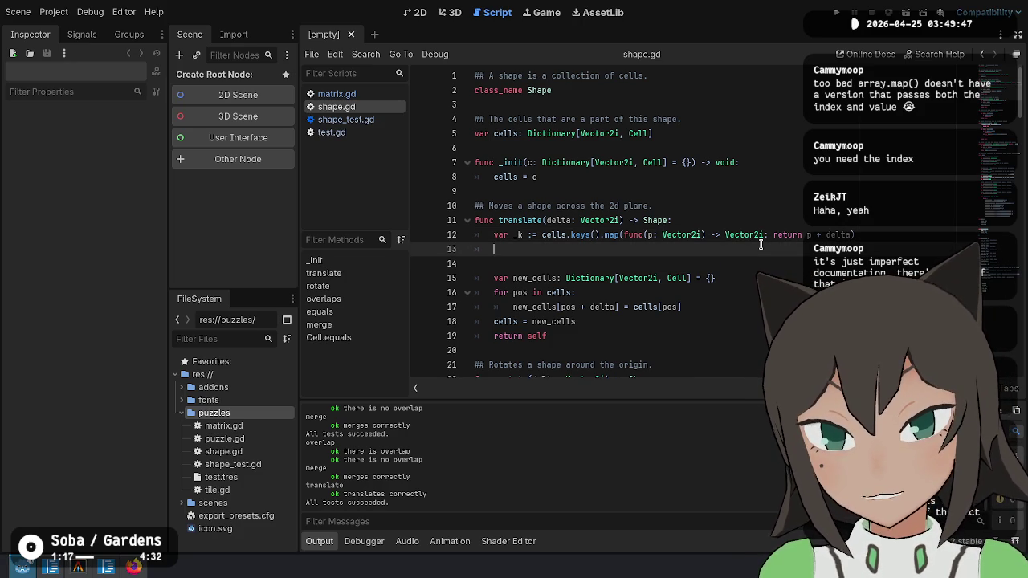
pyautogui.press('Up')
pyautogui.press('Down')
pyautogui.write('ar')
pyautogui.press('Up')
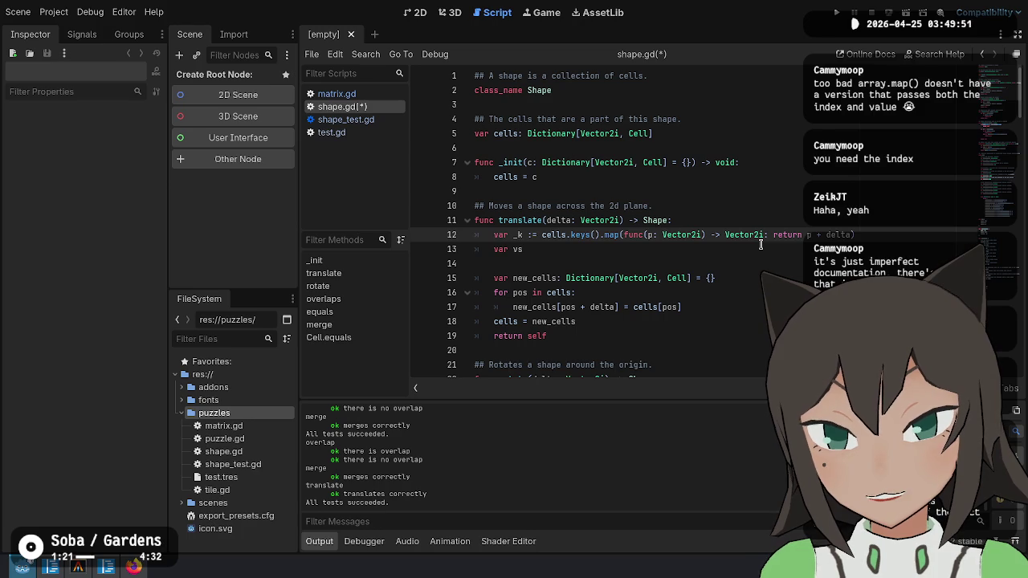
pyautogui.write('s')
pyautogui.press('Down')
pyautogui.write('cells.values()')
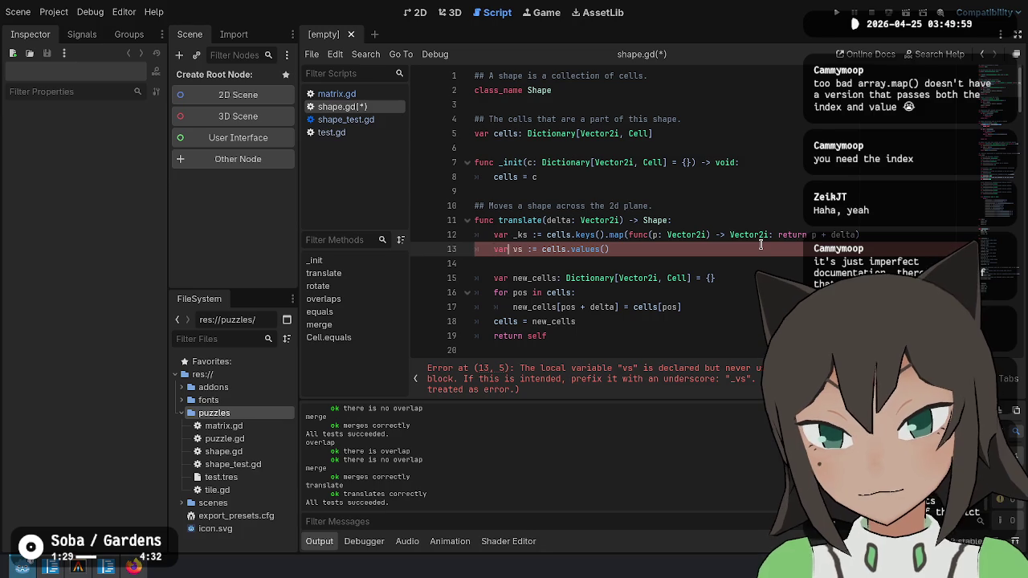
pyautogui.write('_')
pyautogui.press('End')
pyautogui.press('Return')
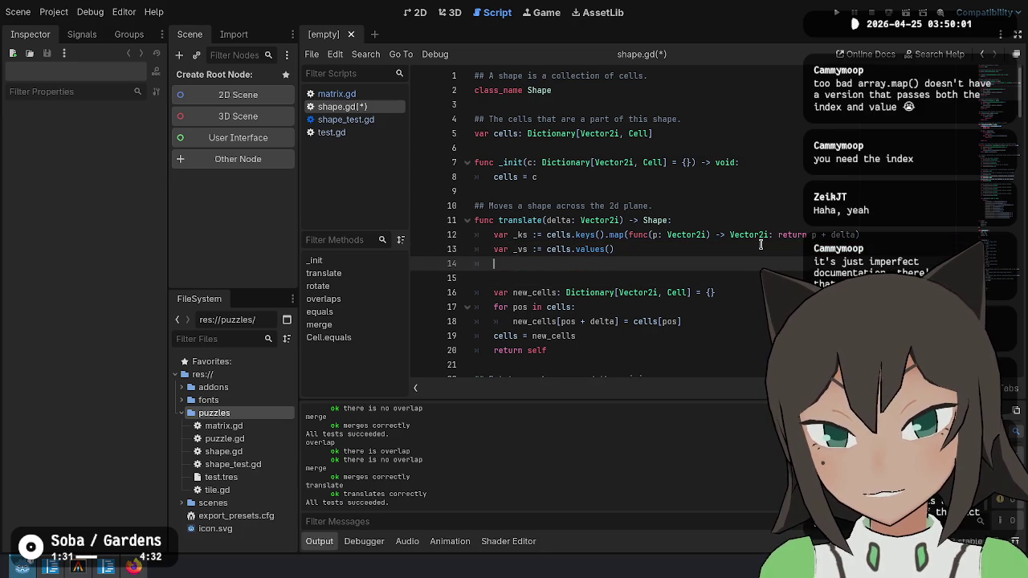
pyautogui.press('Down')
pyautogui.write('iction')
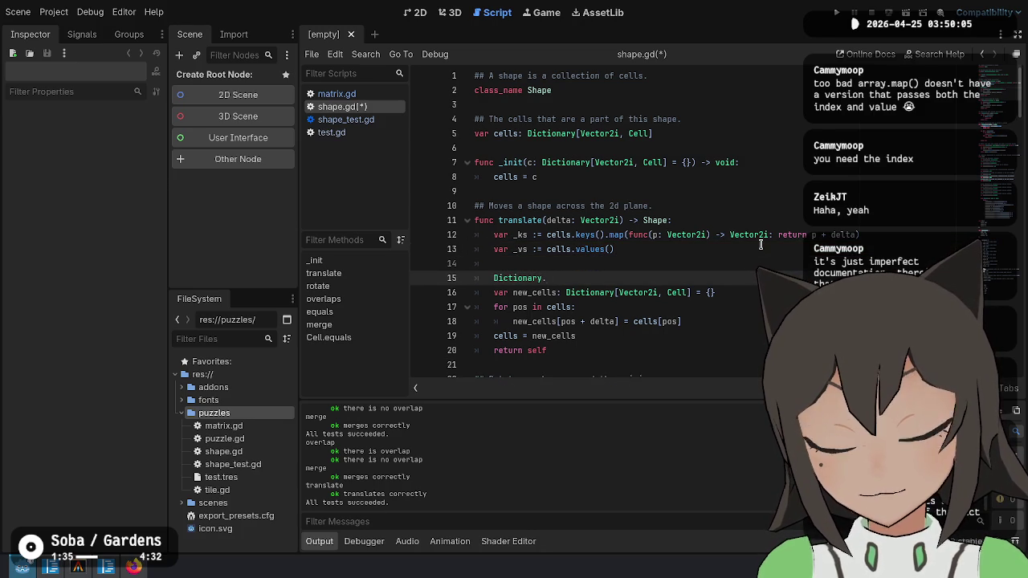
pyautogui.hotkey('shift', 'Up')
pyautogui.press('BackSpace')
pyautogui.press('Delete')
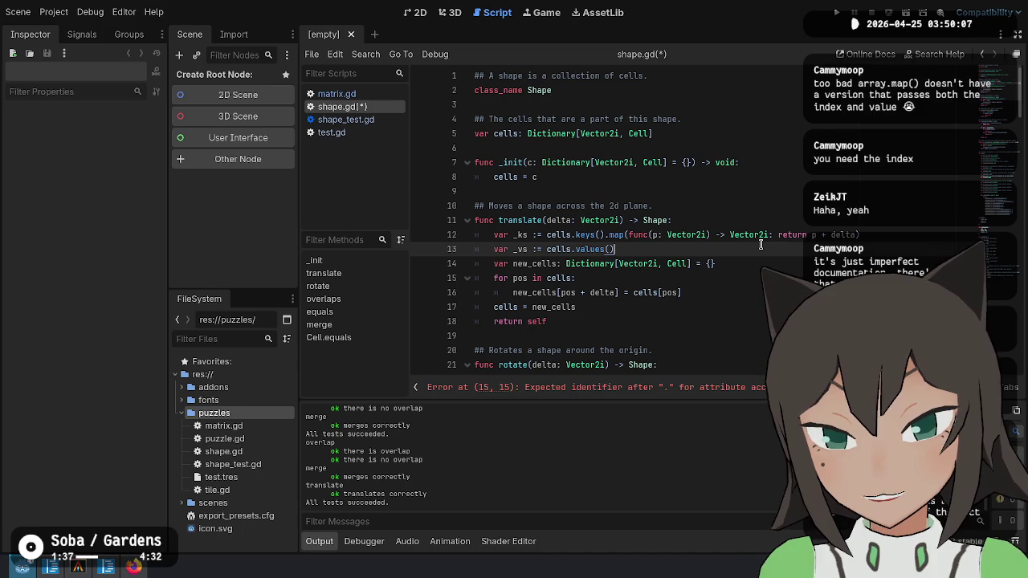
pyautogui.hotkey('ctrl', 'Right')
pyautogui.hotkey('ctrl', 'Right')
pyautogui.hotkey('ctrl', 'Right')
pyautogui.press('Up')
pyautogui.hotkey('shift', 'Up')
pyautogui.hotkey('shift', 'Up')
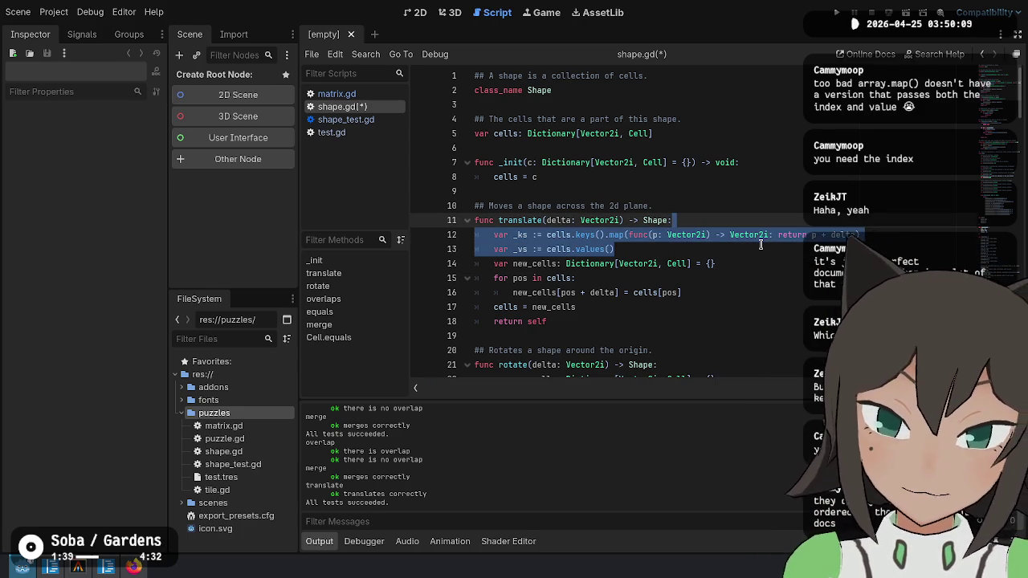
pyautogui.press('Down')
pyautogui.press('Down')
pyautogui.press('Return')
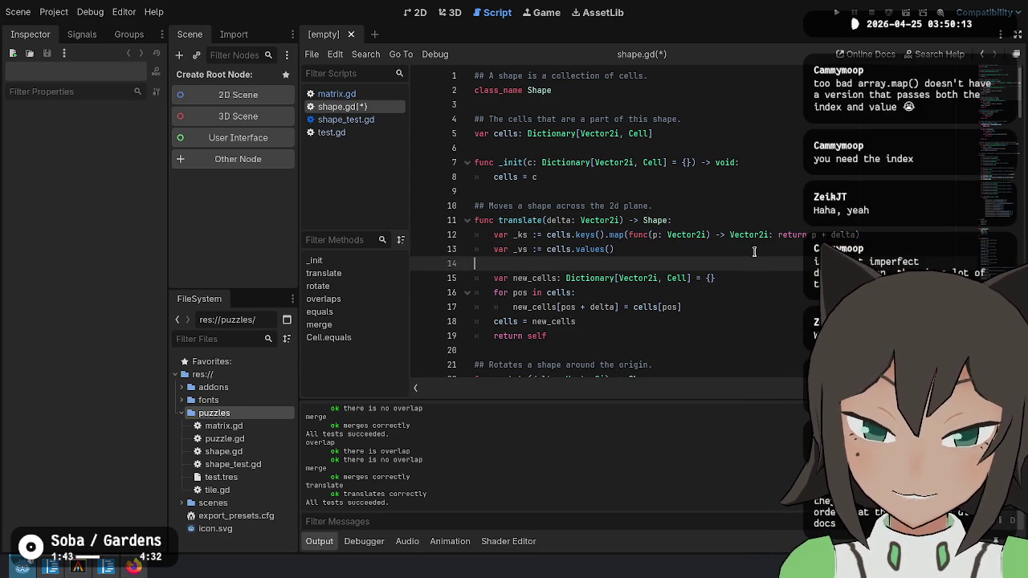
# Delete the _ks and _vs lines and save shape.gd.
pyautogui.click(767, 249)
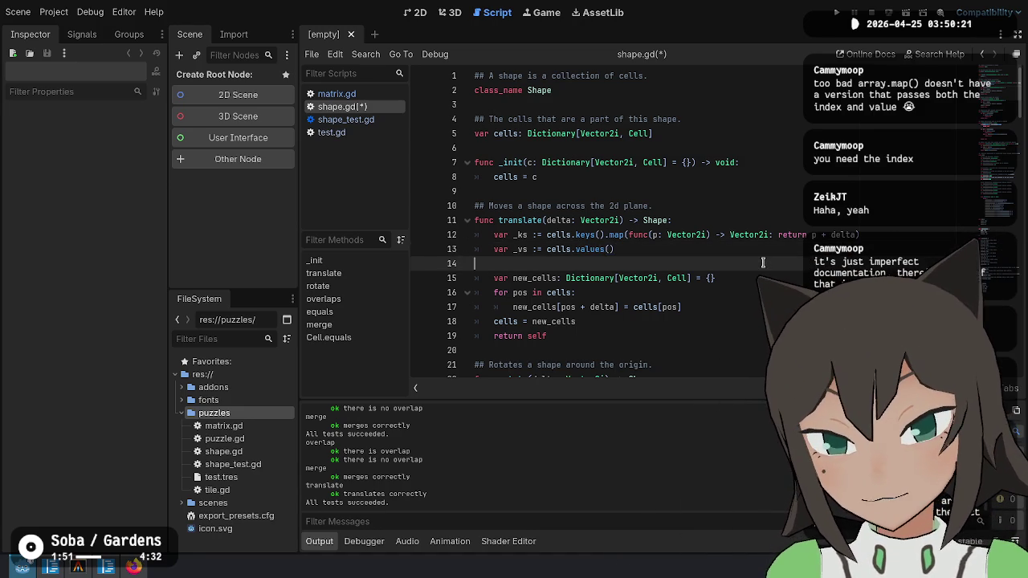
pyautogui.press('Down')
pyautogui.press('Down')
pyautogui.press('Down')
pyautogui.press('Up')
pyautogui.press('Up')
pyautogui.press('Up')
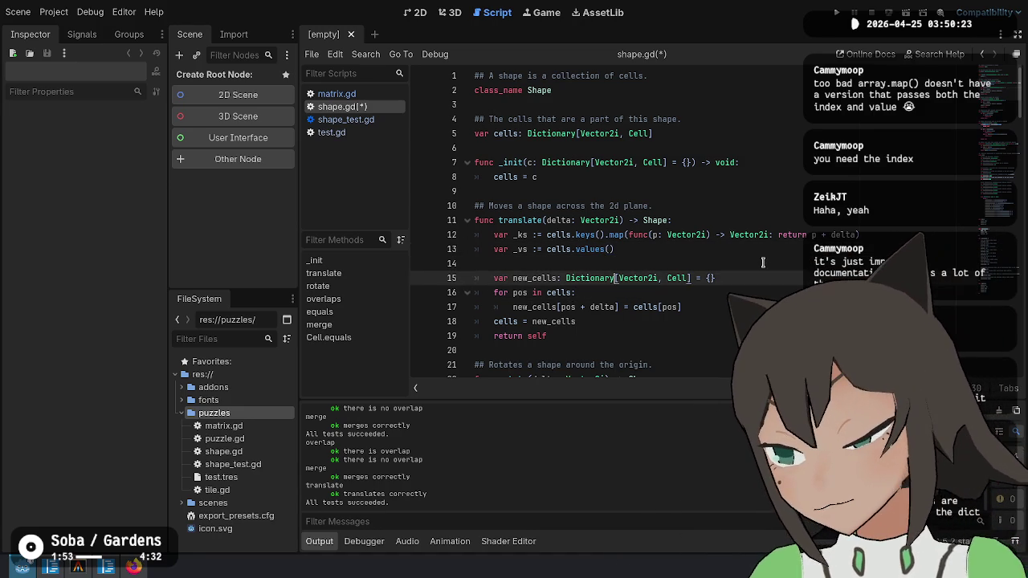
pyautogui.press('Up')
pyautogui.press('Down')
pyautogui.press('Down')
pyautogui.press('Down')
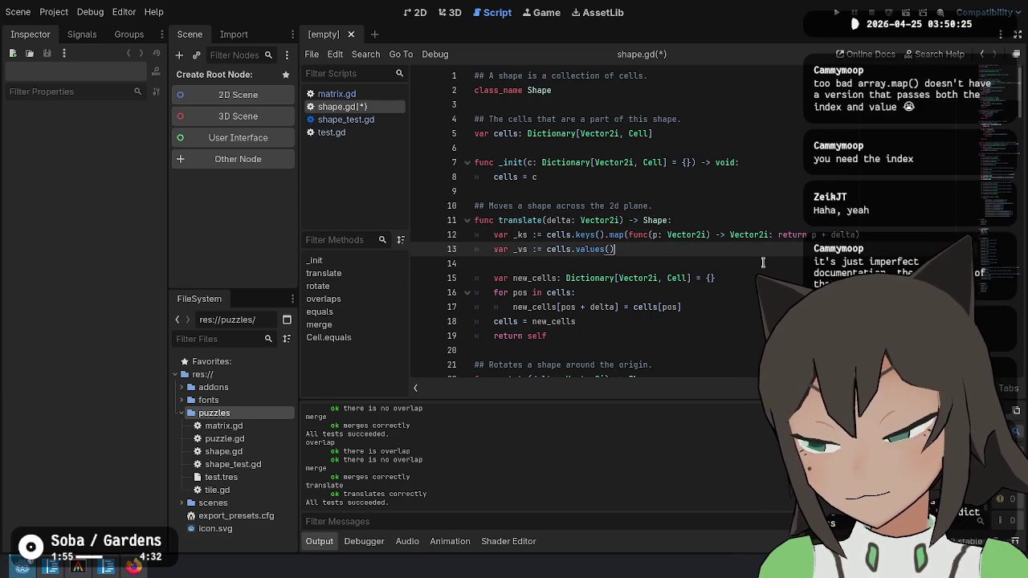
pyautogui.press('Down')
pyautogui.press('Up')
pyautogui.press('Up')
pyautogui.press('Up')
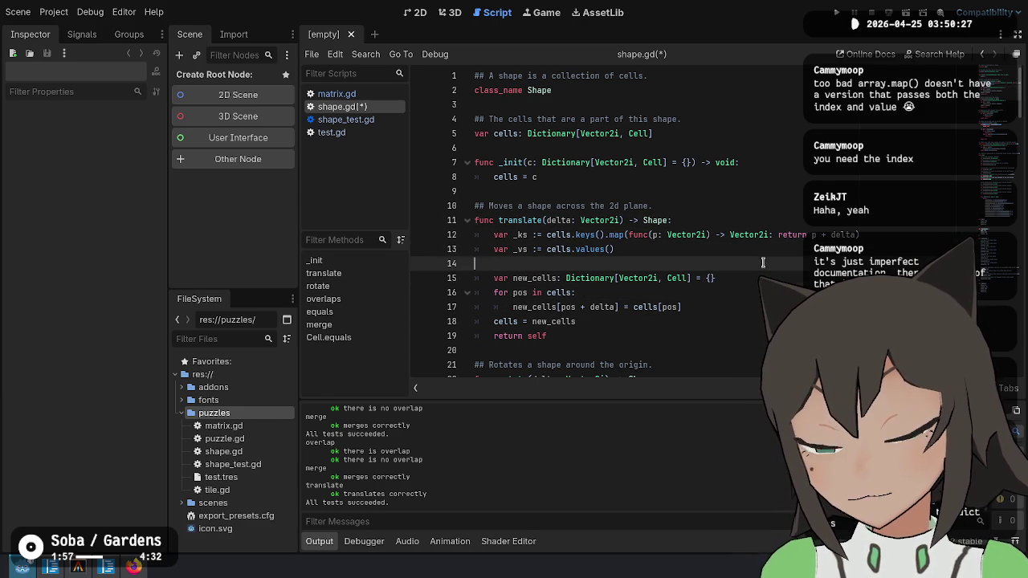
pyautogui.press('Right')
pyautogui.press('Right')
pyautogui.press('Right')
pyautogui.hotkey('ctrl', 'shift', 'k')
pyautogui.hotkey('ctrl', 'shift', 'k')
pyautogui.hotkey('ctrl', 'shift', 'k')
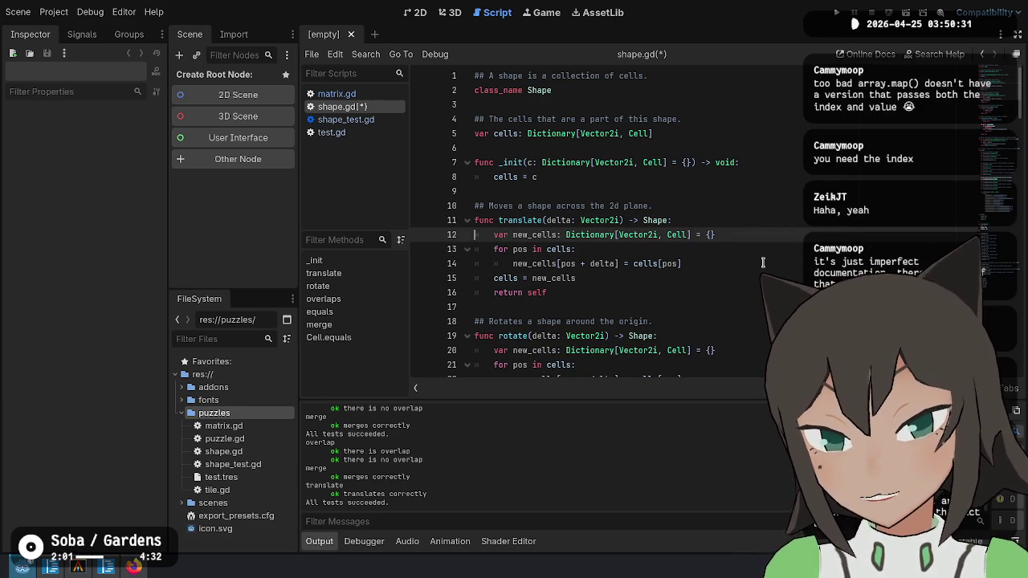
pyautogui.hotkey('ctrl', 's')
pyautogui.press('Down')
pyautogui.press('Down')
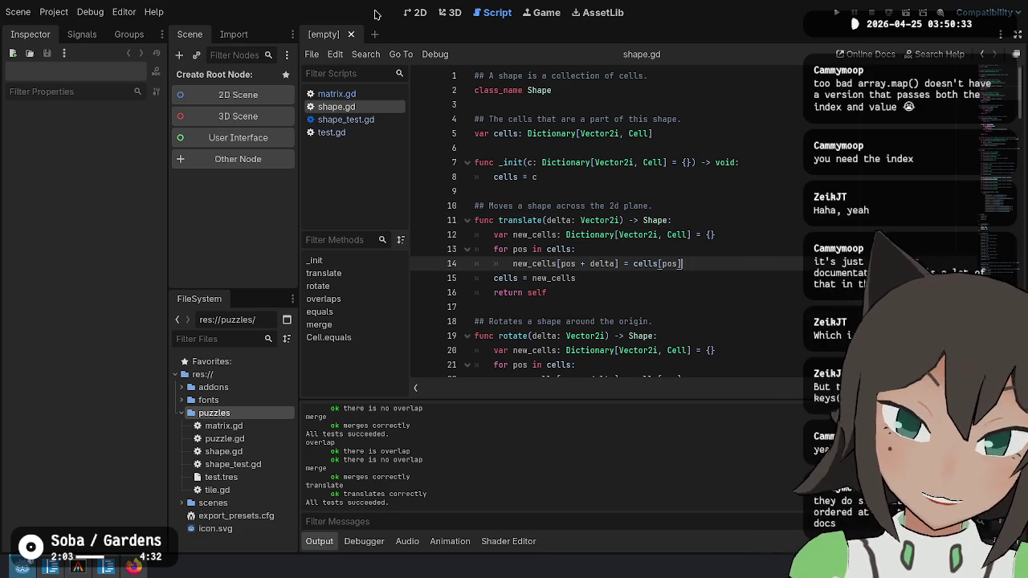
# Switch from shape.gd to matrix.gd and start a default value on field a.
pyautogui.click(354, 94)
pyautogui.press('Down')
pyautogui.press('Down')
pyautogui.press('Down')
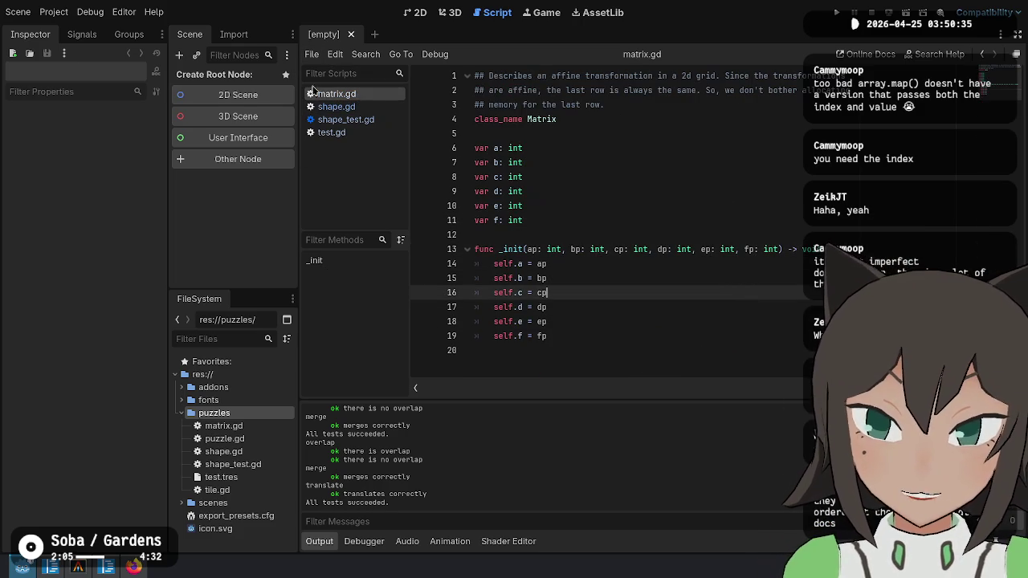
pyautogui.click(355, 107)
pyautogui.press('Up')
pyautogui.press('Up')
pyautogui.press('Up')
pyautogui.hotkey('shift', 'Down')
pyautogui.hotkey('shift', 'Down')
pyautogui.hotkey('shift', 'Down')
pyautogui.click(374, 98)
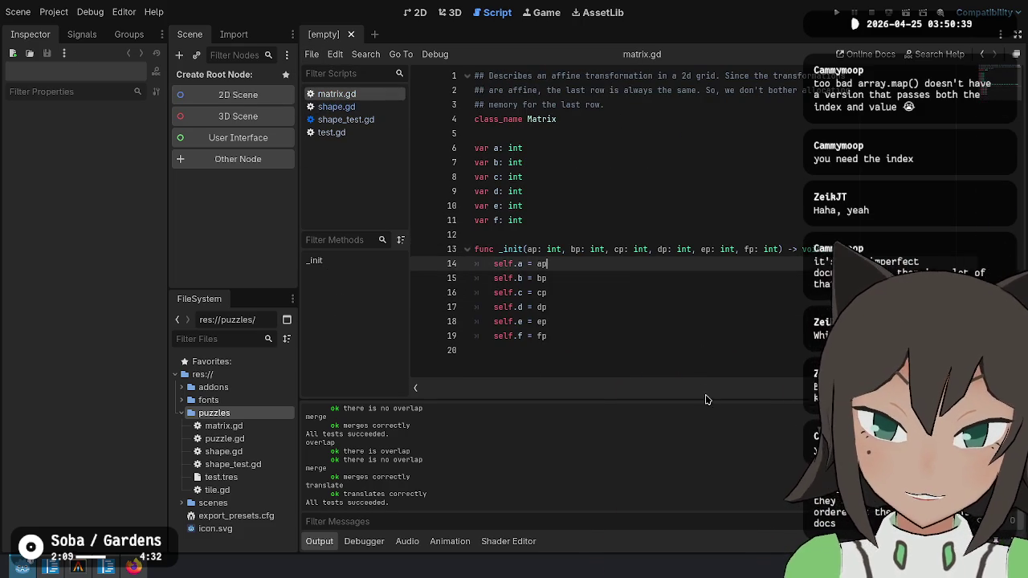
pyautogui.moveTo(638, 314); pyautogui.dragTo(616, 362)
pyautogui.click(610, 317)
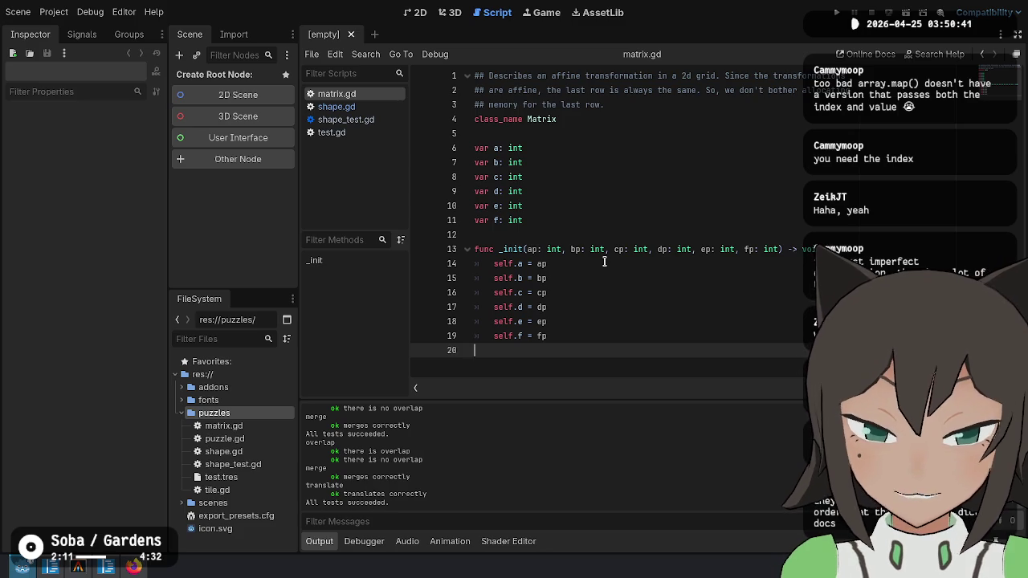
pyautogui.click(557, 147)
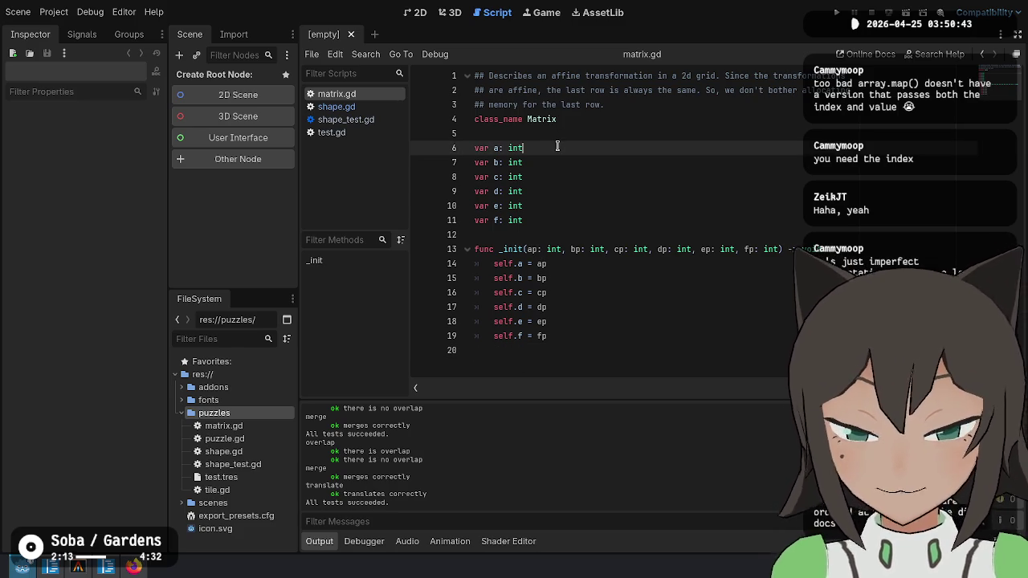
pyautogui.write(' =')
pyautogui.press('Escape')
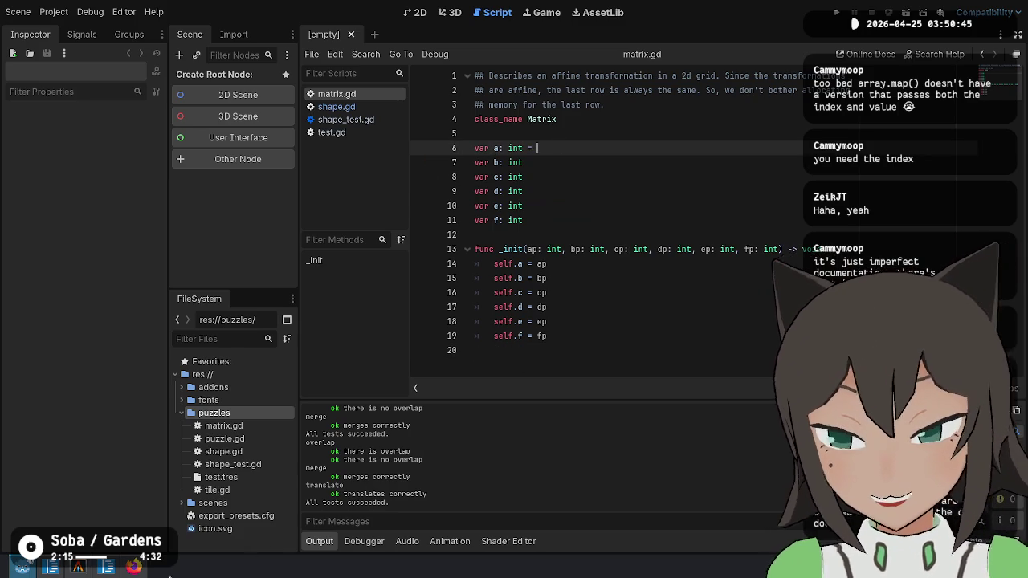
# Following the C# Matrix defaults, set a and e to 1 and b, c, d, f to 0.
pyautogui.click(106, 567)
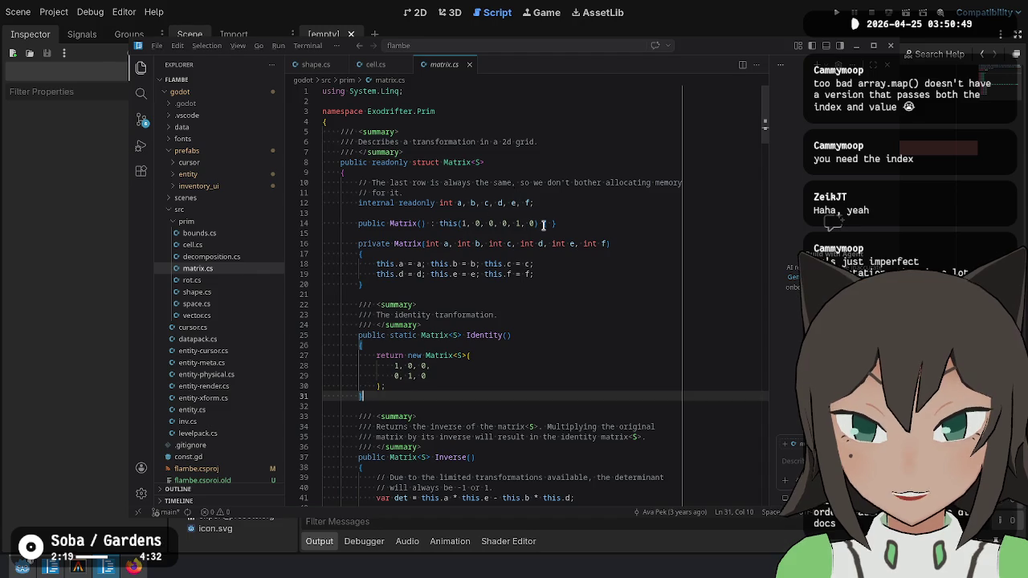
pyautogui.hotkey('alt', 'Tab')
pyautogui.write('1')
pyautogui.press('Down')
pyautogui.press('Down')
pyautogui.press('Down')
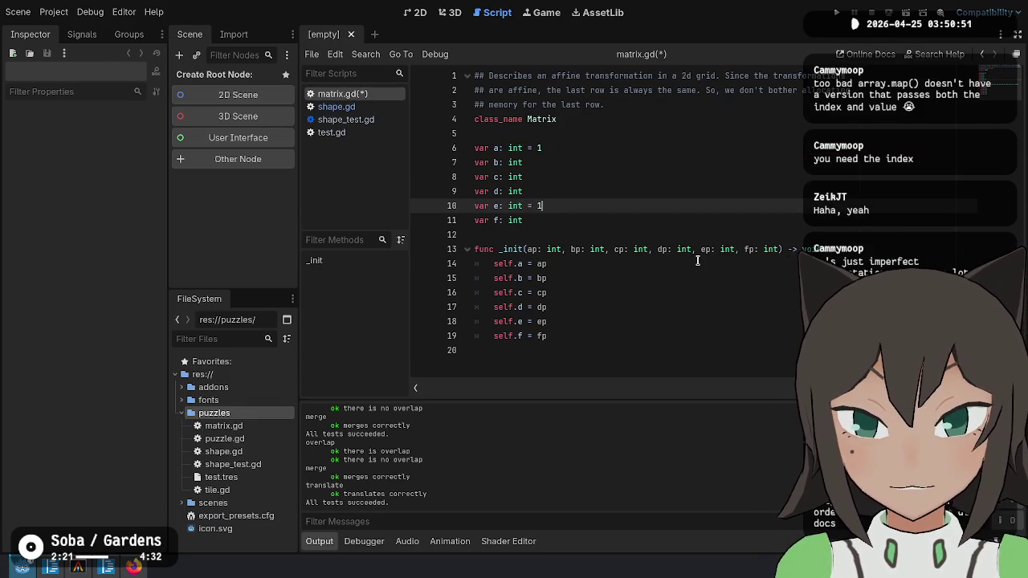
pyautogui.press('Up')
pyautogui.hotkey('shift', 'Left')
pyautogui.hotkey('shift', 'Left')
pyautogui.hotkey('shift', 'Left')
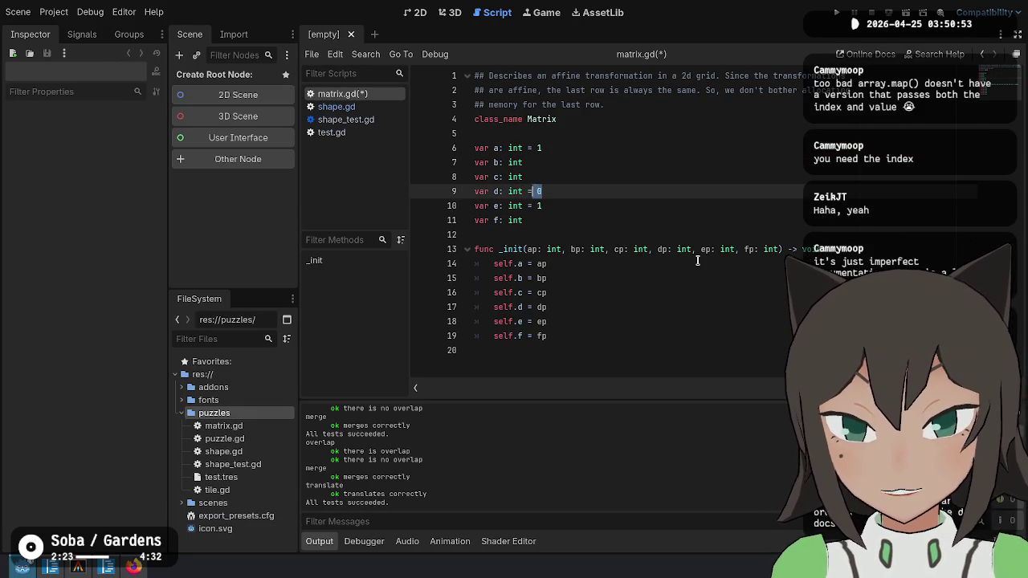
pyautogui.write('0')
pyautogui.press('Up')
pyautogui.write('= 0')
pyautogui.press('Down')
pyautogui.press('Down')
pyautogui.press('Down')
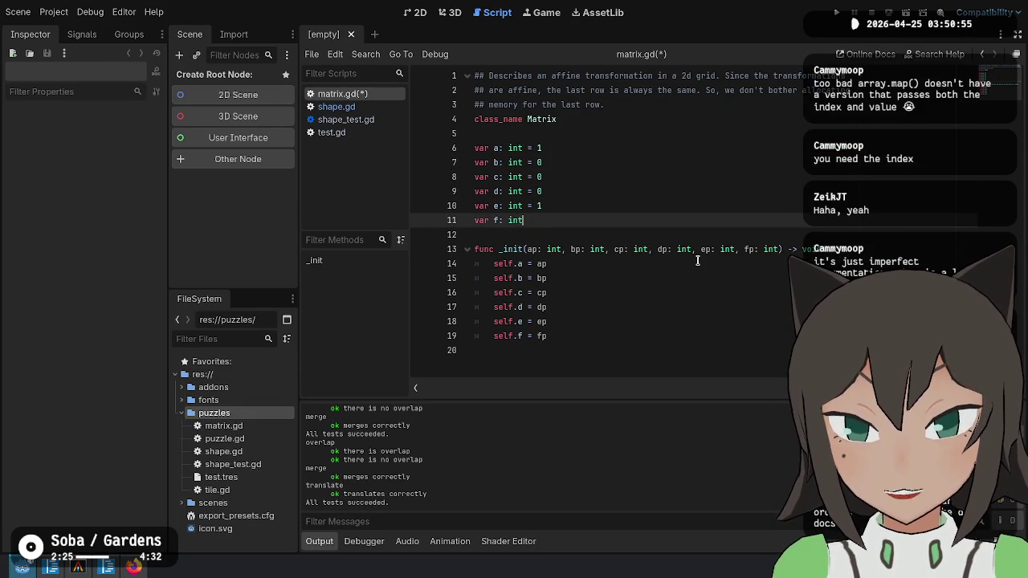
pyautogui.press('Down')
pyautogui.press('Down')
pyautogui.press('Down')
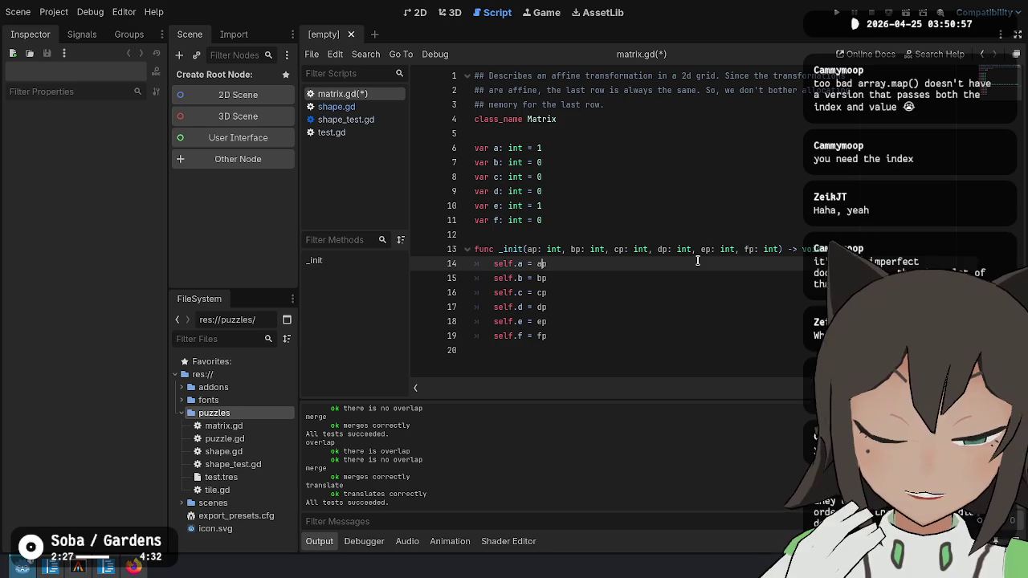
pyautogui.press('Up')
pyautogui.hotkey('ctrl', 'shift', 'Right')
pyautogui.hotkey('ctrl', 'shift', 'Right')
pyautogui.hotkey('ctrl', 'shift', 'Right')
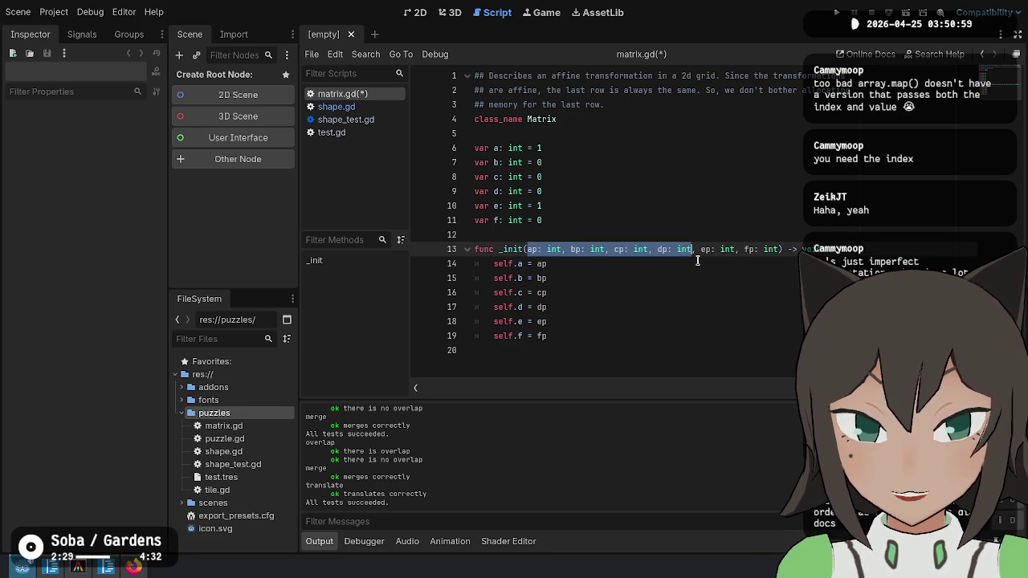
# Try a parameterless _init and default values (= 1, = 0) on the _init parameters, then undo them.
pyautogui.hotkey('ctrl', 'Left')
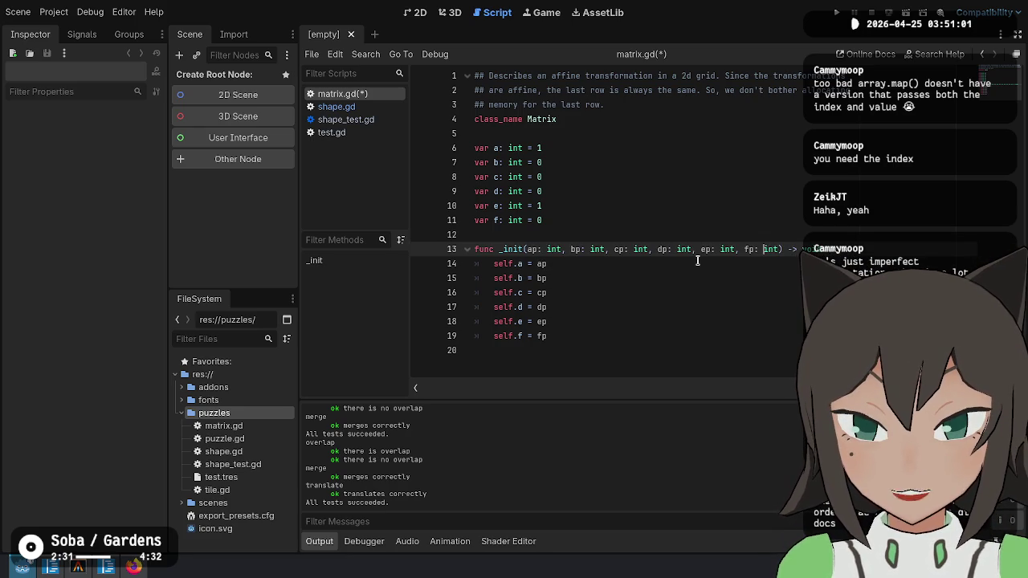
pyautogui.press('Up')
pyautogui.press('Return')
pyautogui.press('Return')
pyautogui.press('Up')
pyautogui.write('func ')
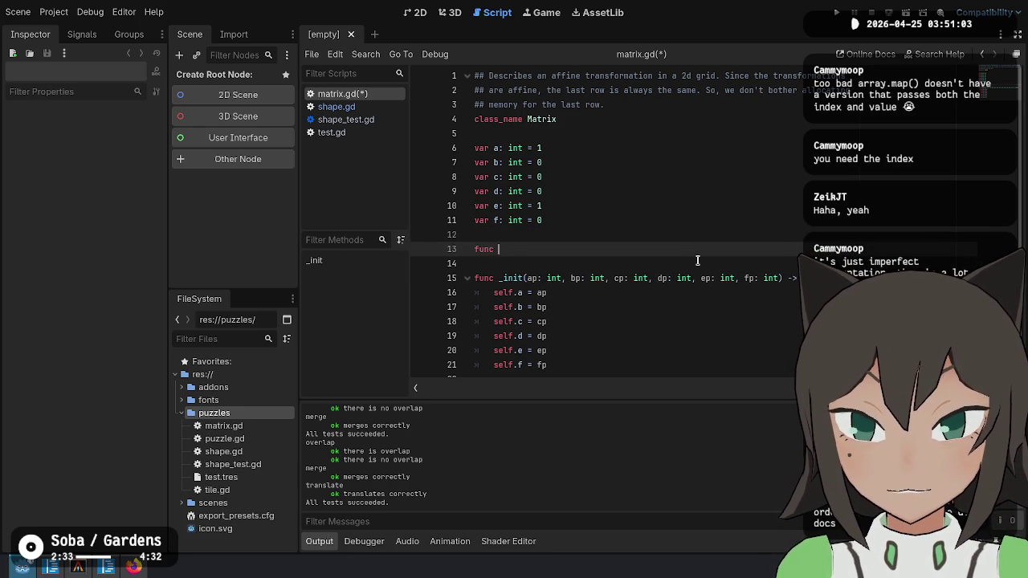
pyautogui.write('_init() -> void:')
pyautogui.press('Return')
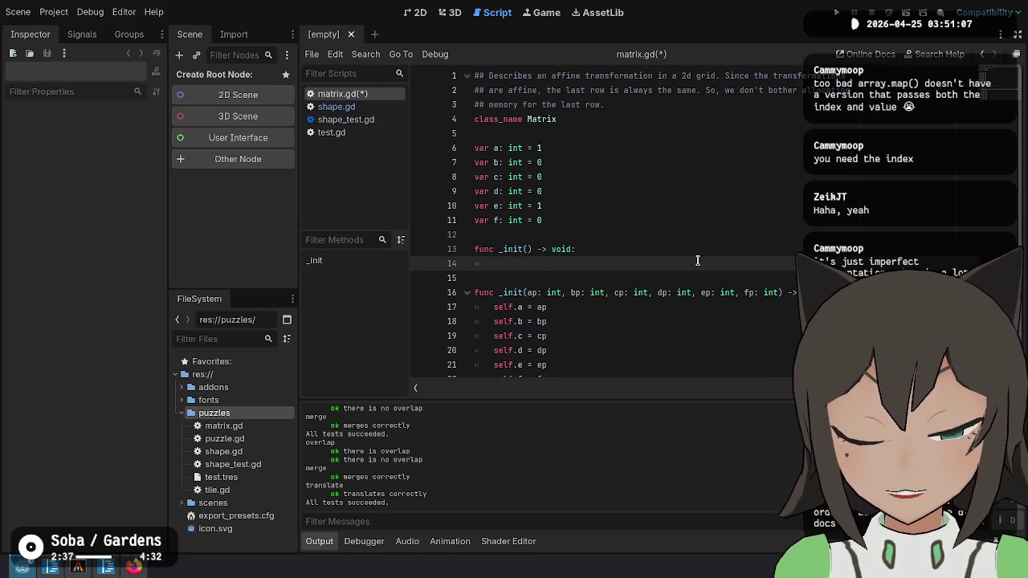
pyautogui.write('pass')
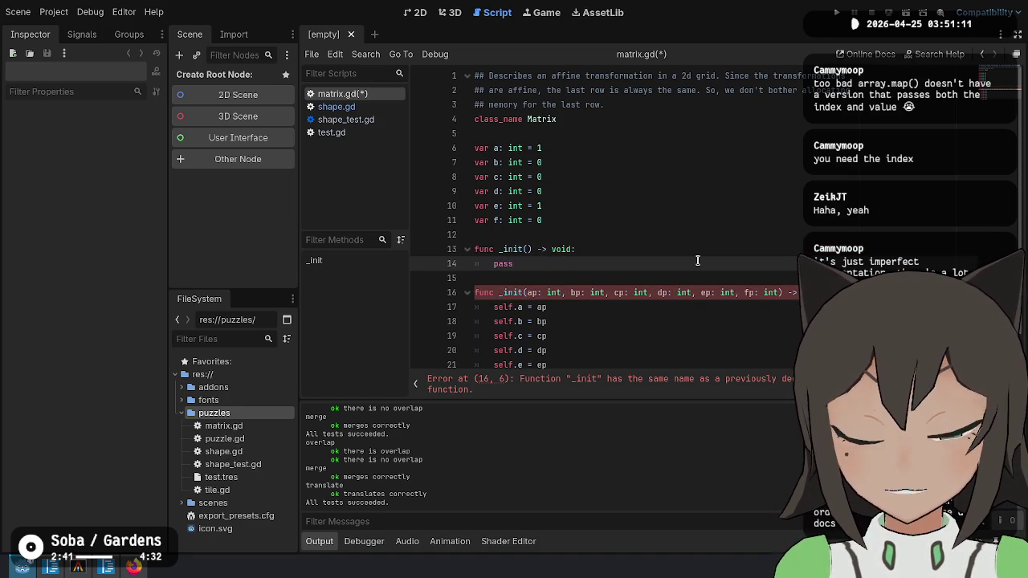
pyautogui.moveTo(625, 252)
pyautogui.mouseDown()
pyautogui.moveTo(598, 266)
pyautogui.moveTo(587, 239)
pyautogui.mouseUp()
pyautogui.press('BackSpace')
pyautogui.press('BackSpace')
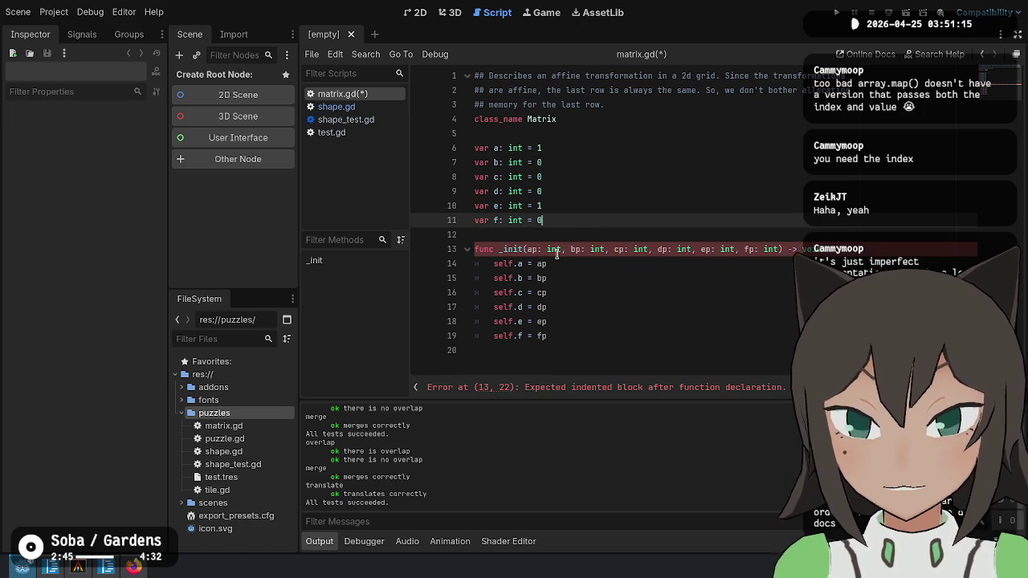
pyautogui.click(559, 250)
pyautogui.write('= 1')
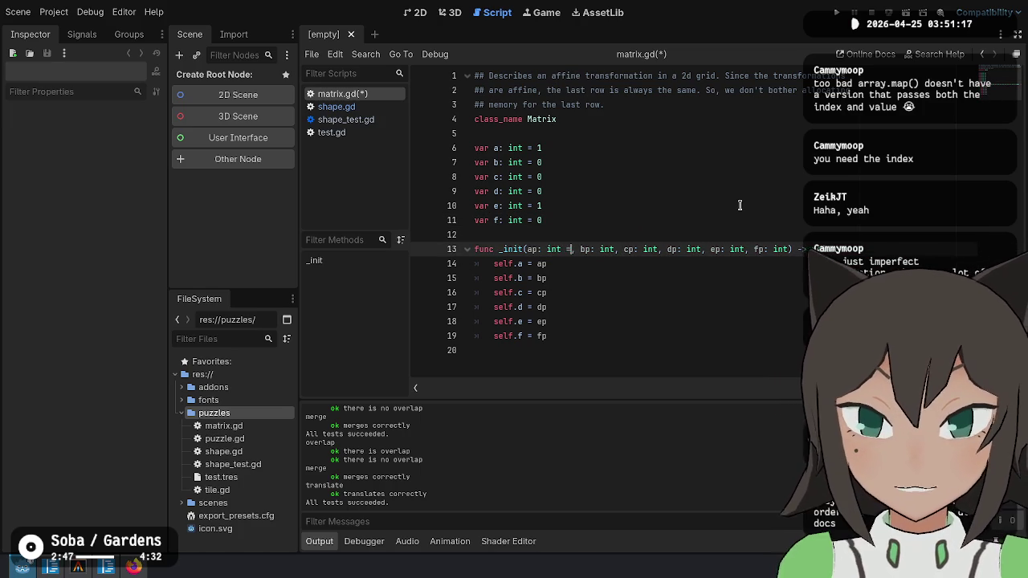
pyautogui.write(' = 0')
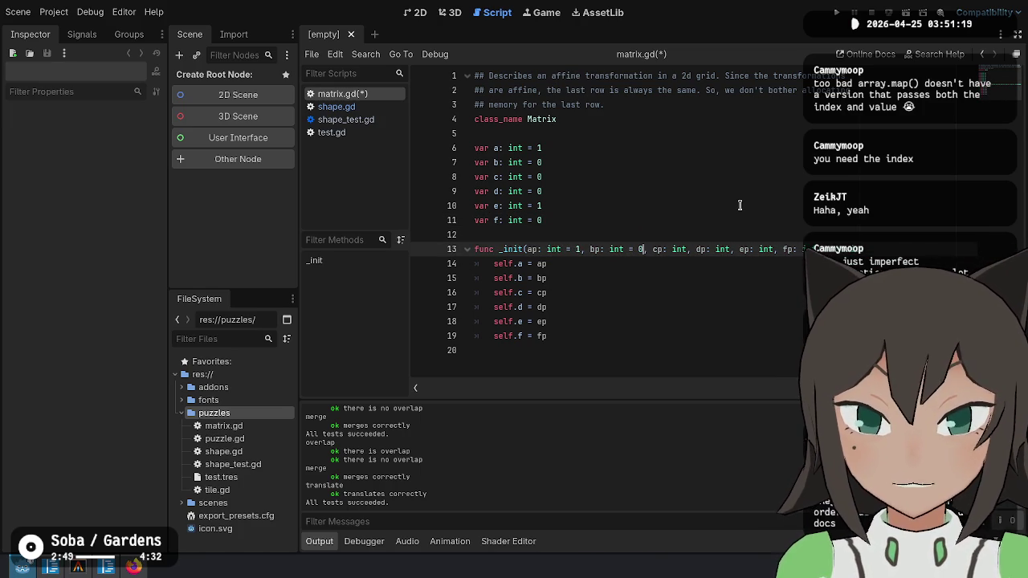
pyautogui.write(' = 0')
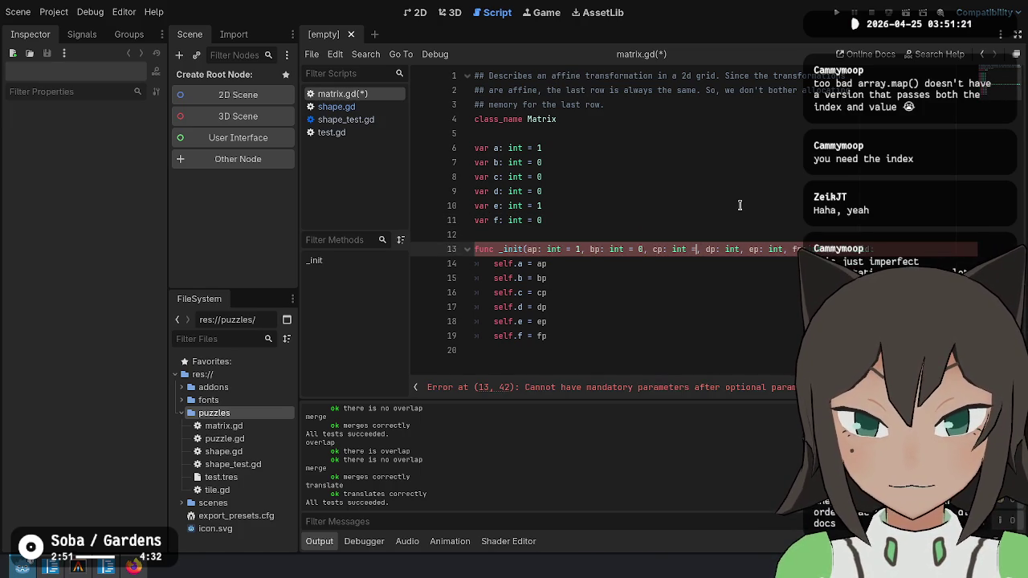
pyautogui.write(' = 0')
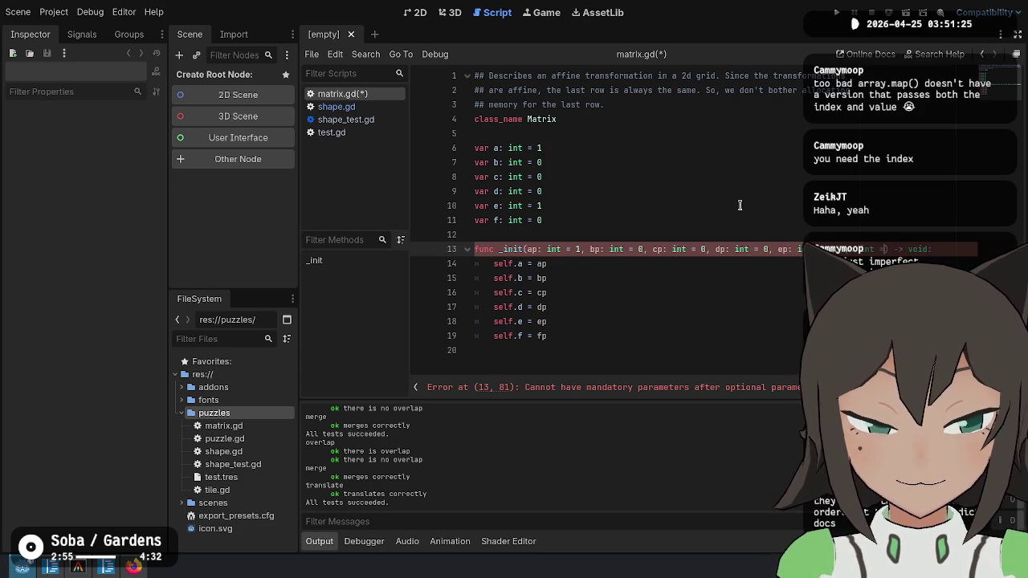
pyautogui.write(' = 1')
pyautogui.press('Up')
pyautogui.press('Up')
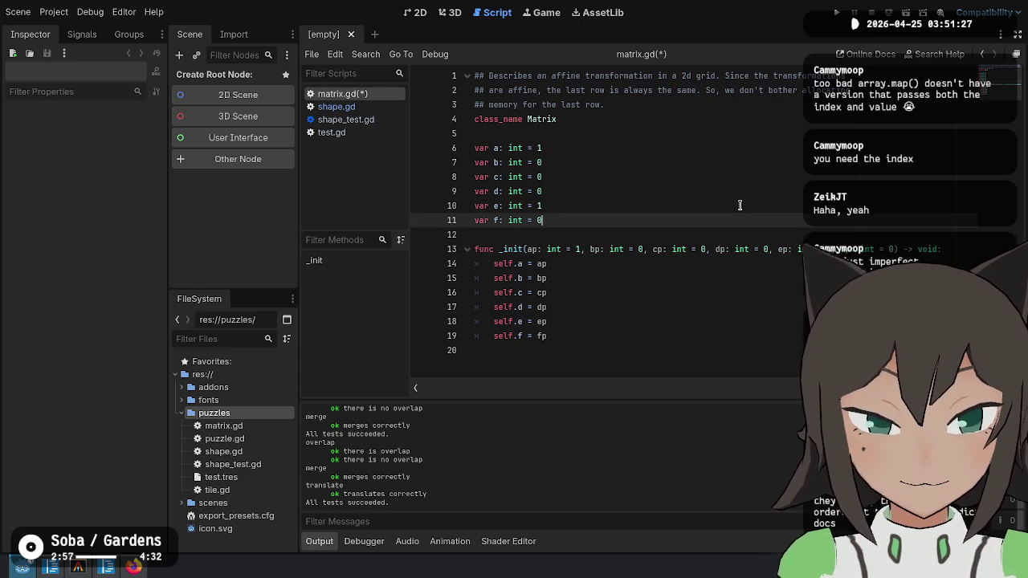
pyautogui.press('Up')
pyautogui.press('Up')
pyautogui.press('Up')
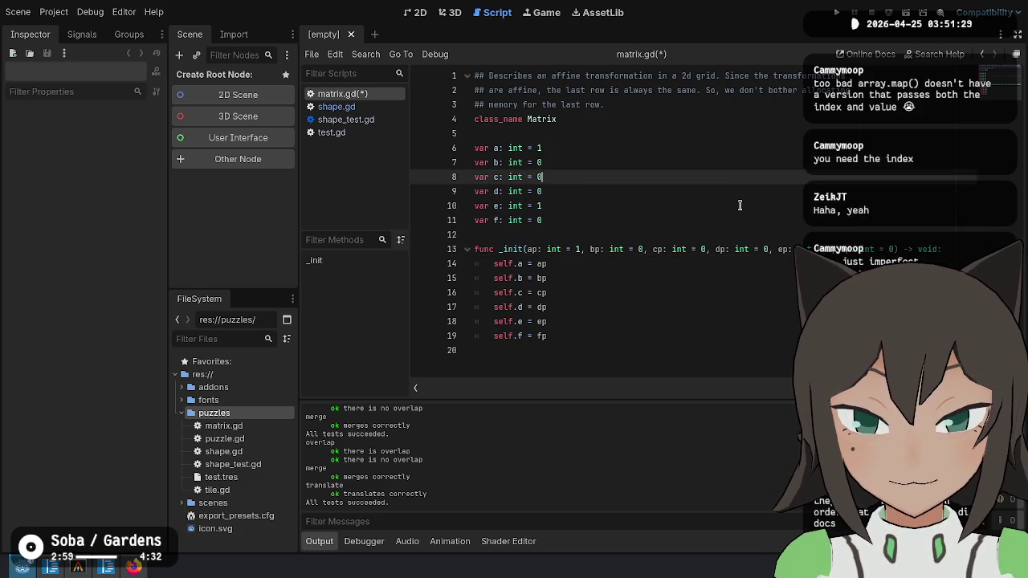
pyautogui.hotkey('shift', 'alt', 'Down')
pyautogui.hotkey('shift', 'alt', 'Down')
pyautogui.hotkey('shift', 'alt', 'Down')
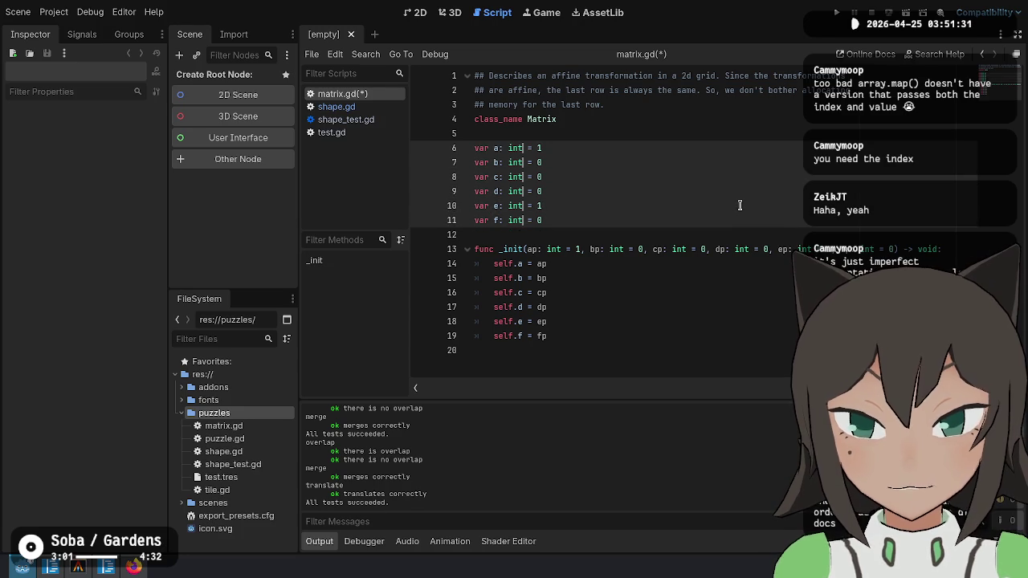
pyautogui.hotkey('ctrl', 'z')
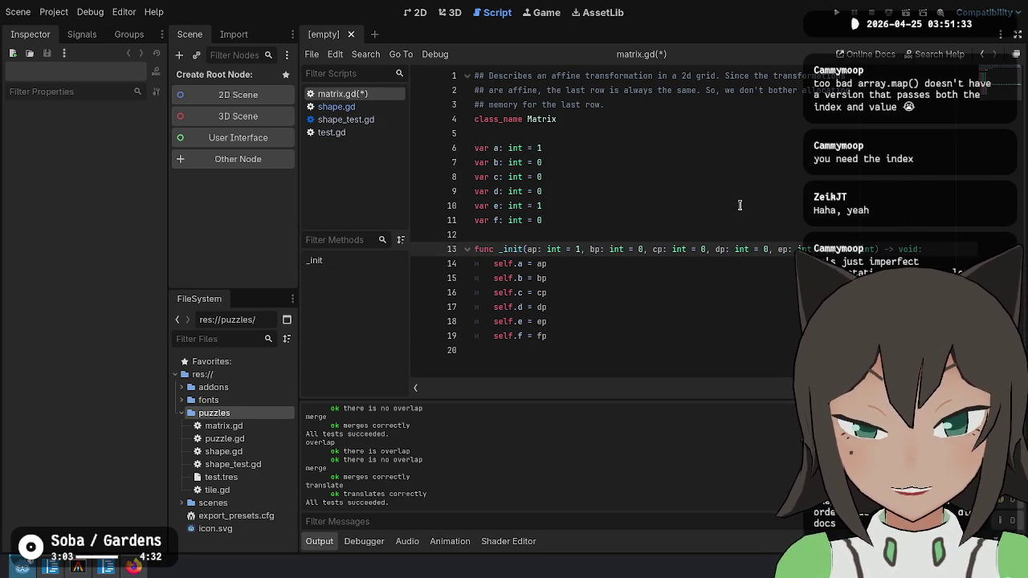
pyautogui.hotkey('ctrl', 'z')
pyautogui.hotkey('ctrl', 'z')
pyautogui.hotkey('ctrl', 'z')
pyautogui.hotkey('ctrl', 'z')
pyautogui.hotkey('ctrl', 'z')
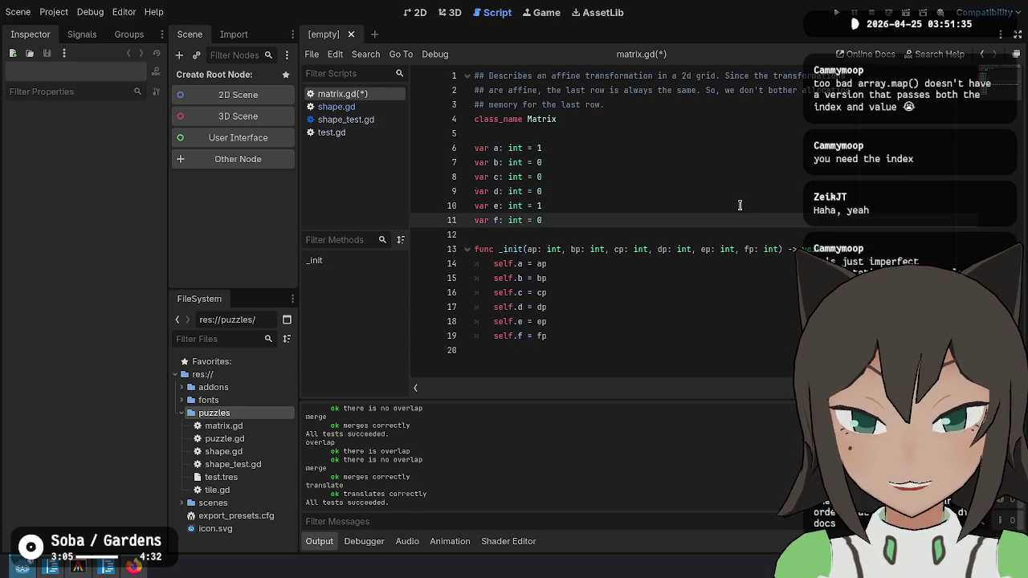
# Delete the whole _init function from matrix.gd, leaving the six defaulted fields.
pyautogui.press('Down')
pyautogui.press('Down')
pyautogui.press('Up')
pyautogui.press('Up')
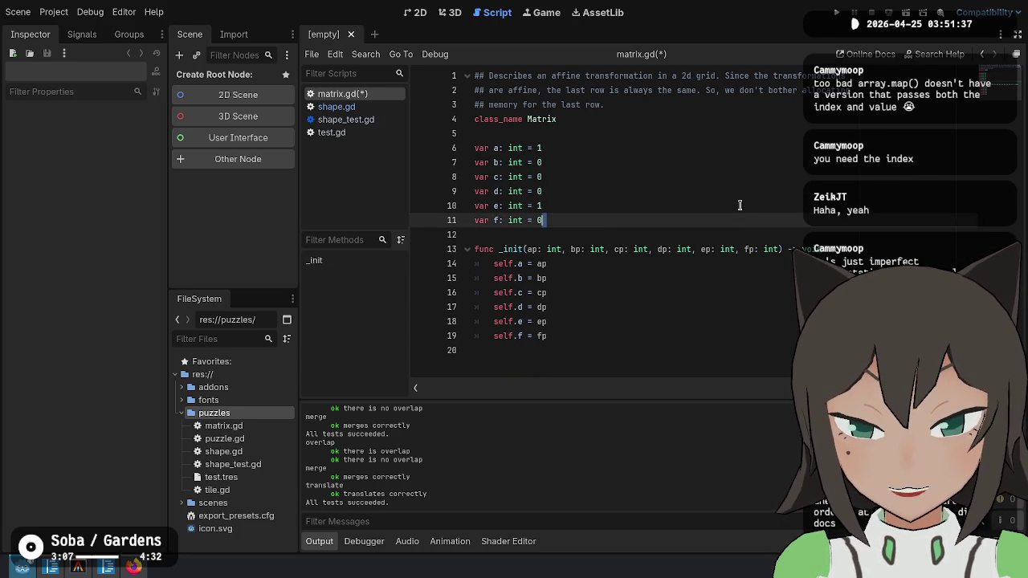
pyautogui.press('Down')
pyautogui.hotkey('shift', 'Down')
pyautogui.hotkey('shift', 'Down')
pyautogui.hotkey('shift', 'Down')
pyautogui.press('BackSpace')
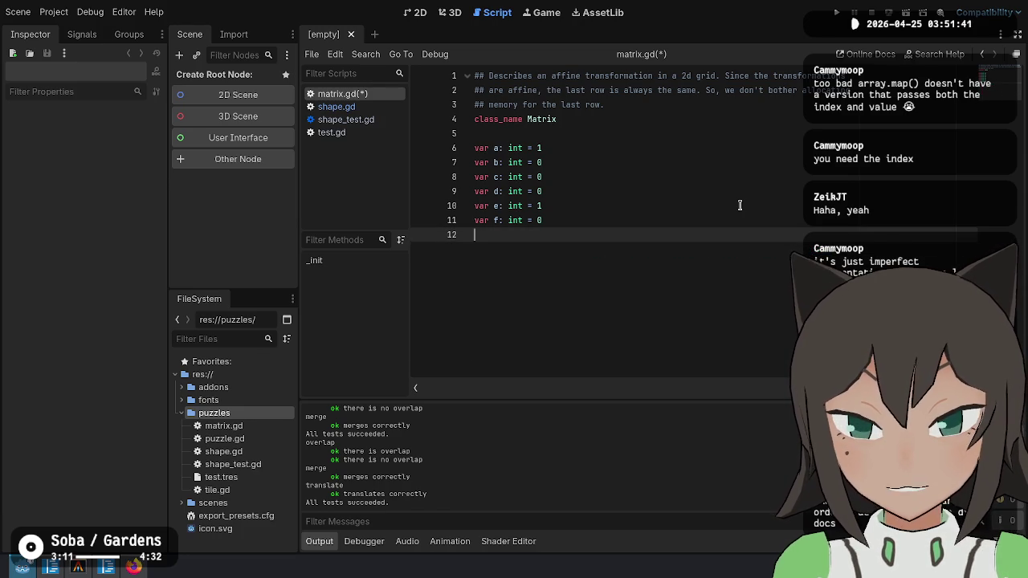
pyautogui.hotkey('alt', 'Tab')
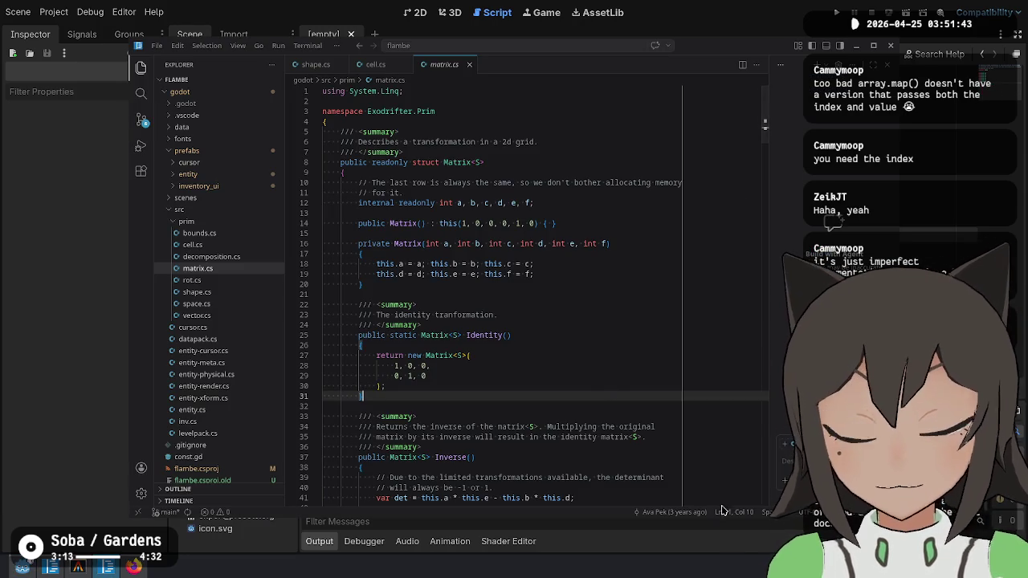
# Scroll matrix.cs down to the C# Inverse() method and select its signature for reference.
pyautogui.scroll(-5, 551, 351)
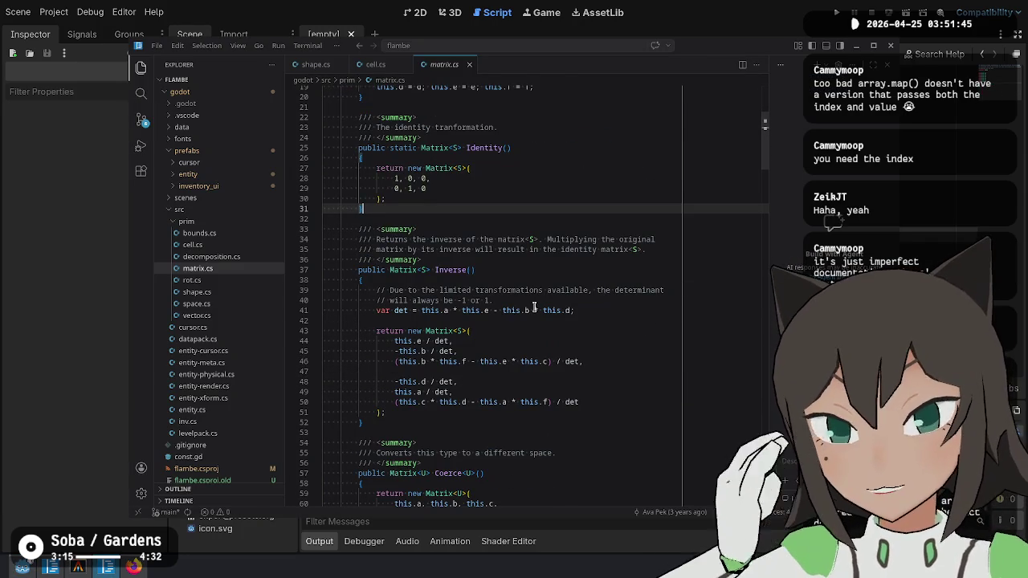
pyautogui.click(455, 269)
pyautogui.press('End')
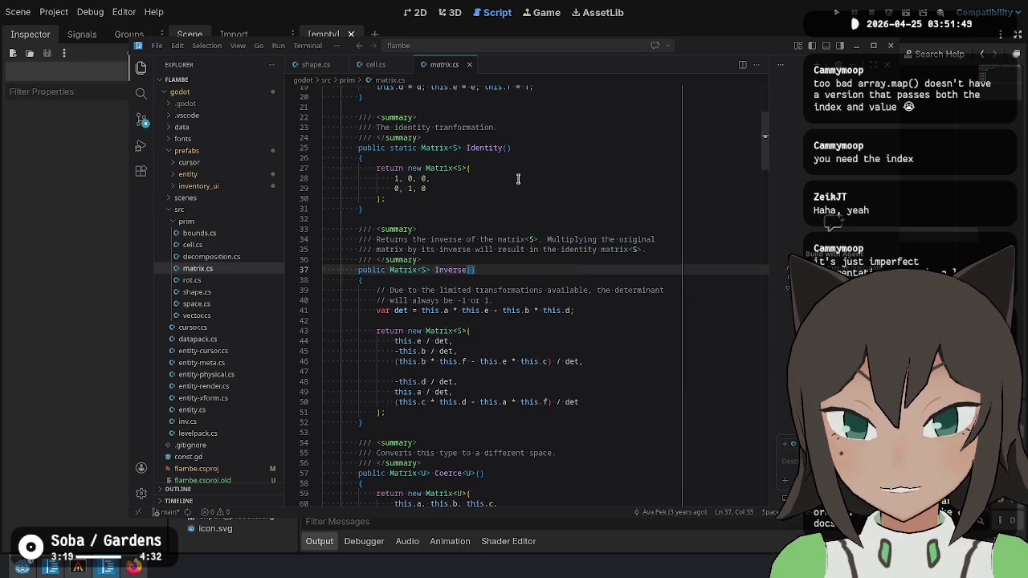
pyautogui.scroll(-7, 518, 178)
pyautogui.scroll(8, 518, 178)
pyautogui.doubleClick(444, 297)
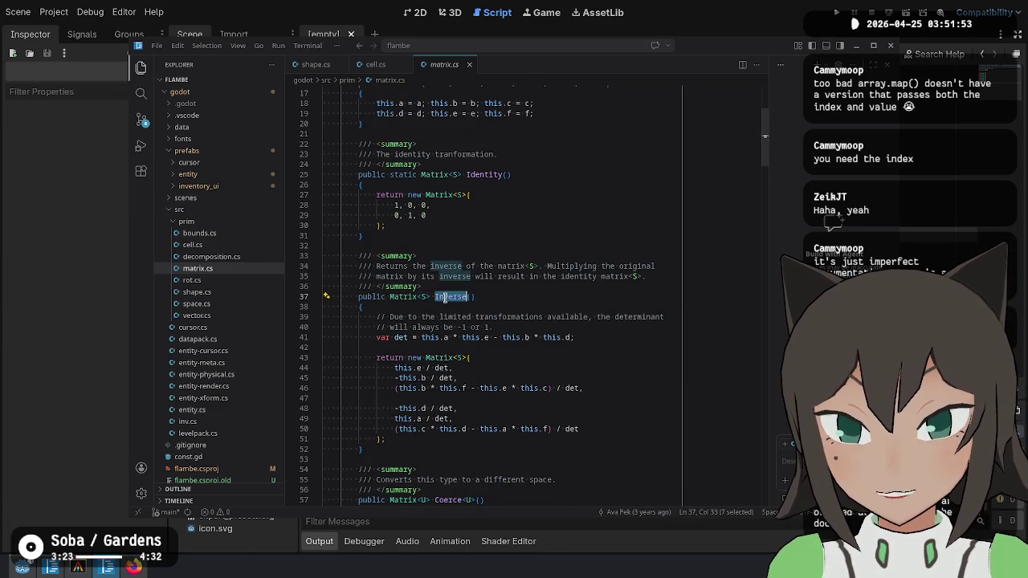
pyautogui.scroll(3, 505, 264)
pyautogui.scroll(-3, 505, 265)
pyautogui.click(543, 303)
pyautogui.hotkey('shift', 'Up')
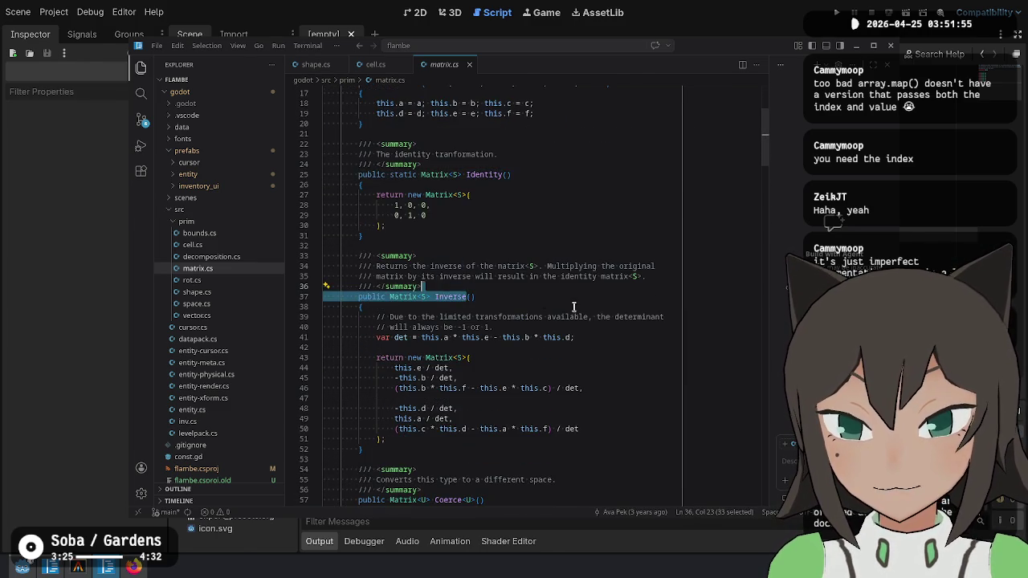
pyautogui.hotkey('alt', 'Tab')
# Declare func inverse() -> Matrix and paste the C# Inverse body into it, fixing the indentation.
pyautogui.write('inverse() -> Matrix:')
pyautogui.press('Return')
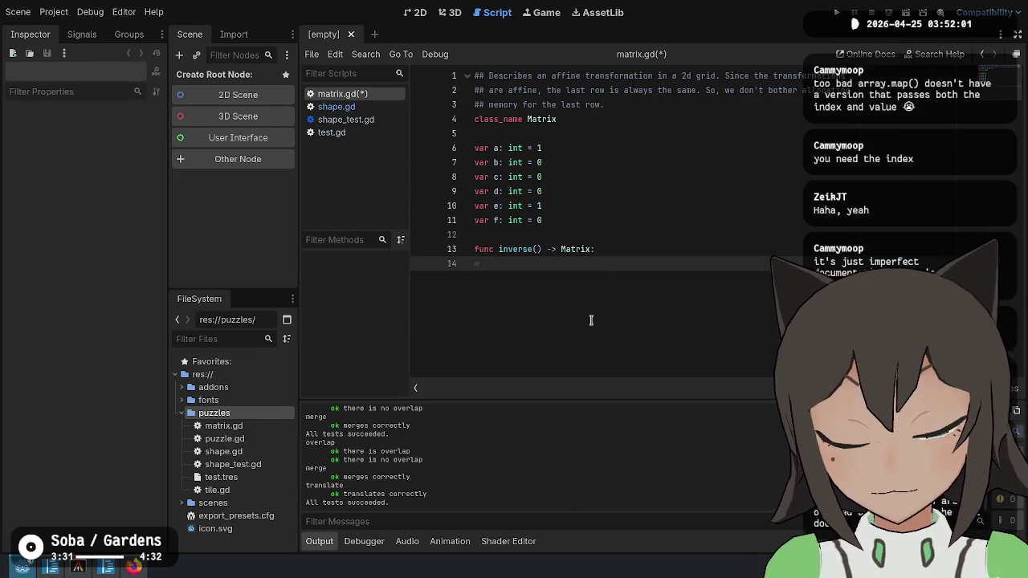
pyautogui.write('return')
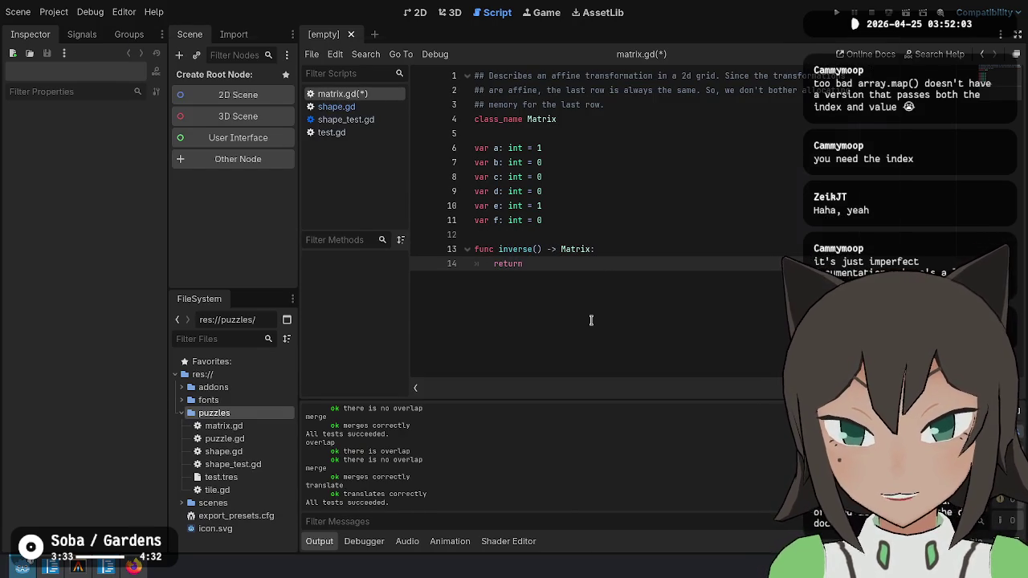
pyautogui.hotkey('alt', 'Tab')
pyautogui.moveTo(485, 311)
pyautogui.mouseDown()
pyautogui.moveTo(586, 369)
pyautogui.moveTo(594, 440)
pyautogui.mouseUp()
pyautogui.hotkey('ctrl', 'c')
pyautogui.hotkey('alt', 'Tab')
pyautogui.hotkey('ctrl', 'v')
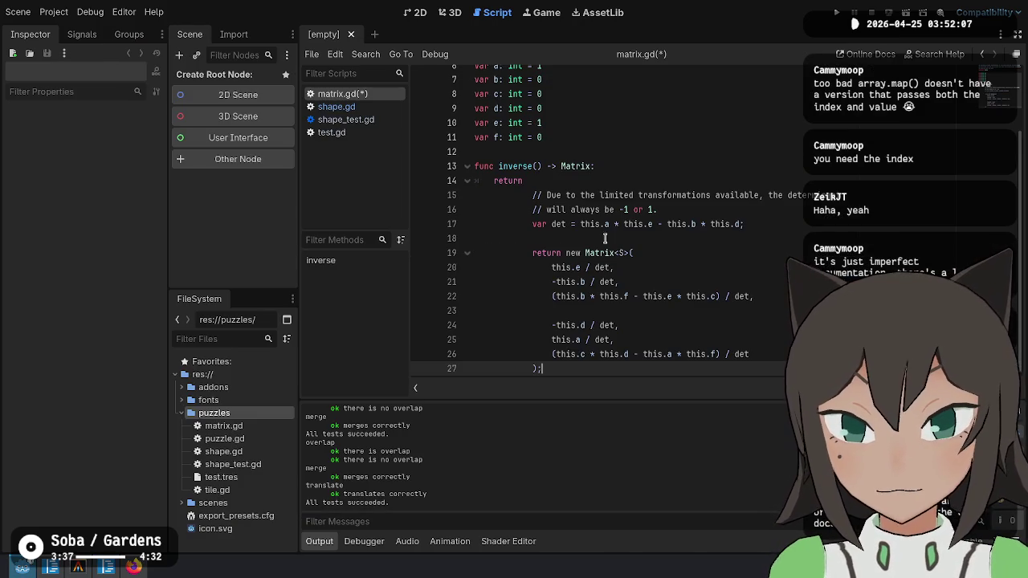
pyautogui.hotkey('ctrl', 'shift', 'k')
pyautogui.moveTo(644, 180); pyautogui.dragTo(655, 357)
pyautogui.hotkey('shift', 'Tab')
pyautogui.hotkey('shift', 'Tab')
pyautogui.hotkey('shift', 'Tab')
pyautogui.press('Tab')
pyautogui.click(619, 237)
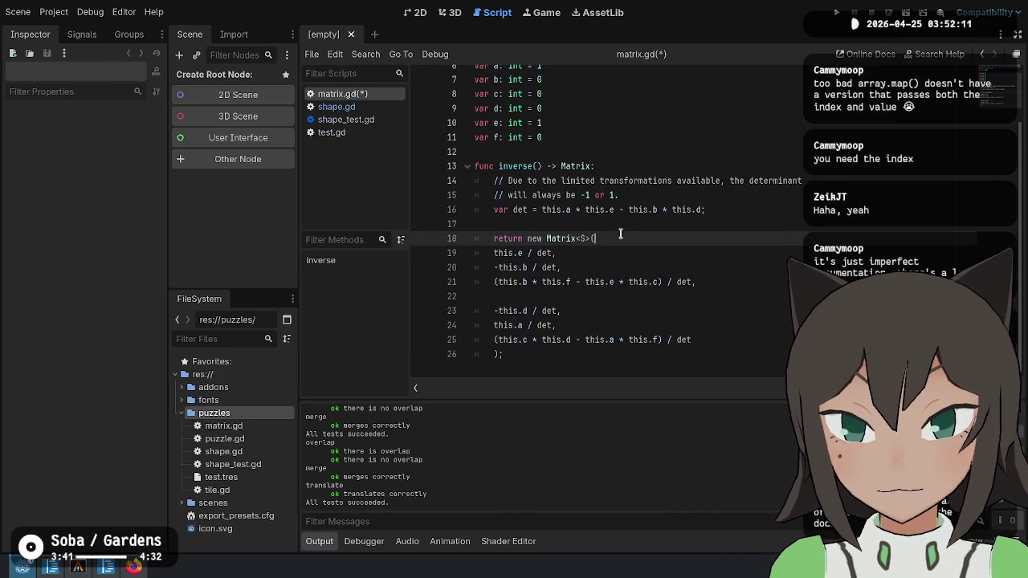
# Indent the constructor arguments and convert the // comments to # comments.
pyautogui.moveTo(537, 253); pyautogui.dragTo(567, 352)
pyautogui.press('Tab')
pyautogui.click(688, 241)
pyautogui.click(735, 207)
pyautogui.press('Up')
pyautogui.press('Home')
pyautogui.press('Delete')
pyautogui.press('Delete')
pyautogui.write('#')
pyautogui.press('Down')
pyautogui.press('BackSpace')
pyautogui.press('BackSpace')
pyautogui.write('#')
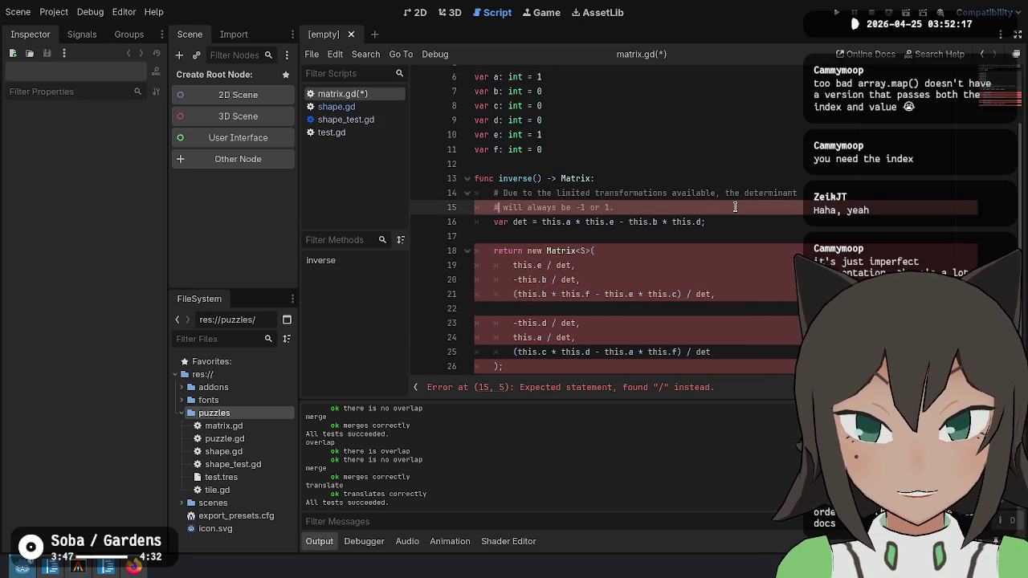
pyautogui.hotkey('ctrl', 'shift', 'Left')
pyautogui.hotkey('ctrl', 'shift', 'Left')
pyautogui.press('BackSpace')
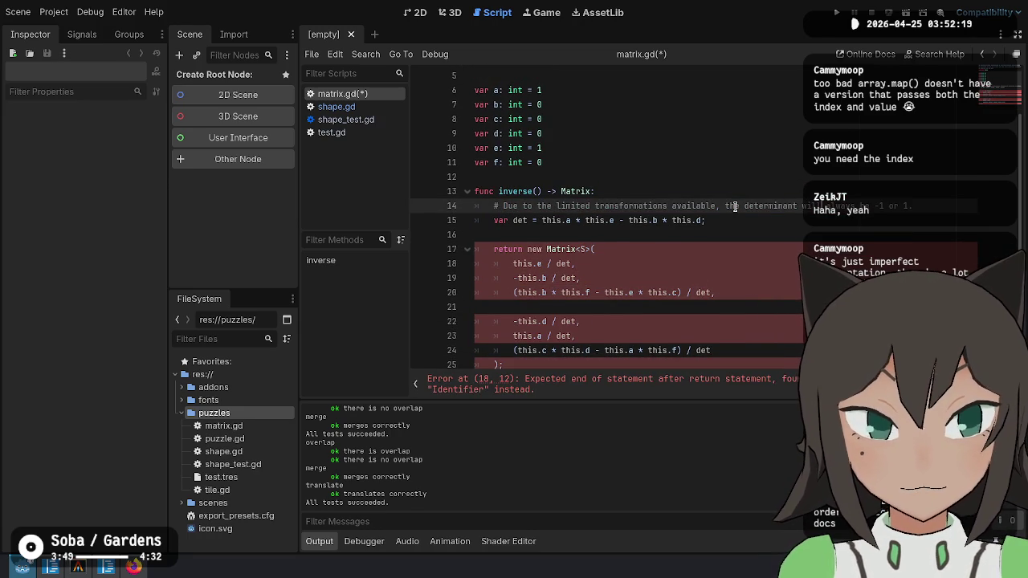
pyautogui.press('Return')
pyautogui.write('# be -1 or 1.')
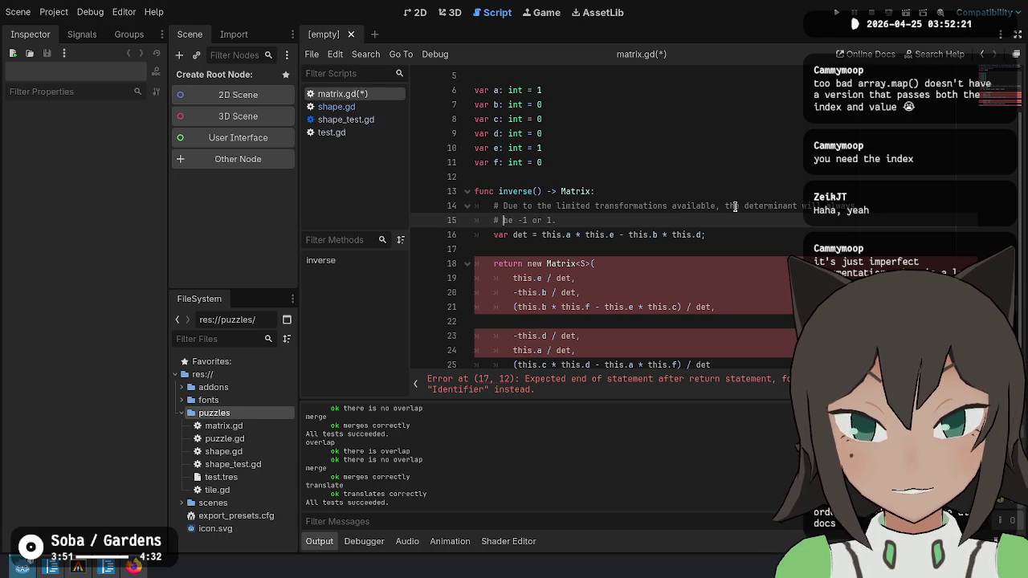
pyautogui.press('Down')
pyautogui.press('Down')
pyautogui.press('Up')
pyautogui.press('Up')
pyautogui.press('Up')
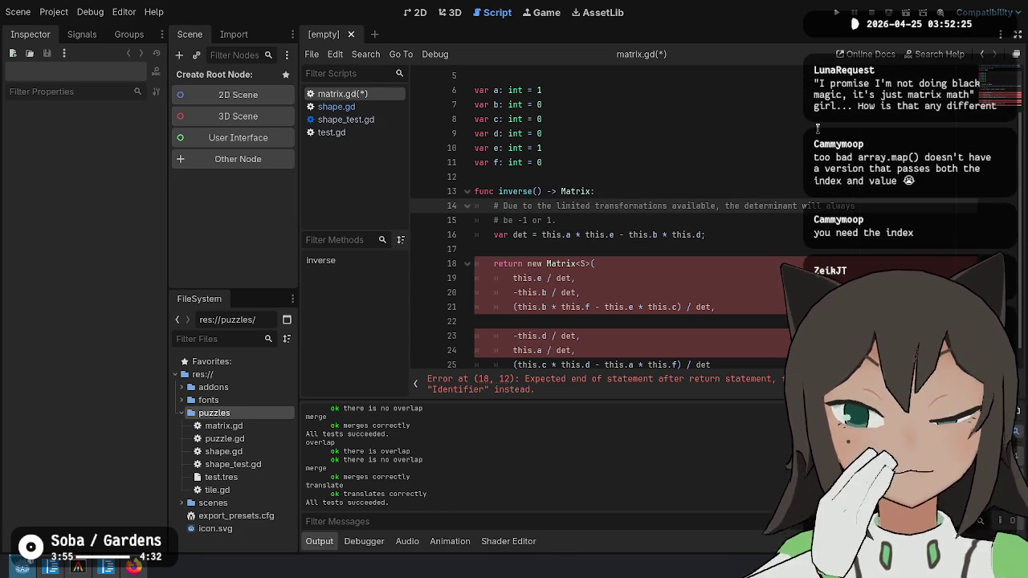
# Rewrite the return as Matrix.new without new or <S>, then undo the ported inverse edits.
pyautogui.click(722, 232)
pyautogui.press('Up')
pyautogui.press('Up')
pyautogui.press('Home')
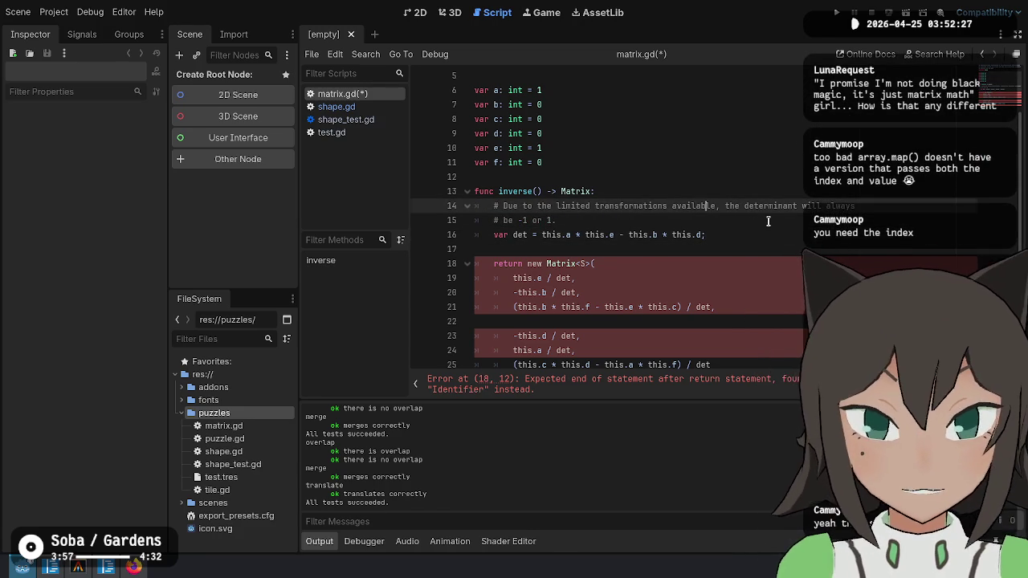
pyautogui.press('Down')
pyautogui.press('Down')
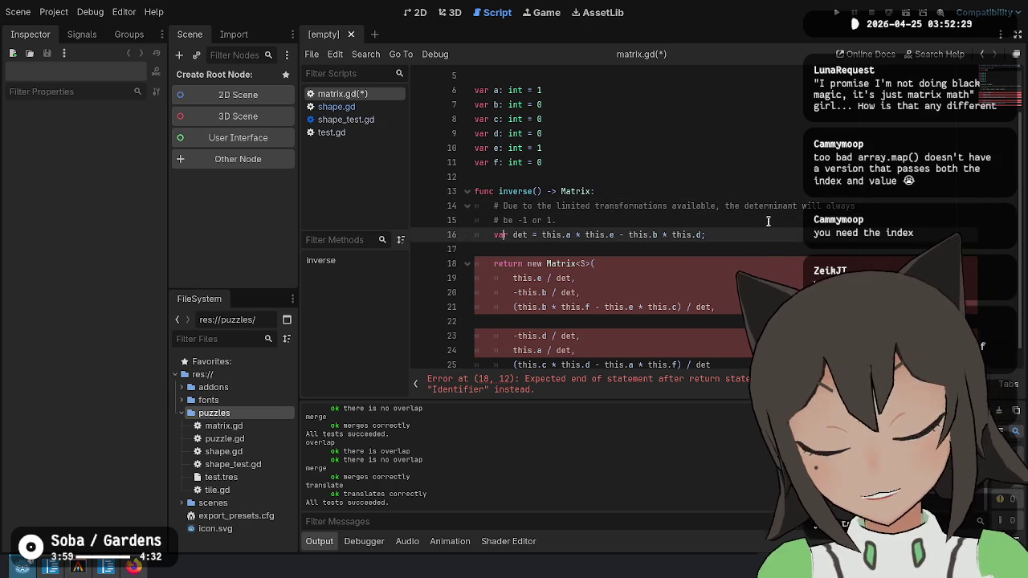
pyautogui.scroll(-1, 650, 277)
pyautogui.click(628, 252)
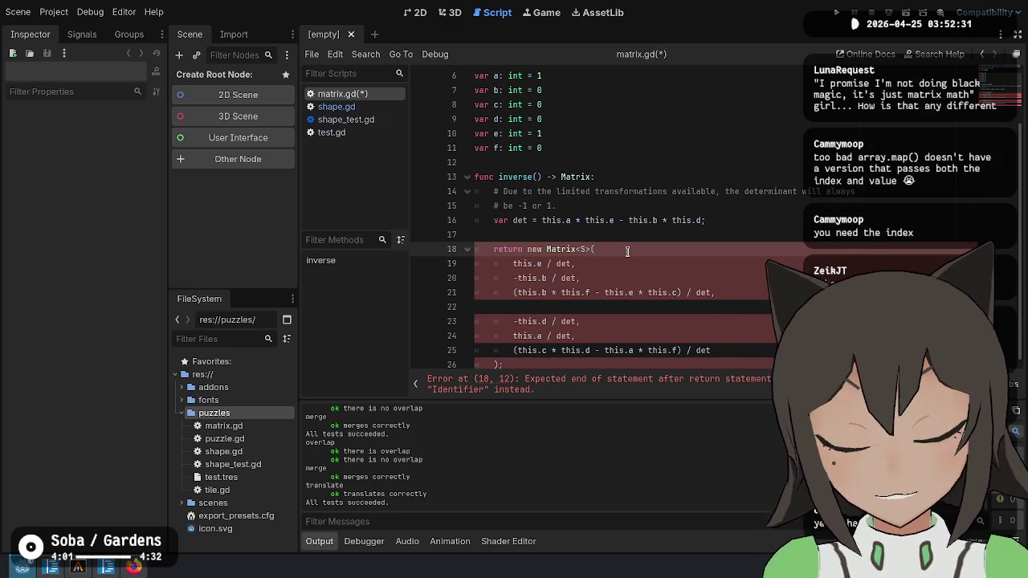
pyautogui.hotkey('ctrl', 'shift', 'Left')
pyautogui.hotkey('ctrl', 'shift', 'Left')
pyautogui.hotkey('ctrl', 'shift', 'Left')
pyautogui.press('Left')
pyautogui.hotkey('ctrl', 'BackSpace')
pyautogui.hotkey('ctrl', 'Right')
pyautogui.hotkey('shift', 'Right')
pyautogui.hotkey('shift', 'Right')
pyautogui.write('.new')
pyautogui.press('Down')
pyautogui.press('Down')
pyautogui.press('Down')
pyautogui.press('Down')
pyautogui.press('Down')
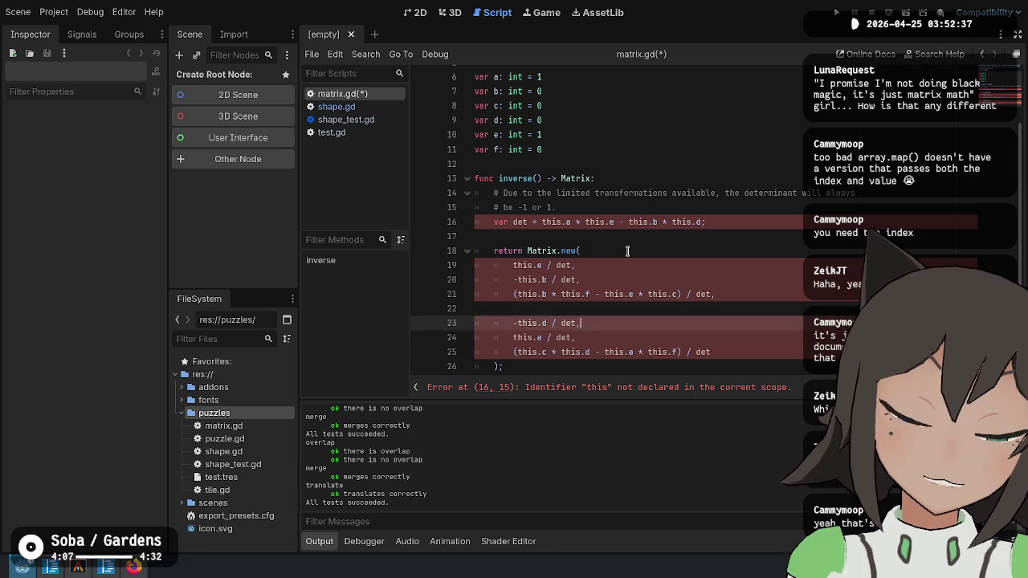
pyautogui.press('Up')
pyautogui.press('Up')
pyautogui.press('Up')
pyautogui.hotkey('ctrl', 'z')
pyautogui.hotkey('ctrl', 'z')
pyautogui.hotkey('ctrl', 'z')
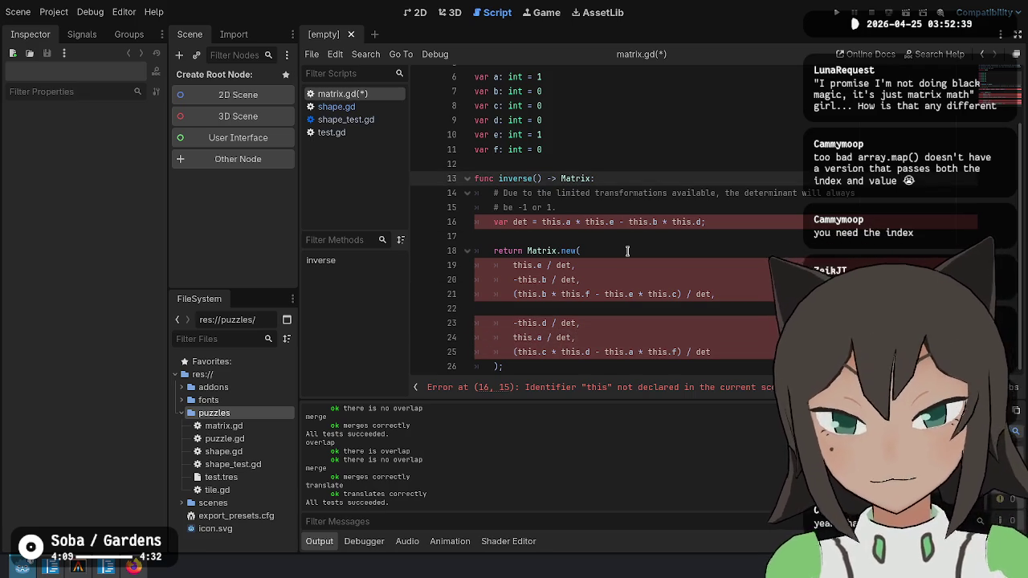
pyautogui.hotkey('ctrl', 'z')
pyautogui.hotkey('ctrl', 'z')
pyautogui.hotkey('ctrl', 'z')
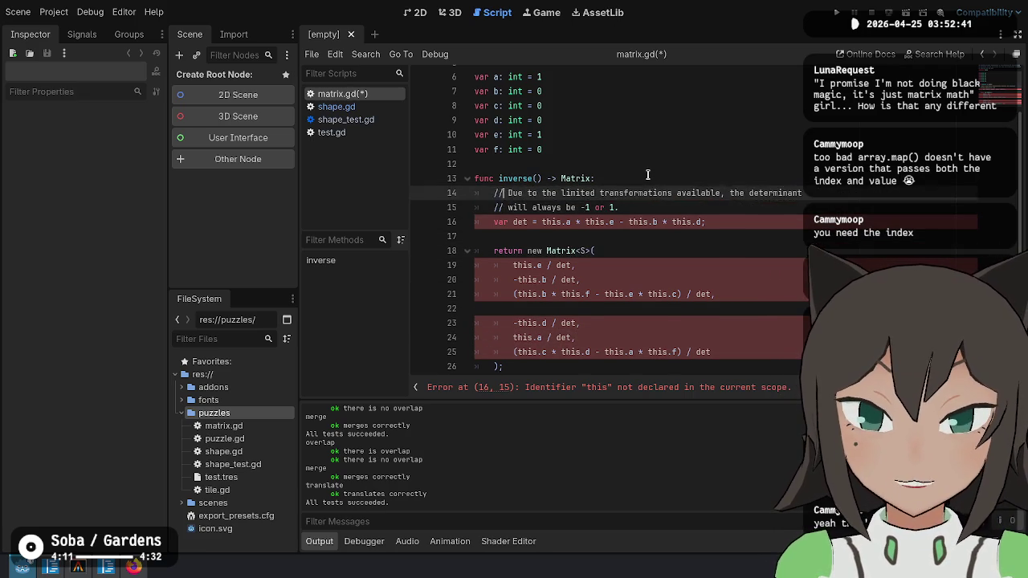
pyautogui.hotkey('ctrl', 'z')
pyautogui.hotkey('ctrl', 'z')
pyautogui.hotkey('ctrl', 'z')
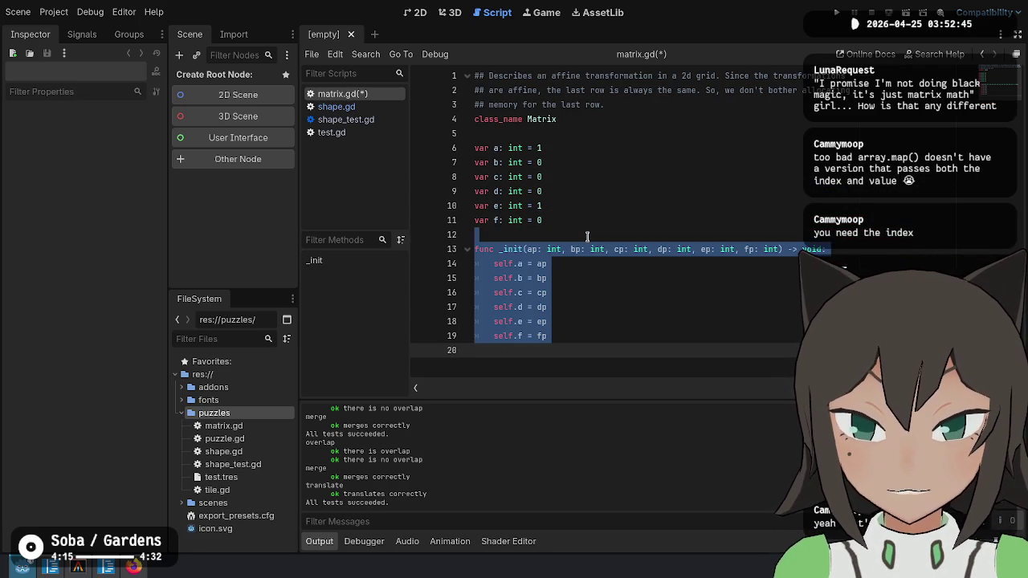
# Redo the ported inverse() body and paste the _init constructor above it.
pyautogui.hotkey('ctrl', 'y')
pyautogui.hotkey('ctrl', 'y')
pyautogui.hotkey('ctrl', 'y')
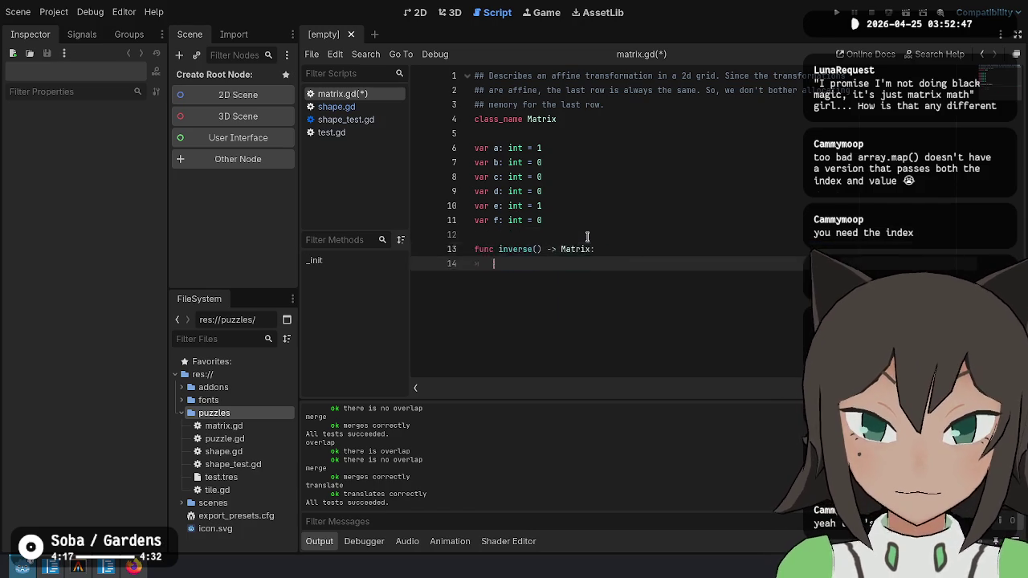
pyautogui.press('Up')
pyautogui.press('Up')
pyautogui.press('Up')
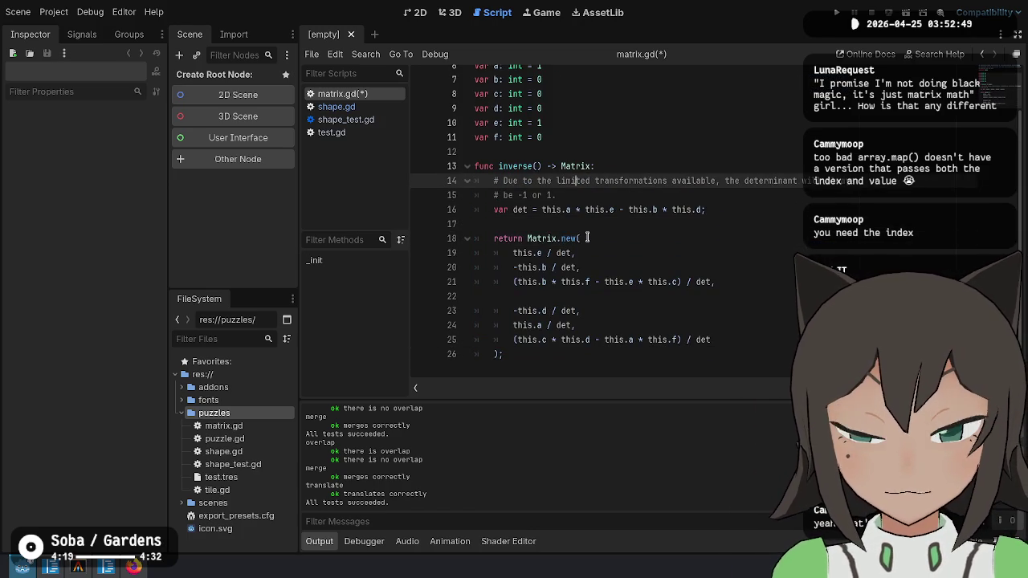
pyautogui.hotkey('ctrl', 'v')
pyautogui.press('Return')
pyautogui.press('Return')
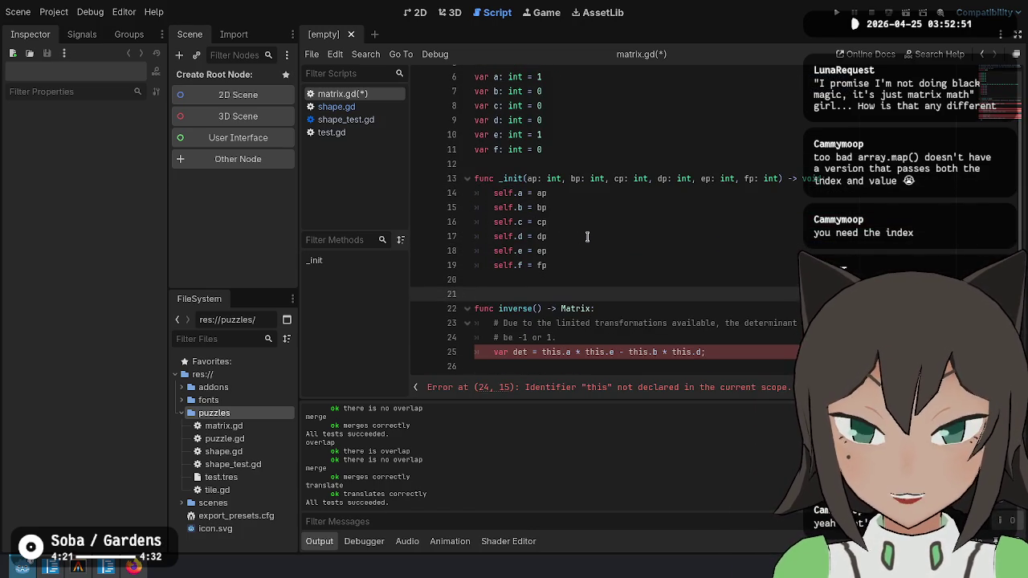
pyautogui.press('Up')
# Add a static identity() -> Matrix function returning Matrix.new(1, 0, 0, 0, 1, 0).
pyautogui.write('fun')
pyautogui.press('Home')
pyautogui.write('static')
pyautogui.press('End')
pyautogui.write('identi')
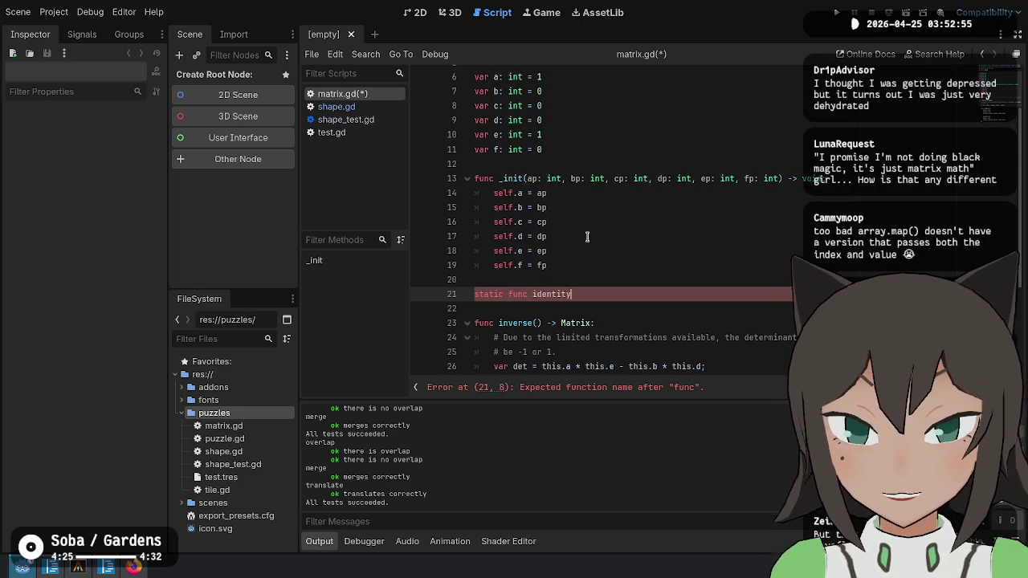
pyautogui.press('BackSpace')
pyautogui.press('BackSpace')
pyautogui.write('Matrix:')
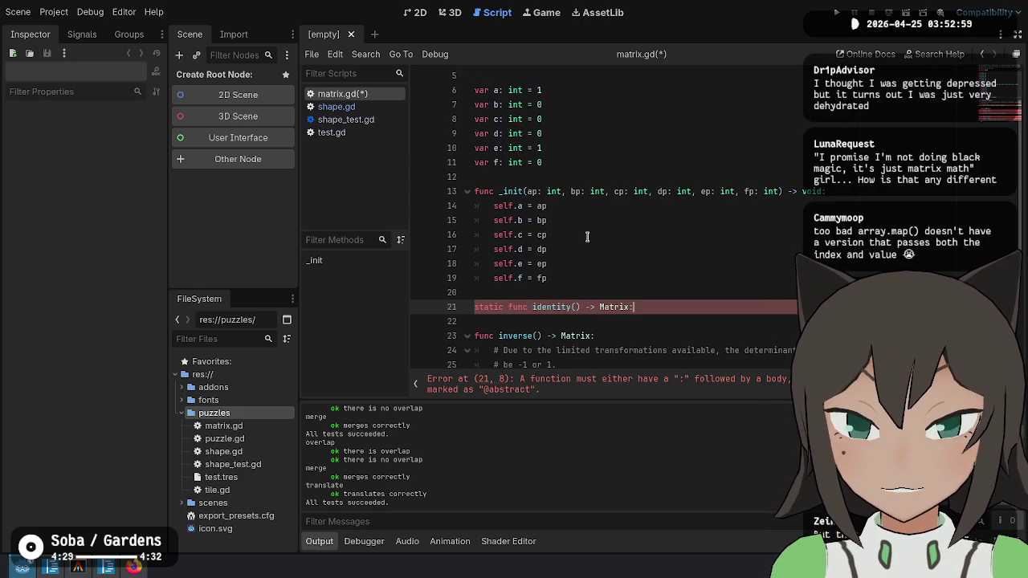
pyautogui.press('Return')
pyautogui.write('return Matrix.')
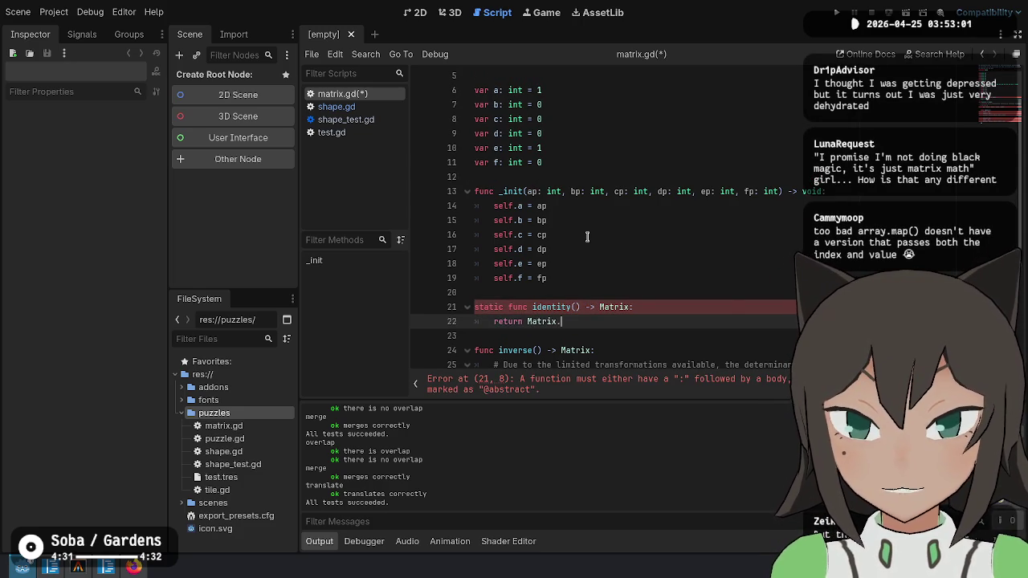
pyautogui.write('new(')
pyautogui.press('Return')
pyautogui.write('1, 0,')
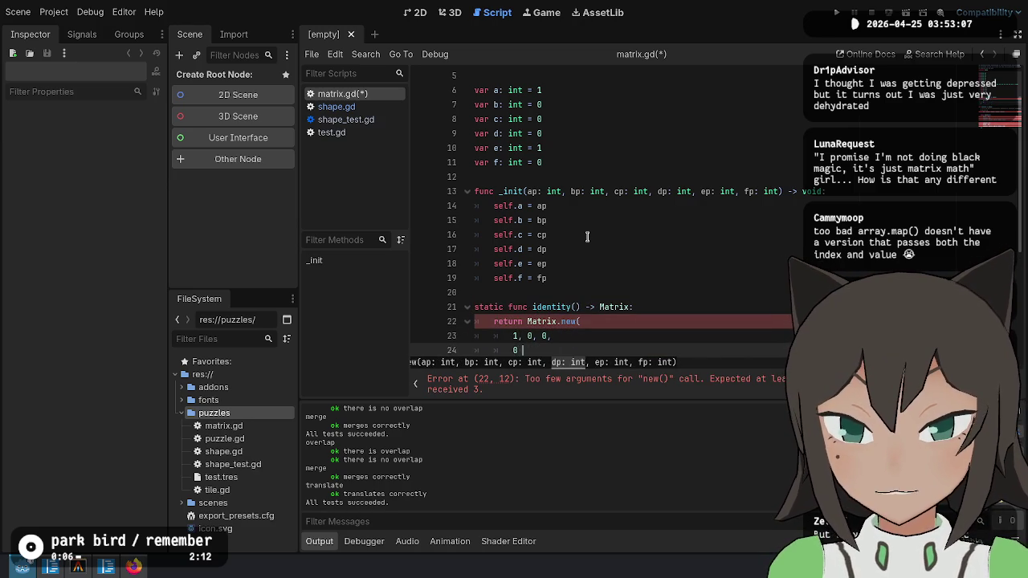
pyautogui.write(' 0,')
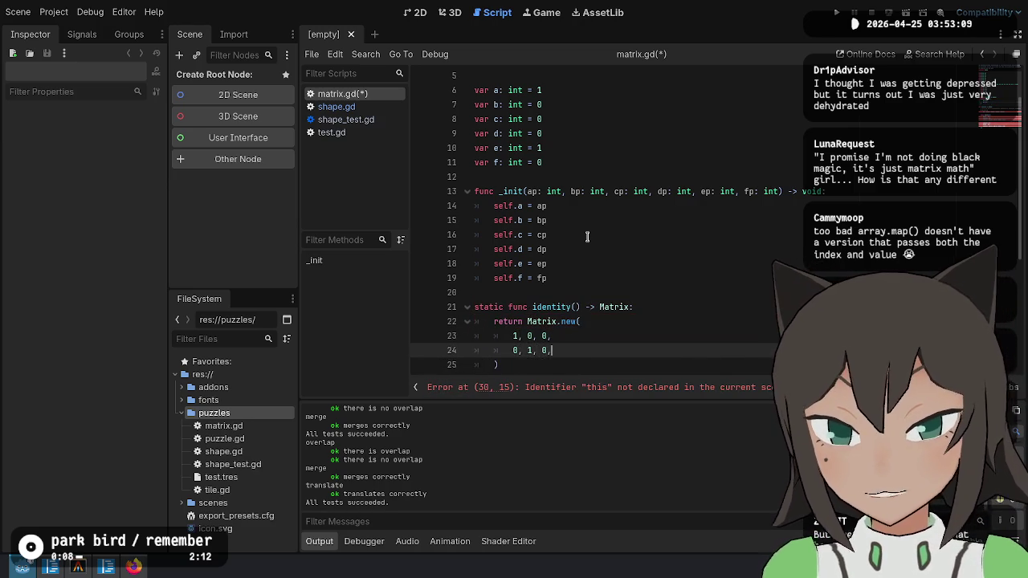
pyautogui.scroll(1, 654, 231)
# Delete the default values from the six member variables on lines 6–11 and save.
pyautogui.scroll(1, 655, 231)
pyautogui.doubleClick(515, 133)
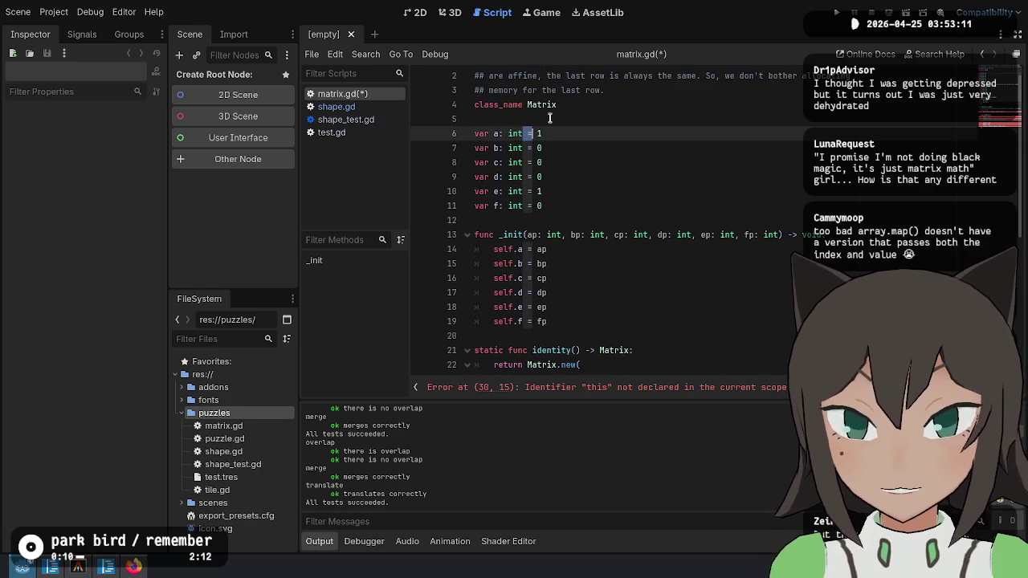
pyautogui.hotkey('ctrl', 'd')
pyautogui.hotkey('ctrl', 'd')
pyautogui.hotkey('ctrl', 'd')
pyautogui.hotkey('ctrl', 'd')
pyautogui.hotkey('shift', 'End')
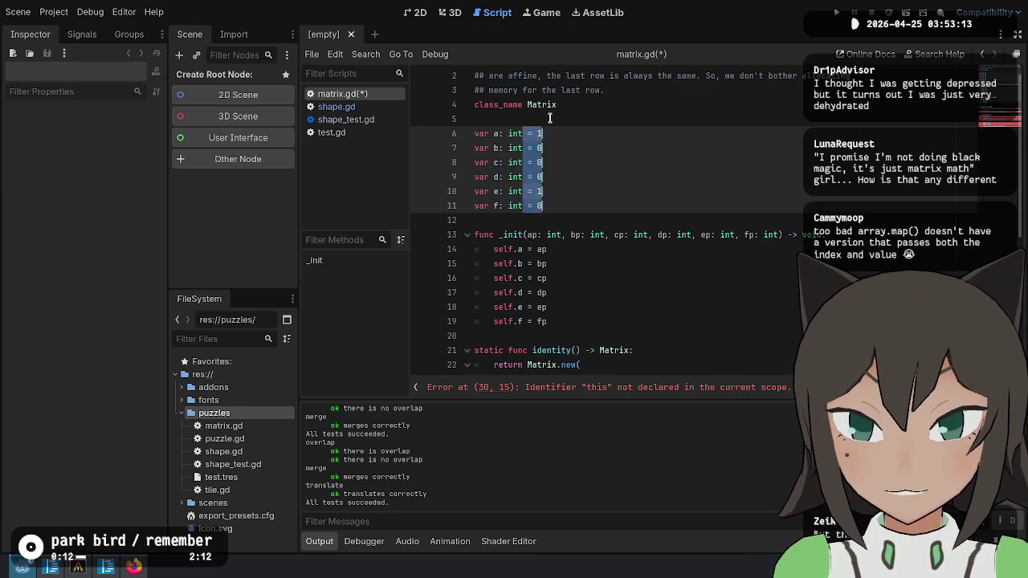
pyautogui.press('BackSpace')
pyautogui.hotkey('ctrl', 's')
# Remove every this. prefix from the det line 30 and the return entries on lines 33–39.
pyautogui.scroll(-2, 713, 216)
pyautogui.scroll(-5, 712, 216)
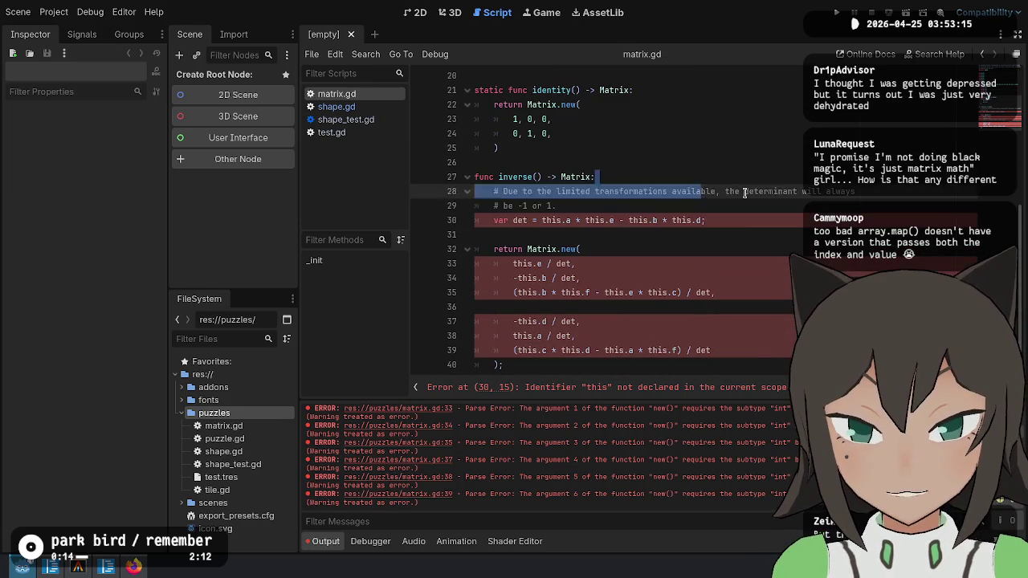
pyautogui.click(744, 224)
pyautogui.doubleClick(554, 223)
pyautogui.hotkey('ctrl', 'd')
pyautogui.hotkey('ctrl', 'd')
pyautogui.hotkey('ctrl', 'd')
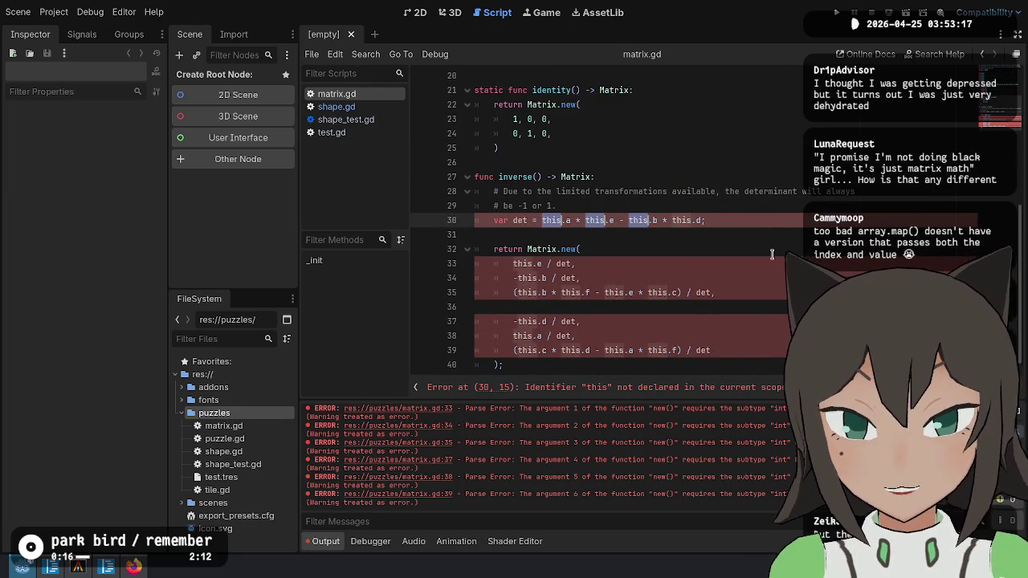
pyautogui.press('Delete')
pyautogui.press('Delete')
pyautogui.press('Escape')
pyautogui.press('Down')
pyautogui.press('Down')
pyautogui.press('Down')
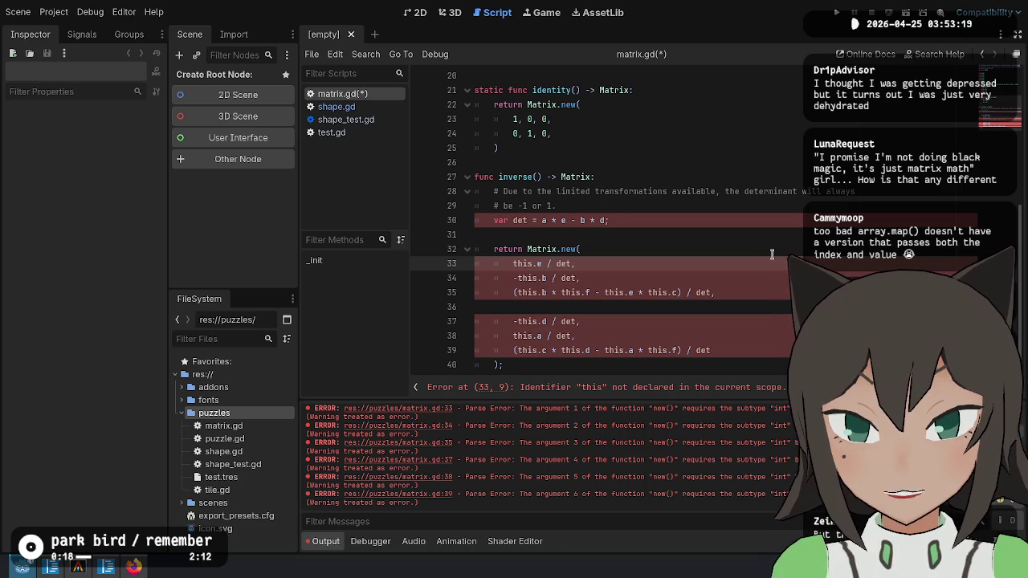
pyautogui.hotkey('ctrl', 'd')
pyautogui.hotkey('ctrl', 'd')
pyautogui.hotkey('ctrl', 'd')
pyautogui.hotkey('ctrl', 'd')
pyautogui.hotkey('ctrl', 'd')
pyautogui.hotkey('ctrl', 'd')
pyautogui.press('Delete')
pyautogui.press('Delete')
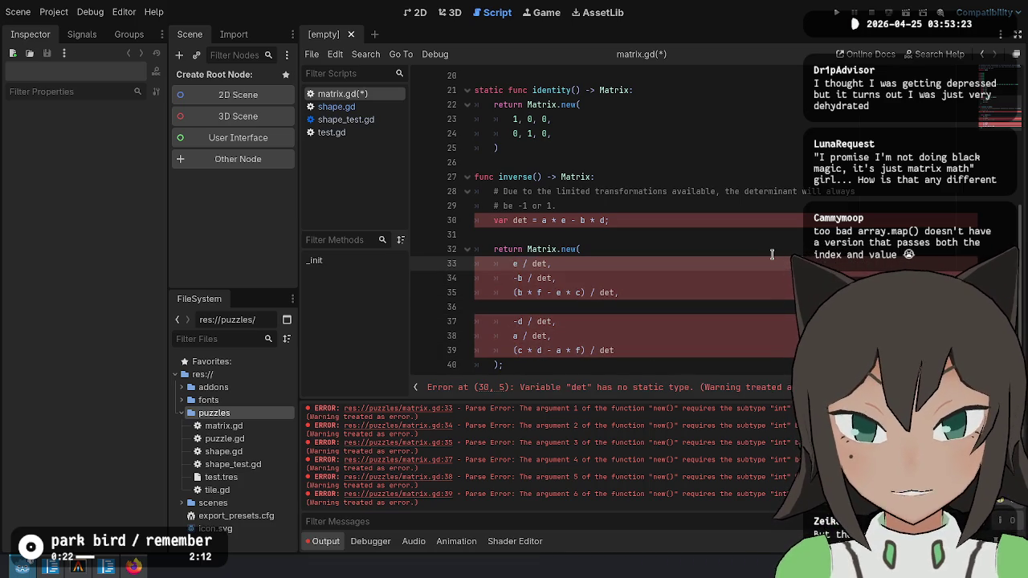
# Declare det with := type inference and drop the trailing semicolon on line 30.
pyautogui.press('Up')
pyautogui.press('Up')
pyautogui.press('Up')
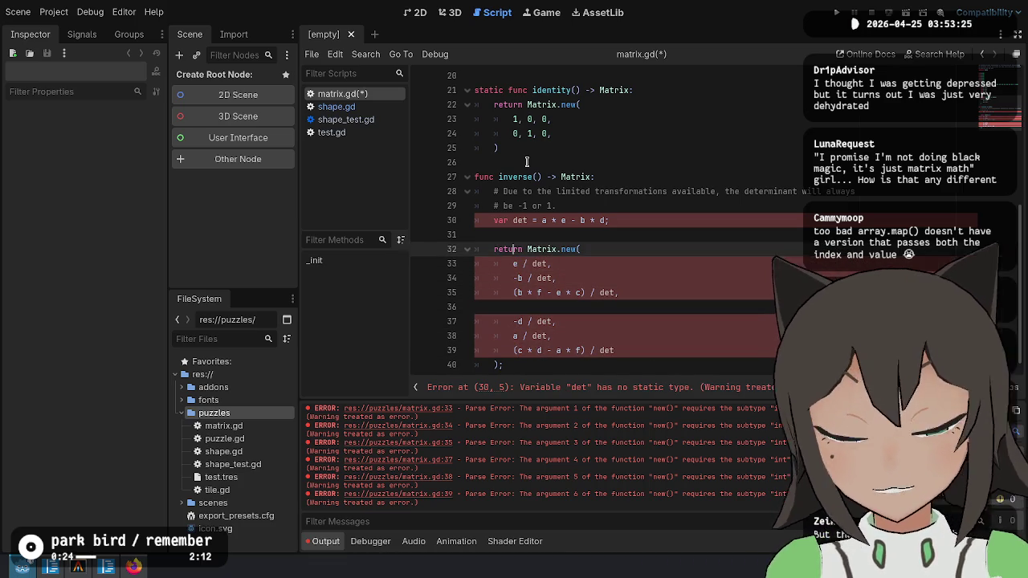
pyautogui.write(':')
pyautogui.press('End')
pyautogui.press('BackSpace')
pyautogui.press('Down')
pyautogui.press('Down')
pyautogui.press('Down')
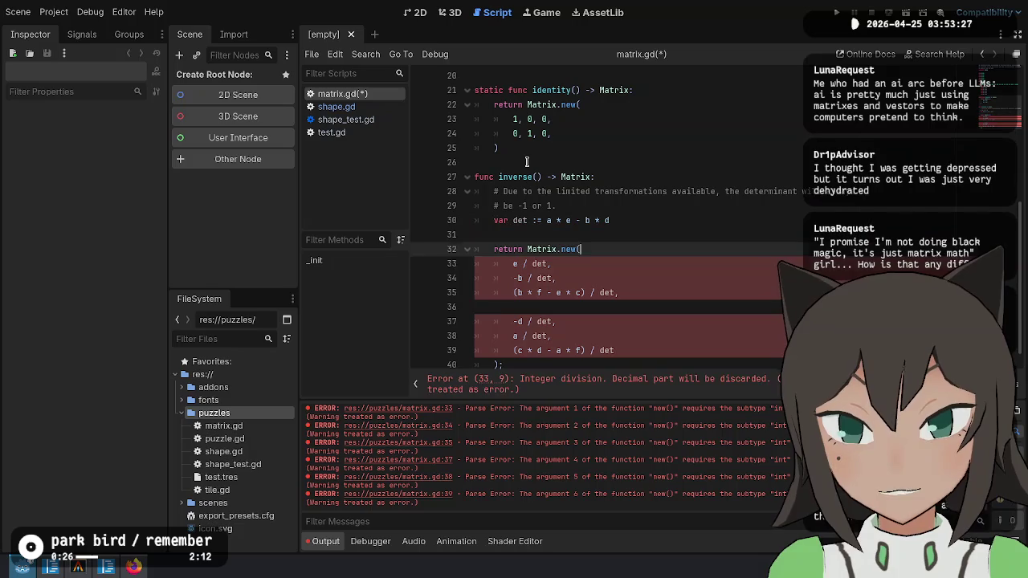
pyautogui.scroll(-1, 678, 199)
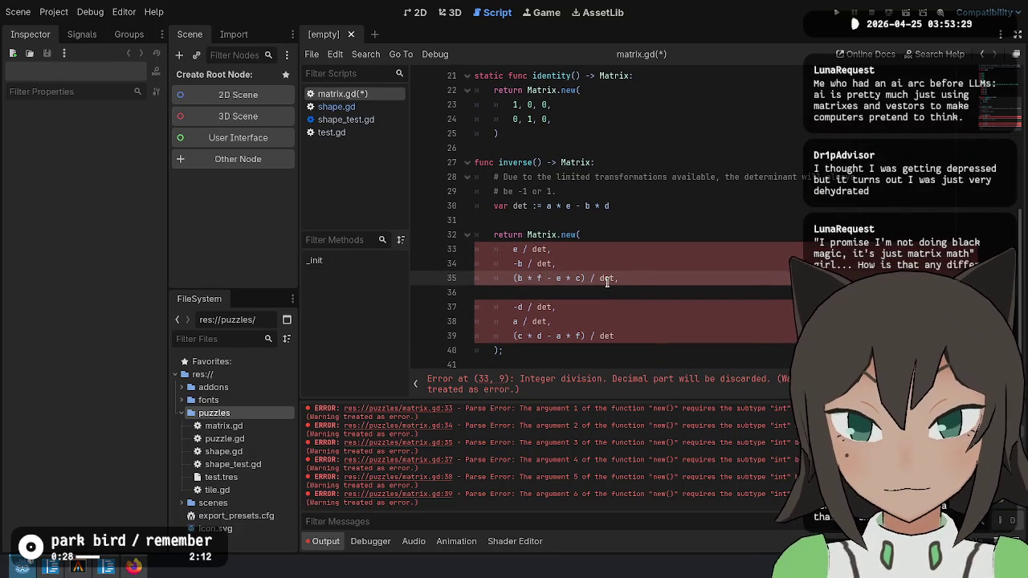
pyautogui.click(522, 249)
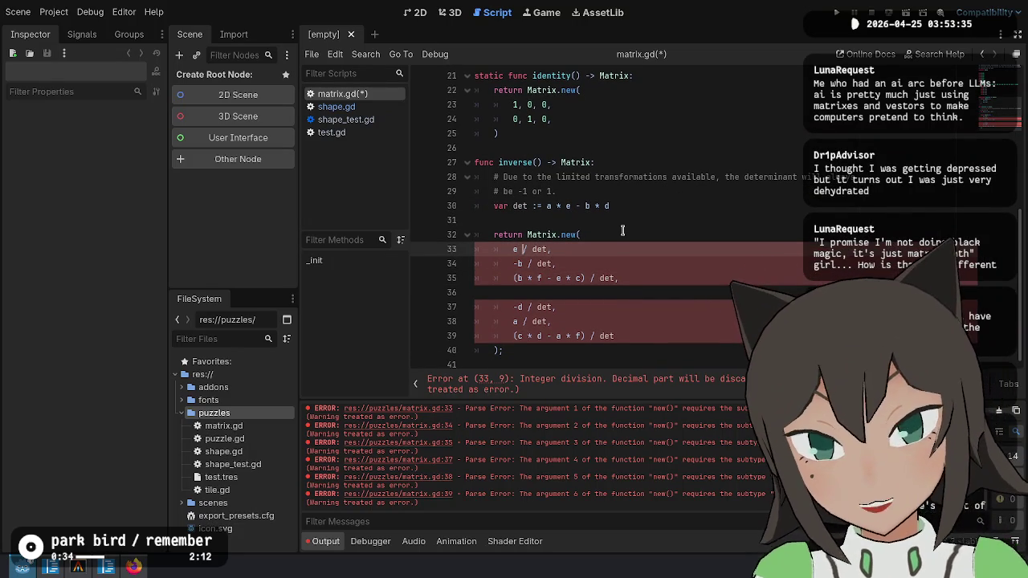
pyautogui.press('Up')
pyautogui.press('Up')
pyautogui.press('Up')
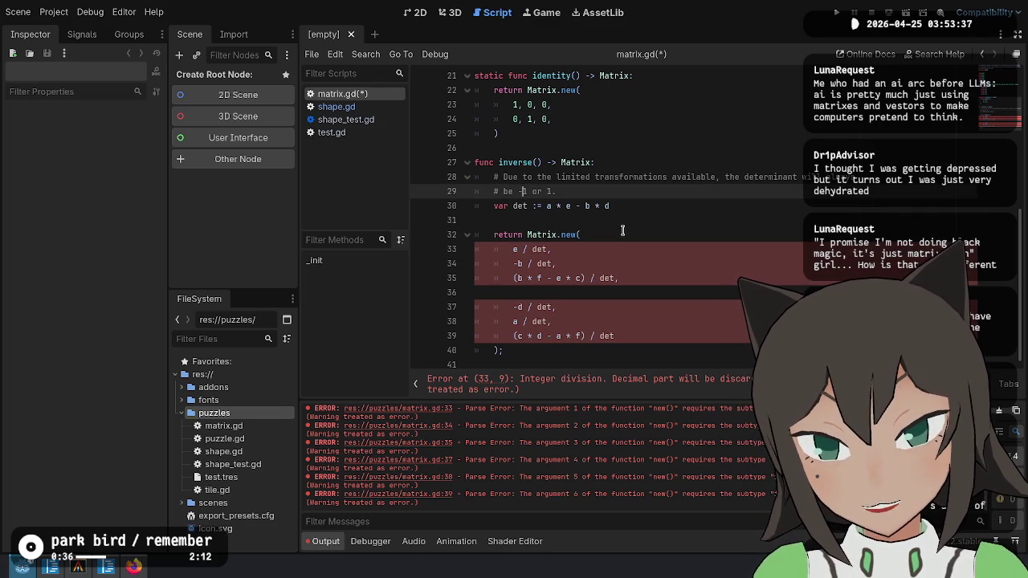
pyautogui.press('Down')
pyautogui.press('Down')
pyautogui.press('Up')
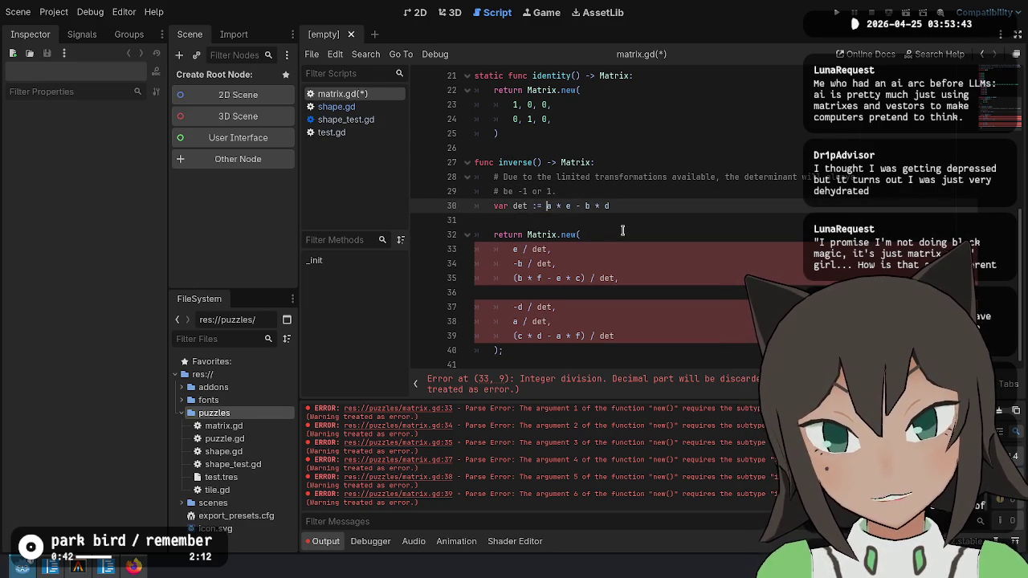
# Change the determinant to signi(a * e - b * d) and check signi's documentation.
pyautogui.write('sig')
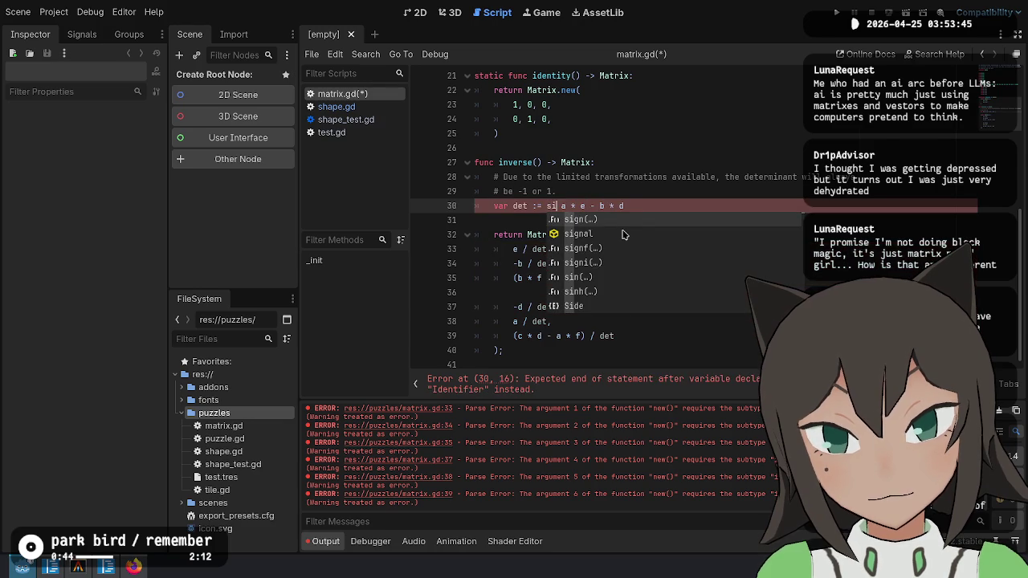
pyautogui.write('ni')
pyautogui.press('Return')
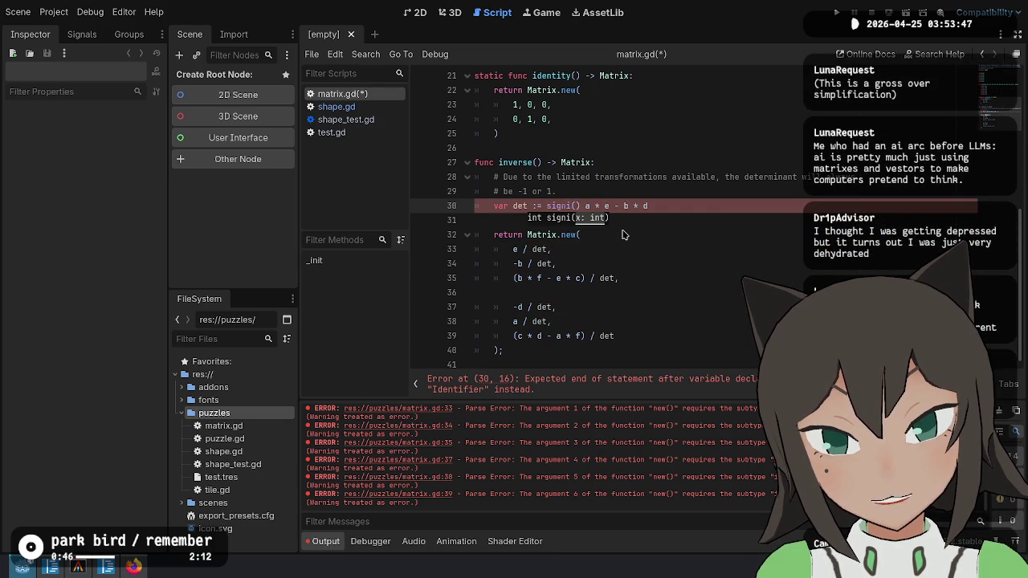
pyautogui.press('Delete')
pyautogui.press('End')
pyautogui.write(')')
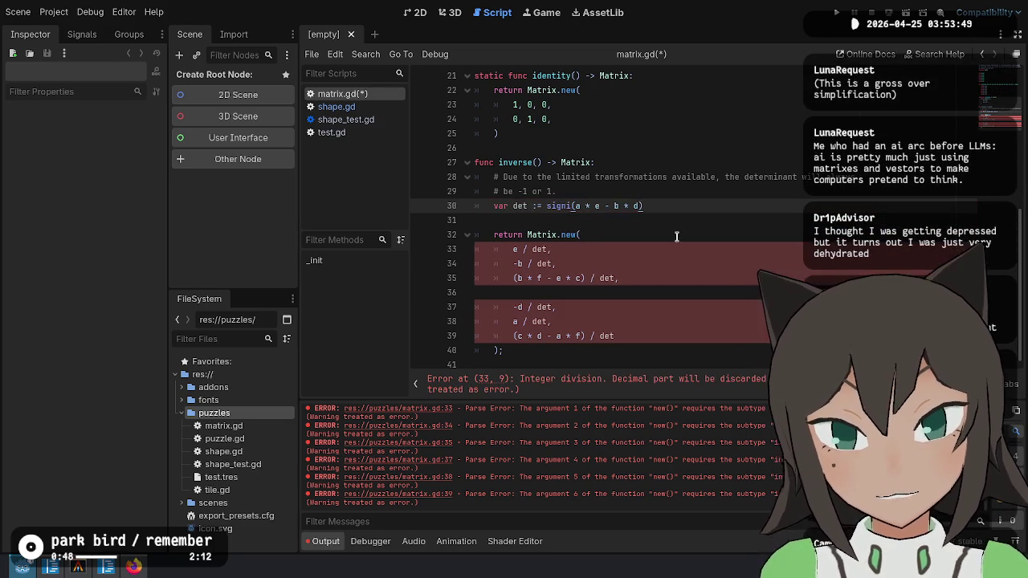
pyautogui.keyDown('ctrl'); pyautogui.click(559, 207); pyautogui.keyUp('ctrl')
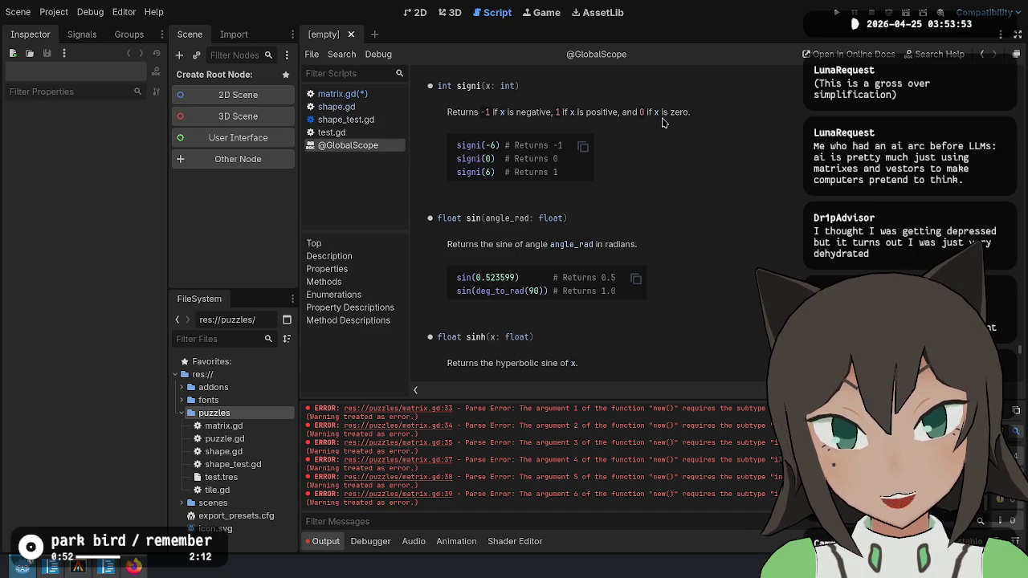
pyautogui.hotkey('ctrl', 'w')
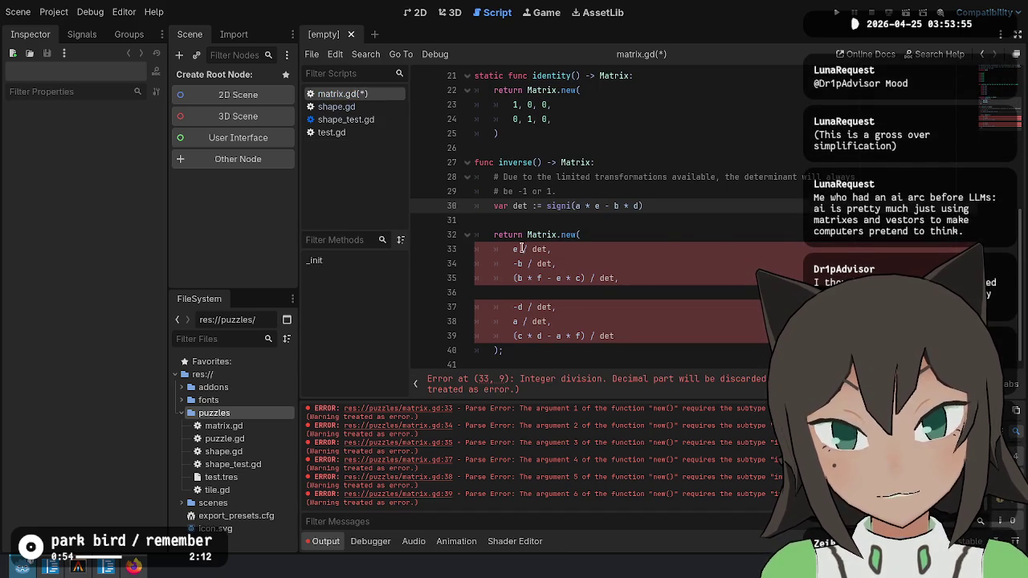
# Replace each '/ det' with '* det' in the returned matrix entries on lines 33–39.
pyautogui.click(524, 249)
pyautogui.press('BackSpace')
pyautogui.write('*')
pyautogui.press('Down')
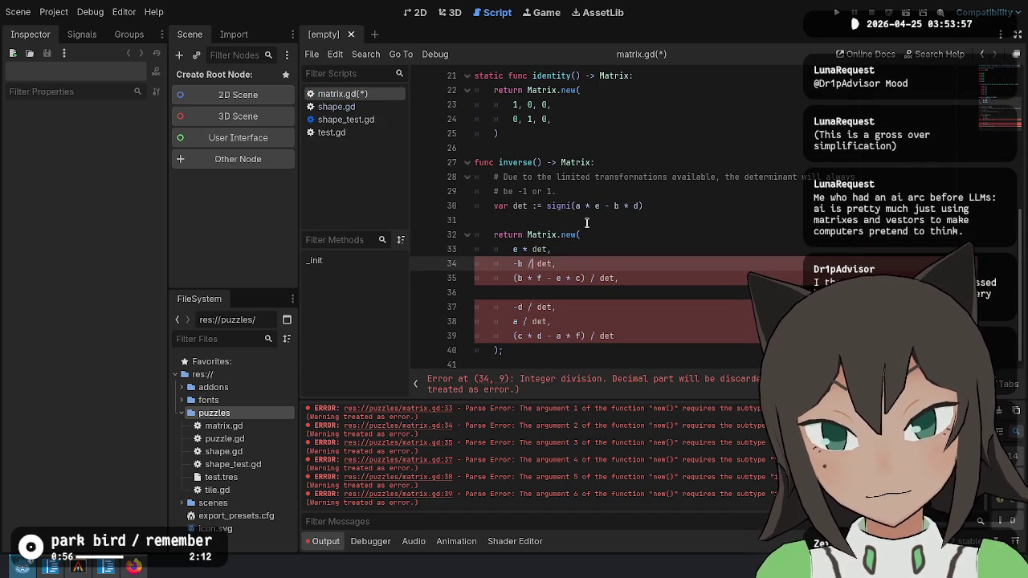
pyautogui.press('Down')
pyautogui.press('End')
pyautogui.press('BackSpace')
pyautogui.write('*')
pyautogui.press('Down')
pyautogui.press('Down')
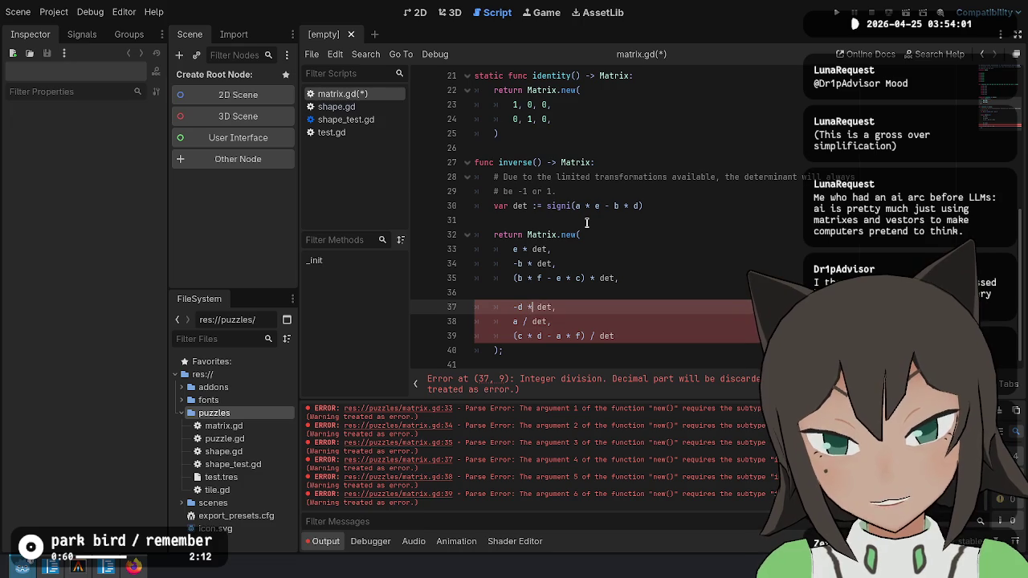
pyautogui.press('Down')
pyautogui.press('BackSpace')
pyautogui.write('*')
pyautogui.press('Down')
pyautogui.press('BackSpace')
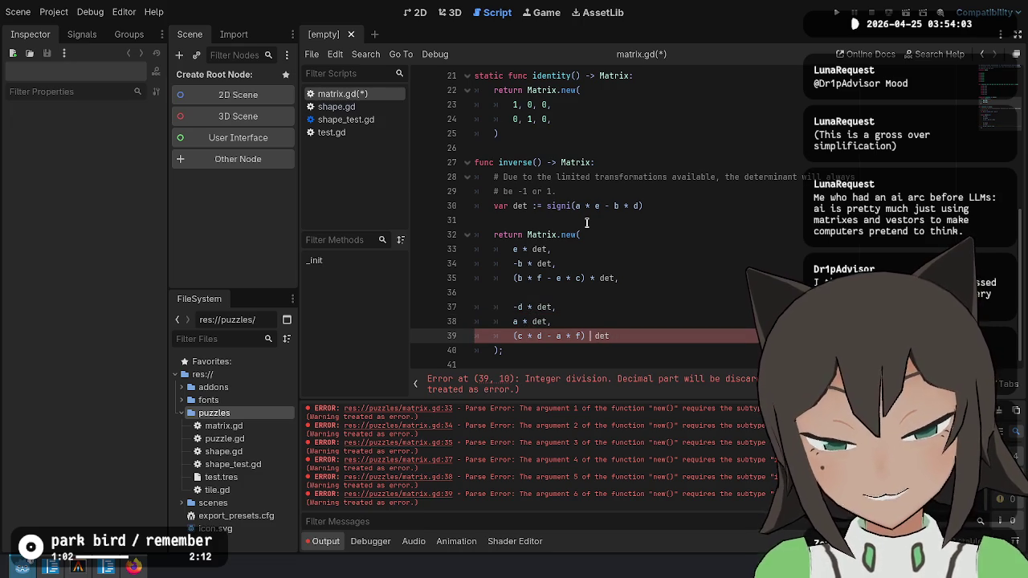
pyautogui.write('*')
# Strip the signi() wrapper from the det line 30 and save matrix.gd.
pyautogui.press('Up')
pyautogui.press('Up')
pyautogui.press('Up')
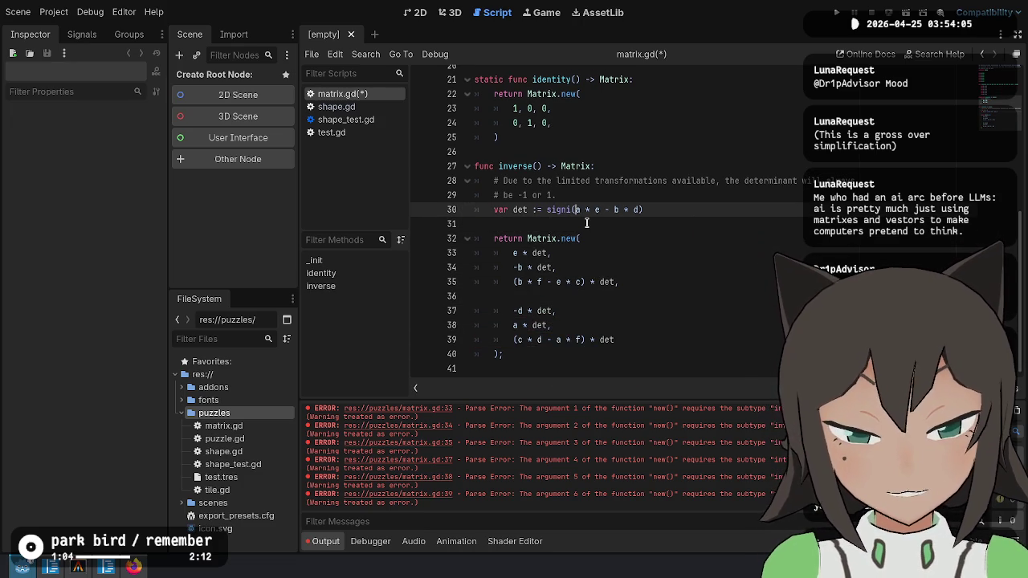
pyautogui.hotkey('ctrl', 'shift', 'Left')
pyautogui.hotkey('ctrl', 'shift', 'Left')
pyautogui.hotkey('ctrl', 'shift', 'Right')
pyautogui.press('BackSpace')
pyautogui.press('End')
pyautogui.press('BackSpace')
pyautogui.press('Down')
pyautogui.press('Down')
pyautogui.press('Down')
pyautogui.hotkey('ctrl', 's')
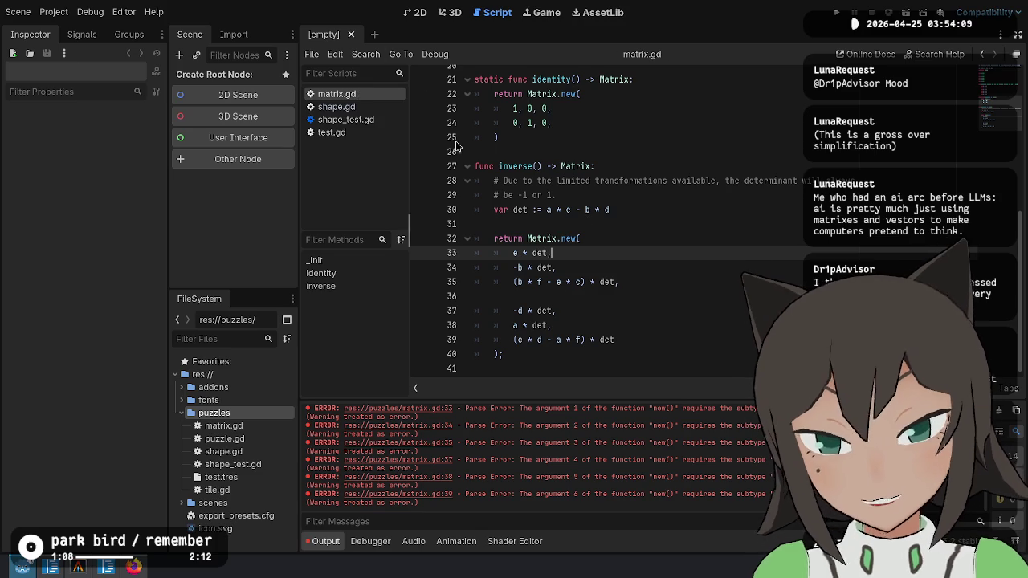
pyautogui.click(644, 306)
pyautogui.moveTo(644, 306); pyautogui.dragTo(638, 323)
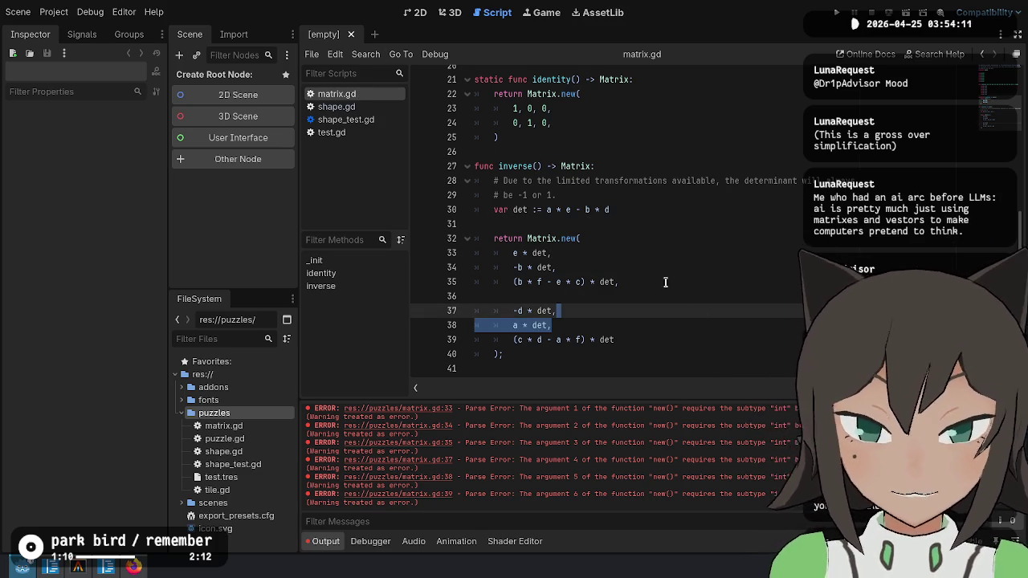
pyautogui.click(712, 359)
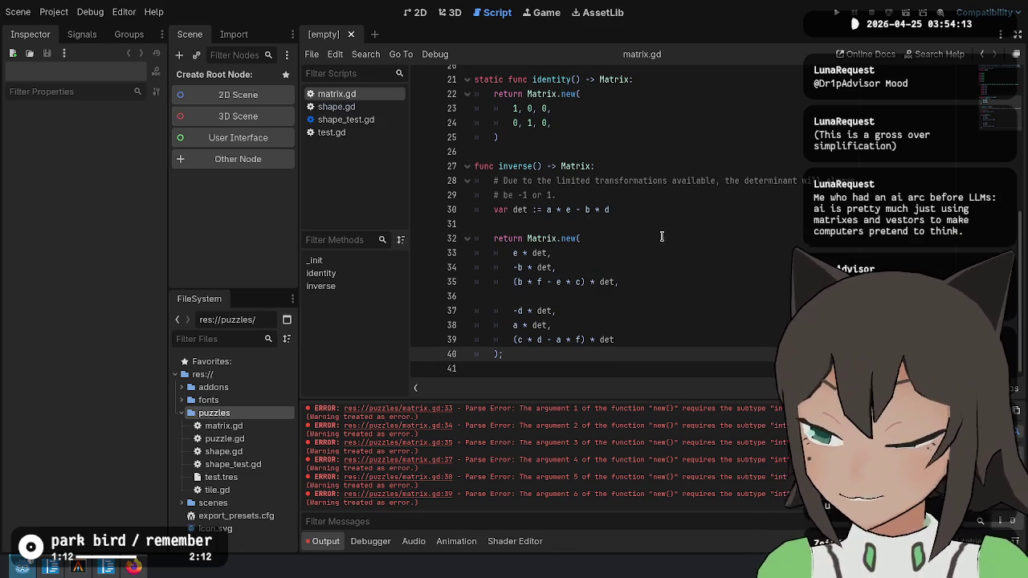
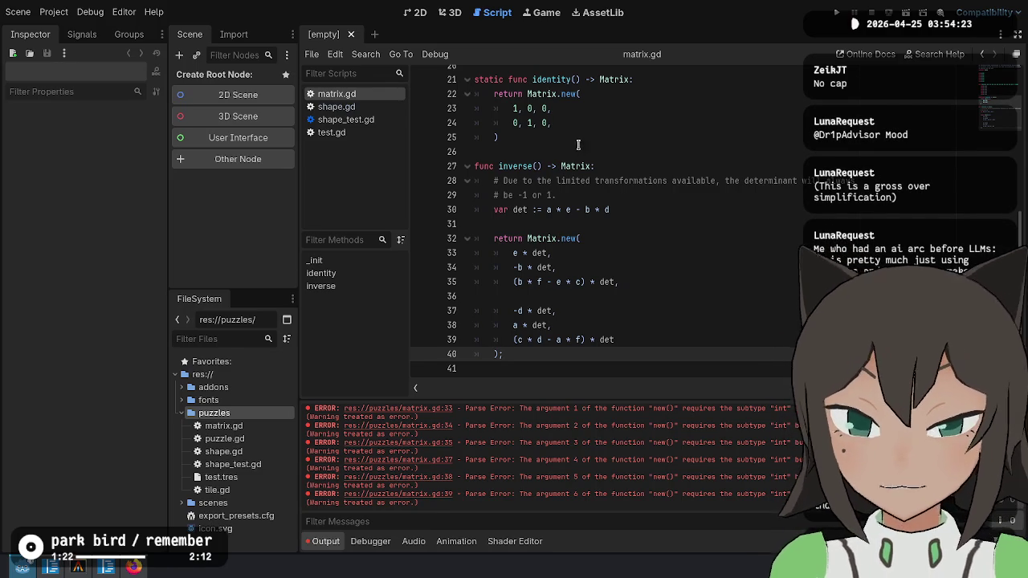
# Review the inverse function name and the 0 values in identity()'s rows on lines 23–24.
pyautogui.doubleClick(517, 166)
pyautogui.click(647, 224)
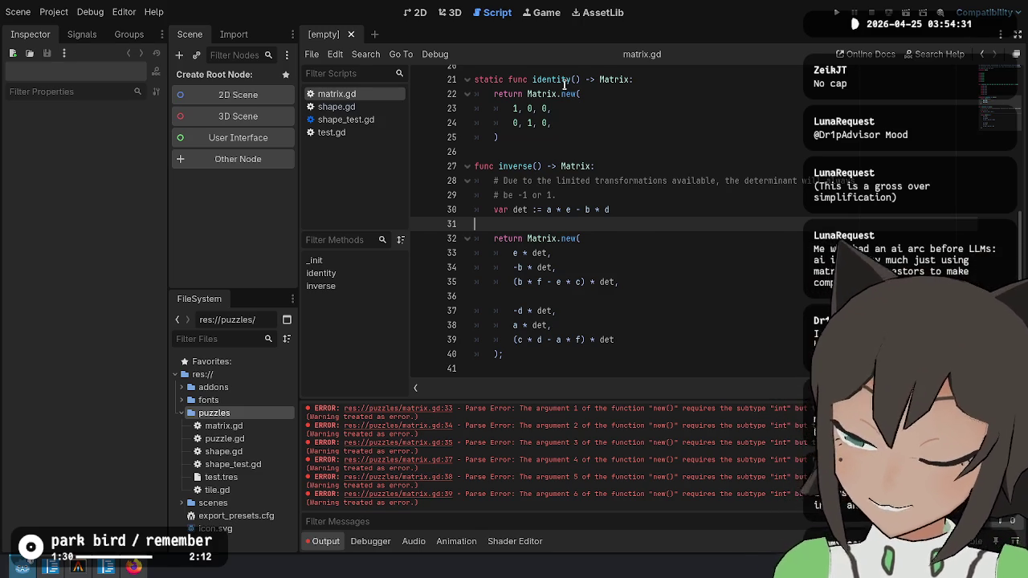
pyautogui.scroll(3, 498, 101)
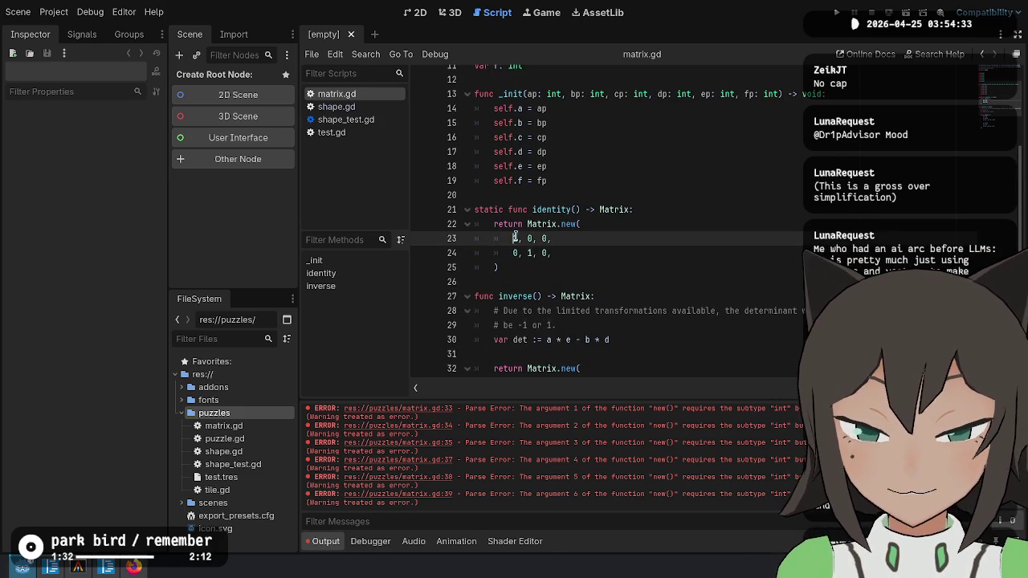
pyautogui.doubleClick(529, 253)
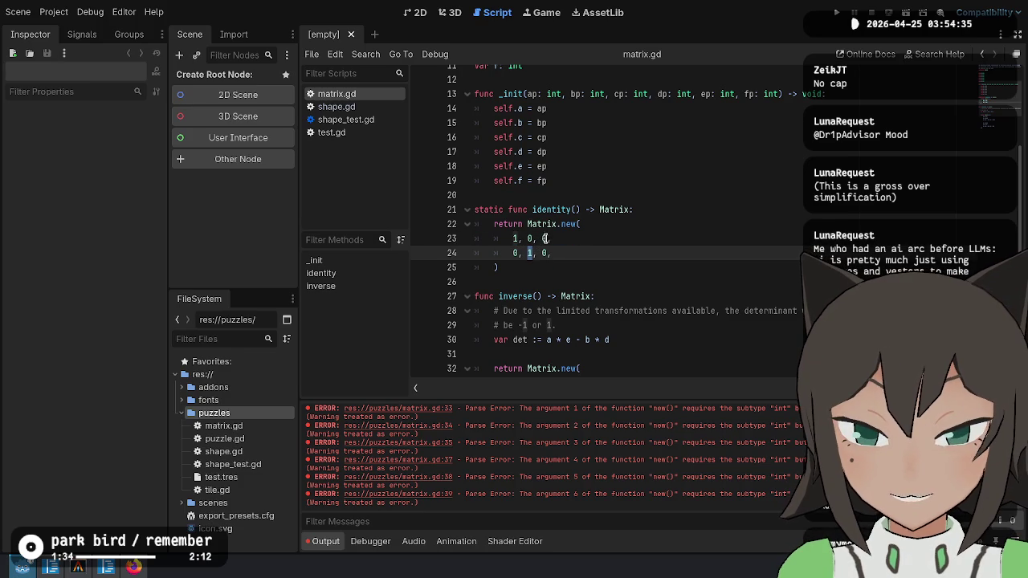
pyautogui.doubleClick(544, 238)
pyautogui.doubleClick(543, 253)
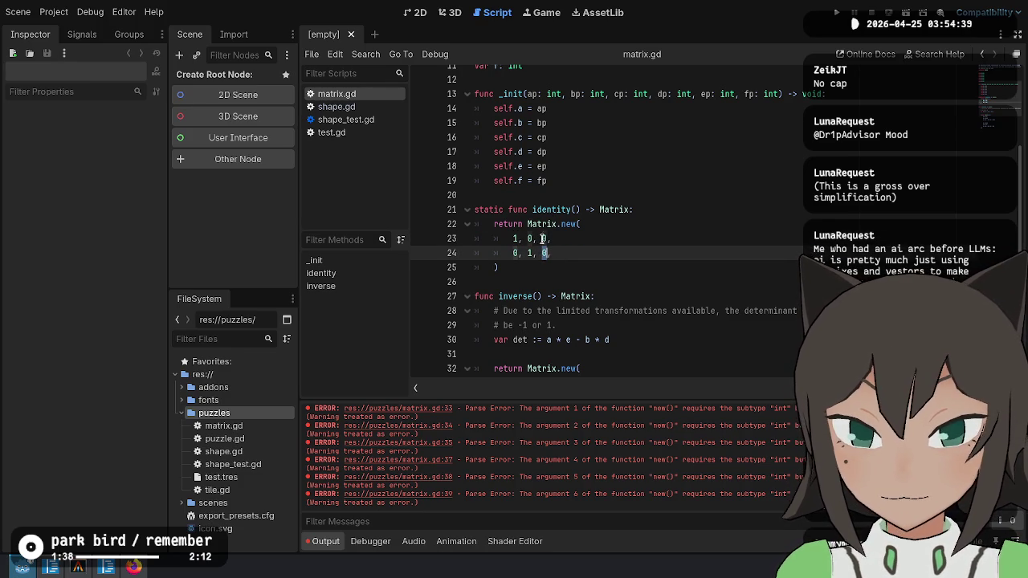
pyautogui.click(731, 221)
pyautogui.scroll(-3, 730, 221)
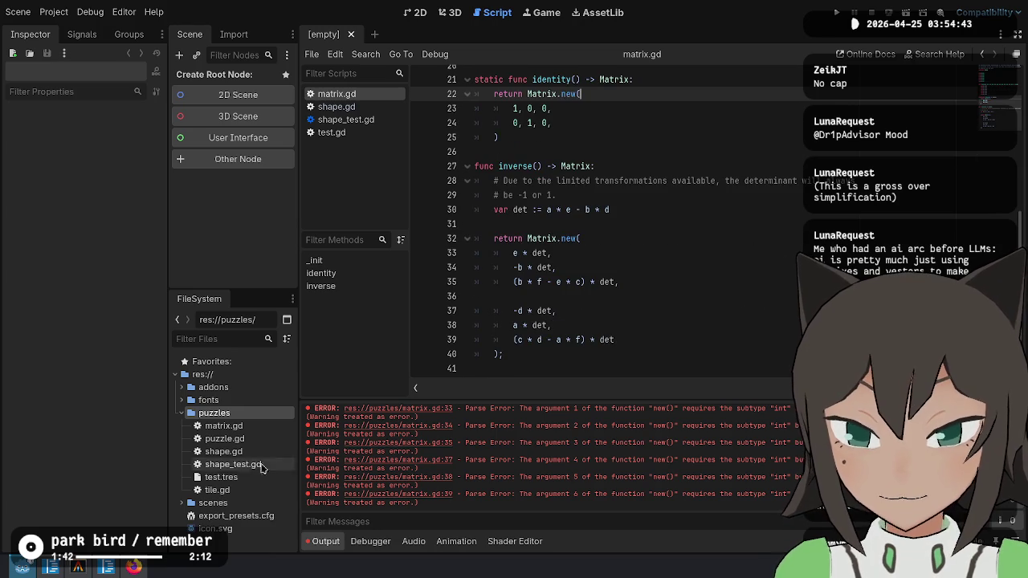
pyautogui.scroll(2, 544, 217)
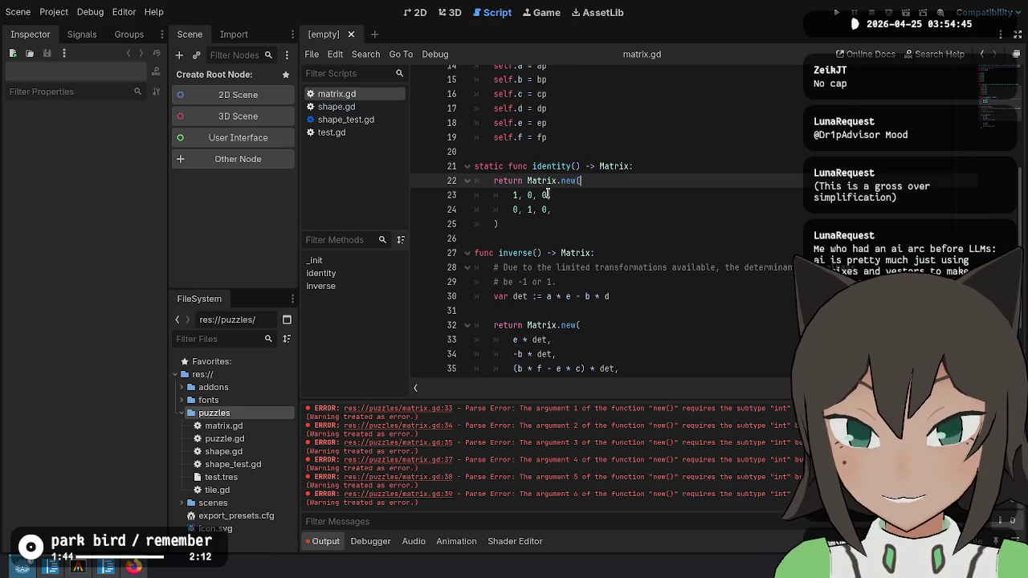
pyautogui.click(545, 194)
pyautogui.doubleClick(546, 209)
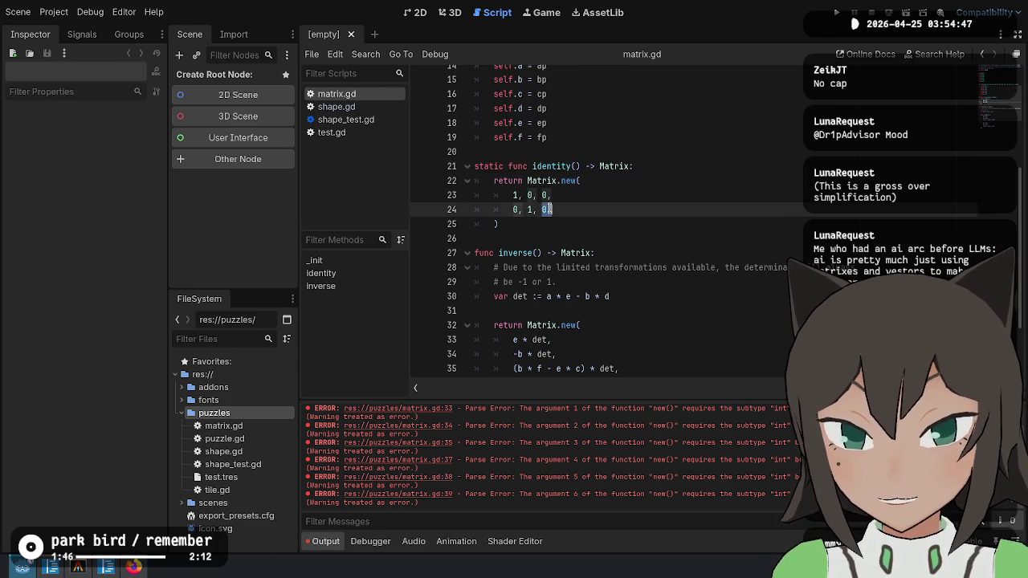
pyautogui.write(',')
pyautogui.doubleClick(530, 195)
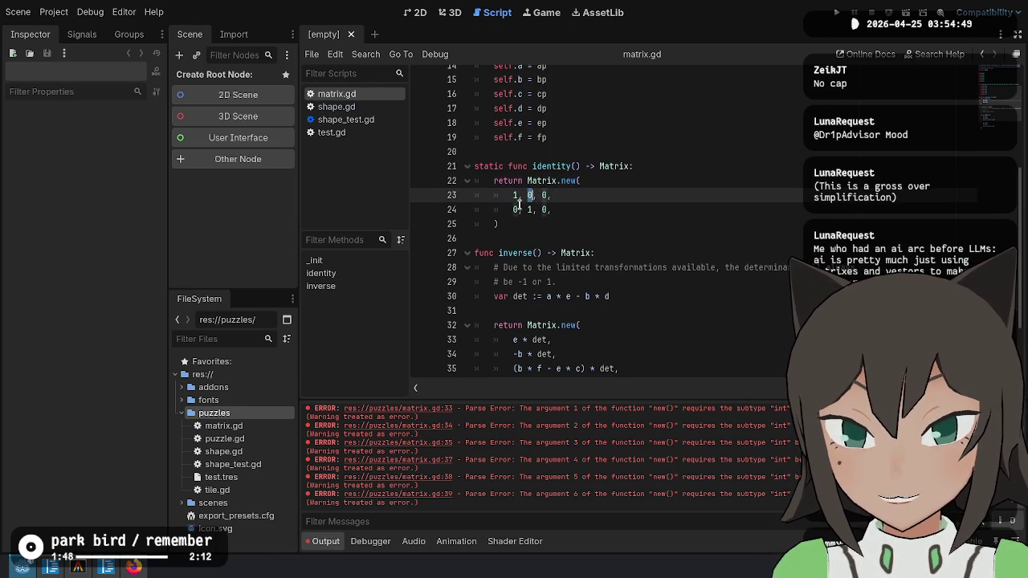
pyautogui.doubleClick(516, 209)
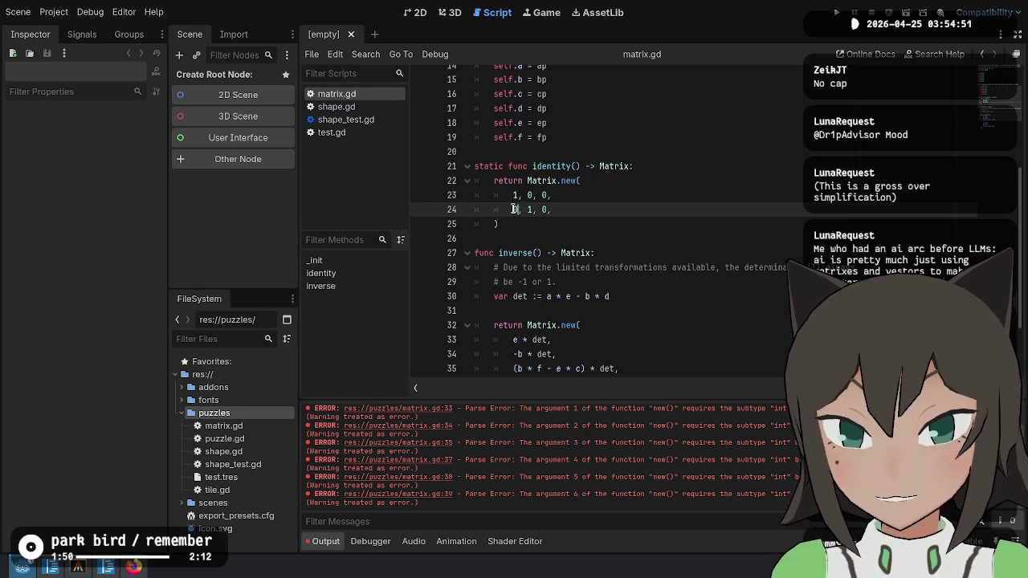
pyautogui.scroll(-2, 659, 240)
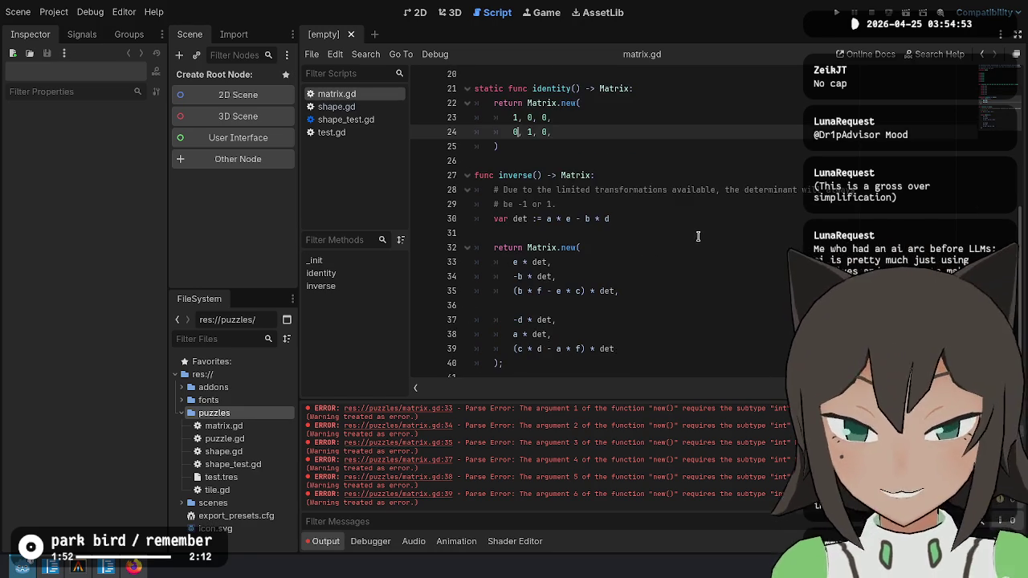
pyautogui.scroll(-1, 697, 236)
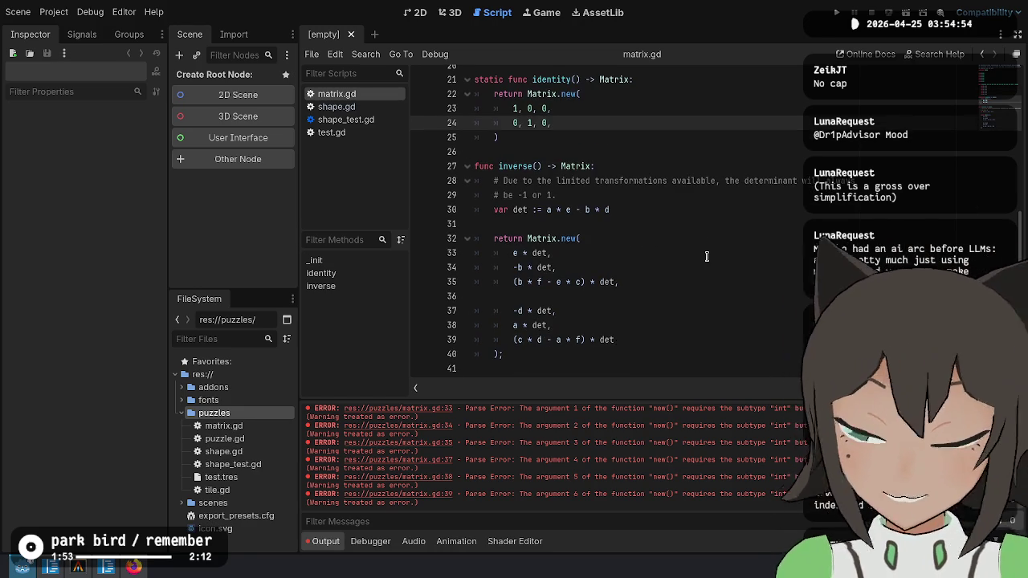
# Add a trial third row of zeros below line 24 in identity().
pyautogui.click(558, 129)
pyautogui.press('Return')
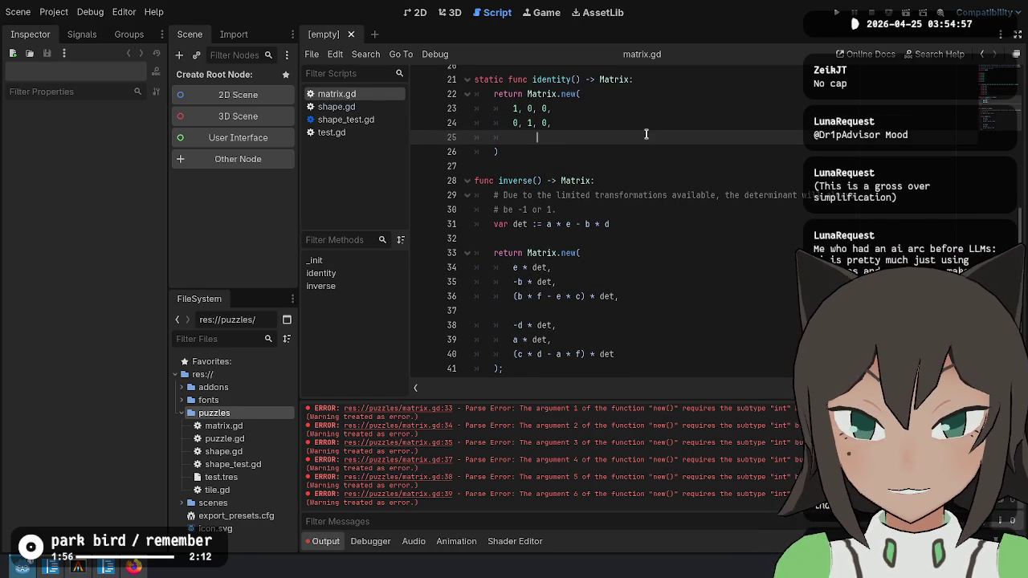
pyautogui.write('0 1')
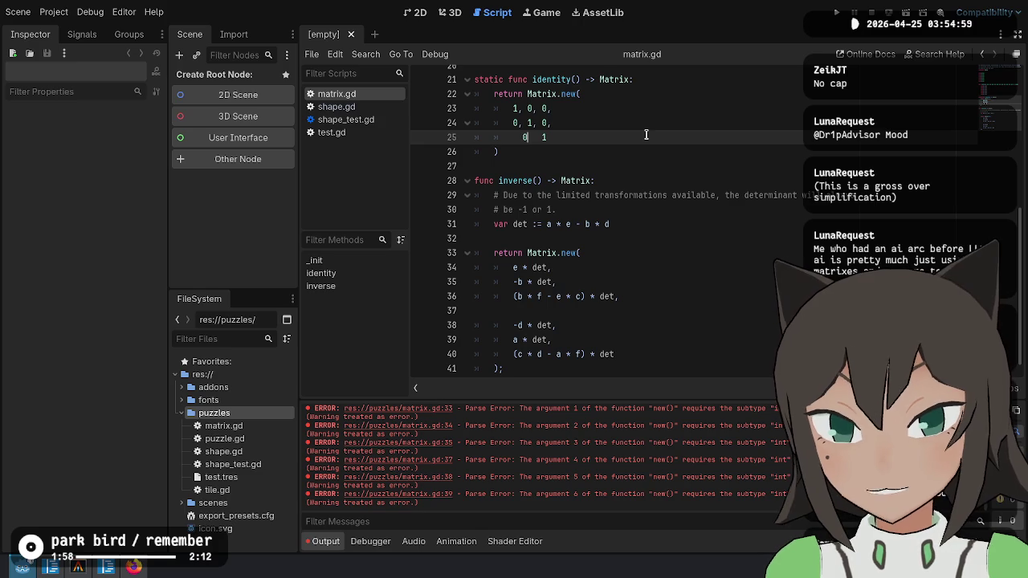
pyautogui.press('Left')
pyautogui.write('0')
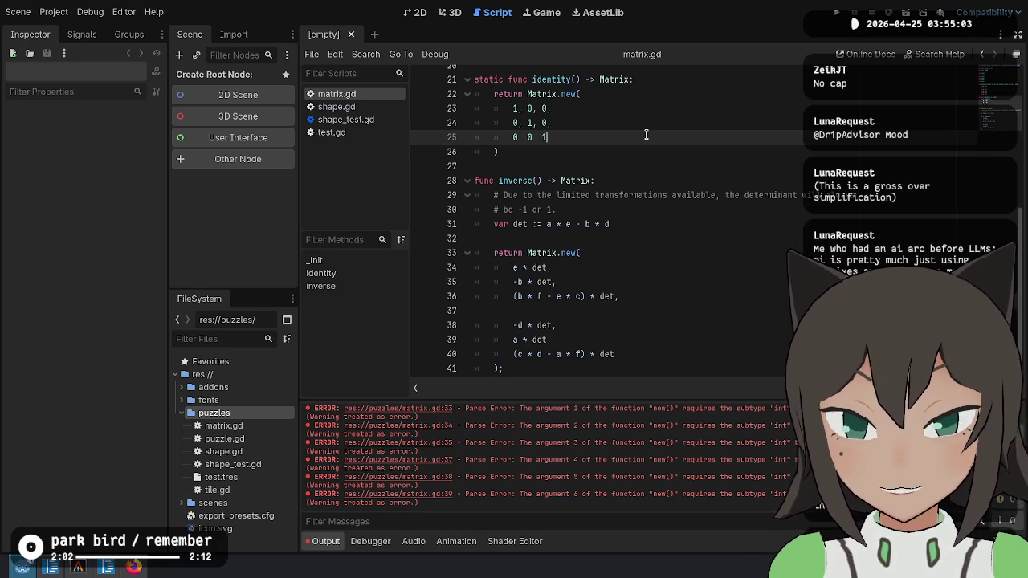
# Delete the extra 0 0 1 row from identity() to clear the parse error.
pyautogui.scroll(3, 646, 135)
pyautogui.moveTo(535, 278); pyautogui.dragTo(550, 273)
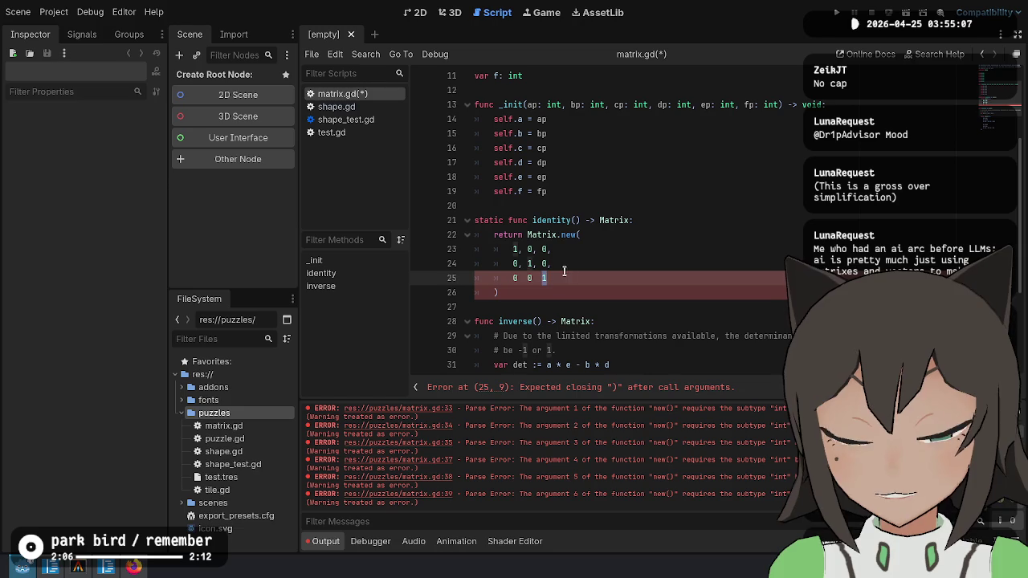
pyautogui.scroll(4, 570, 178)
pyautogui.scroll(-4, 570, 178)
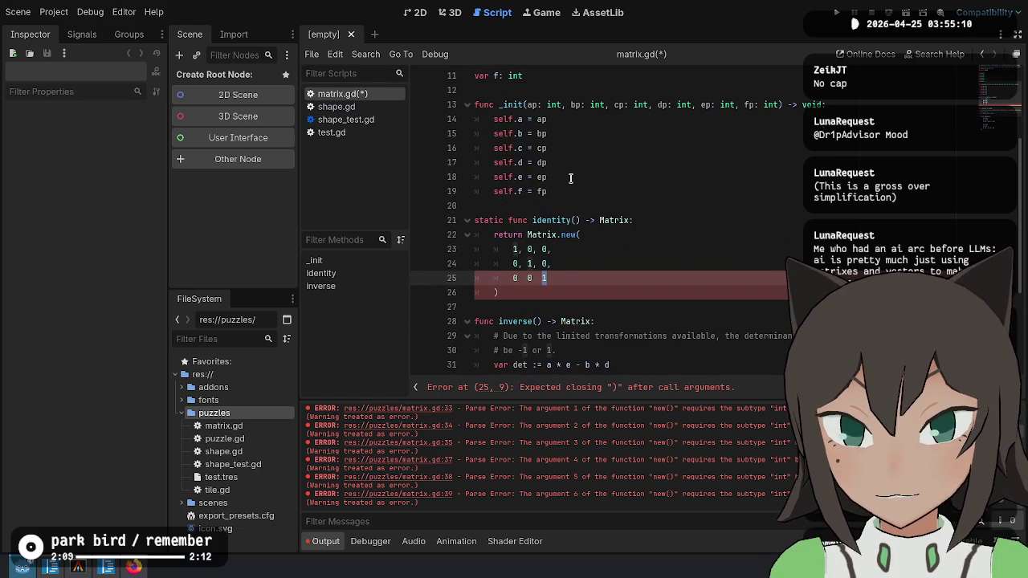
pyautogui.moveTo(540, 249)
pyautogui.mouseDown()
pyautogui.moveTo(546, 278)
pyautogui.moveTo(545, 247)
pyautogui.mouseUp()
pyautogui.click(543, 261)
pyautogui.press('Up')
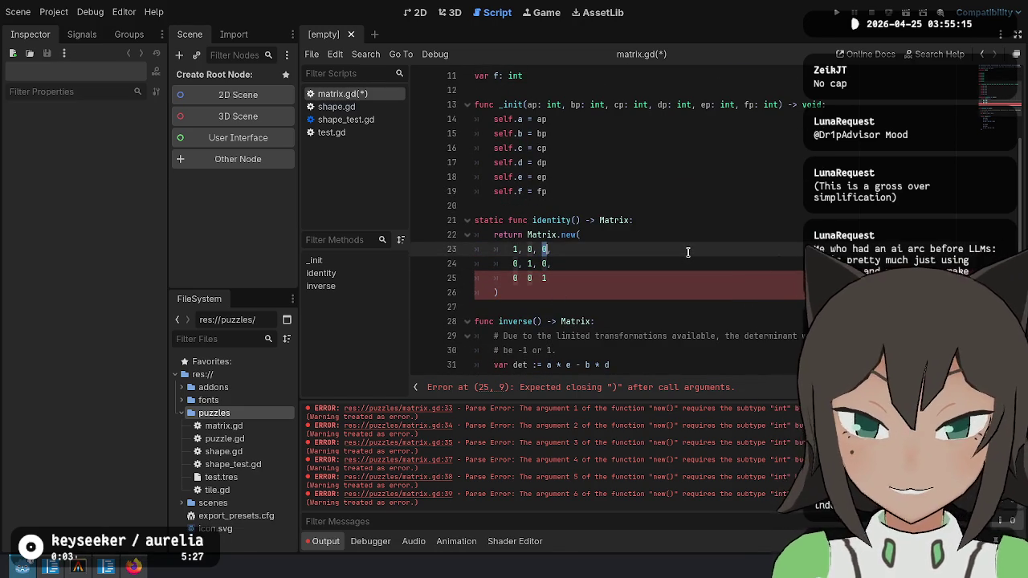
pyautogui.press('Down')
pyautogui.press('Up')
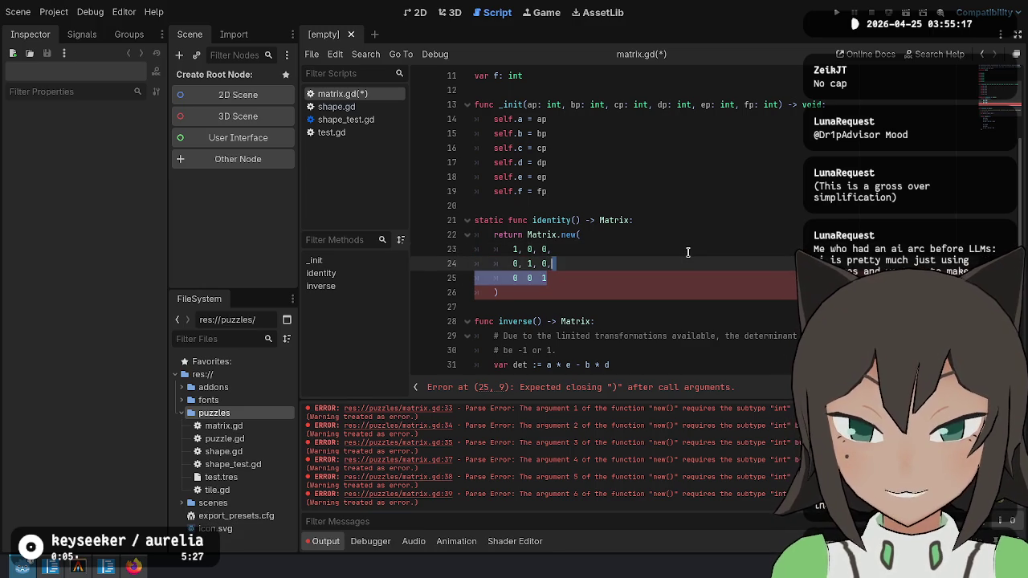
pyautogui.press('BackSpace')
pyautogui.press('Down')
# Open blank lines below identity() and begin a 'return Matrix.new(' statement.
pyautogui.press('Return')
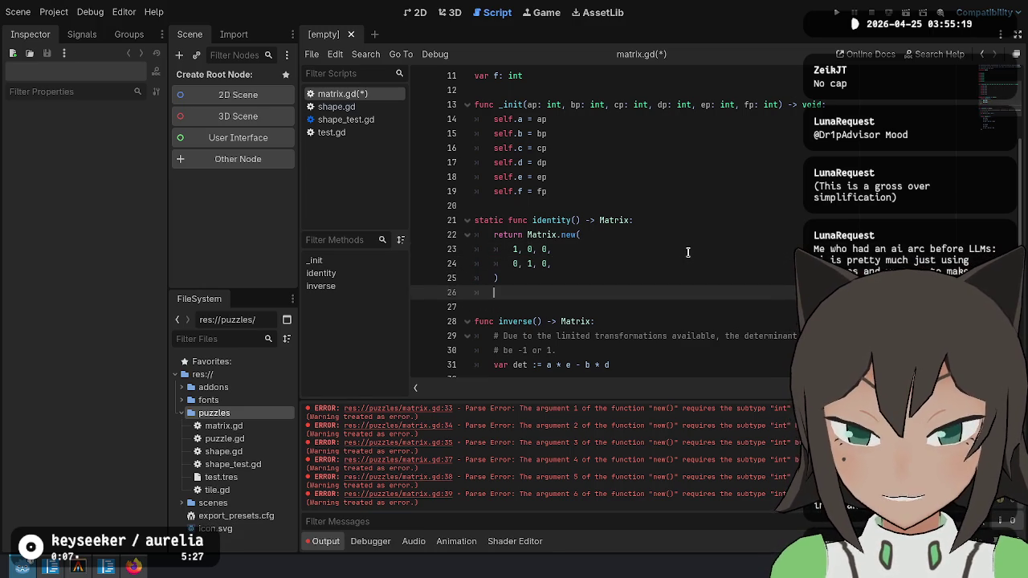
pyautogui.press('Return')
pyautogui.write('return Matrix.')
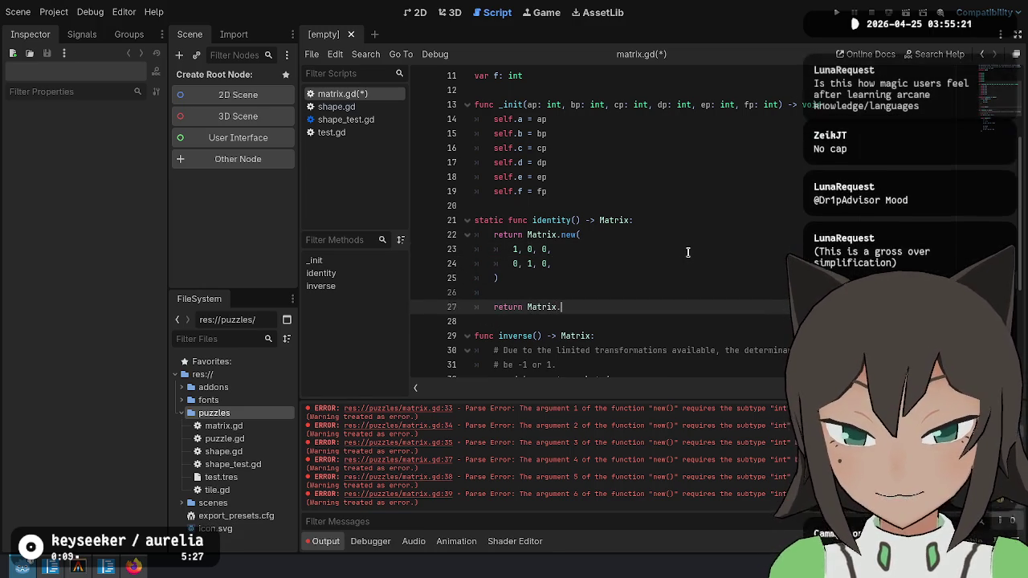
pyautogui.write('new(')
pyautogui.press('Return')
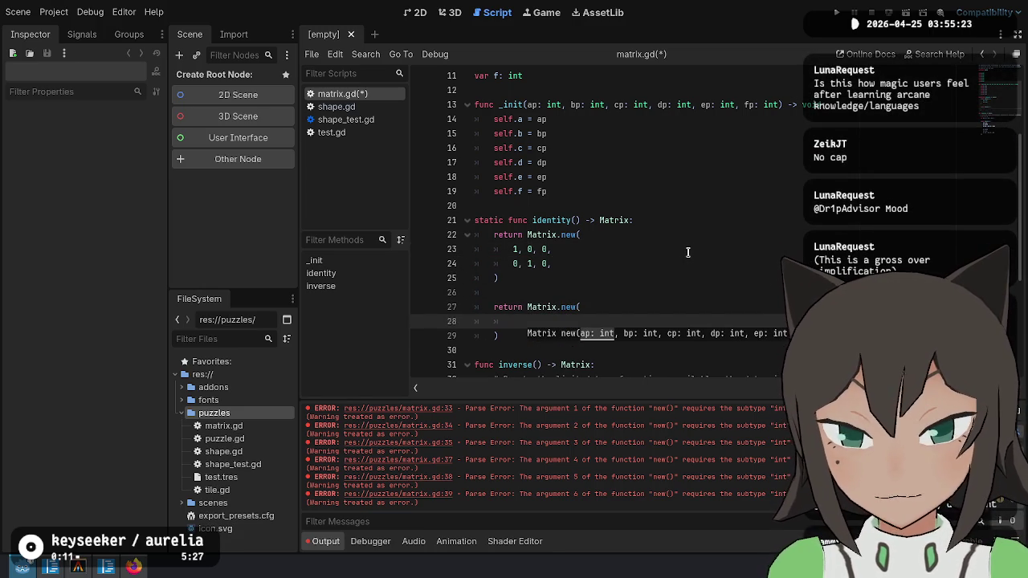
pyautogui.write('1, 0, ')
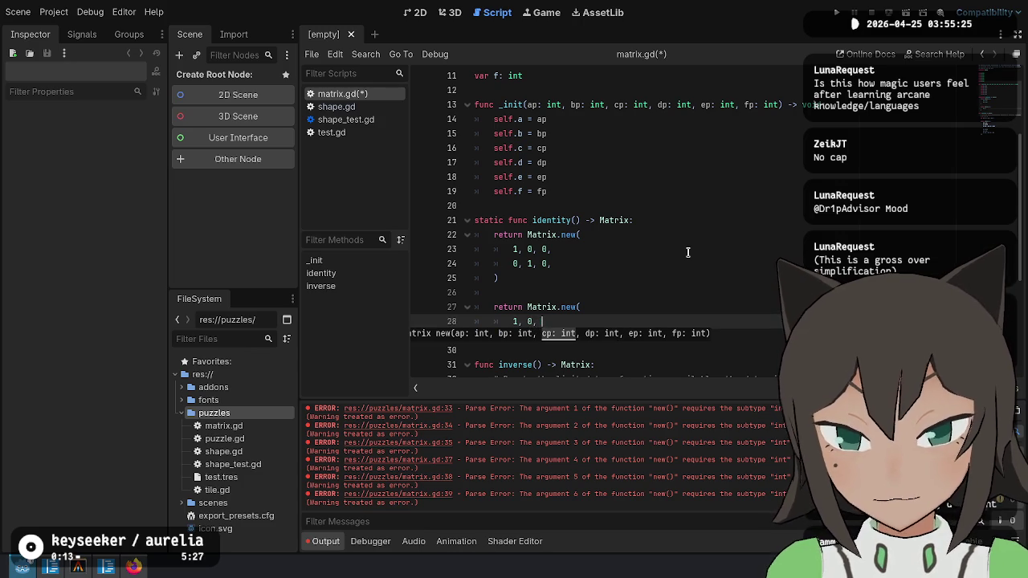
pyautogui.write('x,')
pyautogui.press('Return')
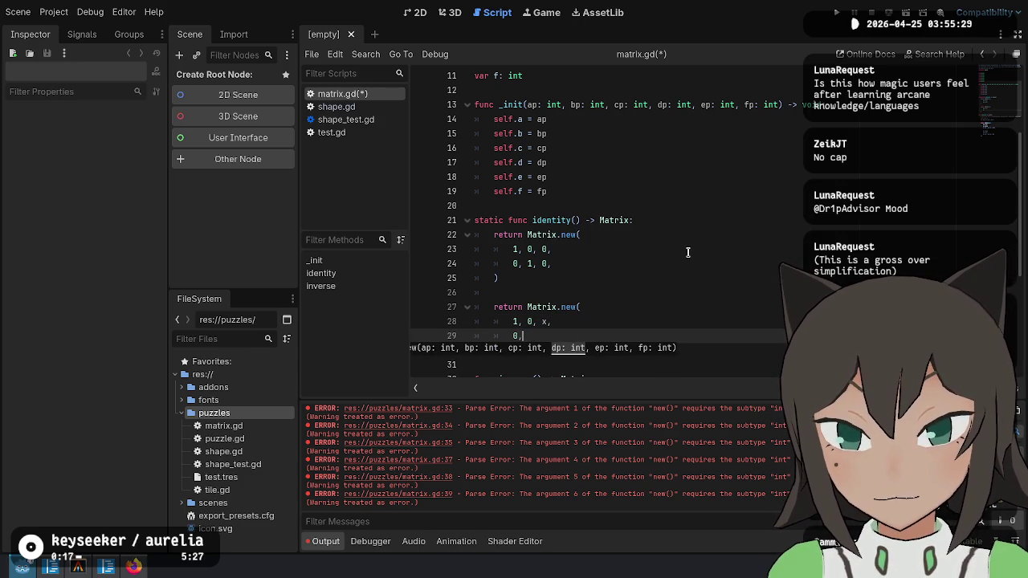
pyautogui.write(' 1, y')
pyautogui.scroll(-3, 688, 253)
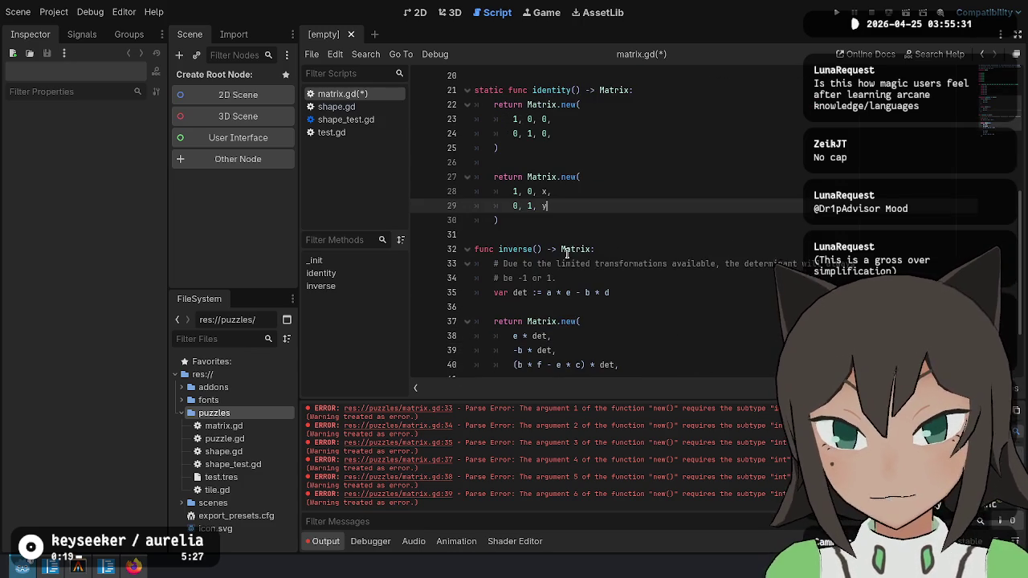
pyautogui.doubleClick(544, 206)
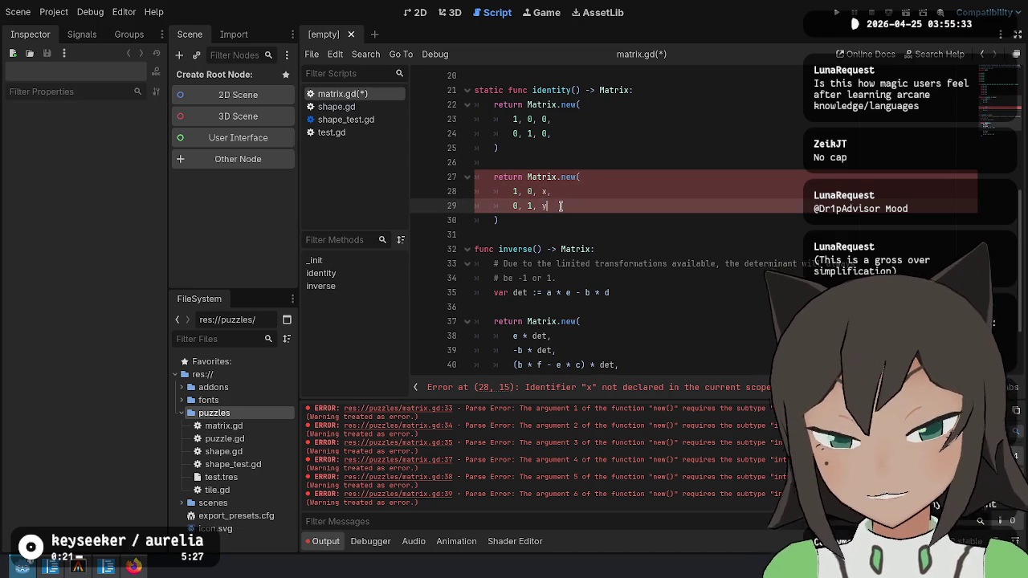
pyautogui.write(',')
pyautogui.press('Up')
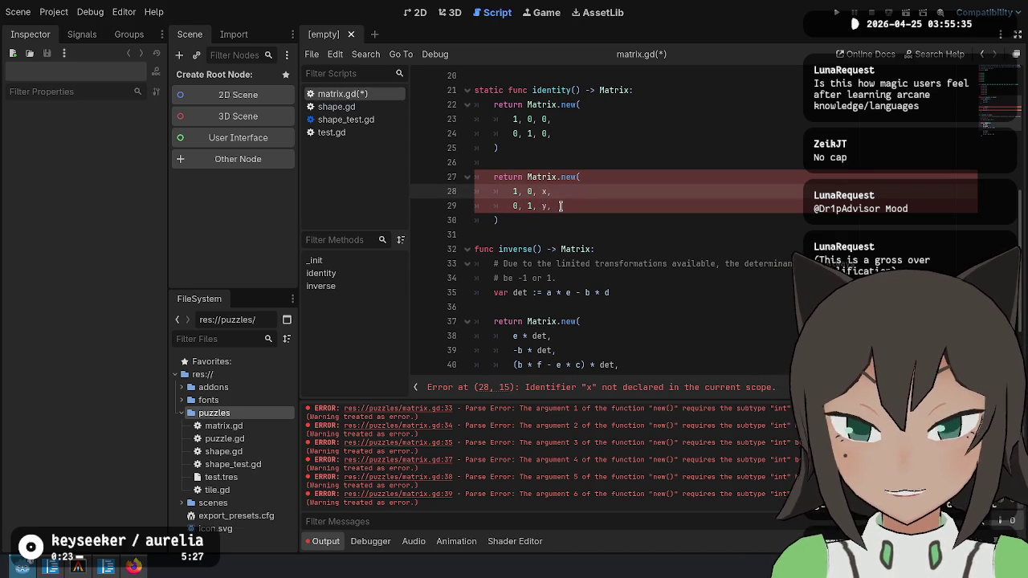
pyautogui.press('BackSpace')
pyautogui.press('Right')
pyautogui.press('Right')
pyautogui.press('Delete')
pyautogui.write('1')
pyautogui.press('Home')
pyautogui.write('0')
pyautogui.press('Down')
pyautogui.press('BackSpace')
pyautogui.write('1')
pyautogui.press('Right')
pyautogui.press('Right')
pyautogui.press('Delete')
pyautogui.write('0')
pyautogui.press('End')
pyautogui.hotkey('shift', 'Up')
pyautogui.hotkey('shift', 'Home')
pyautogui.press('Left')
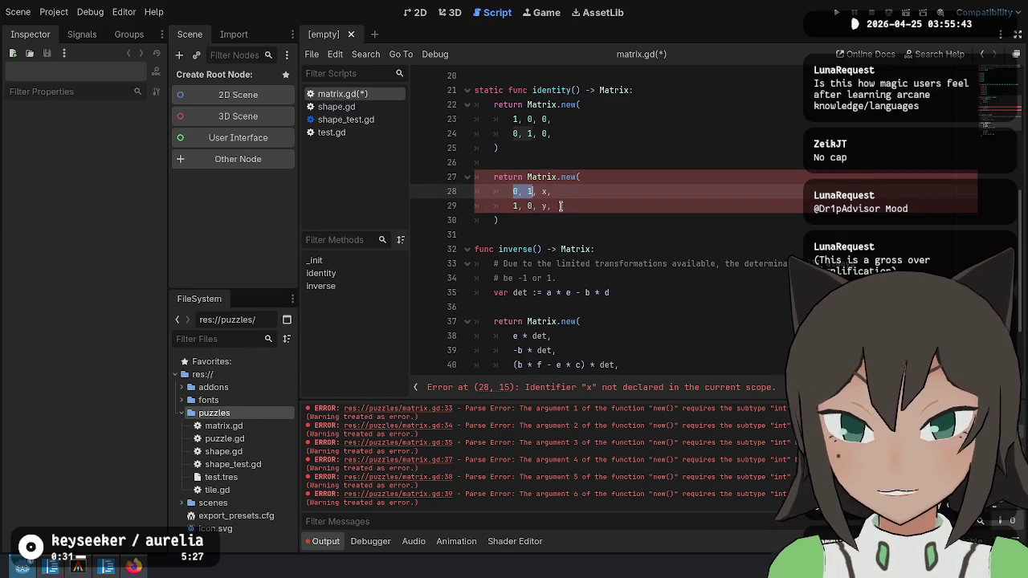
pyautogui.press('Down')
pyautogui.press('Right')
pyautogui.press('Right')
pyautogui.press('Right')
pyautogui.press('Home')
pyautogui.hotkey('shift', 'Up')
pyautogui.hotkey('shift', 'Up')
pyautogui.hotkey('shift', 'Up')
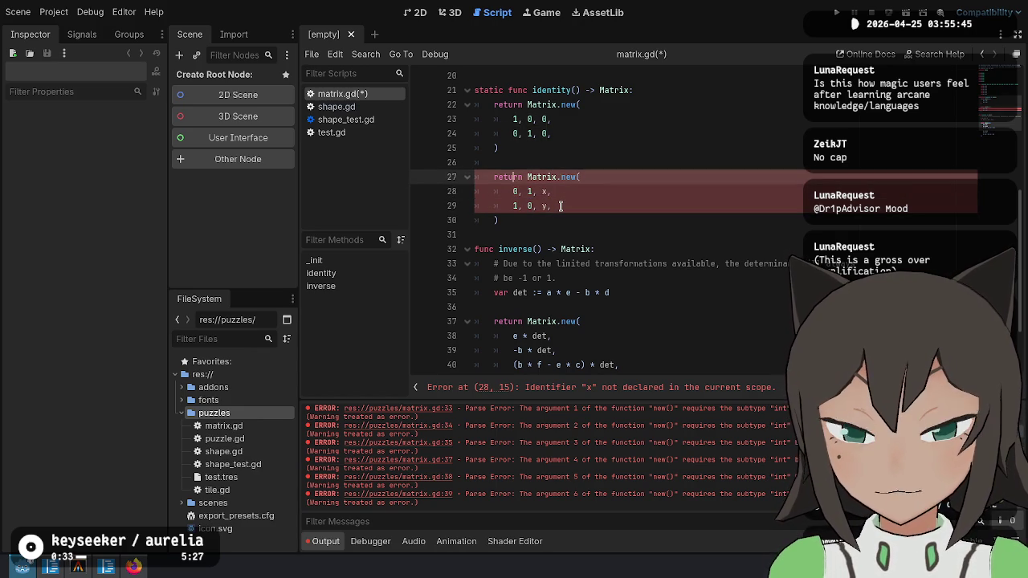
pyautogui.hotkey('ctrl', 'shift', 'k')
pyautogui.hotkey('ctrl', 'shift', 'k')
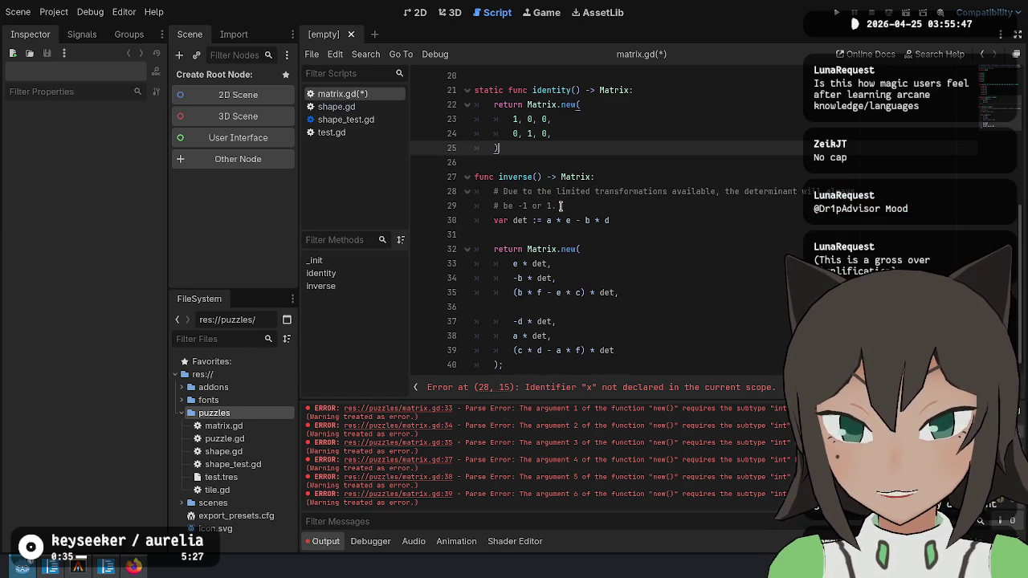
pyautogui.scroll(1, 676, 359)
# Save matrix.gd and add an empty line below inverse().
pyautogui.hotkey('ctrl', 's')
pyautogui.scroll(-1, 676, 359)
pyautogui.click(679, 325)
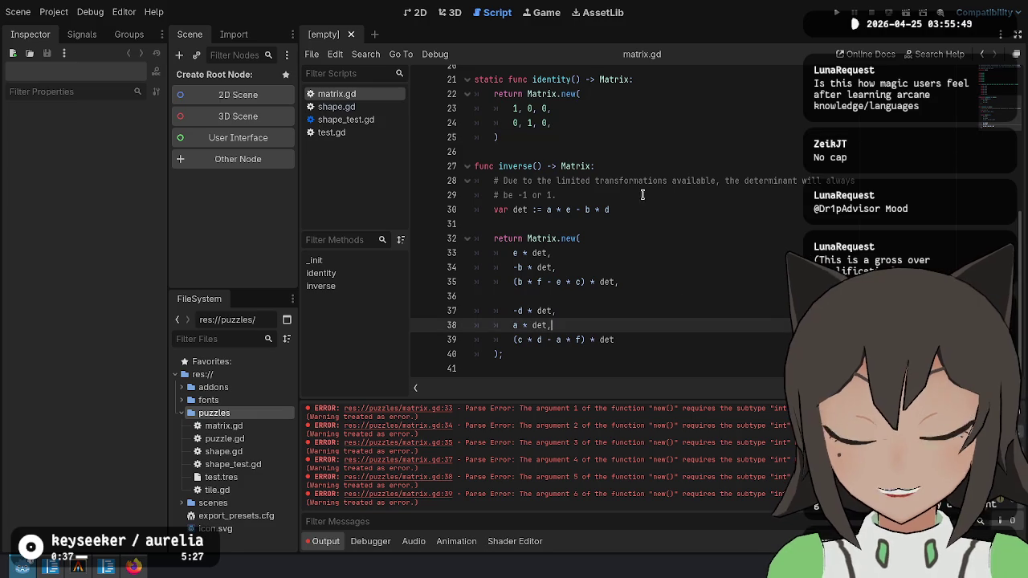
pyautogui.click(571, 122)
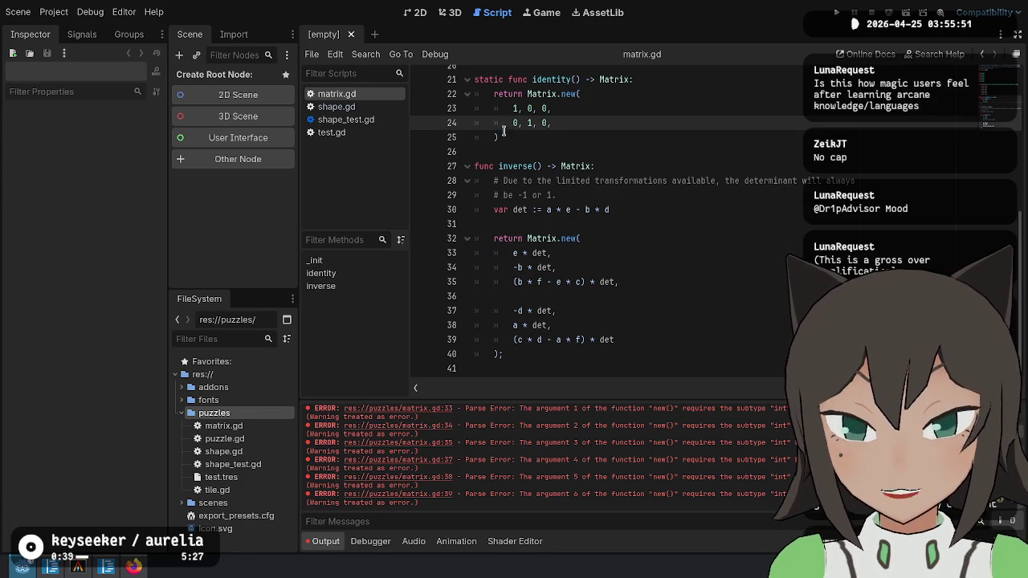
pyautogui.click(678, 340)
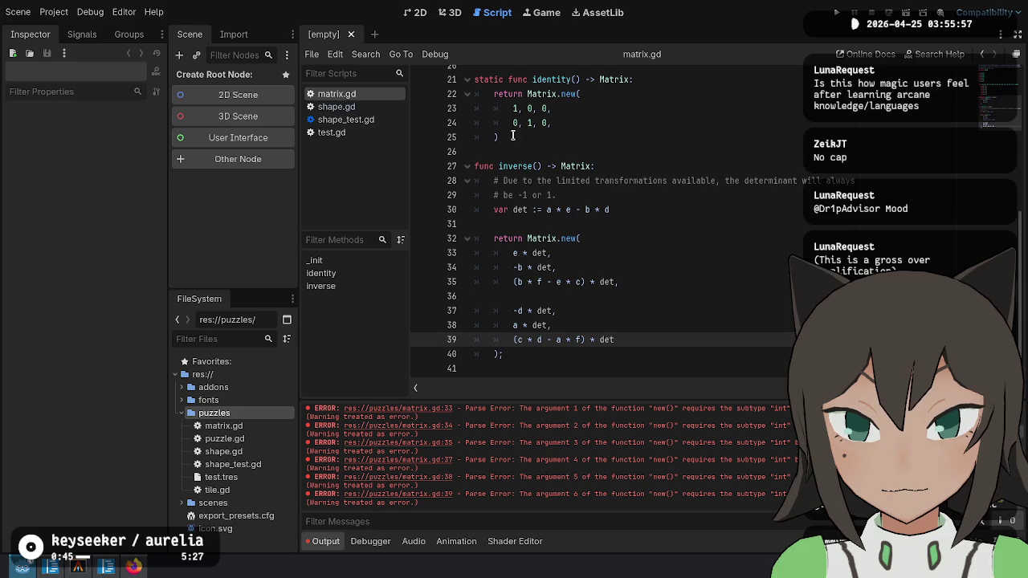
pyautogui.click(528, 355)
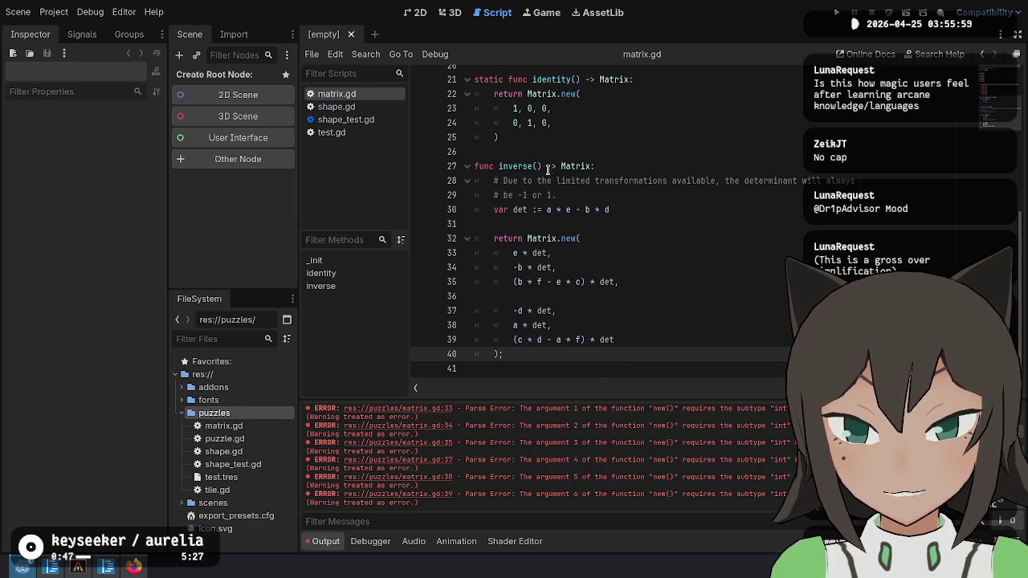
pyautogui.press('Down')
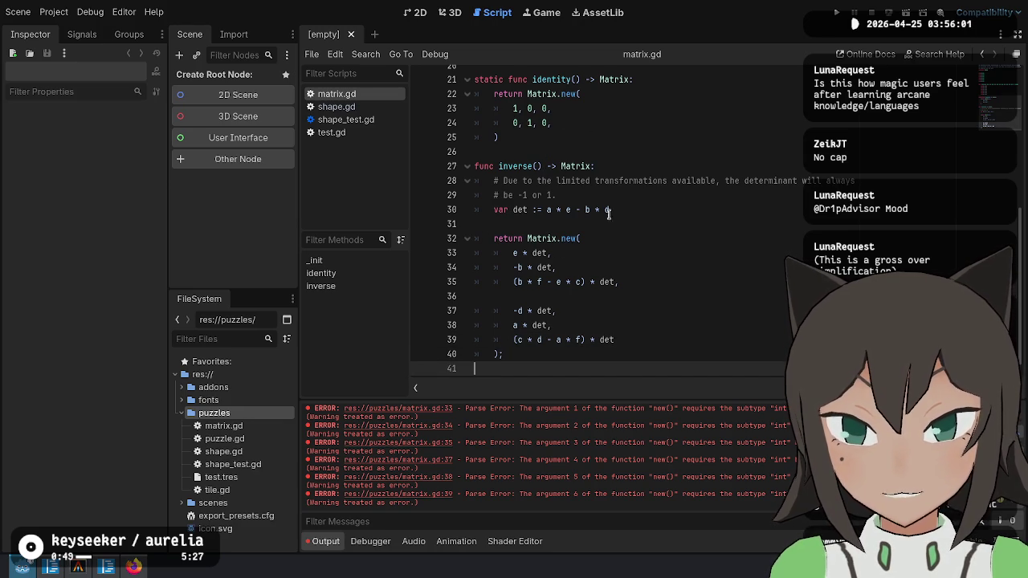
# Look over the 'affine' header comment, identity(), and inverse()'s returned matrix rows.
pyautogui.scroll(7, 562, 160)
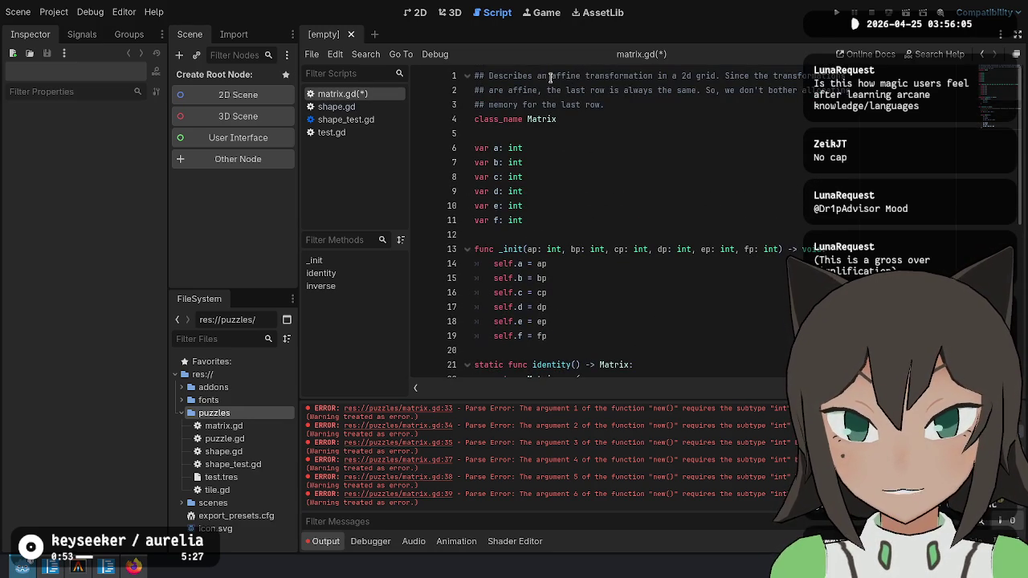
pyautogui.doubleClick(563, 76)
pyautogui.click(604, 75)
pyautogui.scroll(-6, 605, 75)
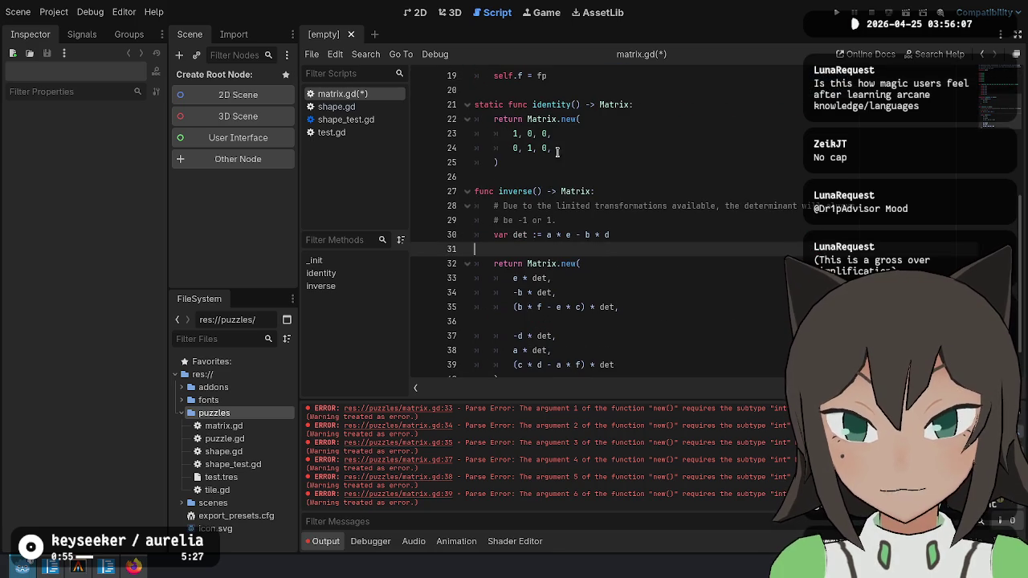
pyautogui.click(542, 148)
pyautogui.click(507, 159)
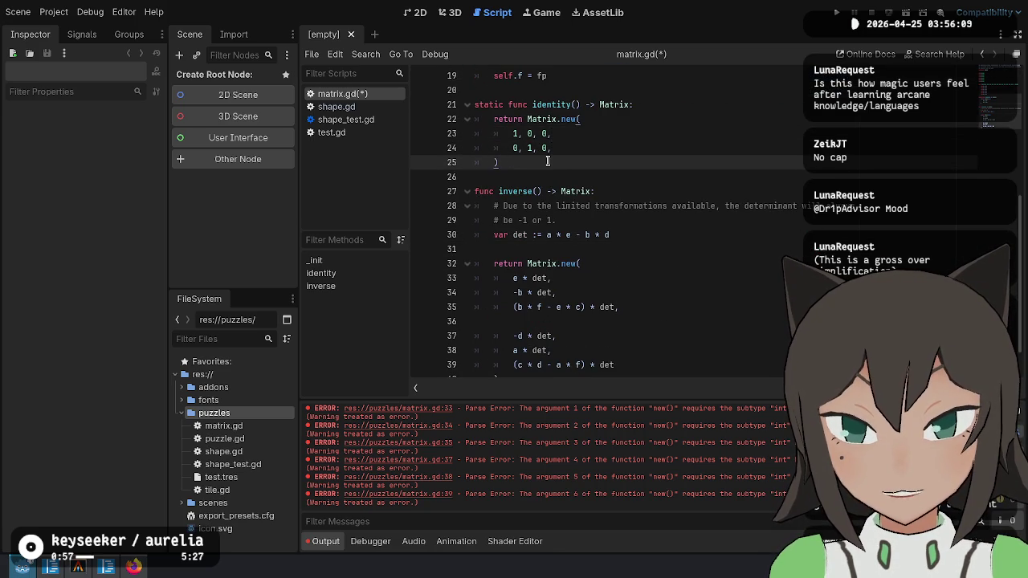
pyautogui.scroll(-1, 572, 282)
pyautogui.click(538, 358)
pyautogui.click(581, 363)
pyautogui.moveTo(514, 224)
pyautogui.mouseDown()
pyautogui.moveTo(620, 272)
pyautogui.moveTo(568, 315)
pyautogui.mouseUp()
pyautogui.click(648, 326)
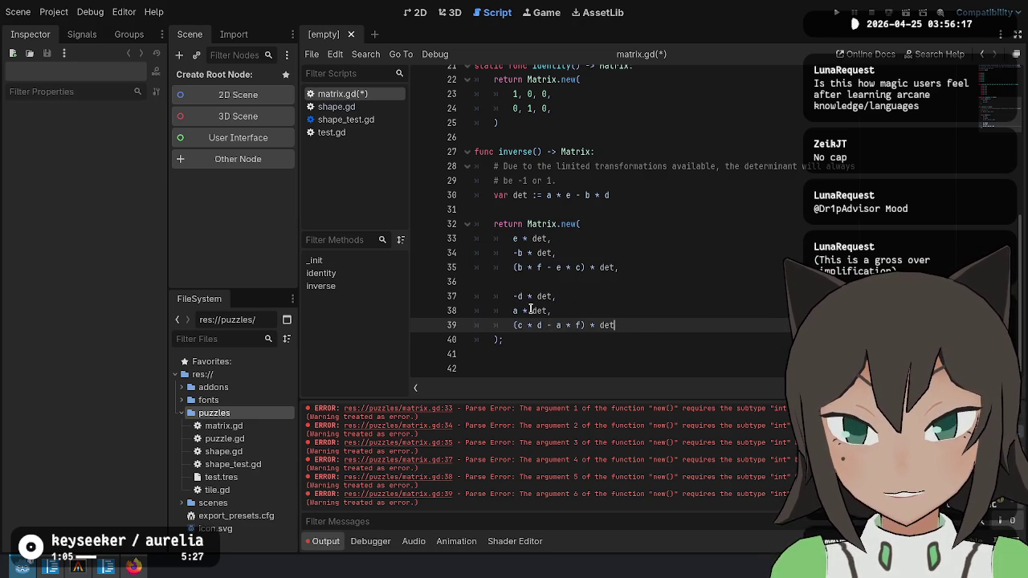
pyautogui.click(591, 338)
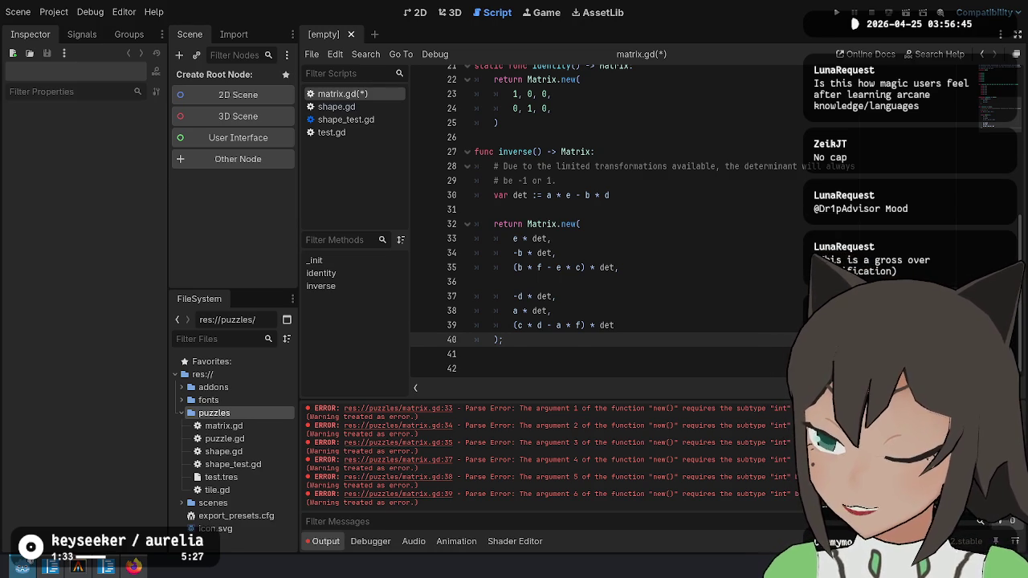
pyautogui.click(662, 357)
pyautogui.scroll(2, 550, 153)
pyautogui.scroll(-2, 550, 152)
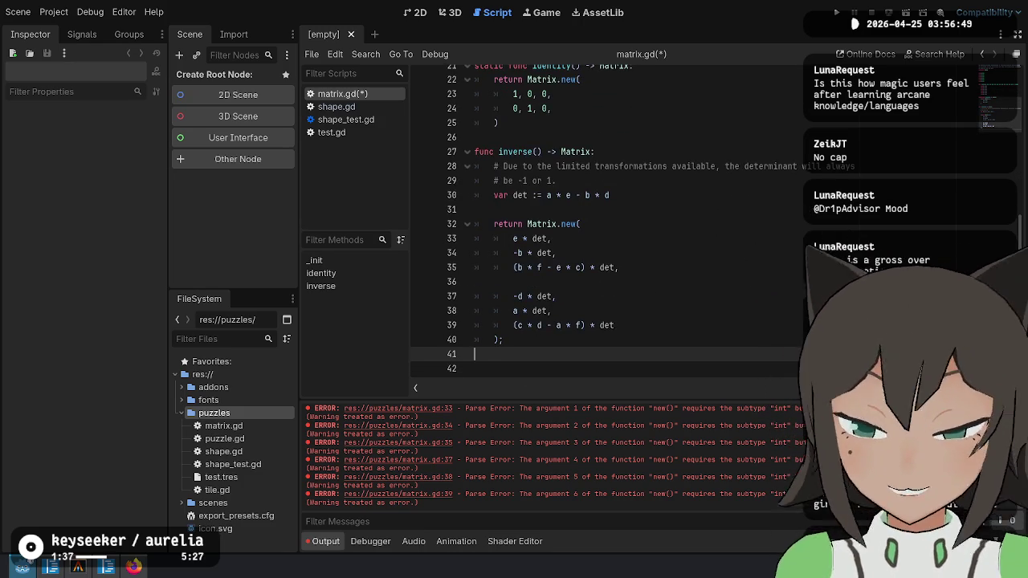
pyautogui.click(474, 367)
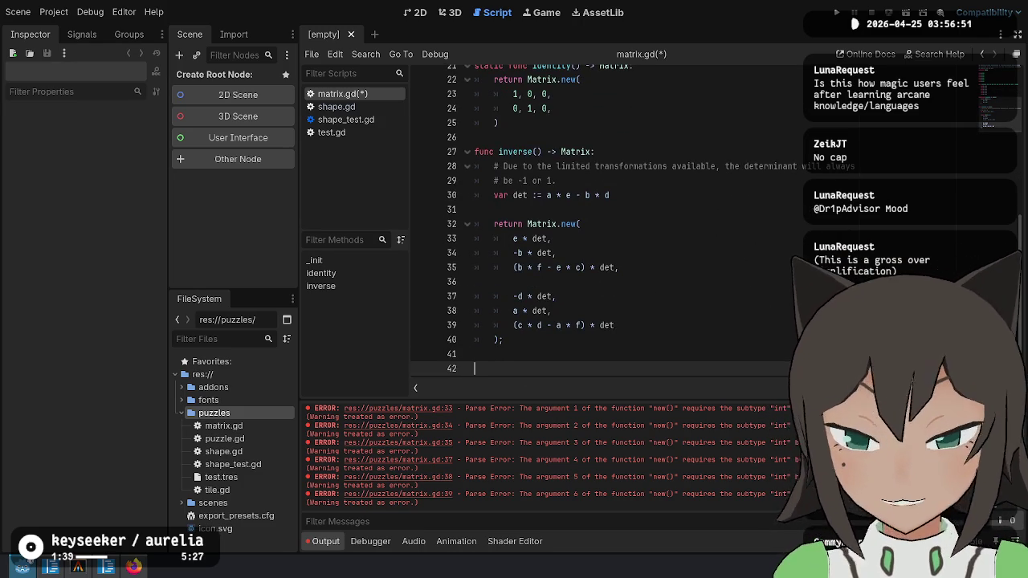
# Bring up the C# matrix.cs reference in VS Code.
pyautogui.click(106, 567)
pyautogui.click(521, 474)
pyautogui.scroll(-3, 520, 386)
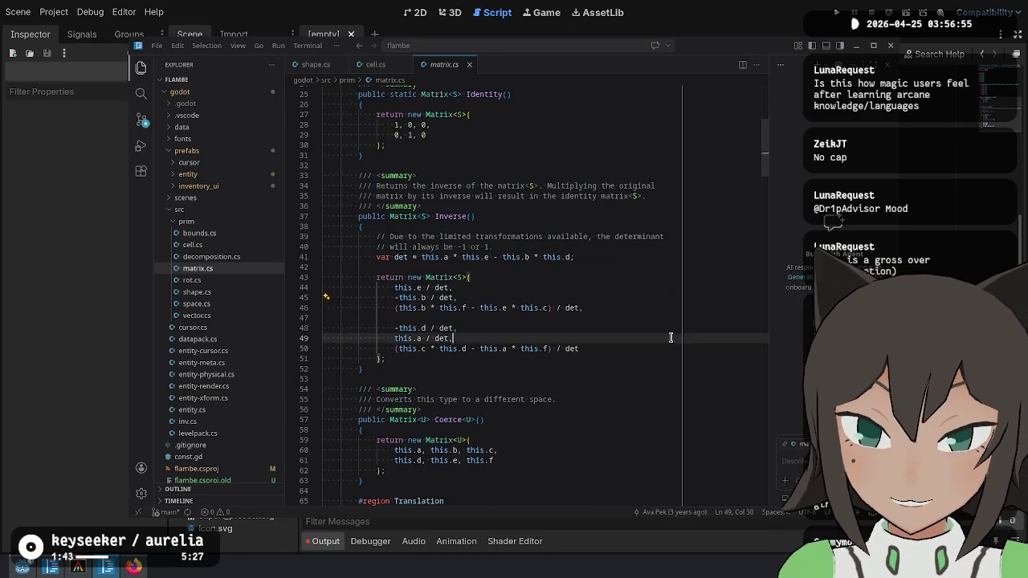
# Study the c and r terms and delta.c in matrix.cs's first Translate method.
pyautogui.hotkey('alt', 'Tab')
pyautogui.hotkey('alt', 'Tab')
pyautogui.scroll(-5, 514, 337)
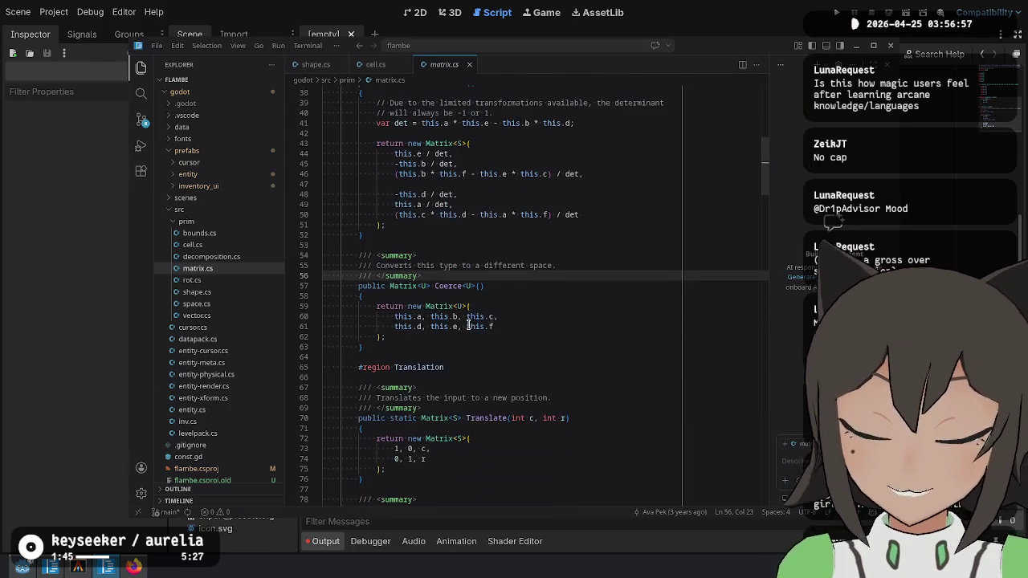
pyautogui.click(514, 337)
pyautogui.scroll(-3, 514, 337)
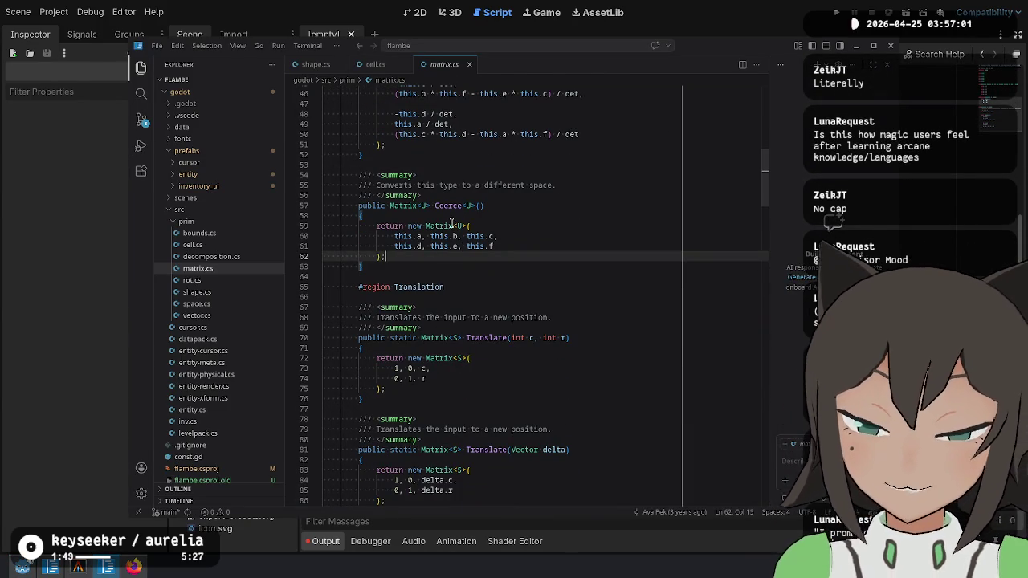
pyautogui.scroll(-3, 405, 267)
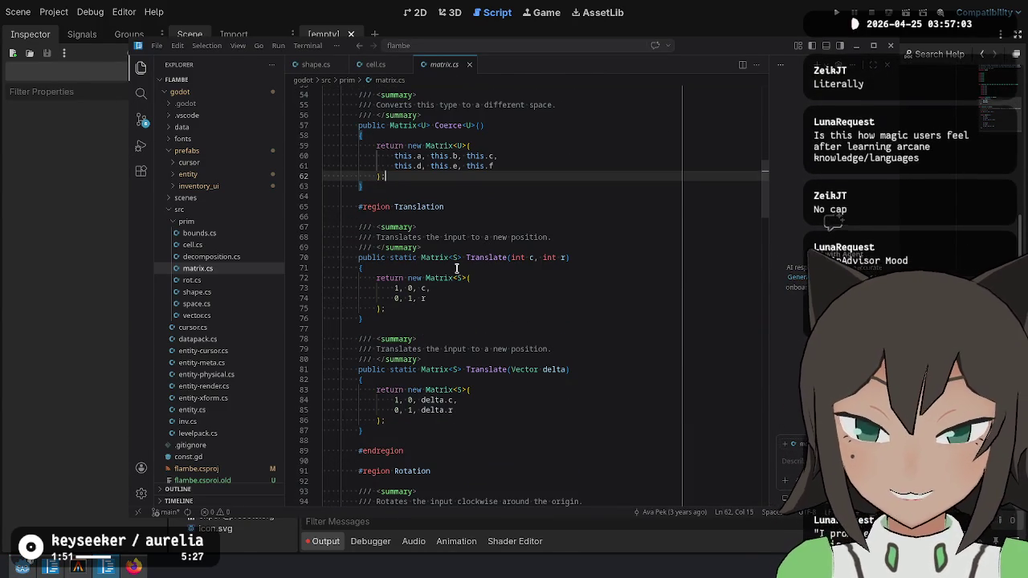
pyautogui.click(482, 257)
pyautogui.click(423, 339)
pyautogui.moveTo(423, 329)
pyautogui.mouseDown()
pyautogui.moveTo(542, 257)
pyautogui.moveTo(576, 214)
pyautogui.moveTo(574, 257)
pyautogui.moveTo(426, 299)
pyautogui.moveTo(432, 289)
pyautogui.mouseUp()
pyautogui.doubleClick(422, 289)
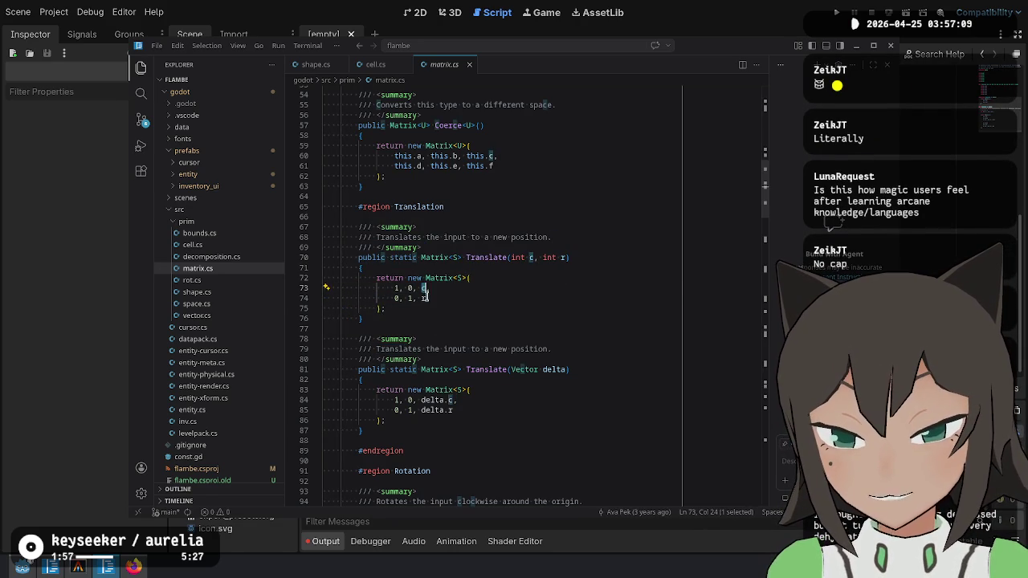
pyautogui.doubleClick(423, 298)
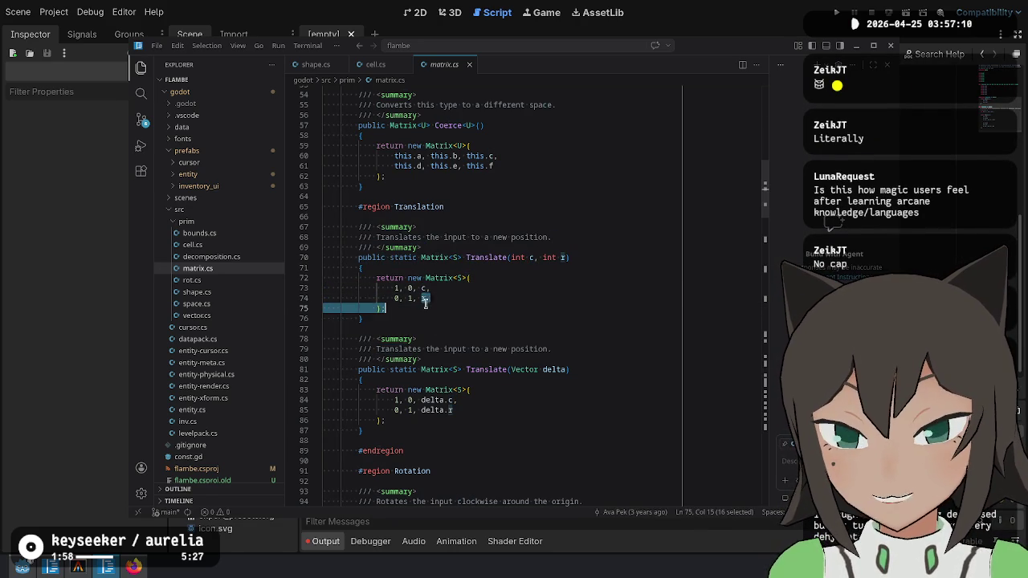
pyautogui.click(453, 410)
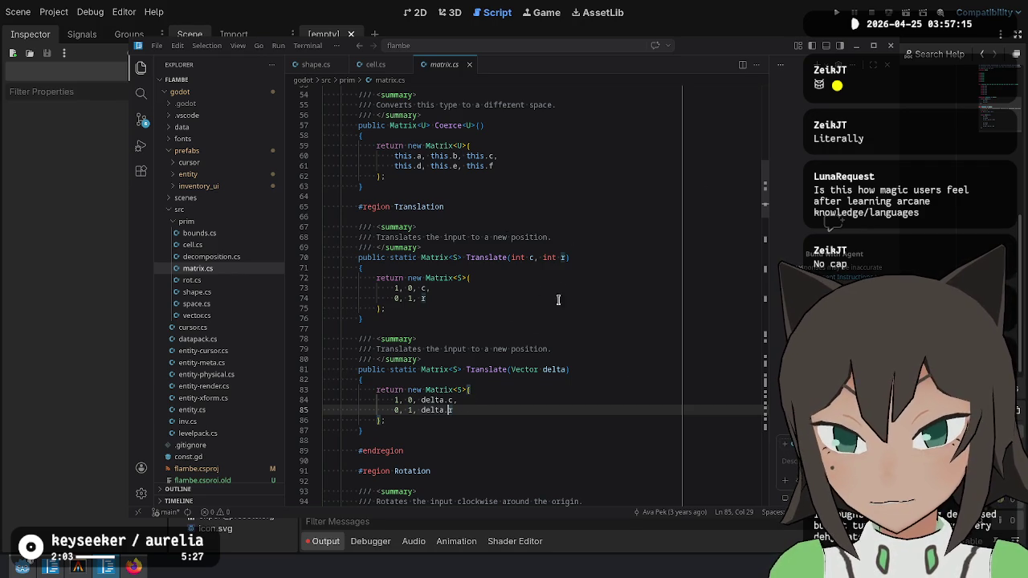
pyautogui.doubleClick(448, 400)
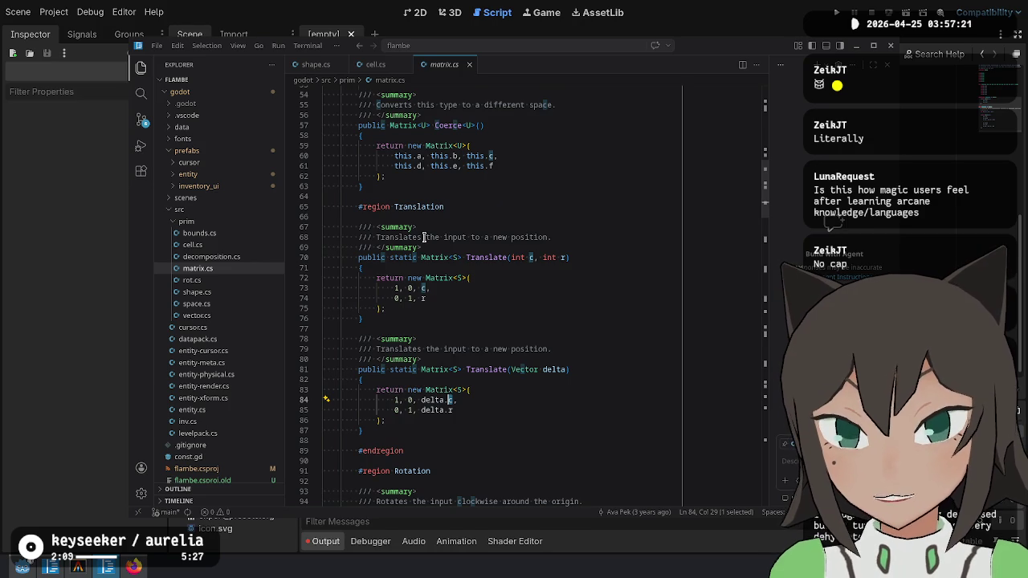
pyautogui.scroll(10, 425, 239)
pyautogui.scroll(-8, 454, 245)
pyautogui.scroll(-5, 456, 246)
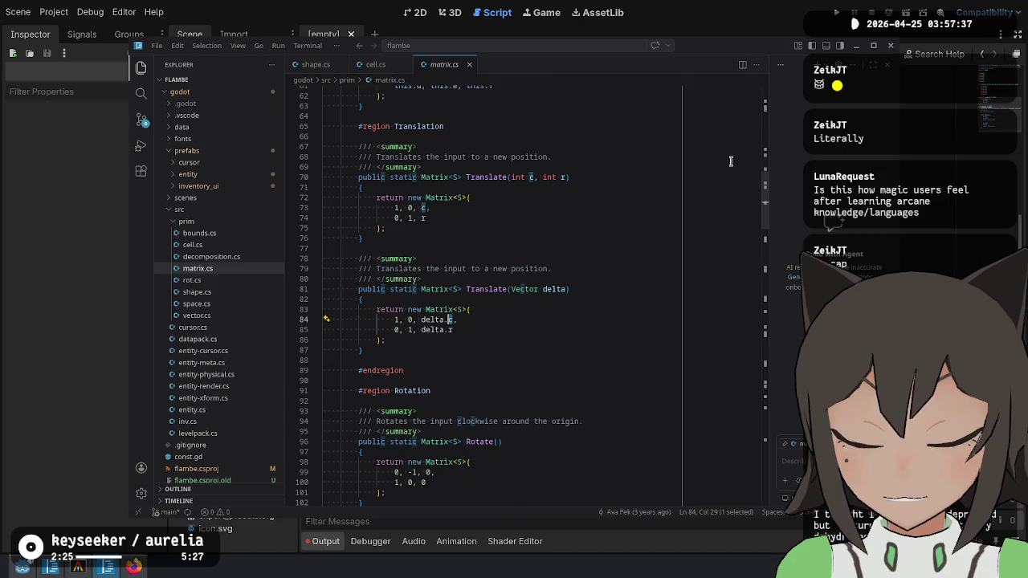
# Glance at matrix.gd, then examine the second Translate method's body and return statement.
pyautogui.hotkey('alt', 'Tab')
pyautogui.hotkey('alt', 'Tab')
pyautogui.scroll(8, 582, 237)
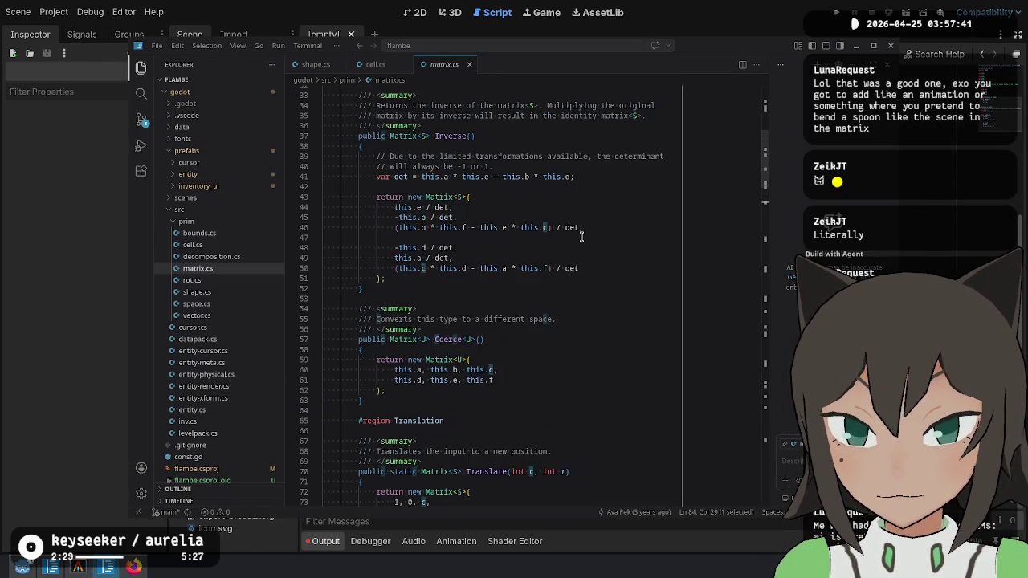
pyautogui.scroll(3, 582, 236)
pyautogui.scroll(-13, 582, 236)
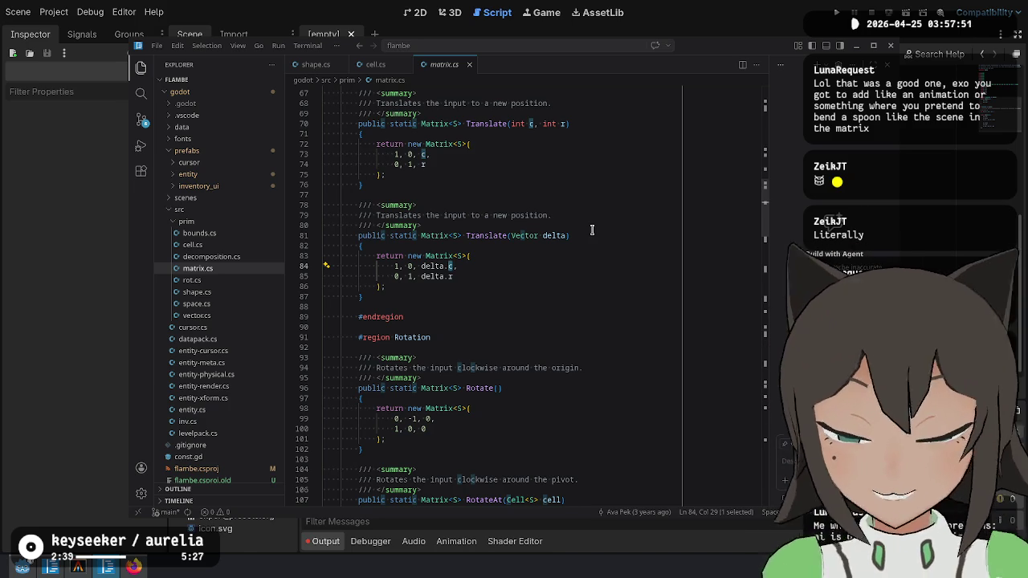
pyautogui.scroll(-1, 592, 231)
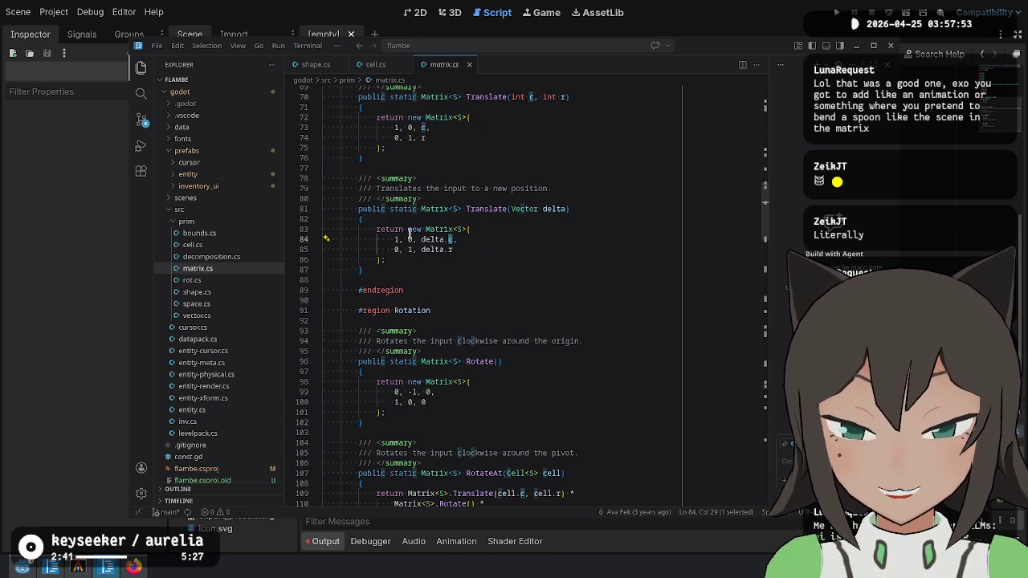
pyautogui.scroll(3, 410, 233)
pyautogui.click(446, 349)
pyautogui.moveTo(446, 350)
pyautogui.mouseDown()
pyautogui.moveTo(450, 309)
pyautogui.moveTo(563, 289)
pyautogui.moveTo(362, 298)
pyautogui.mouseUp()
pyautogui.click(447, 319)
pyautogui.press('Down')
pyautogui.press('Down')
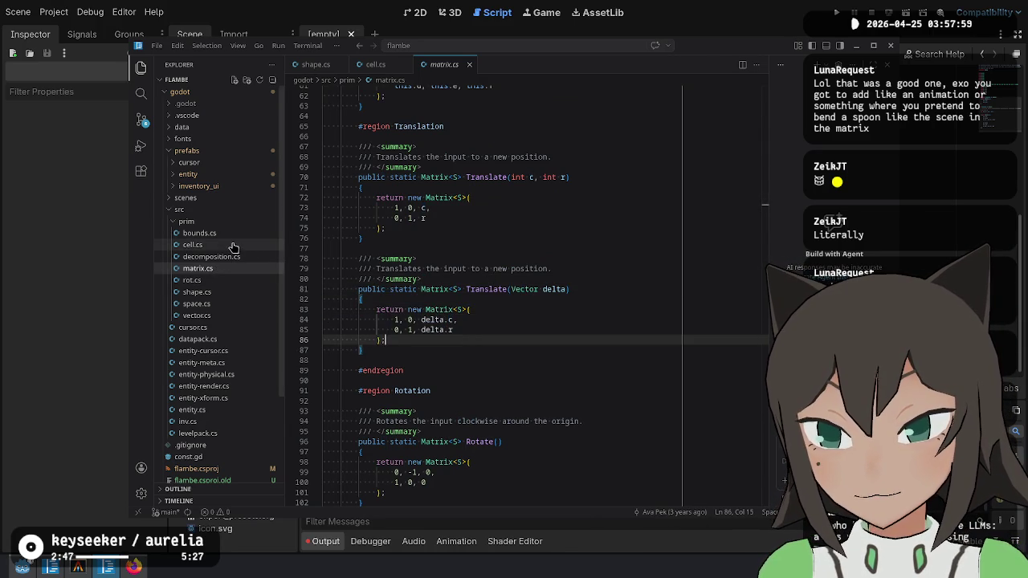
# Open cell.cs and check the Cell constructor's r and c parameters.
pyautogui.click(233, 245)
pyautogui.click(413, 253)
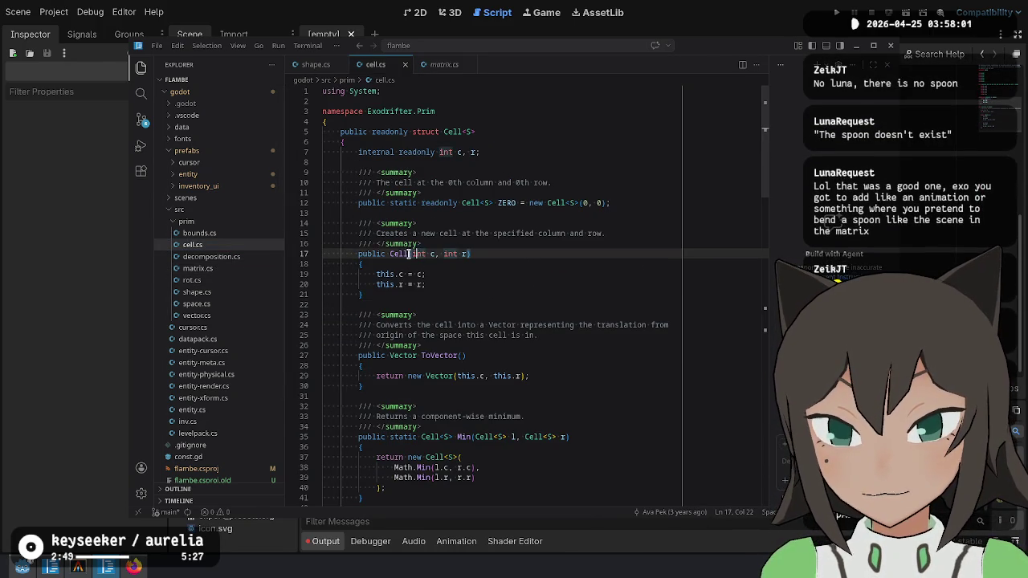
pyautogui.moveTo(415, 118)
pyautogui.mouseDown()
pyautogui.moveTo(429, 153)
pyautogui.moveTo(417, 357)
pyautogui.mouseUp()
pyautogui.click(434, 254)
pyautogui.press('Right')
pyautogui.press('Right')
pyautogui.press('Right')
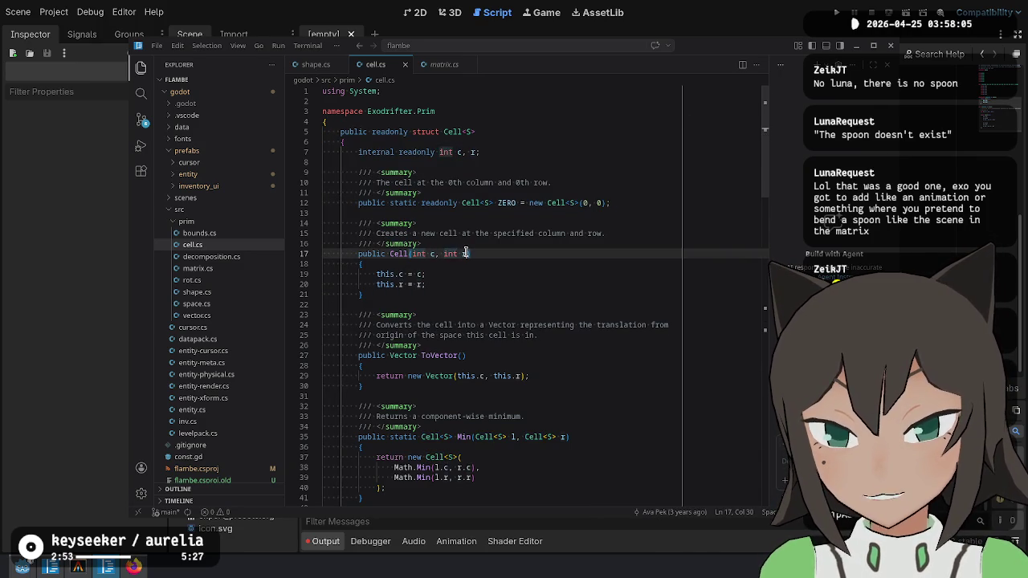
pyautogui.doubleClick(434, 253)
pyautogui.click(500, 274)
# Go back to matrix.cs's delta.c line, then return to Godot's matrix.gd.
pyautogui.click(444, 64)
pyautogui.click(472, 321)
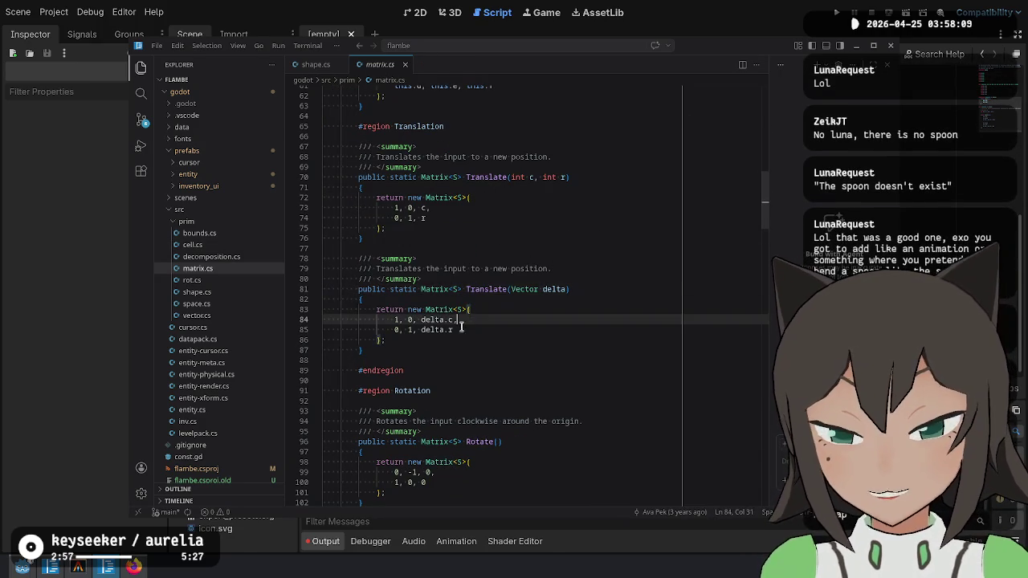
pyautogui.hotkey('alt', 'Tab')
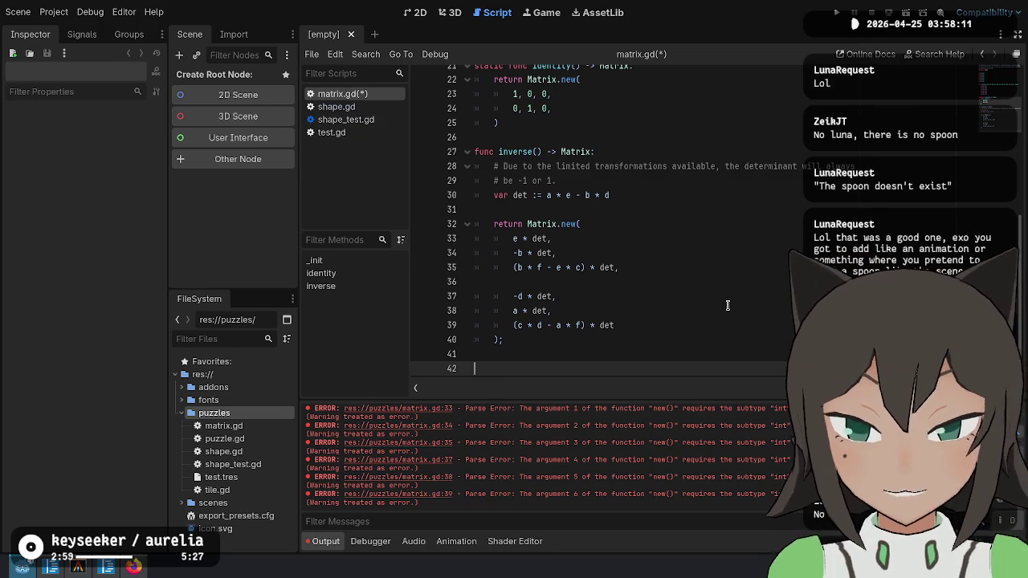
# Write a static translate(Vector2i) declaration above inverse() in matrix.gd.
pyautogui.write('func translate(V')
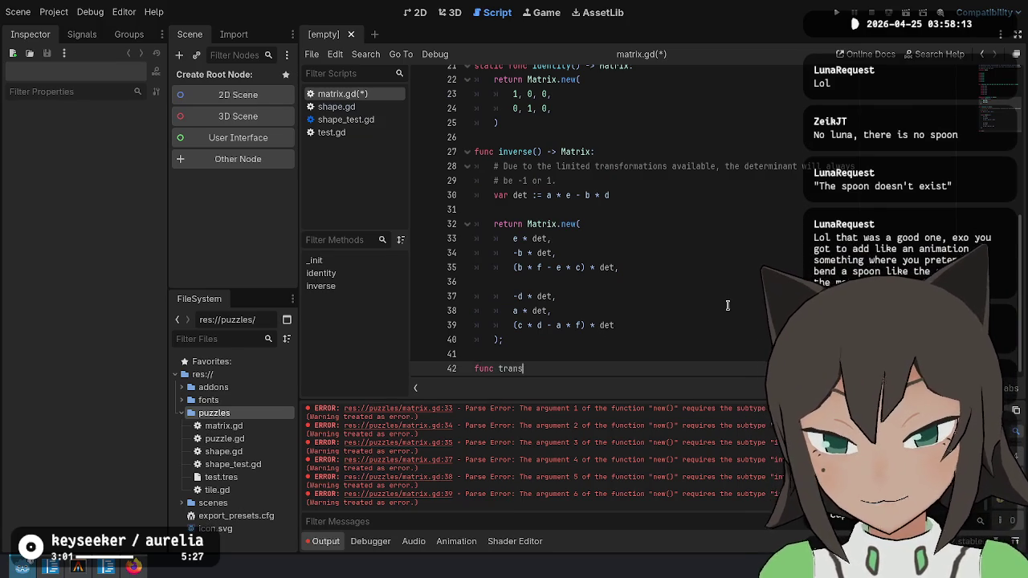
pyautogui.write('ector2i')
pyautogui.hotkey('ctrl', 'x')
pyautogui.scroll(3, 603, 241)
pyautogui.click(489, 292)
pyautogui.hotkey('ctrl', 'v')
pyautogui.press('Return')
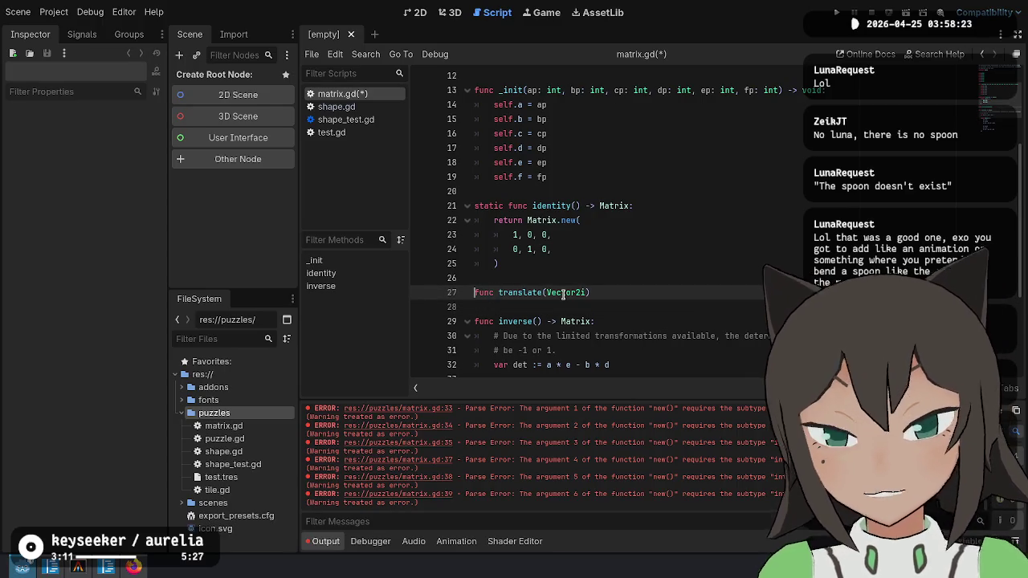
pyautogui.write('static')
pyautogui.press('End')
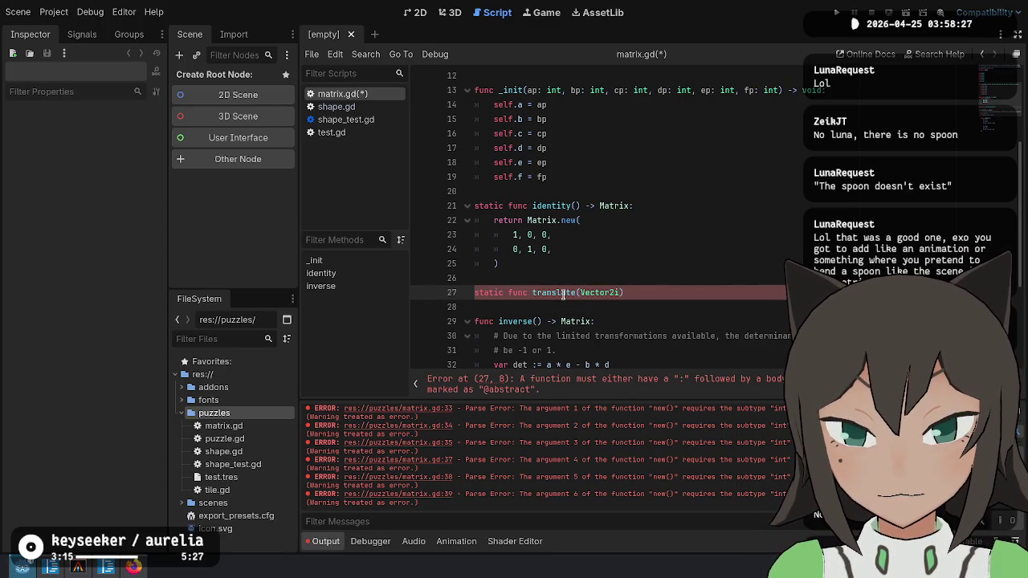
# Name the parameter v and return Matrix.new(1, 0, v.x, 0, 1, v.y).
pyautogui.write('v: ')
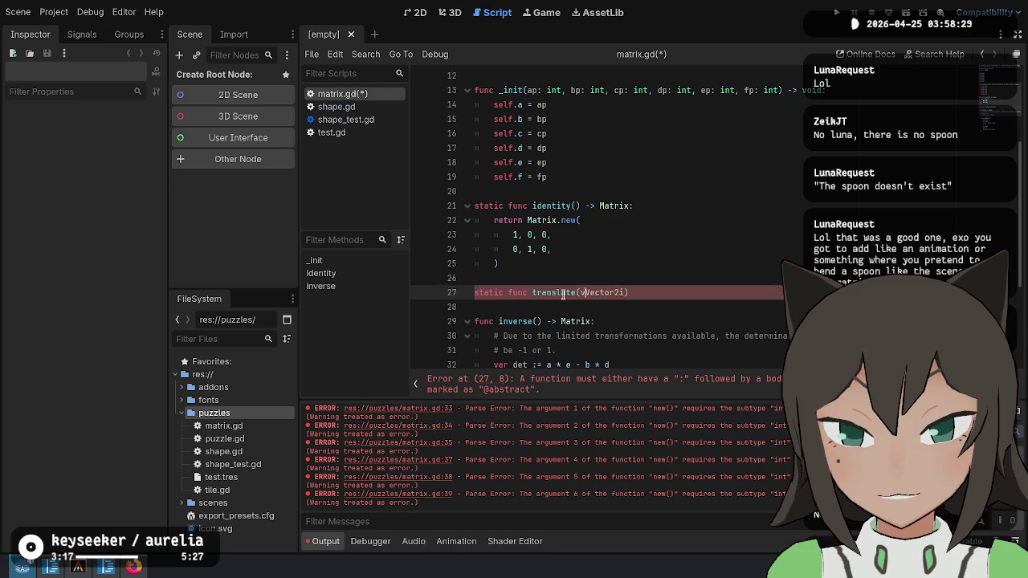
pyautogui.write('rix:')
pyautogui.press('Return')
pyautogui.write('return')
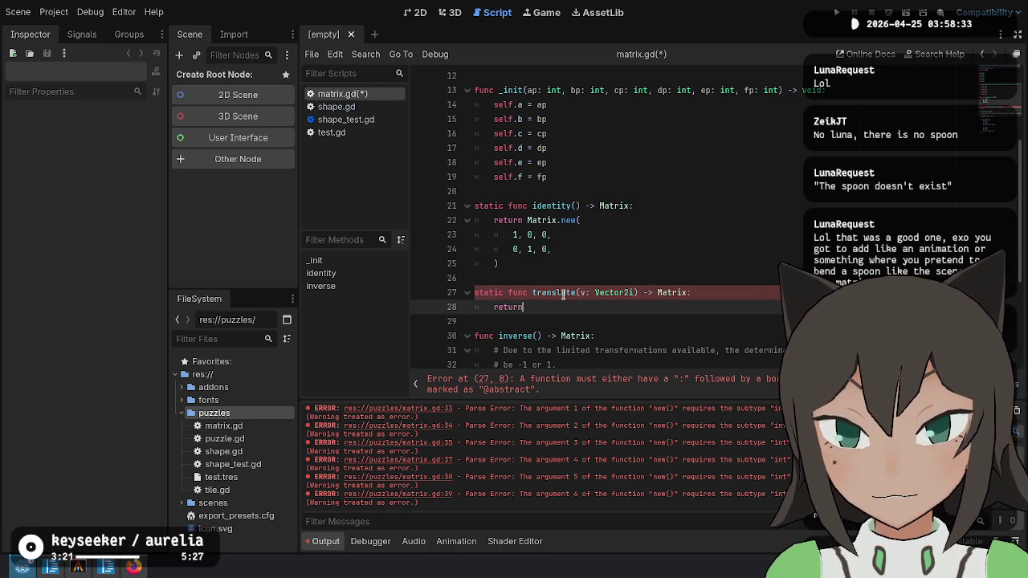
pyautogui.write(' Matrix.new(')
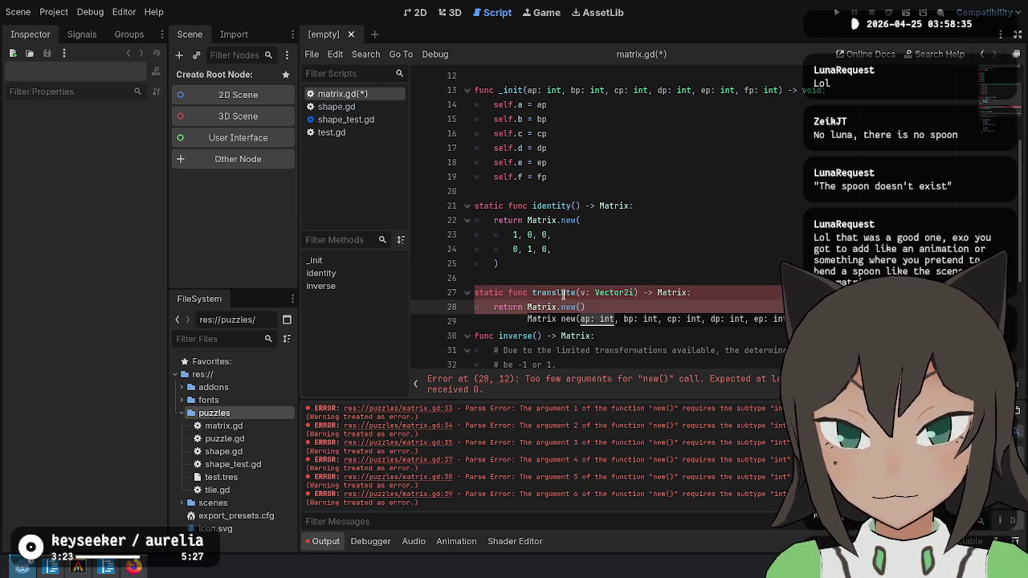
pyautogui.press('Return')
pyautogui.write('v')
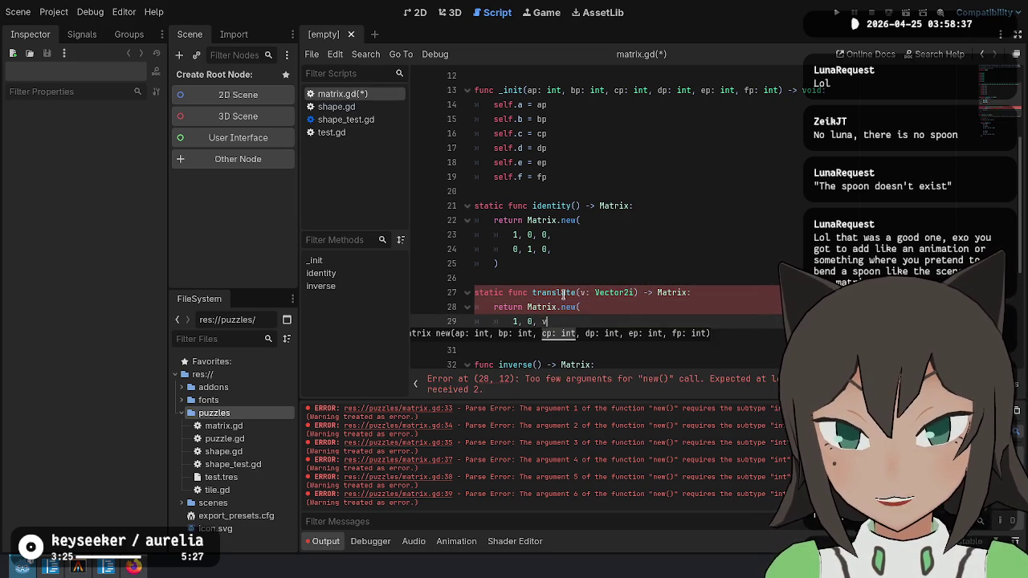
pyautogui.write('.x,')
pyautogui.press('Return')
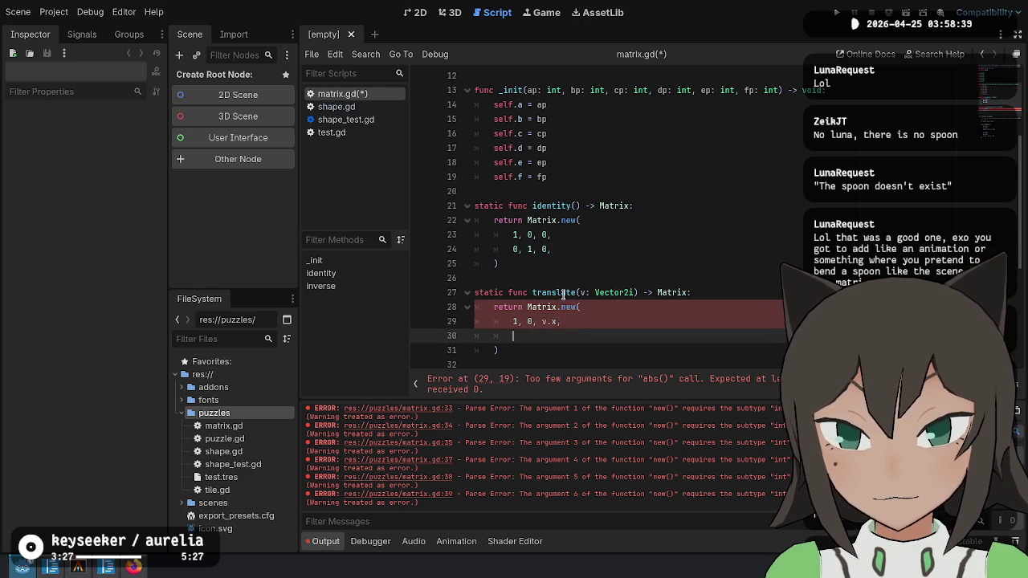
pyautogui.write('0, 1,v.y,')
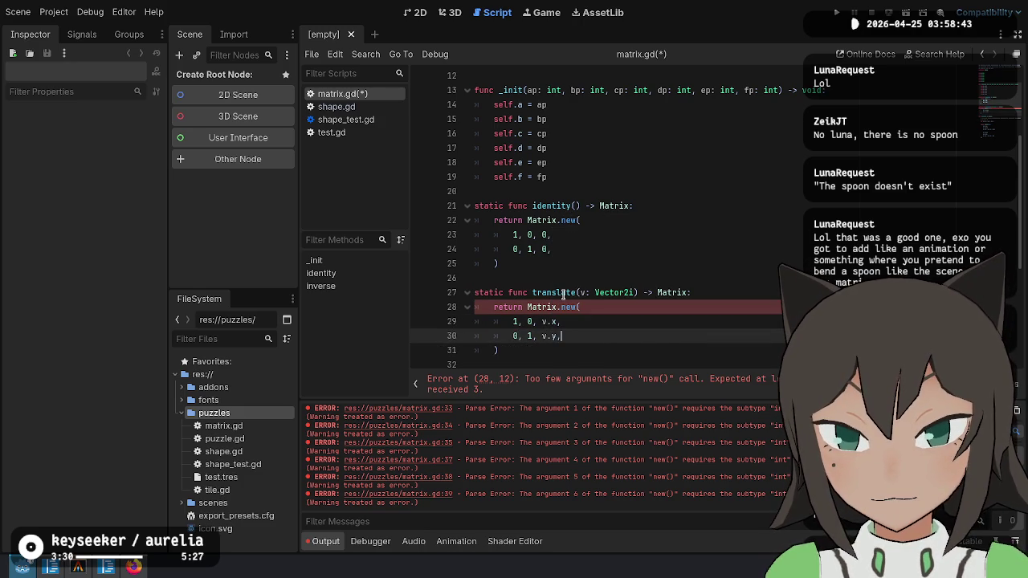
pyautogui.press('Down')
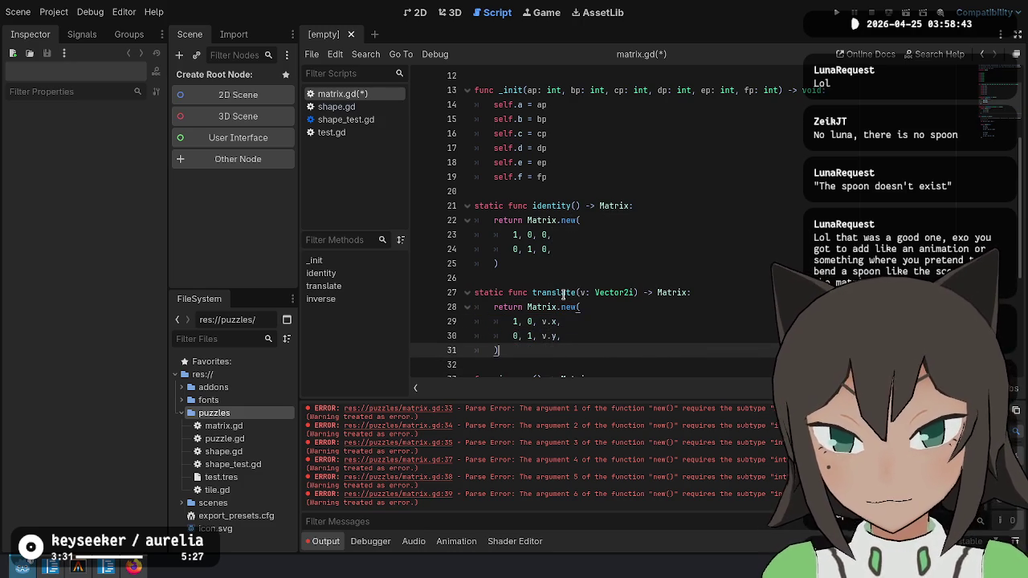
pyautogui.scroll(-3, 545, 307)
pyautogui.hotkey('alt', 'Tab')
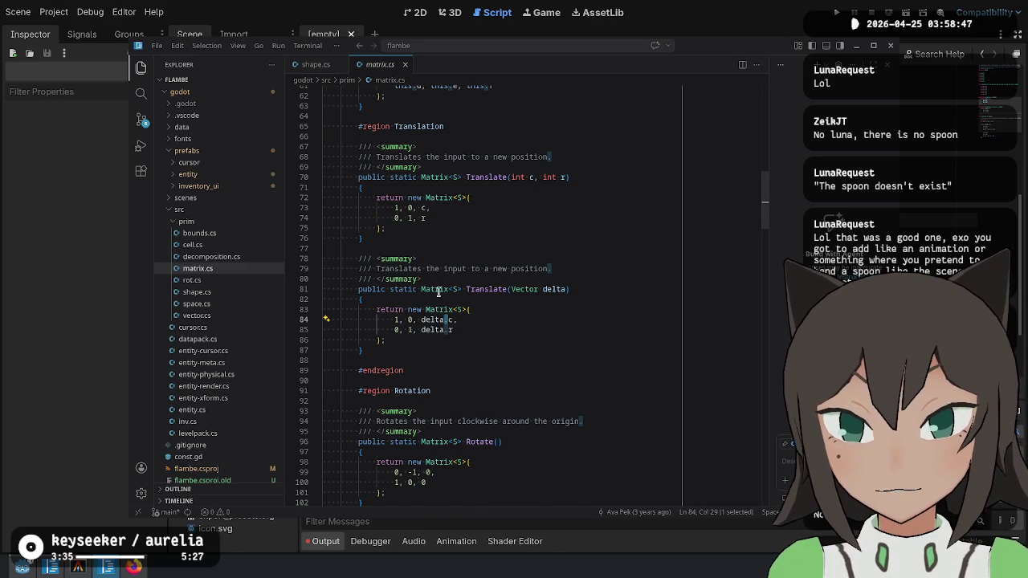
# Paste a copy of the translate function below it and rename the copy to rotate.
pyautogui.scroll(-3, 425, 303)
pyautogui.scroll(-1, 425, 303)
pyautogui.doubleClick(480, 304)
pyautogui.scroll(3, 482, 305)
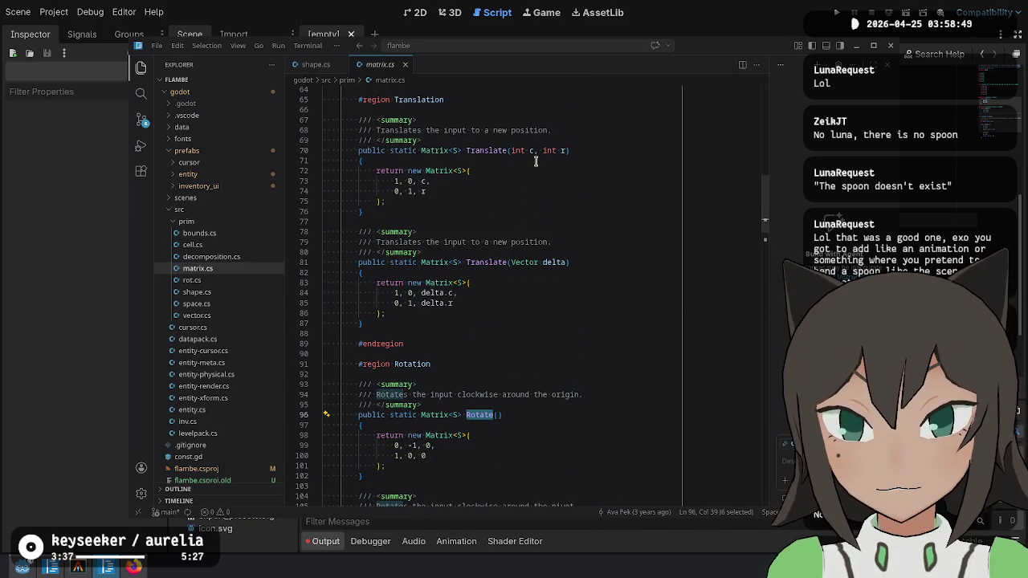
pyautogui.hotkey('alt', 'Tab')
pyautogui.moveTo(537, 220); pyautogui.dragTo(573, 142)
pyautogui.click(574, 137)
pyautogui.click(547, 220)
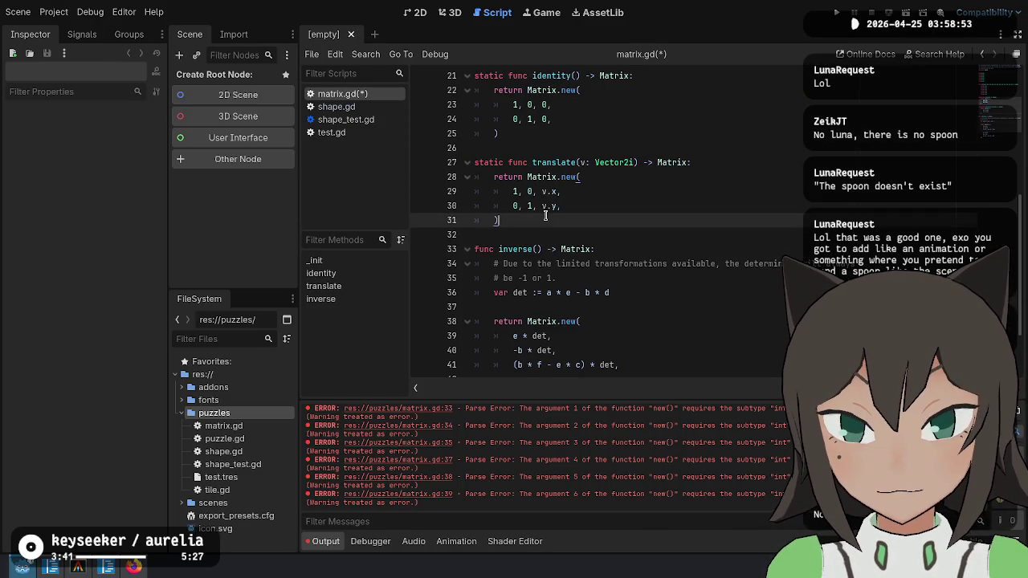
pyautogui.hotkey('ctrl', 'v')
pyautogui.click(553, 248)
pyautogui.doubleClick(553, 248)
pyautogui.write('rotate')
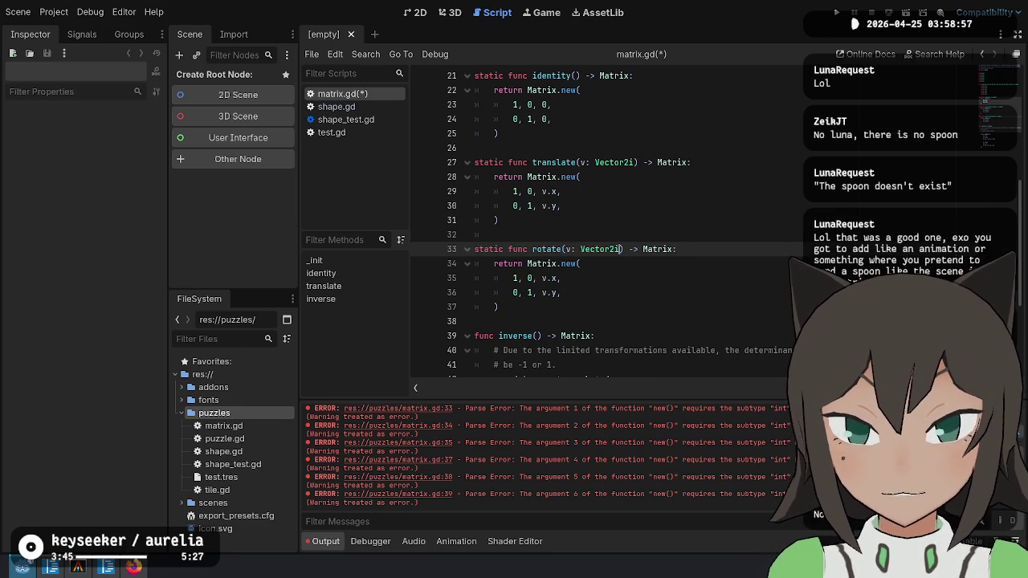
# Check the C# clockwise Rotate reference, then remove the v: Vector2i parameter from rotate().
pyautogui.hotkey('alt', 'Tab')
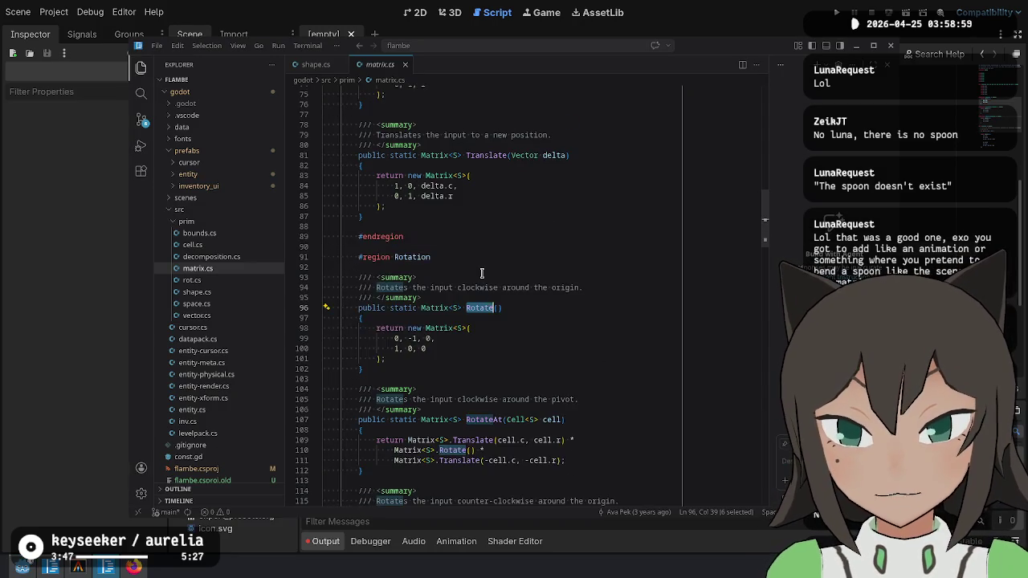
pyautogui.scroll(-3, 482, 273)
pyautogui.doubleClick(471, 180)
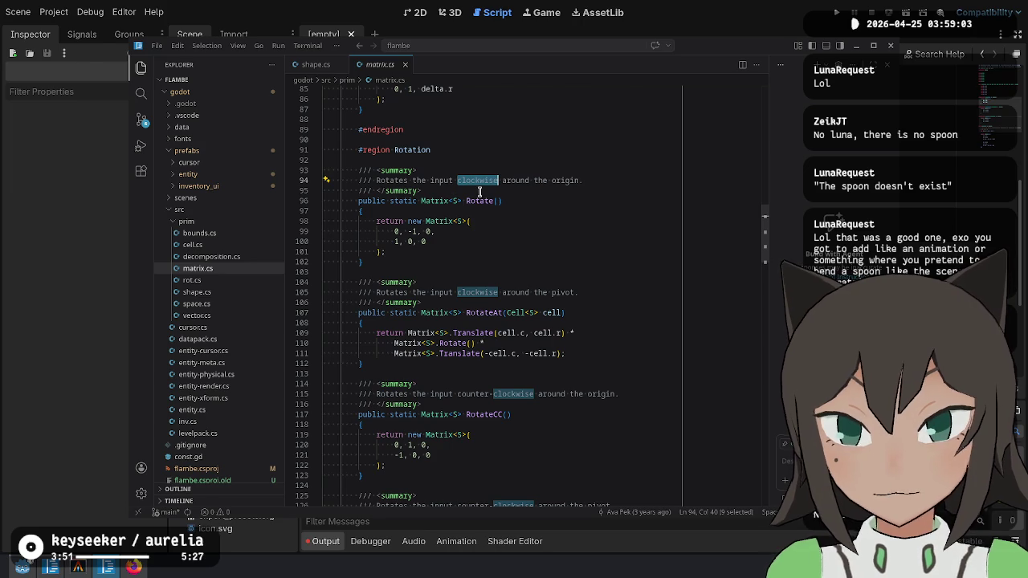
pyautogui.hotkey('alt', 'Tab')
pyautogui.click(554, 235)
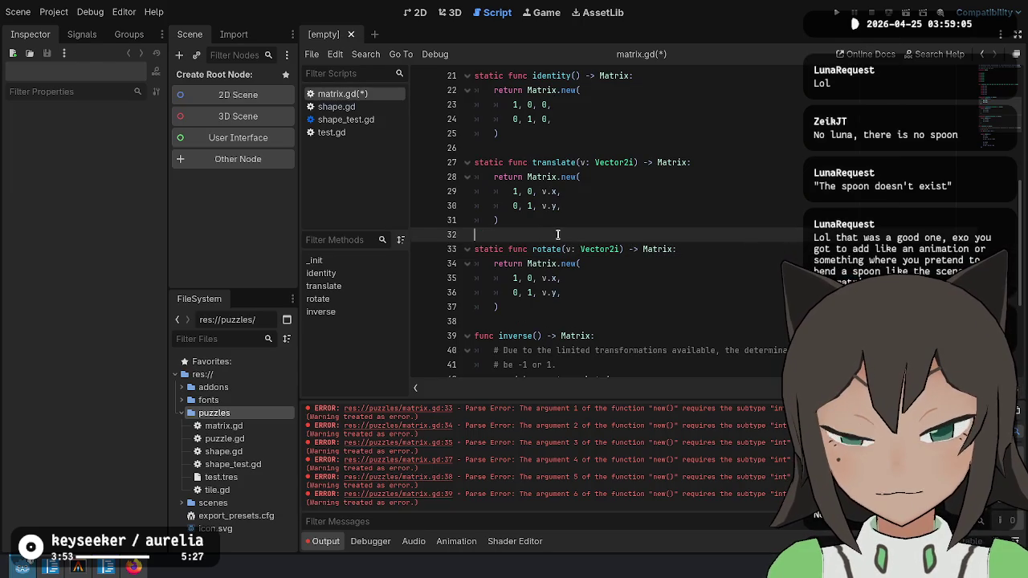
pyautogui.hotkey('alt', 'Tab')
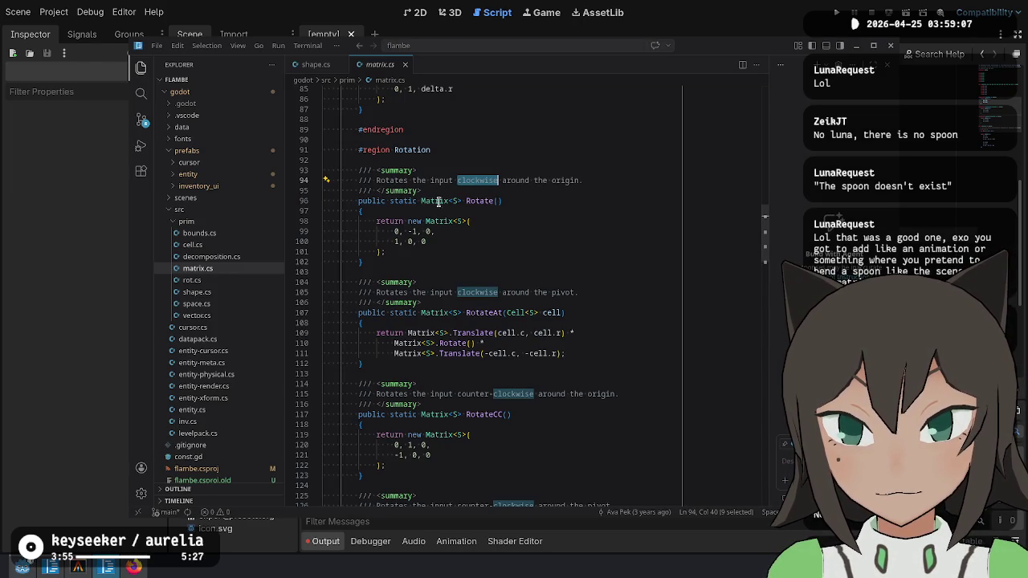
pyautogui.hotkey('alt', 'Tab')
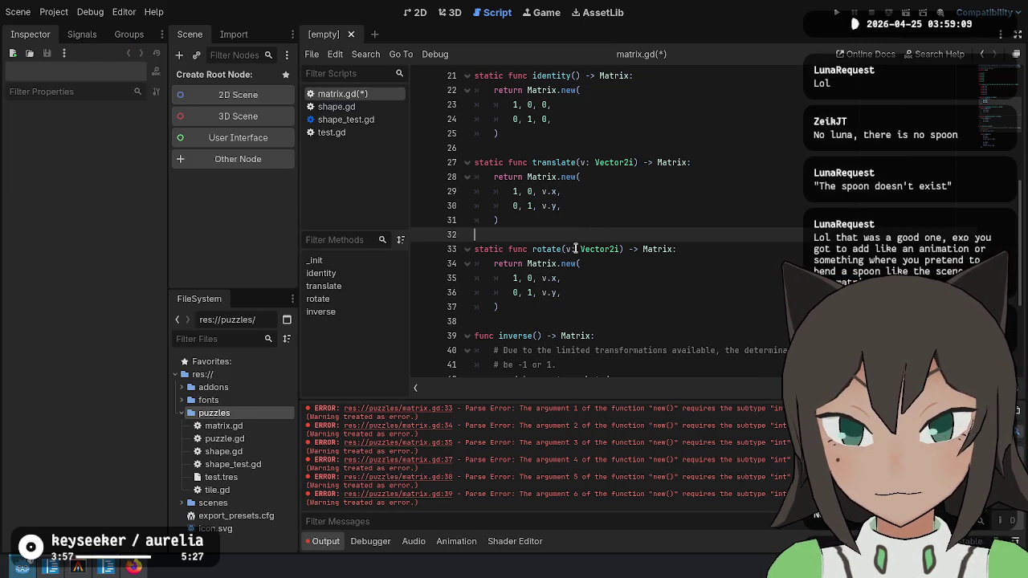
pyautogui.doubleClick(600, 249)
pyautogui.press('BackSpace')
pyautogui.press('BackSpace')
pyautogui.press('BackSpace')
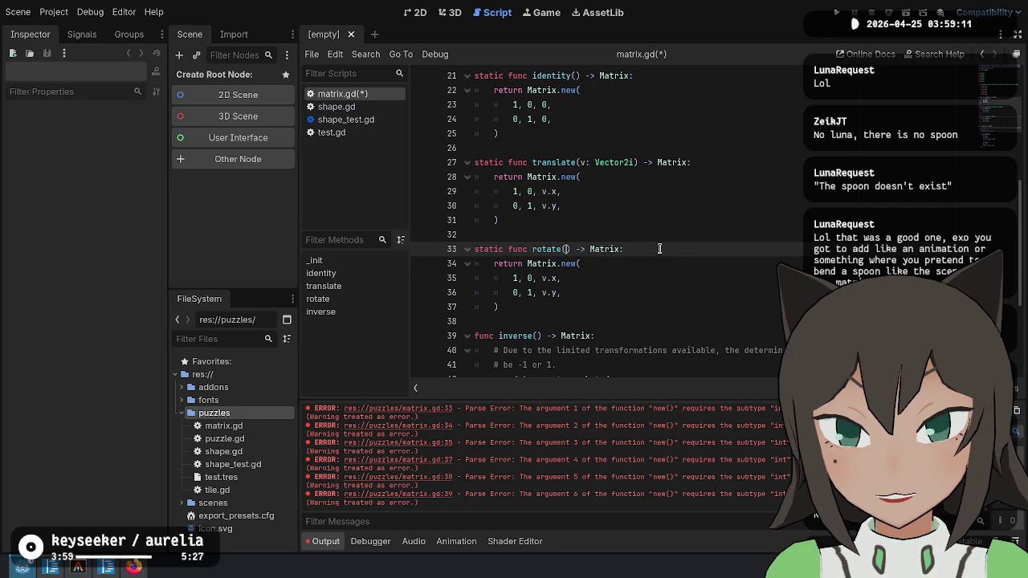
# Set rotate's leading matrix values to 0, -1 in the first row and 1 in the second.
pyautogui.click(601, 280)
pyautogui.hotkey('alt', 'Tab')
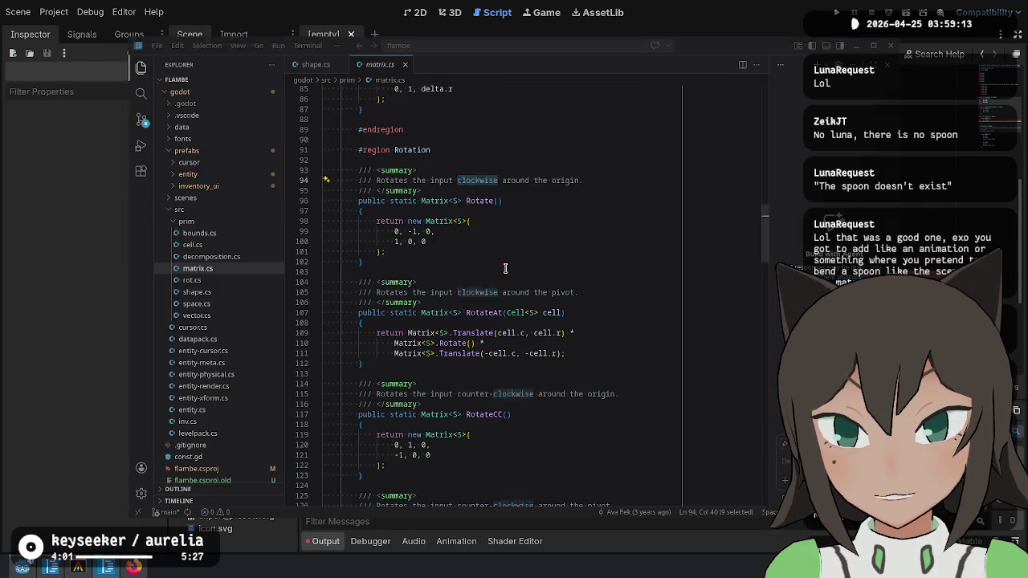
pyautogui.hotkey('alt', 'Tab')
pyautogui.press('BackSpace')
pyautogui.write('-1')
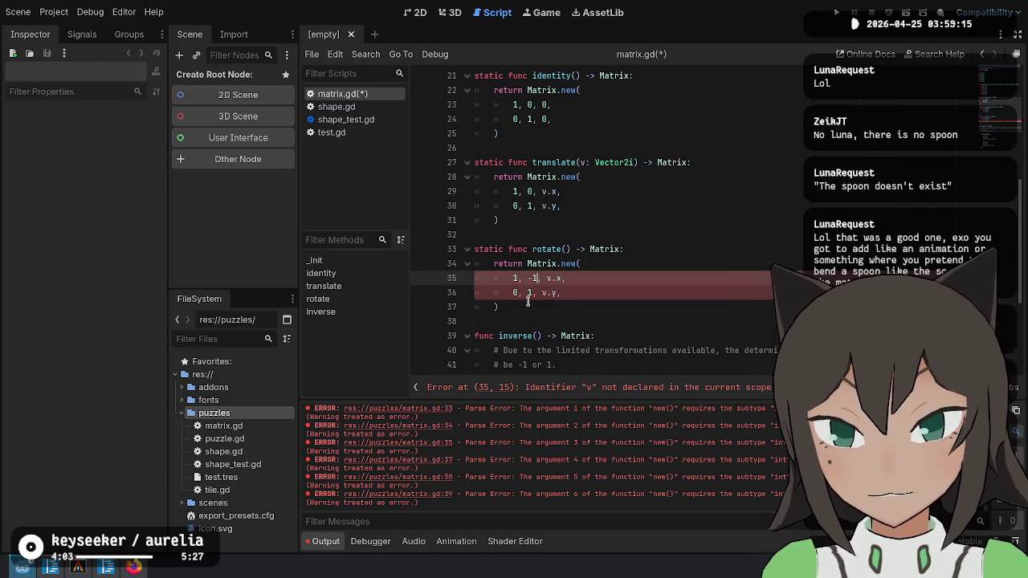
pyautogui.press('BackSpace')
pyautogui.press('BackSpace')
pyautogui.write('0,')
pyautogui.press('Down')
pyautogui.press('BackSpace')
pyautogui.press('BackSpace')
pyautogui.write('1,')
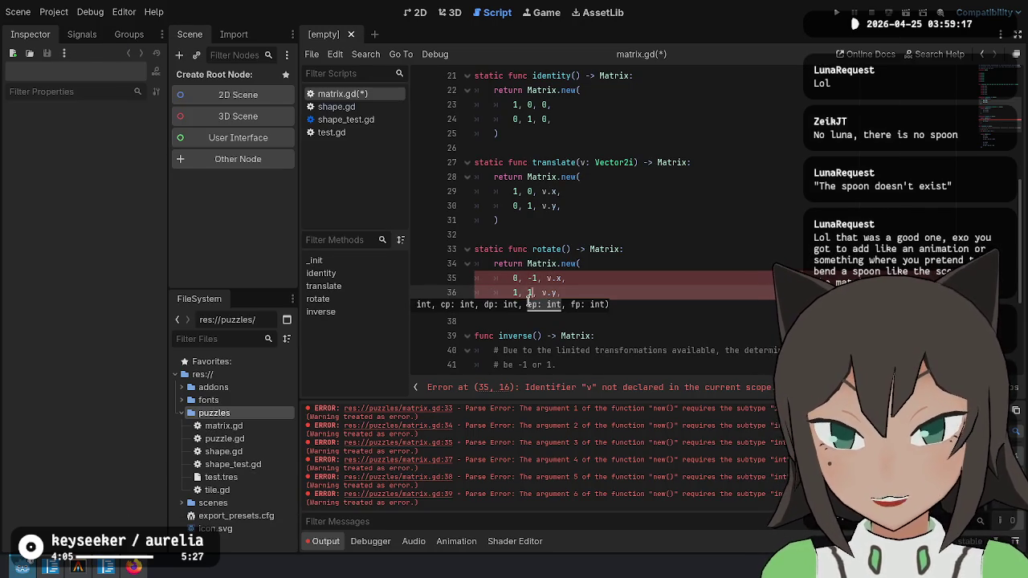
pyautogui.press('End')
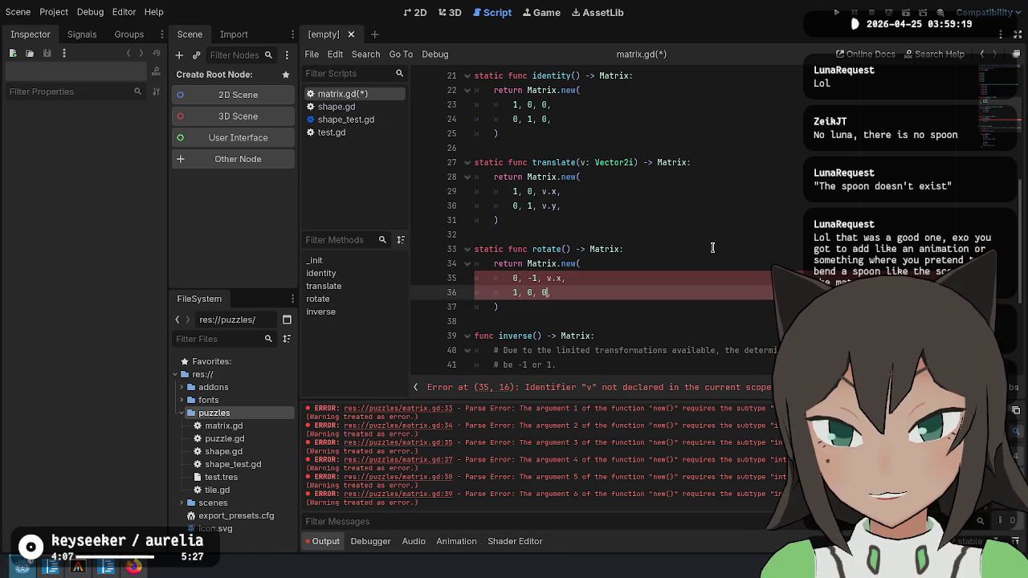
# Replace v.x and v.y with 0 so rotate returns Matrix.new(0, -1, 0, 1, 0, 0).
pyautogui.press('Up')
pyautogui.hotkey('shift', 'Right')
pyautogui.hotkey('shift', 'Right')
pyautogui.hotkey('shift', 'Right')
pyautogui.write('0')
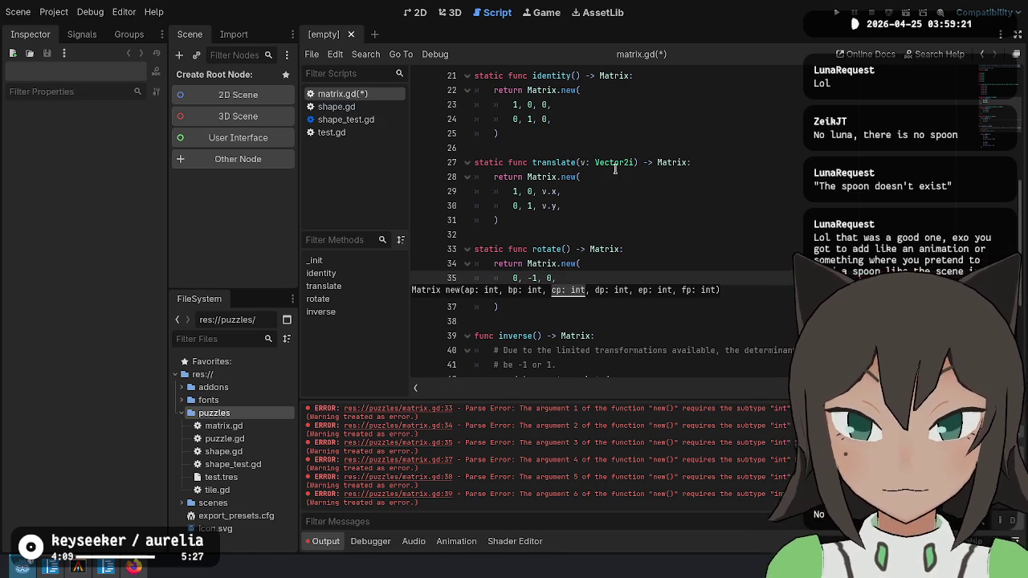
pyautogui.press('Down')
pyautogui.hotkey('shift', 'Right')
pyautogui.hotkey('shift', 'Right')
pyautogui.hotkey('shift', 'Right')
pyautogui.write('0')
pyautogui.click(598, 274)
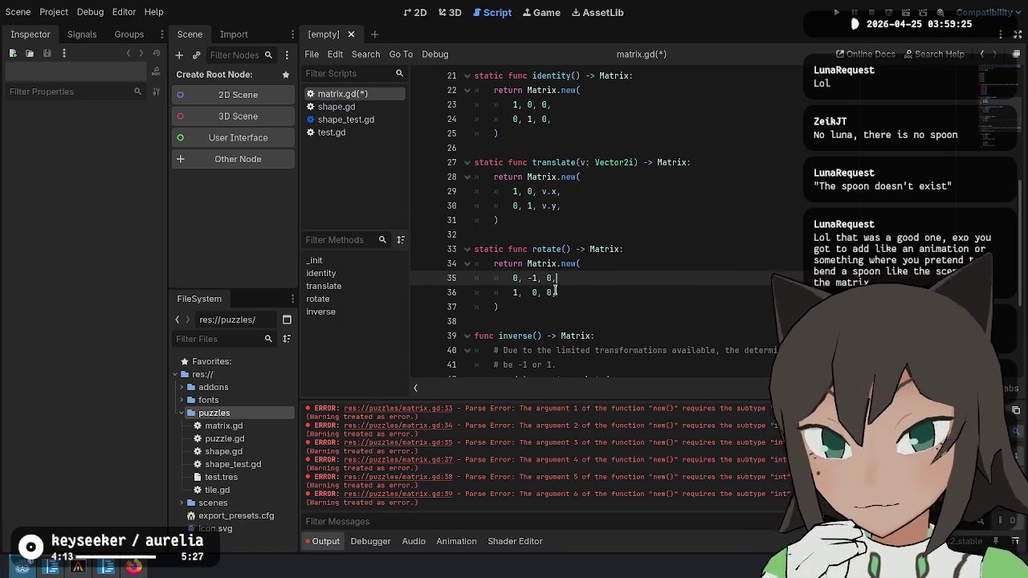
# Duplicate rotate below itself as rotate_at and open a blank line above it.
pyautogui.moveTo(564, 303); pyautogui.dragTo(619, 214)
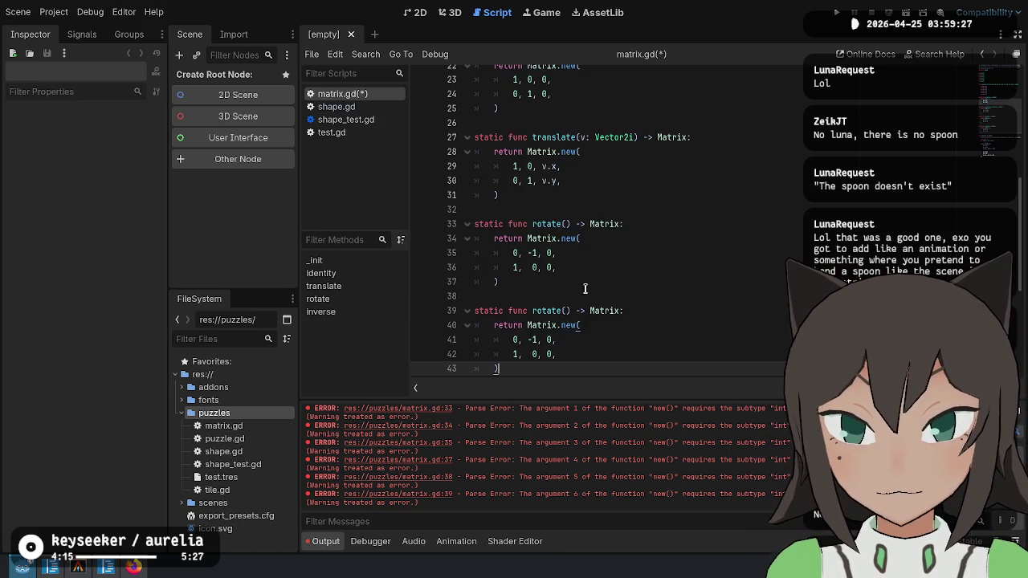
pyautogui.hotkey('alt', 'Tab')
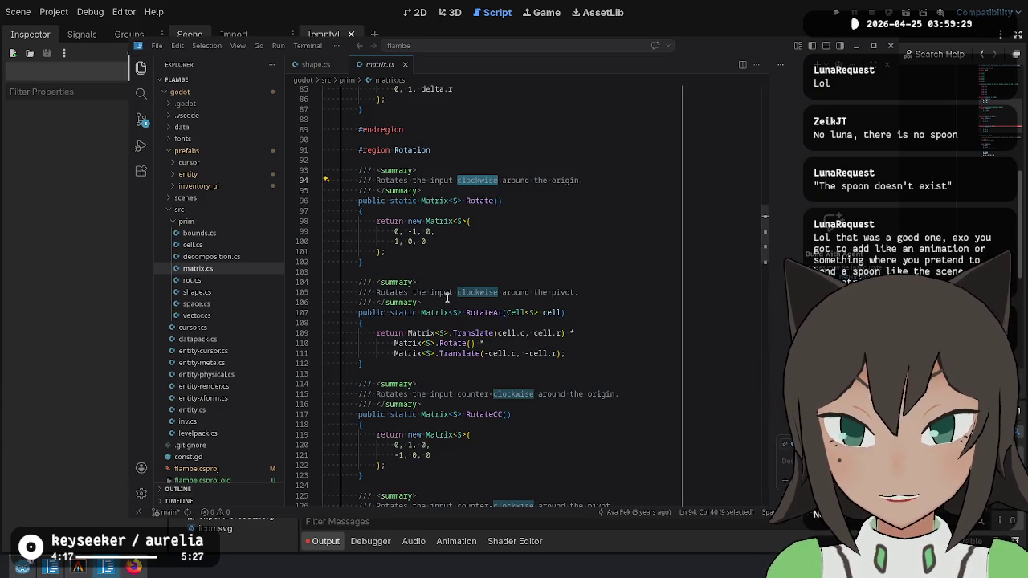
pyautogui.hotkey('alt', 'Tab')
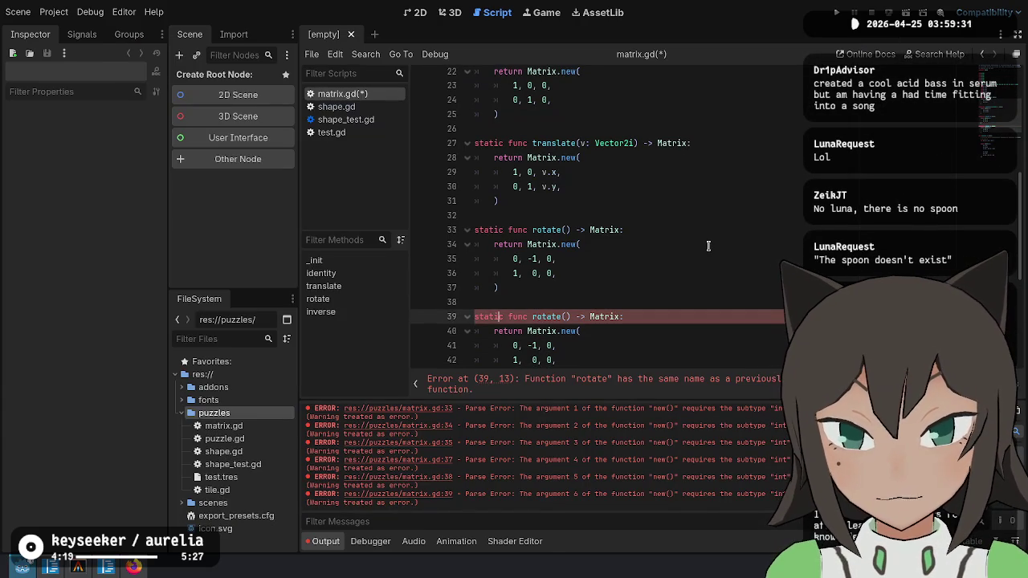
pyautogui.write('_at')
pyautogui.hotkey('ctrl', 'shift', 'Return')
pyautogui.write('## Rotate around a pivo')
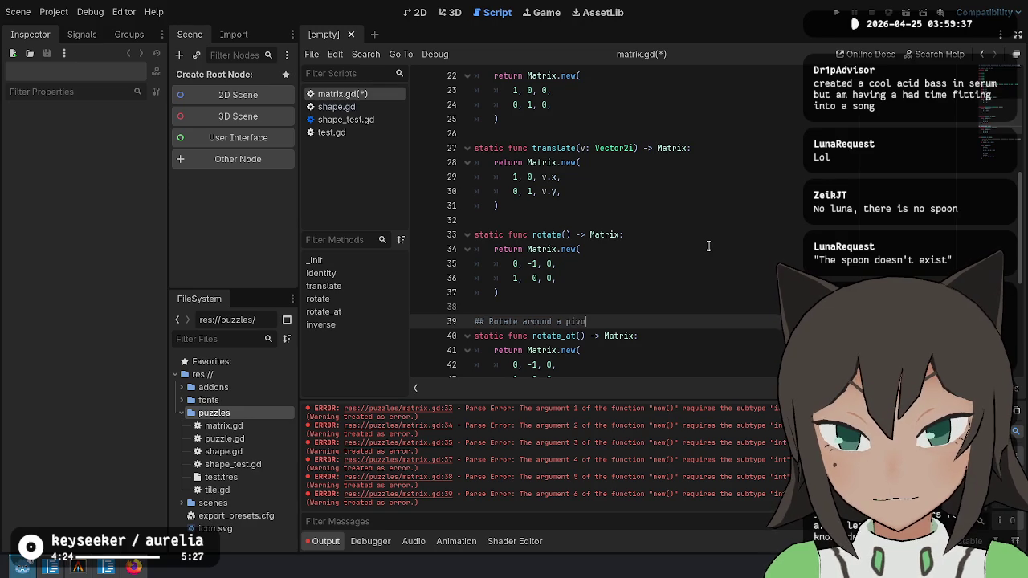
# Write doc comments above rotate() and rotate_at() describing rotation around the origin and the pivot.
pyautogui.write('t')
pyautogui.press('Up')
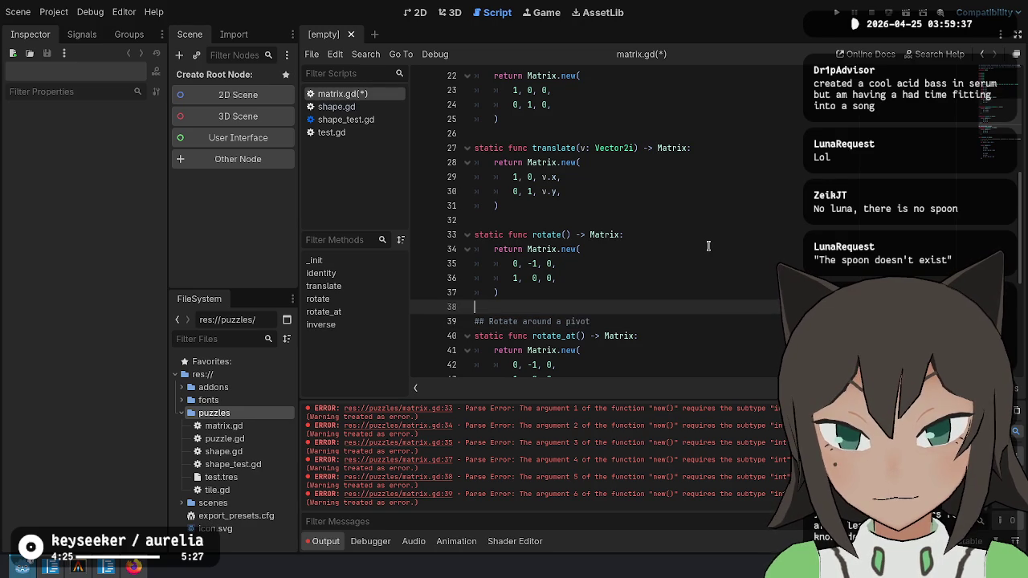
pyautogui.press('Down')
pyautogui.write('.')
pyautogui.press('Up')
pyautogui.press('Up')
pyautogui.press('Up')
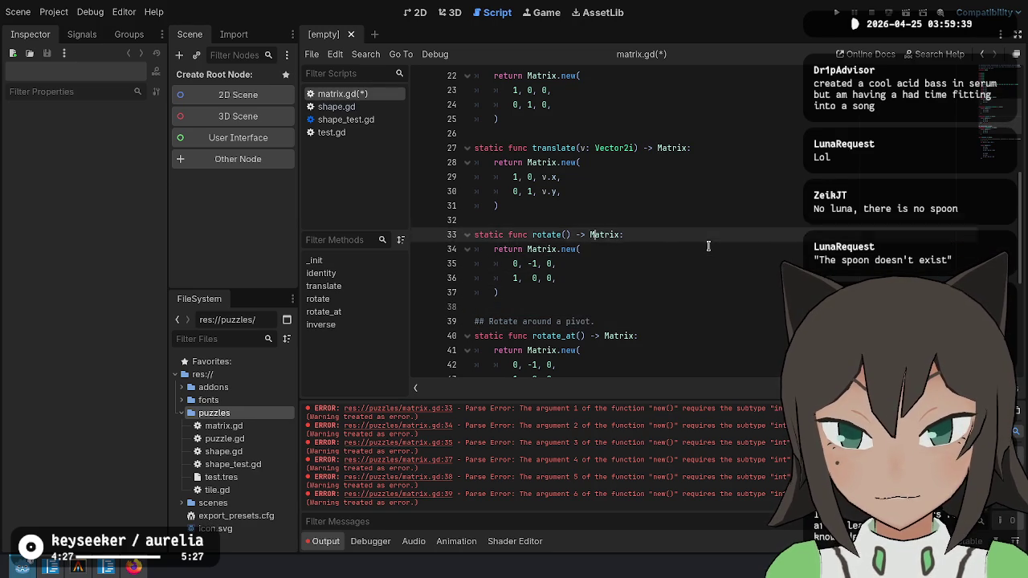
pyautogui.hotkey('ctrl', 'shift', 'Return')
pyautogui.press('Down')
pyautogui.press('Down')
pyautogui.press('Down')
pyautogui.write('ion')
pyautogui.press('Up')
pyautogui.press('Up')
pyautogui.press('Up')
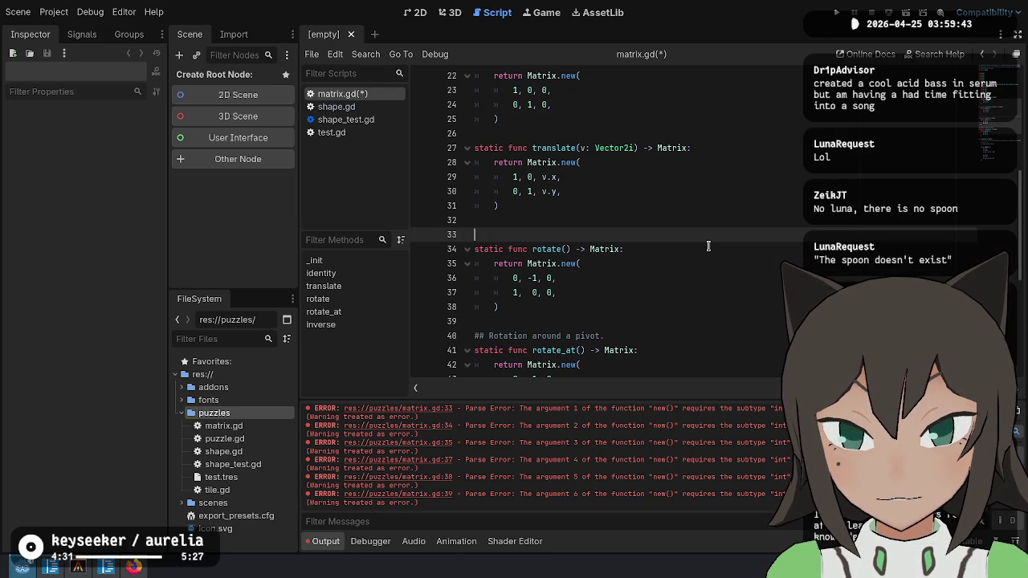
pyautogui.write('oin an')
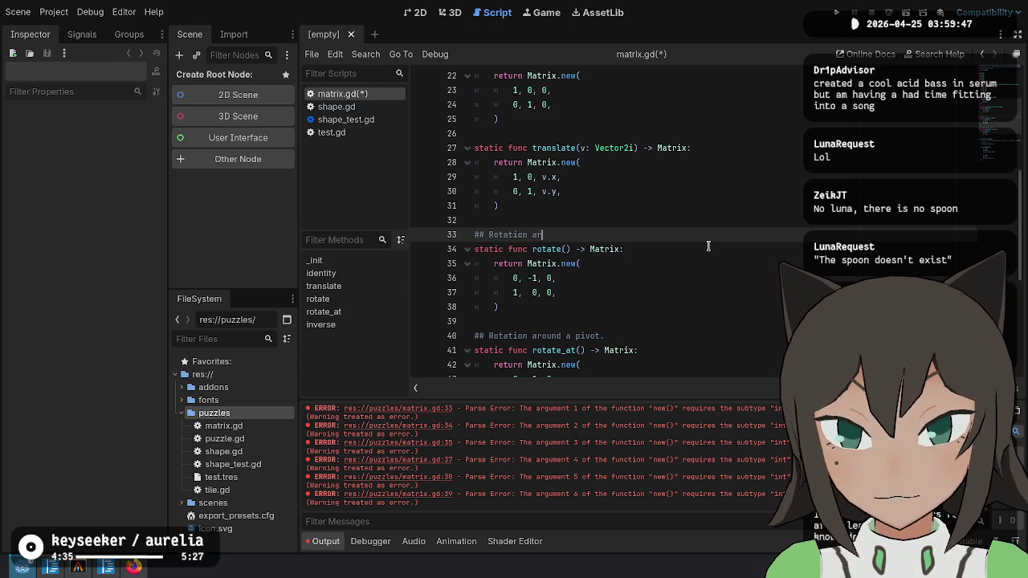
pyautogui.write('igin.')
# Add '## Translates the input to a new position' above translate and save the script.
pyautogui.press('Up')
pyautogui.press('Up')
pyautogui.press('Up')
pyautogui.press('Return')
pyautogui.write('#')
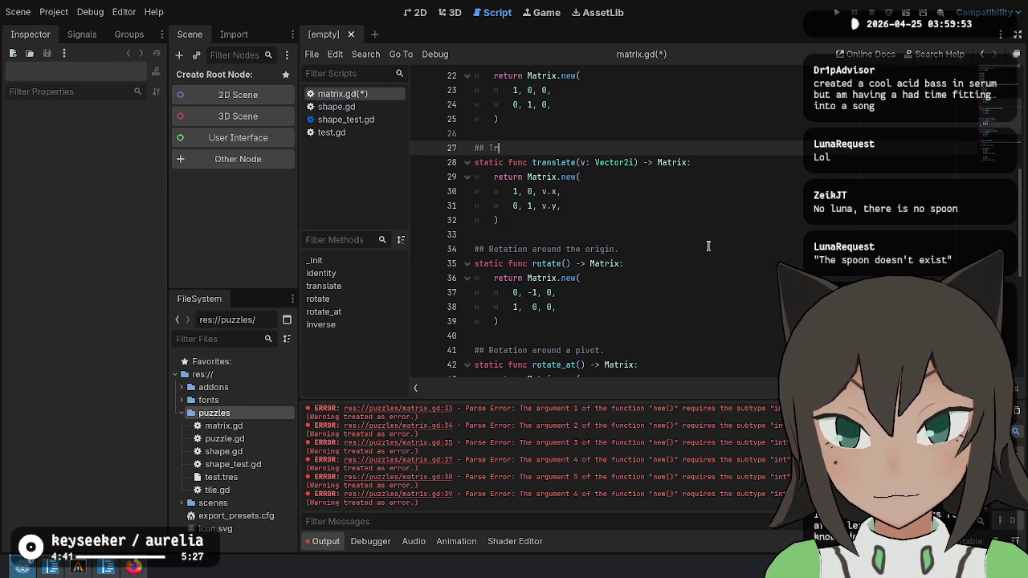
pyautogui.hotkey('alt', 'Tab')
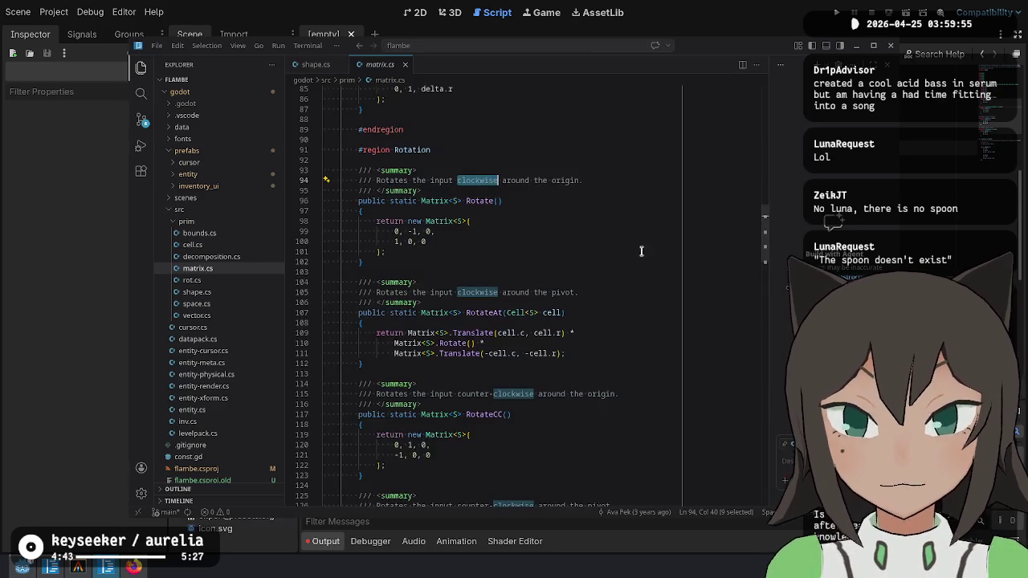
pyautogui.scroll(7, 611, 270)
pyautogui.hotkey('alt', 'Tab')
pyautogui.write('# Tr')
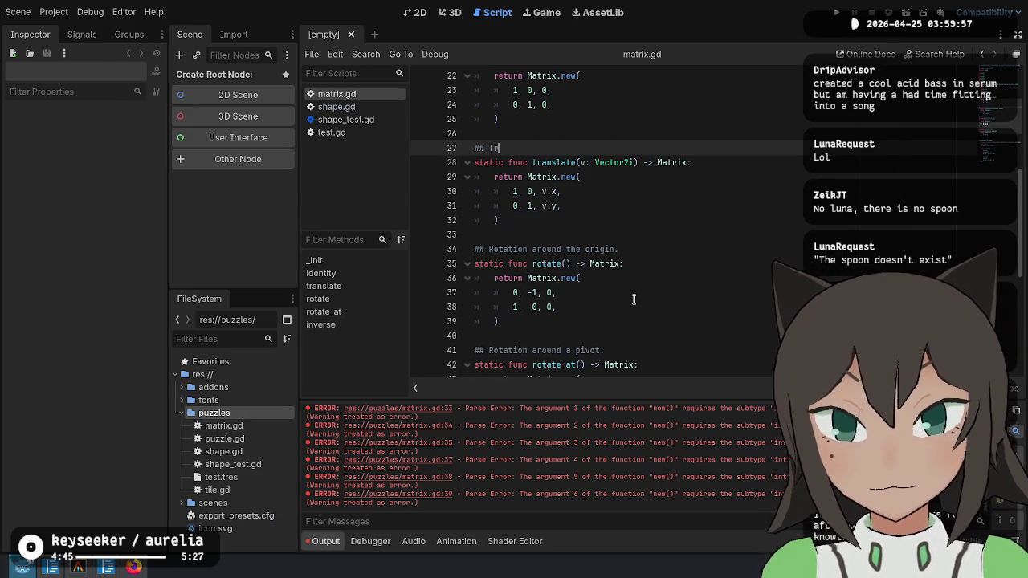
pyautogui.write('anslates')
pyautogui.hotkey('alt', 'Tab')
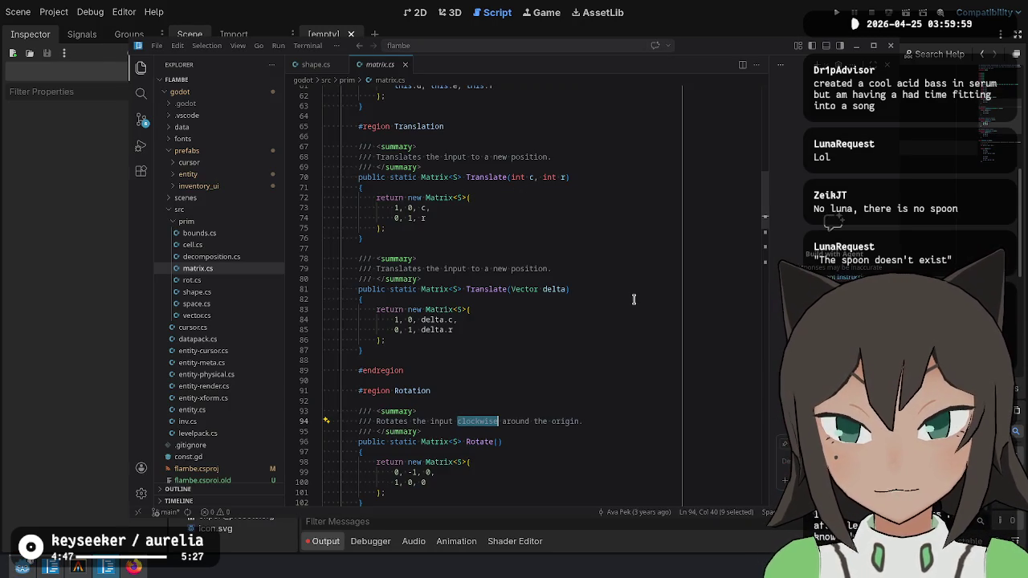
pyautogui.hotkey('alt', 'Tab')
pyautogui.write('the input to a new position')
pyautogui.hotkey('ctrl', 's')
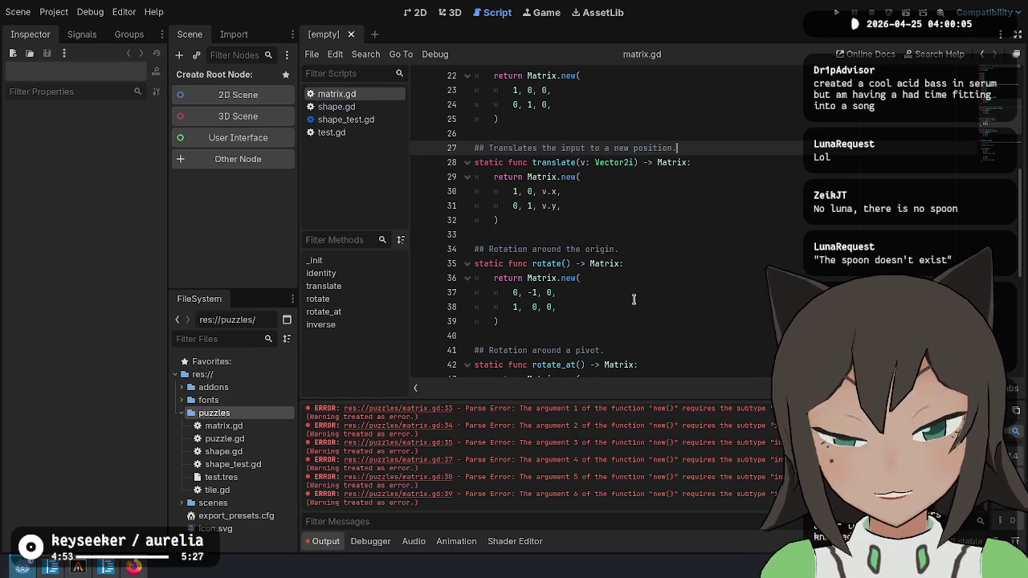
# Reword both rotation comments to 'Rotates the input clockwise' around origin and around pivot.
pyautogui.click(527, 249)
pyautogui.press('BackSpace')
pyautogui.press('BackSpace')
pyautogui.press('BackSpace')
pyautogui.write('es the input clockwise')
pyautogui.scroll(-2, 611, 257)
pyautogui.tripleClick(677, 264)
pyautogui.write('## Rotates the input clockwise around the origin.')
pyautogui.moveTo(677, 264); pyautogui.dragTo(735, 263)
pyautogui.press('BackSpace')
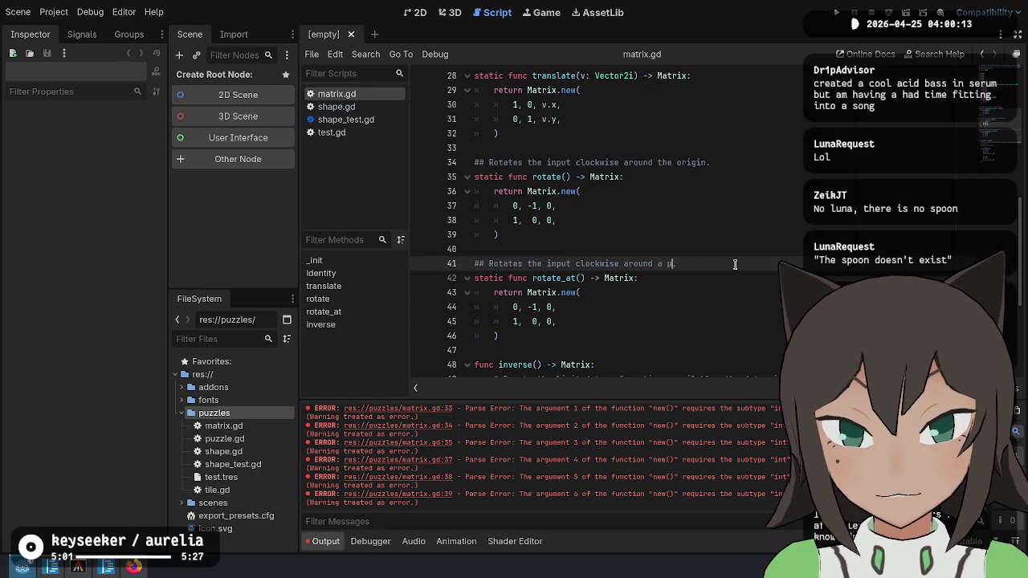
pyautogui.press('BackSpace')
pyautogui.write('t')
# Give rotate_at a Vector2 pivot parameter.
pyautogui.press('Down')
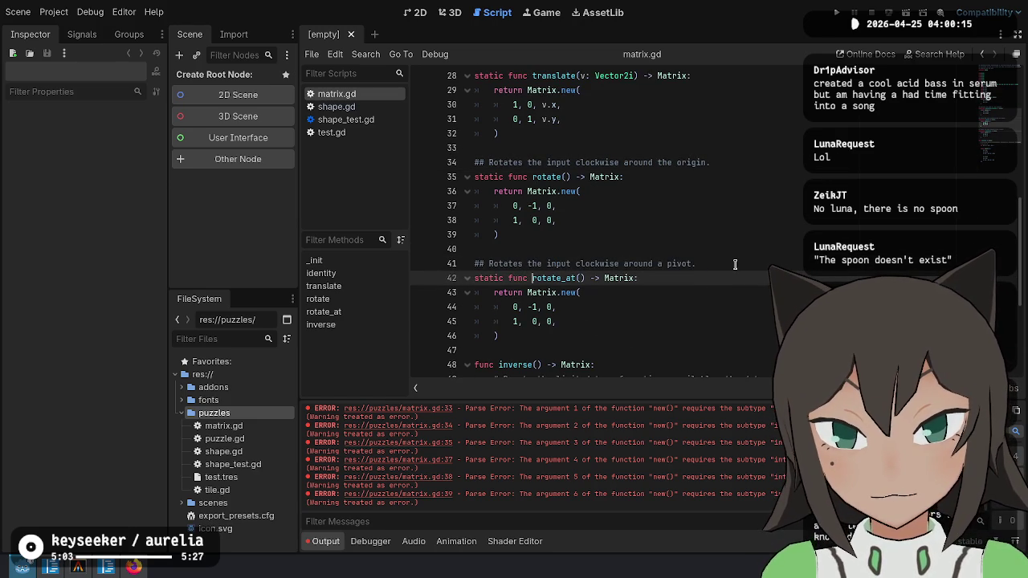
pyautogui.write('Vector2')
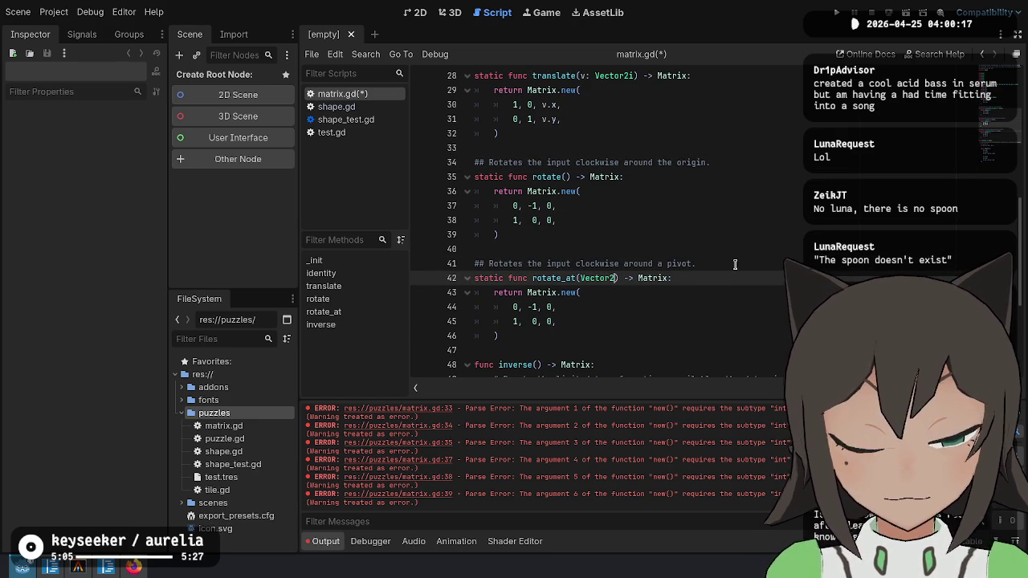
pyautogui.write('pivot:')
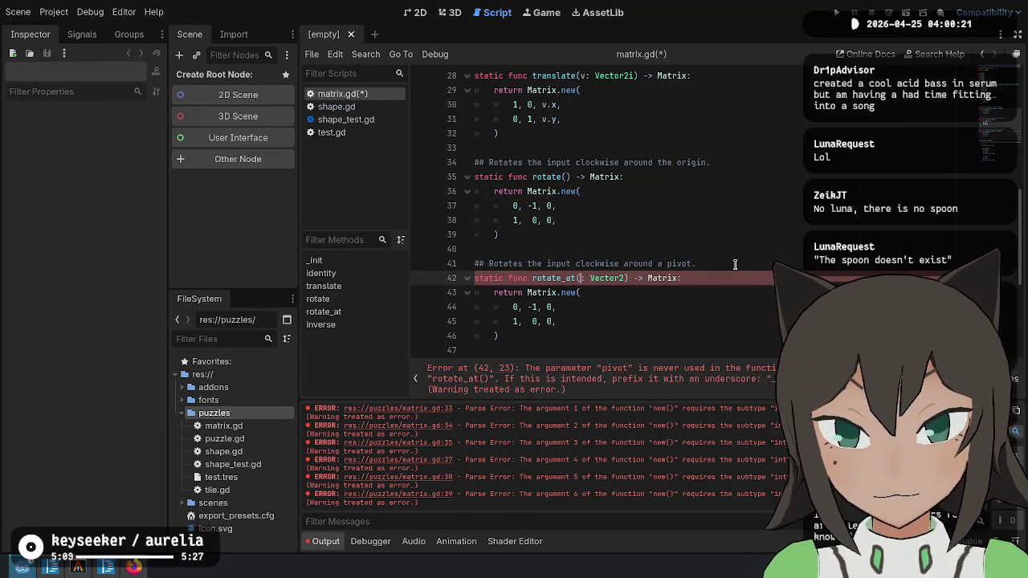
pyautogui.hotkey('alt', 'Tab')
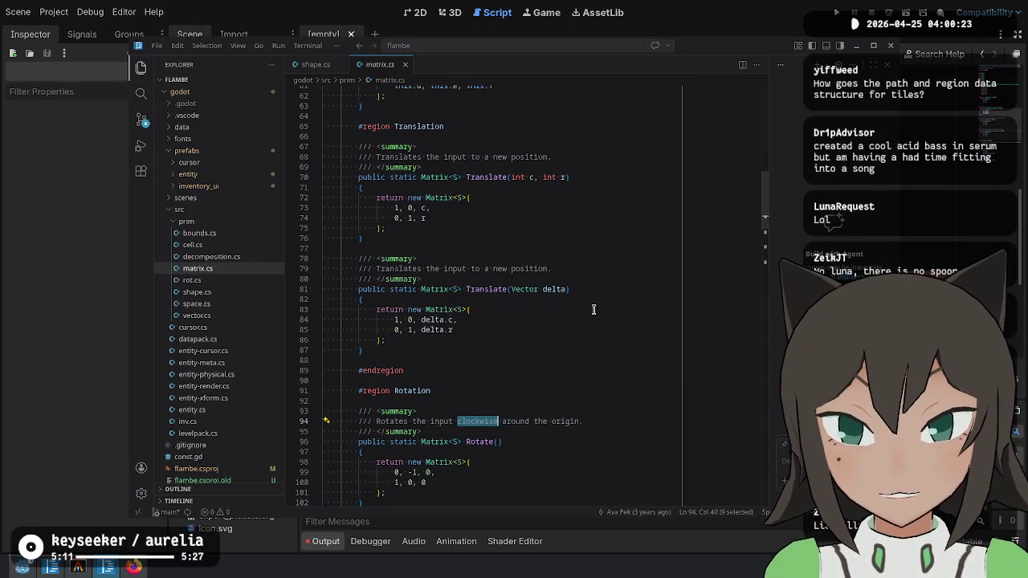
# Copy RotateAt's body from matrix.cs and paste it over rotate_at's body, unindented.
pyautogui.scroll(-7, 466, 338)
pyautogui.scroll(-3, 508, 281)
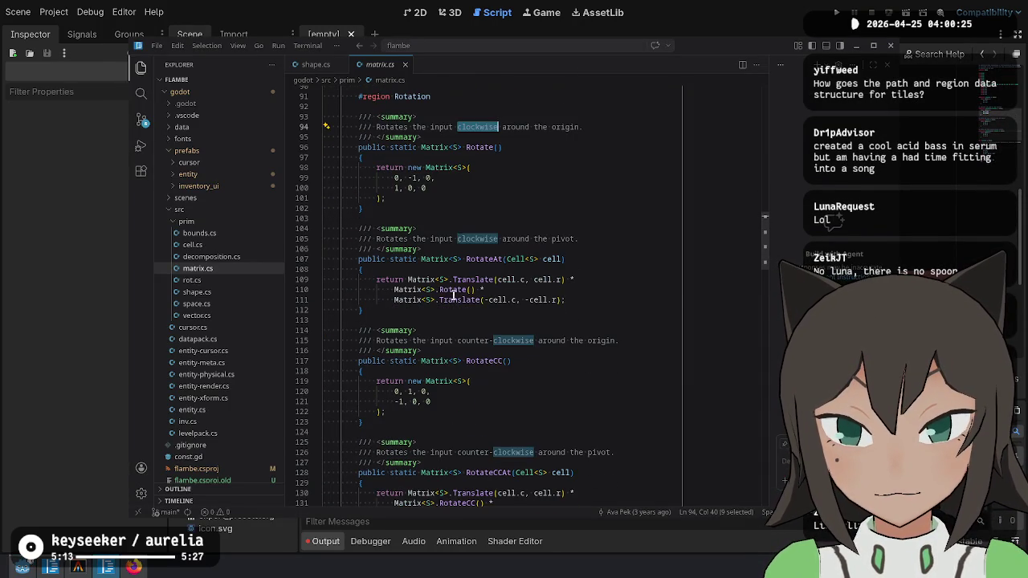
pyautogui.moveTo(607, 297); pyautogui.dragTo(603, 273)
pyautogui.hotkey('ctrl', 'c')
pyautogui.hotkey('alt', 'Tab')
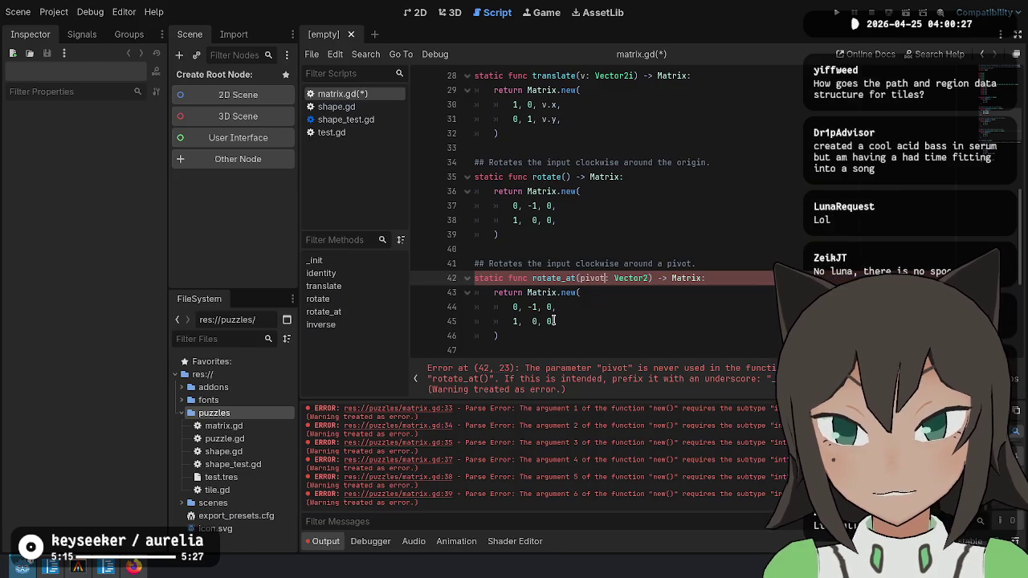
pyautogui.moveTo(499, 336); pyautogui.dragTo(706, 278)
pyautogui.hotkey('ctrl', 'v')
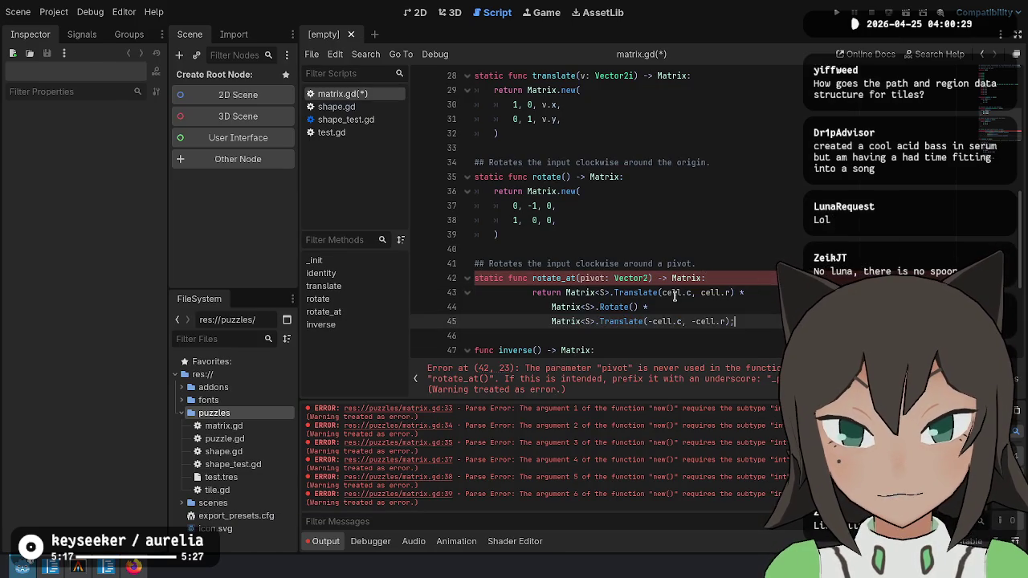
pyautogui.moveTo(639, 293); pyautogui.dragTo(644, 321)
pyautogui.hotkey('shift', 'Tab')
pyautogui.hotkey('shift', 'Tab')
pyautogui.hotkey('shift', 'Tab')
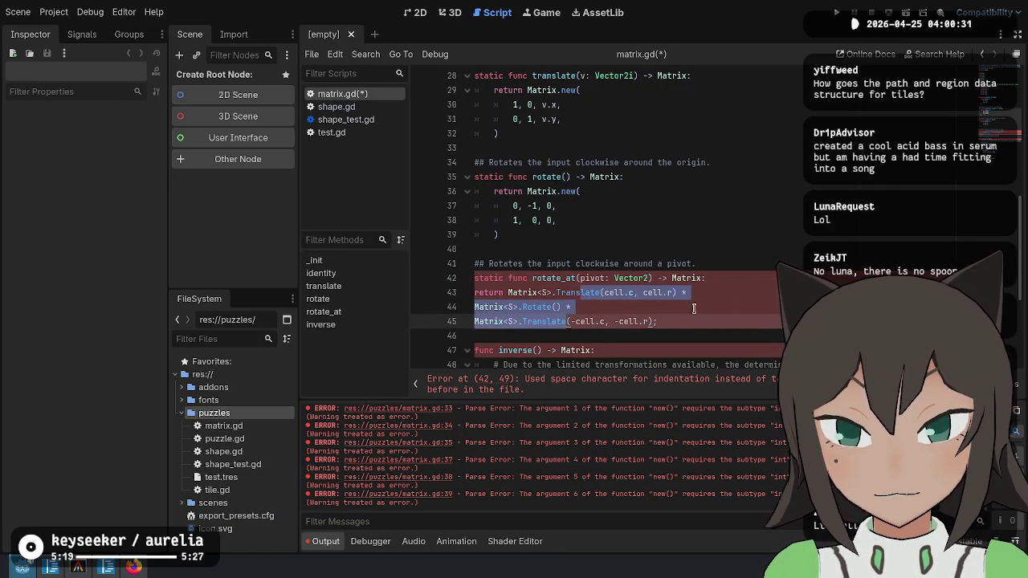
# Put a backslash continuation after return and rewrite the first factor as translate with pivot, dropping <S>.
pyautogui.click(518, 293)
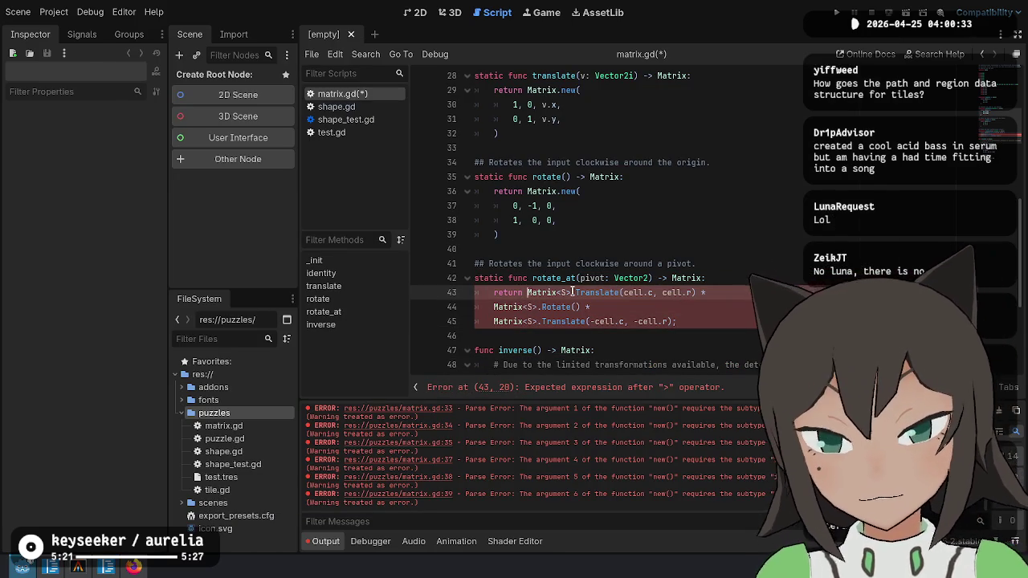
pyautogui.write('\\')
pyautogui.press('Return')
pyautogui.press('Tab')
pyautogui.hotkey('ctrl', 'Right')
pyautogui.press('BackSpace')
pyautogui.press('BackSpace')
pyautogui.press('BackSpace')
pyautogui.hotkey('ctrl', 'shift', 'Right')
pyautogui.press('BackSpace')
pyautogui.write('translate')
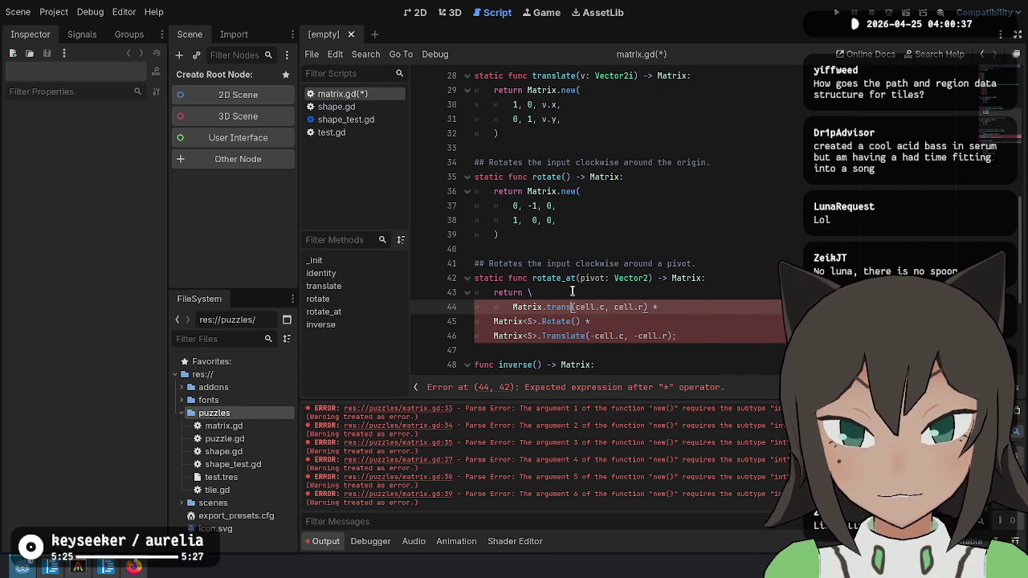
pyautogui.write('e')
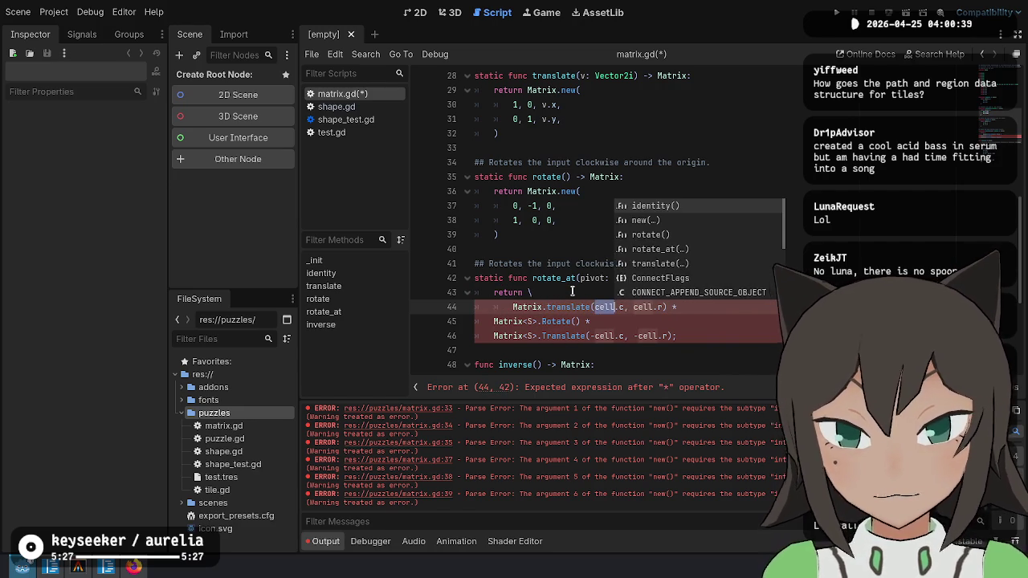
pyautogui.write('pivot')
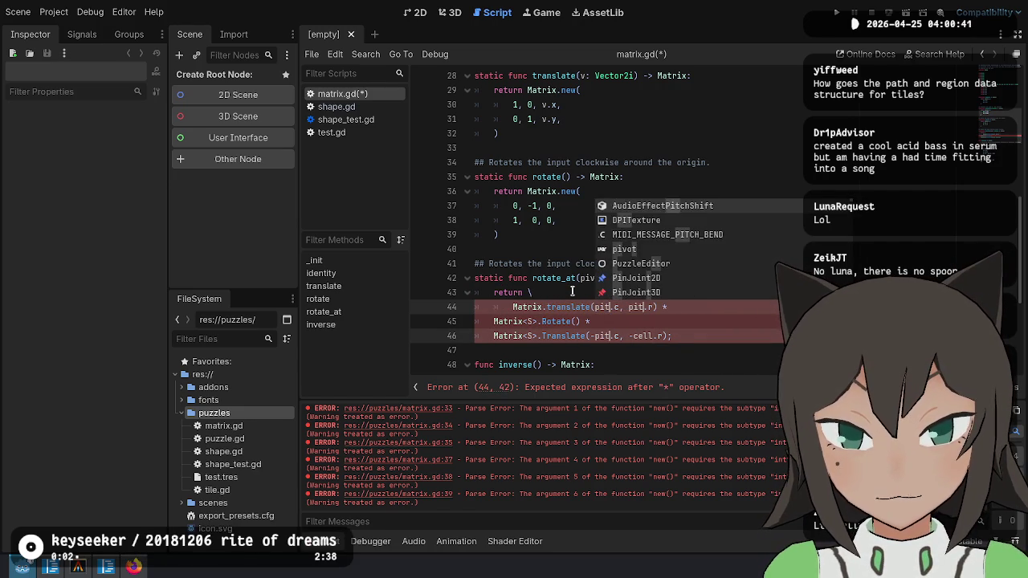
pyautogui.press('Escape')
# Use pivot.x and pivot.y in the first translate and indent the remaining factor lines.
pyautogui.press('BackSpace')
pyautogui.write('x')
pyautogui.press('Right')
pyautogui.press('Right')
pyautogui.press('Right')
pyautogui.press('BackSpace')
pyautogui.write('y')
pyautogui.press('Escape')
pyautogui.press('Down')
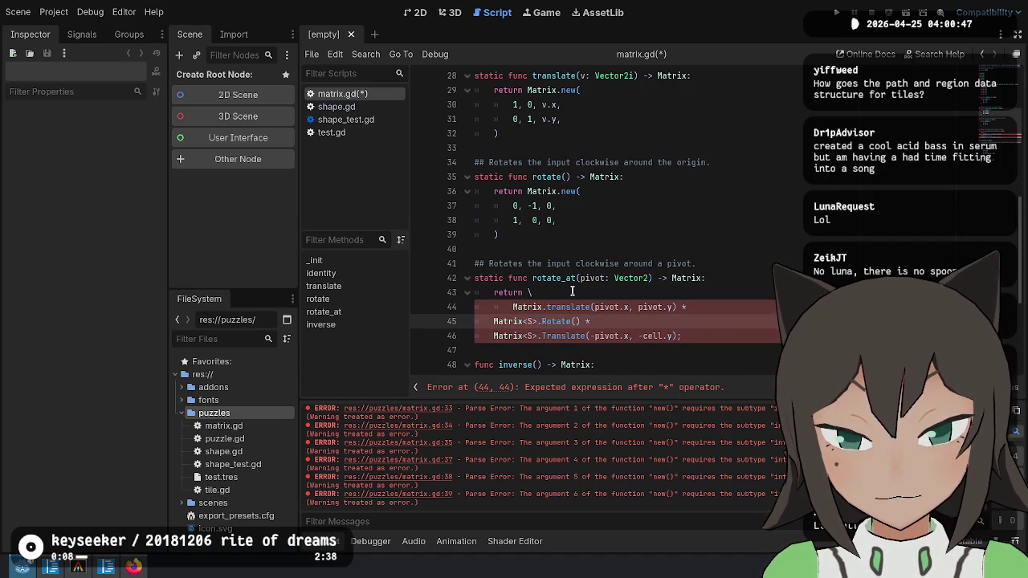
pyautogui.hotkey('shift', 'Down')
pyautogui.press('Tab')
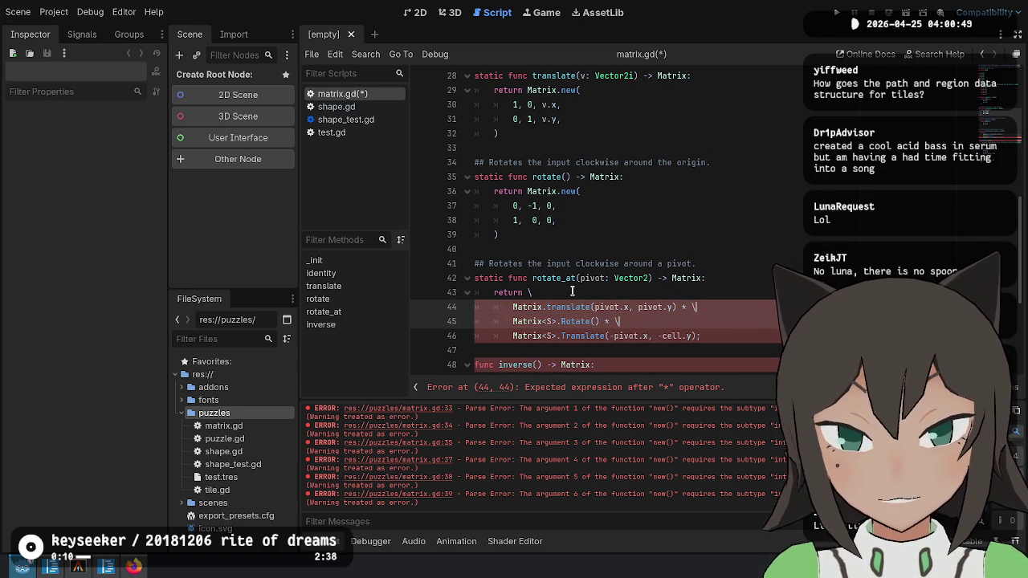
pyautogui.press('Up')
pyautogui.press('End')
pyautogui.press('BackSpace')
pyautogui.hotkey('ctrl', 'shift', 'Right')
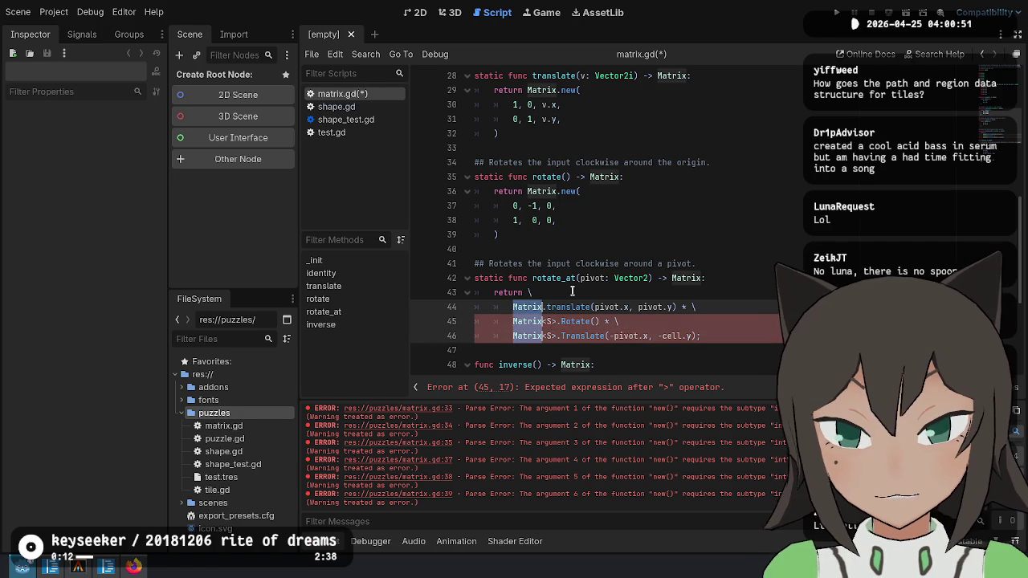
# Change the middle factor to a lowercase rotate() call without <S>.
pyautogui.press('Escape')
pyautogui.press('Down')
pyautogui.press('Delete')
pyautogui.press('Delete')
pyautogui.press('Delete')
pyautogui.press('Right')
pyautogui.press('Delete')
pyautogui.write('r')
pyautogui.press('Down')
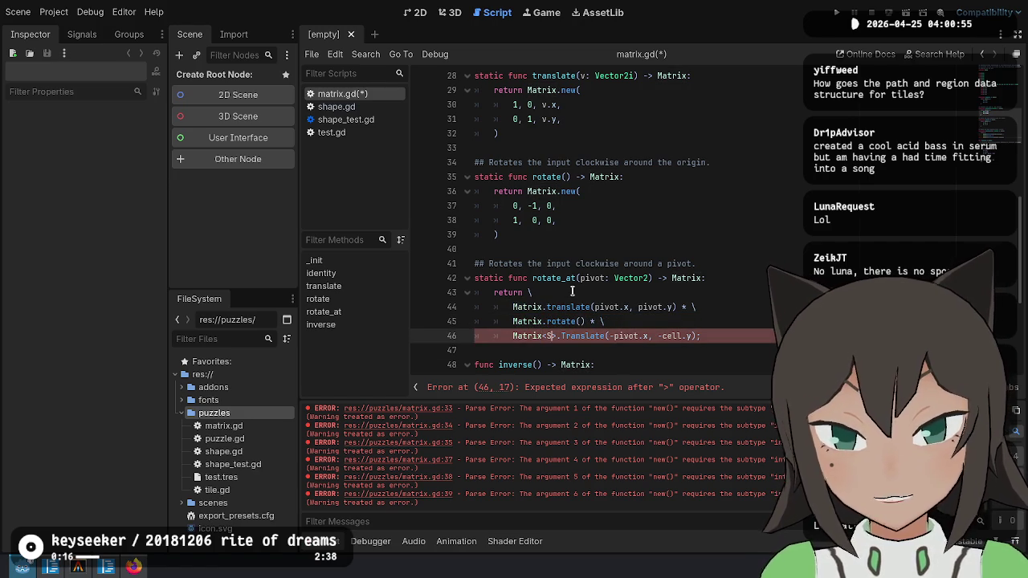
# Make the last factor a lowercase translate without <S> and remove the trailing semicolon.
pyautogui.press('BackSpace')
pyautogui.press('BackSpace')
pyautogui.press('Delete')
pyautogui.press('Right')
pyautogui.press('Delete')
pyautogui.write('t')
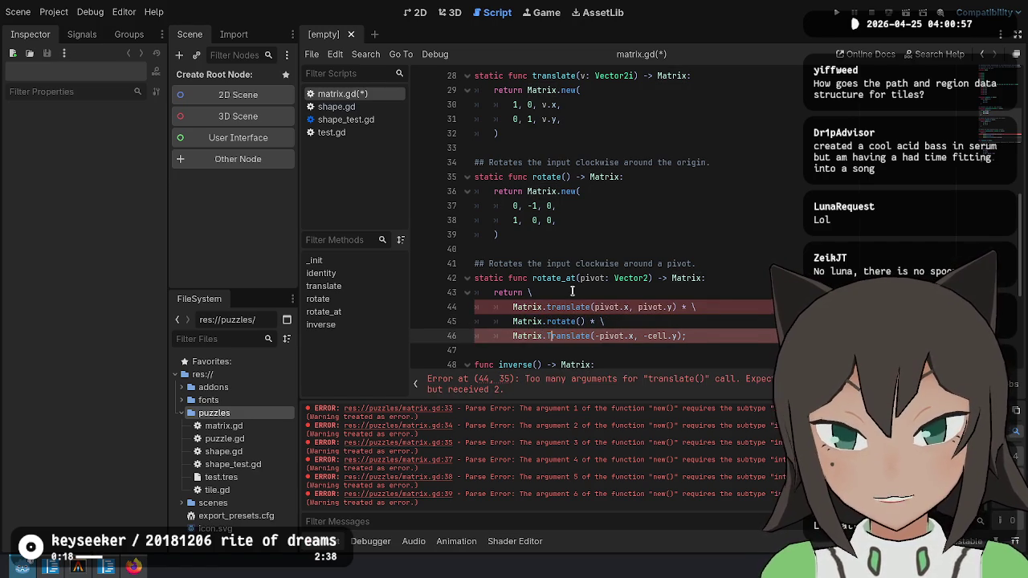
pyautogui.press('Escape')
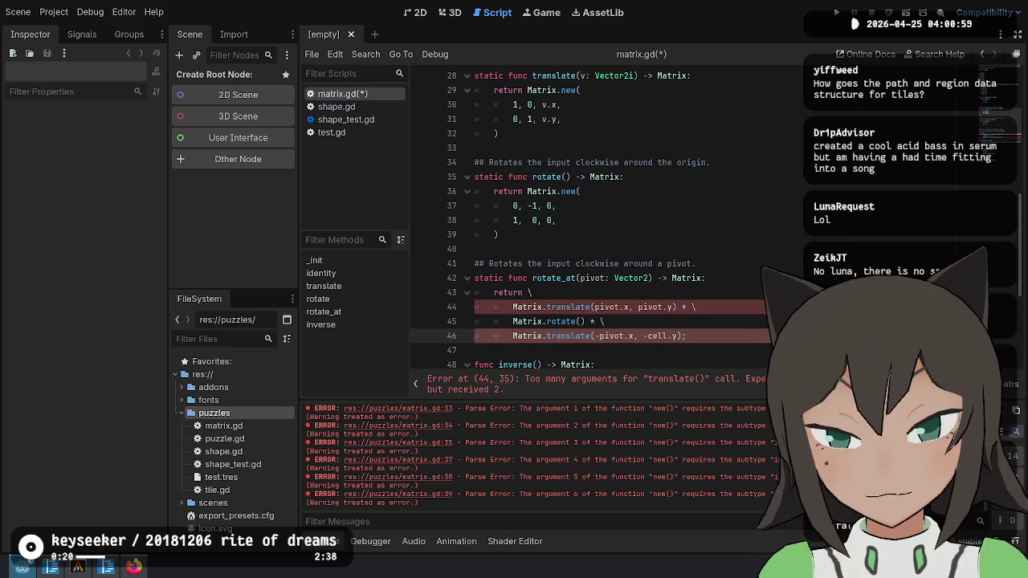
pyautogui.press('End')
pyautogui.press('BackSpace')
pyautogui.click(544, 307)
pyautogui.hotkey('ctrl', 'Right')
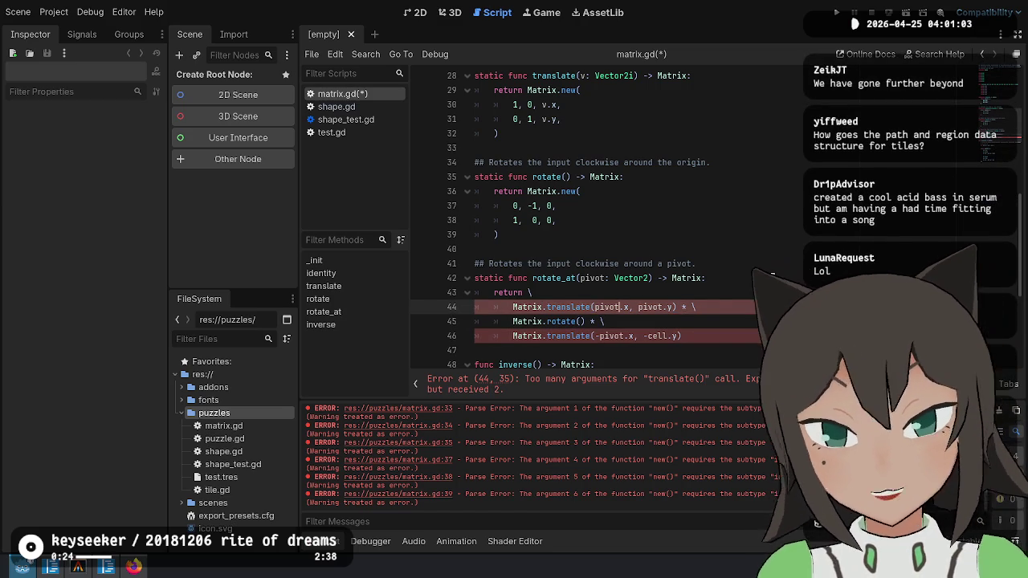
pyautogui.scroll(3, 562, 265)
# Replace translate's v: Vector2i parameter with x: float, y: float.
pyautogui.moveTo(562, 263); pyautogui.dragTo(561, 174)
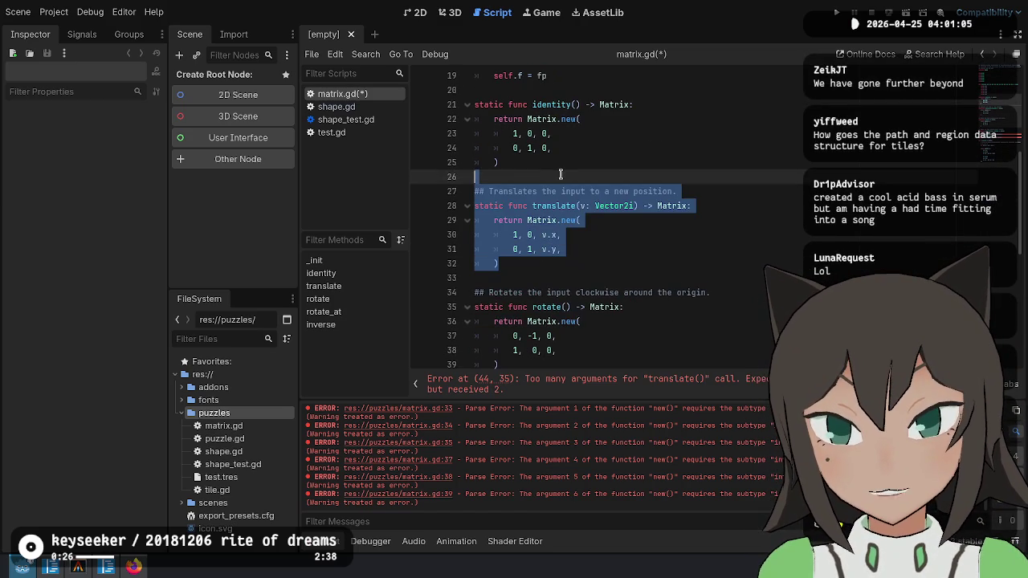
pyautogui.hotkey('ctrl', 'shift', 'd')
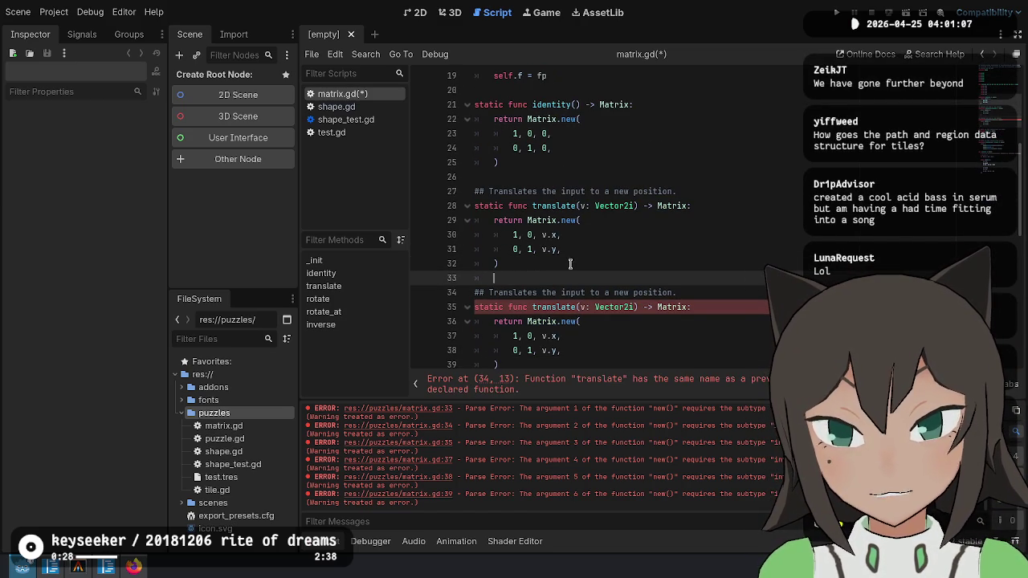
pyautogui.scroll(-1, 612, 207)
pyautogui.hotkey('ctrl', 'z')
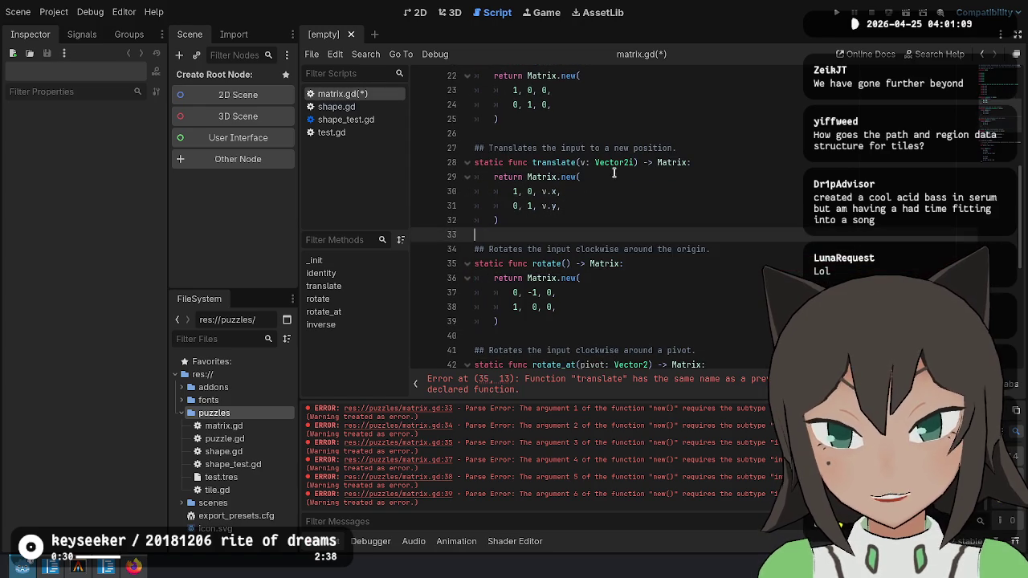
pyautogui.click(595, 162)
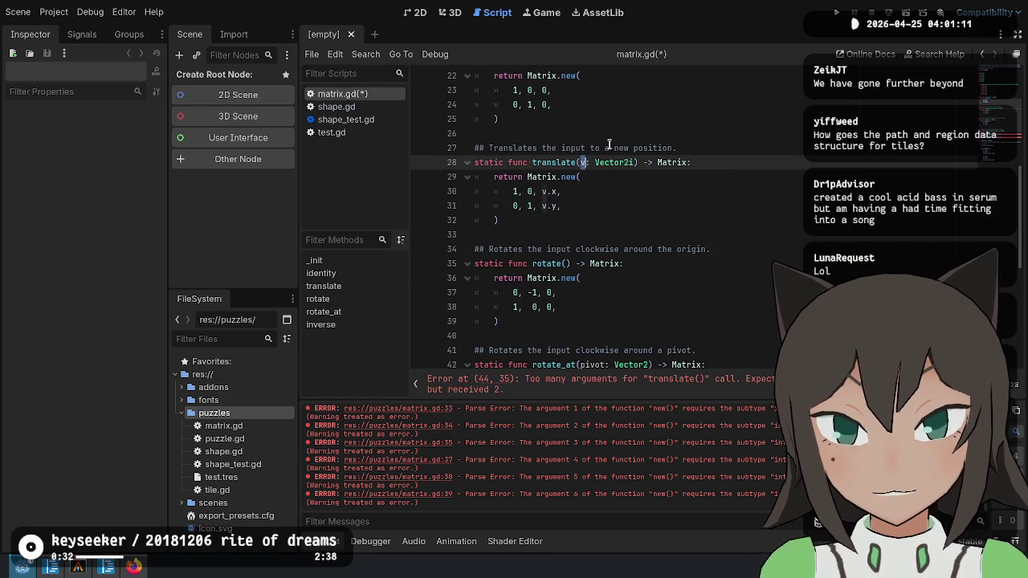
pyautogui.hotkey('shift', 'End')
pyautogui.hotkey('ctrl', 'shift', 'Left')
pyautogui.hotkey('ctrl', 'shift', 'Left')
pyautogui.press('BackSpace')
pyautogui.press('BackSpace')
pyautogui.write('x: float, y: flo')
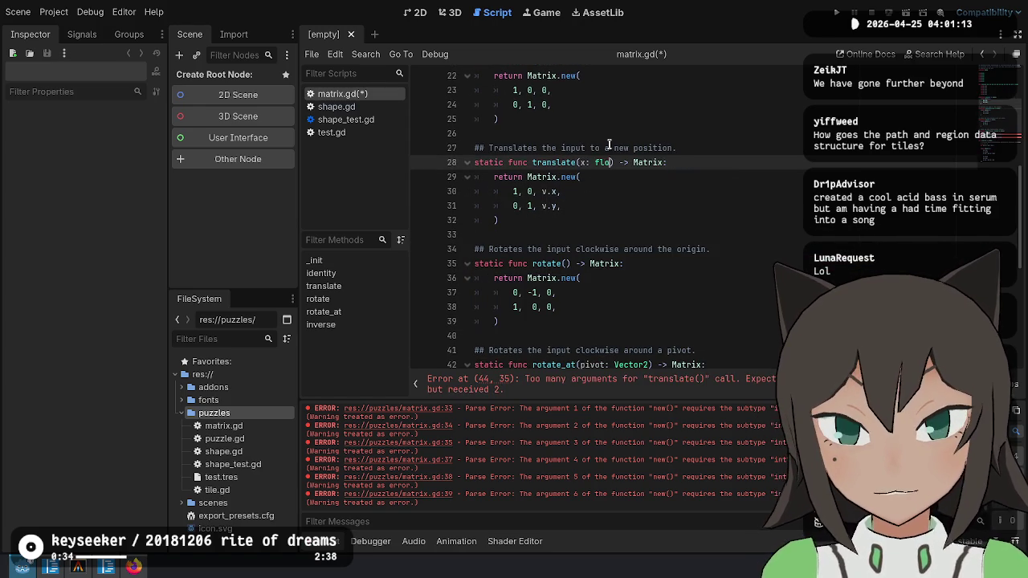
pyautogui.write('a')
pyautogui.press('Return')
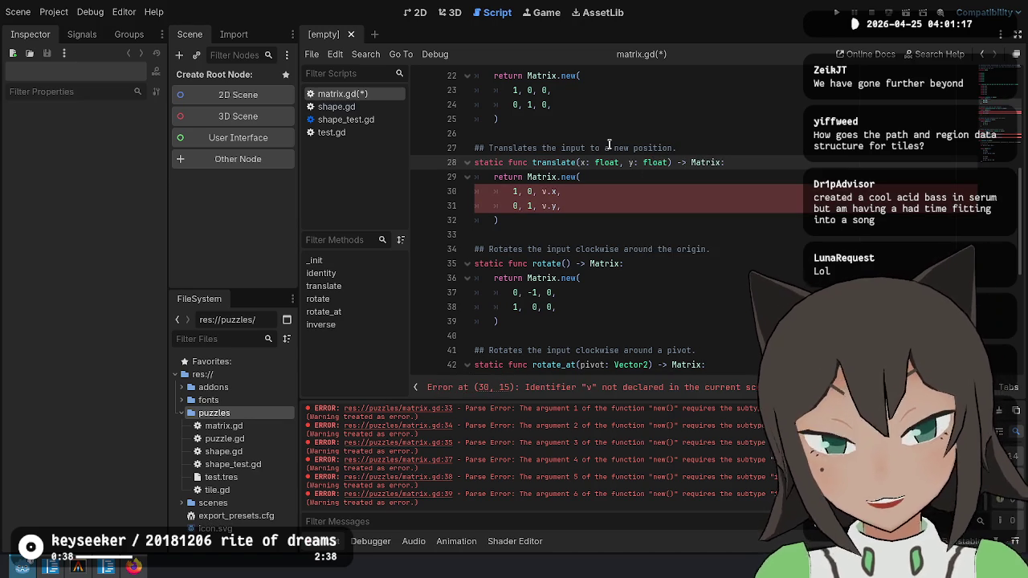
# Change v.x and v.y to x and y in translate's body.
pyautogui.press('Down')
pyautogui.press('Down')
pyautogui.press('BackSpace')
pyautogui.press('Down')
pyautogui.press('Delete')
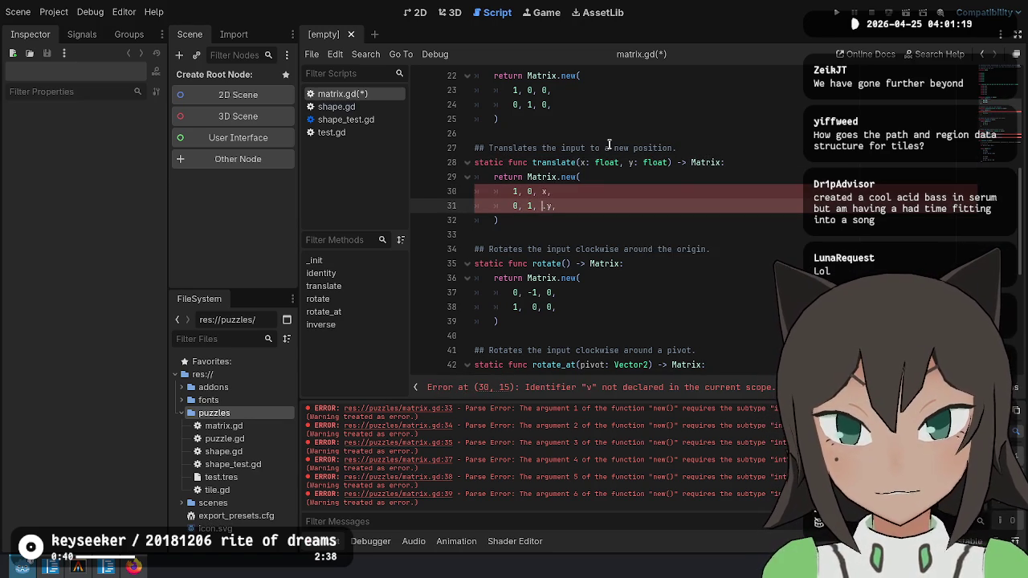
# Inspect the translate product expression in rotate_at.
pyautogui.click(609, 293)
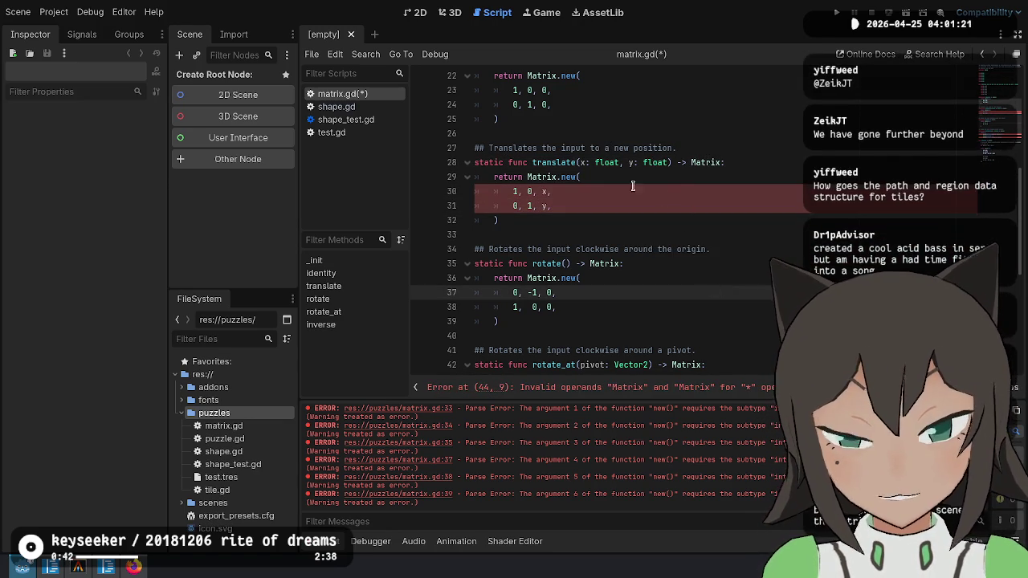
pyautogui.scroll(-4, 611, 178)
pyautogui.click(573, 249)
pyautogui.click(589, 220)
pyautogui.moveTo(581, 220)
pyautogui.mouseDown()
pyautogui.moveTo(595, 249)
pyautogui.moveTo(611, 249)
pyautogui.mouseUp()
pyautogui.click(752, 246)
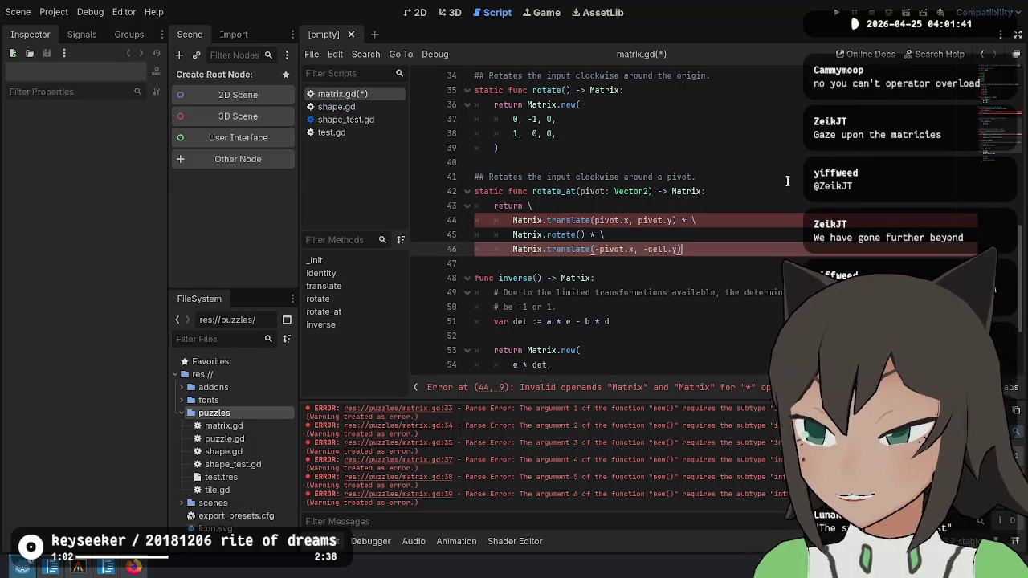
# Change both of translate's float parameter types to int.
pyautogui.click(789, 213)
pyautogui.press('Down')
pyautogui.press('Down')
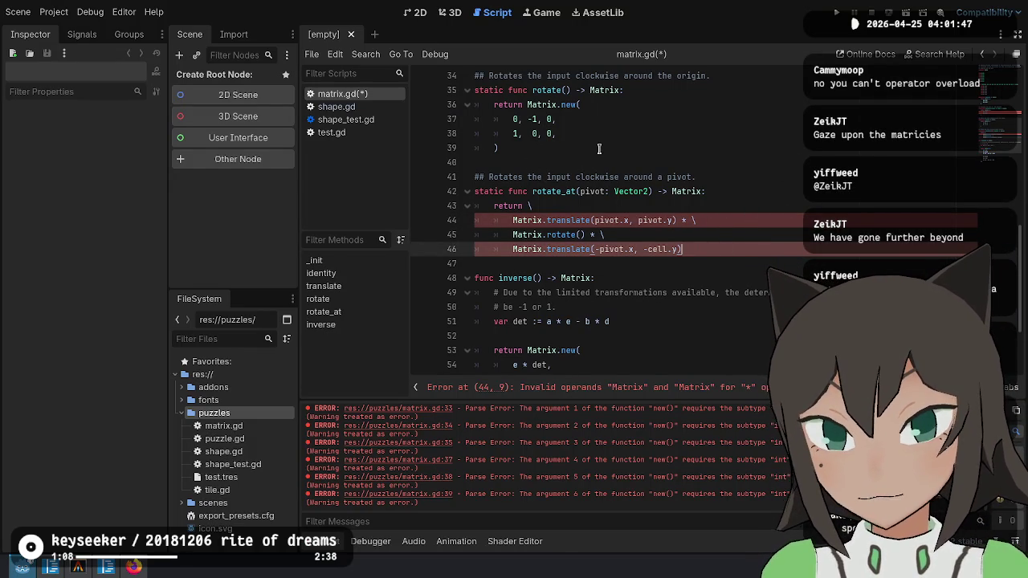
pyautogui.scroll(8, 602, 147)
pyautogui.scroll(-3, 602, 147)
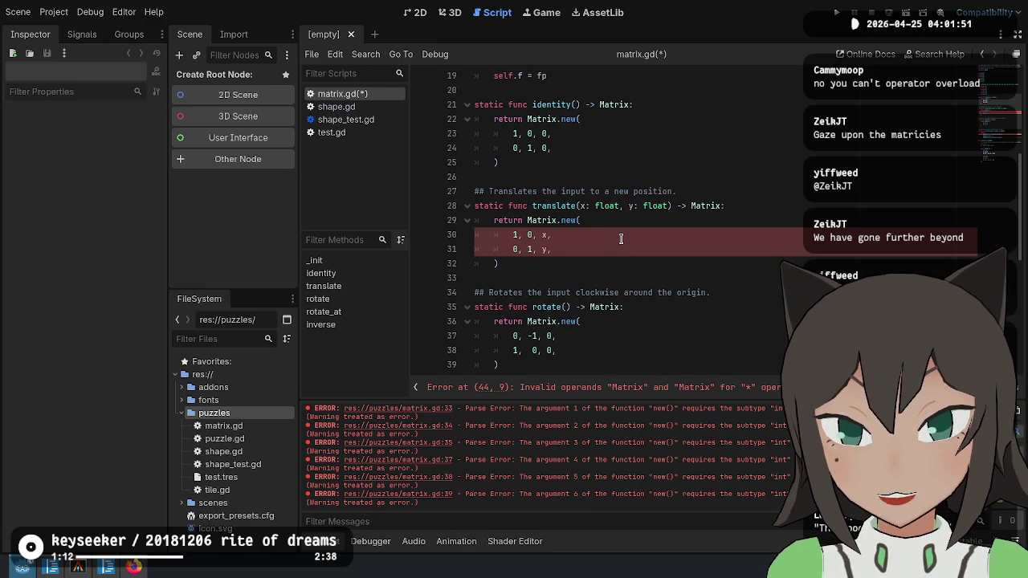
pyautogui.doubleClick(615, 204)
pyautogui.hotkey('ctrl', 'd')
pyautogui.write('int')
# Review rotate_at's Matrix product on lines 43–46.
pyautogui.scroll(-6, 829, 199)
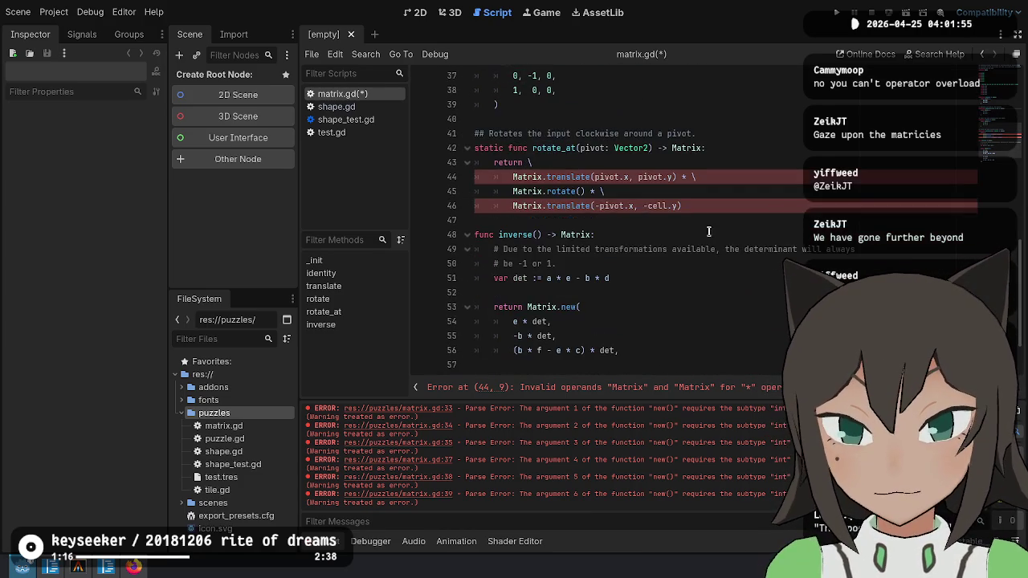
pyautogui.scroll(2, 665, 273)
pyautogui.click(684, 292)
pyautogui.keyDown('shift'); pyautogui.click(573, 263); pyautogui.keyUp('shift')
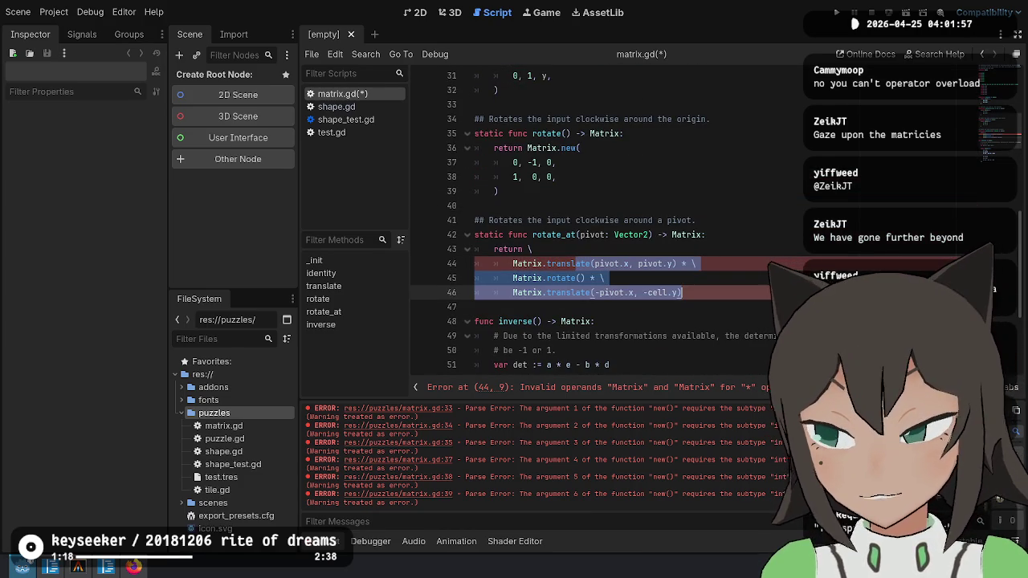
pyautogui.click(767, 292)
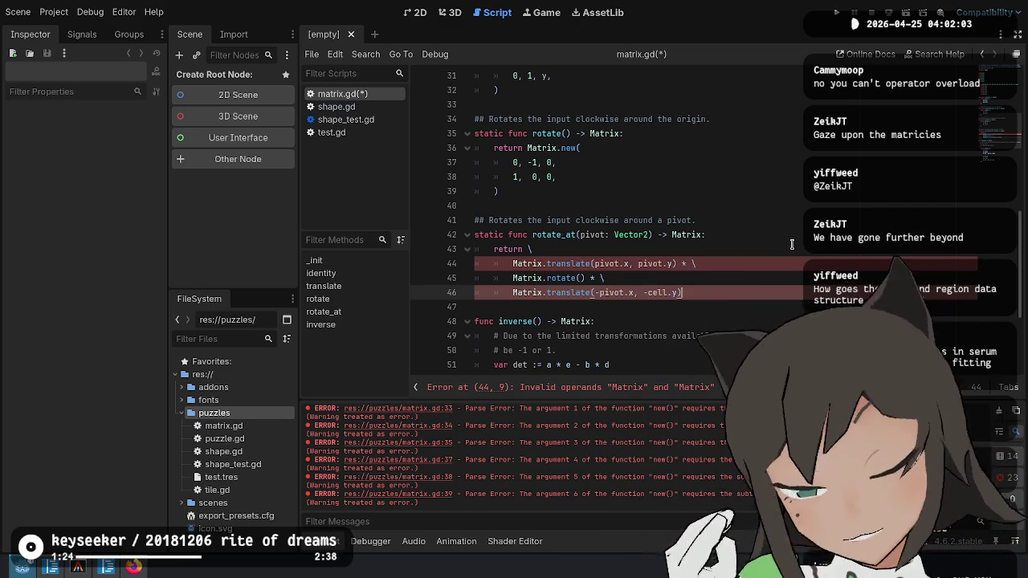
pyautogui.click(728, 250)
pyautogui.click(728, 264)
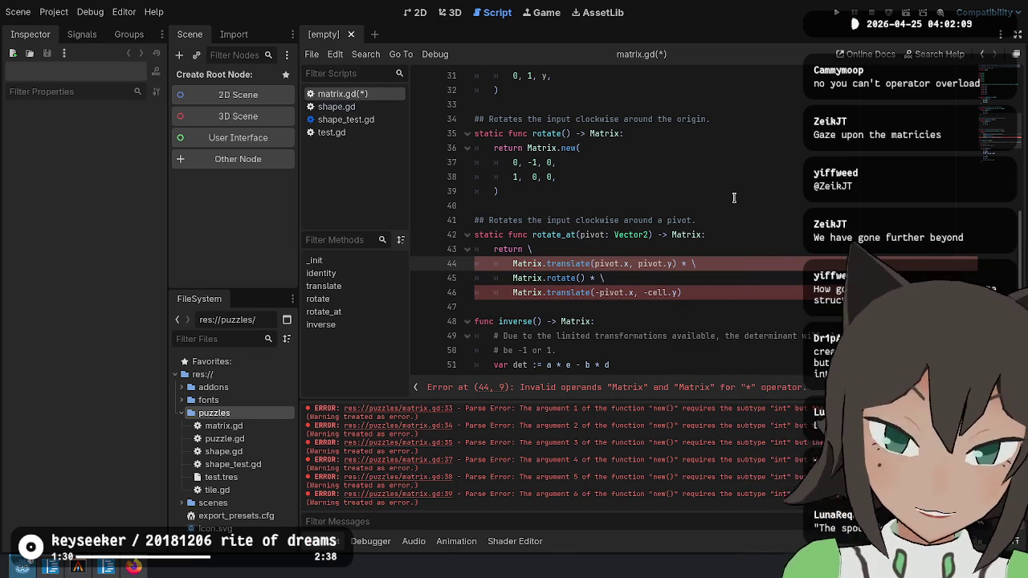
pyautogui.scroll(3, 594, 229)
pyautogui.scroll(2, 498, 299)
# Delete the static keyword from the translate function on line 28.
pyautogui.scroll(3, 527, 213)
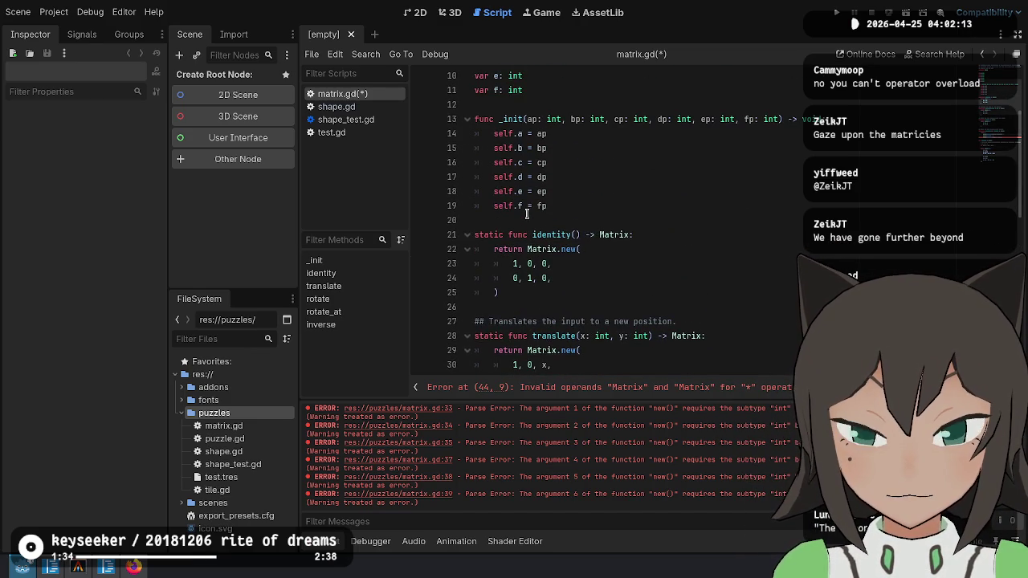
pyautogui.scroll(-2, 527, 213)
pyautogui.doubleClick(487, 249)
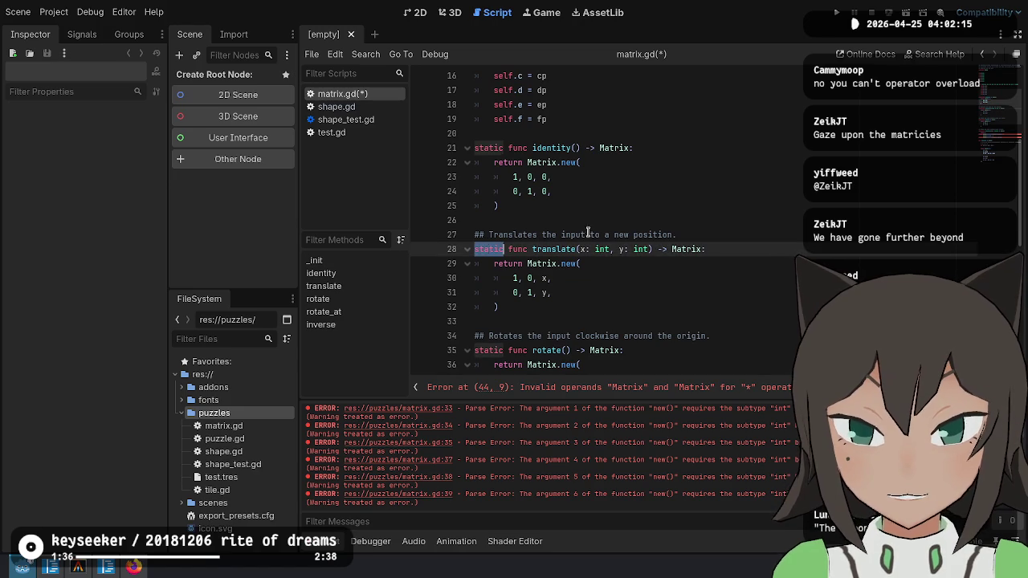
pyautogui.scroll(5, 582, 209)
pyautogui.scroll(-3, 495, 232)
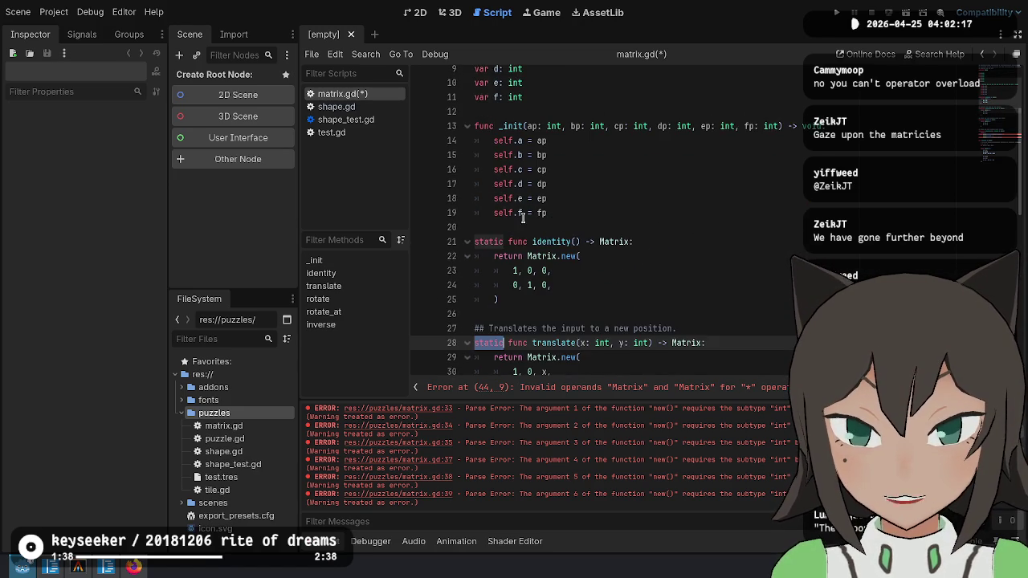
pyautogui.doubleClick(490, 235)
pyautogui.scroll(-3, 687, 199)
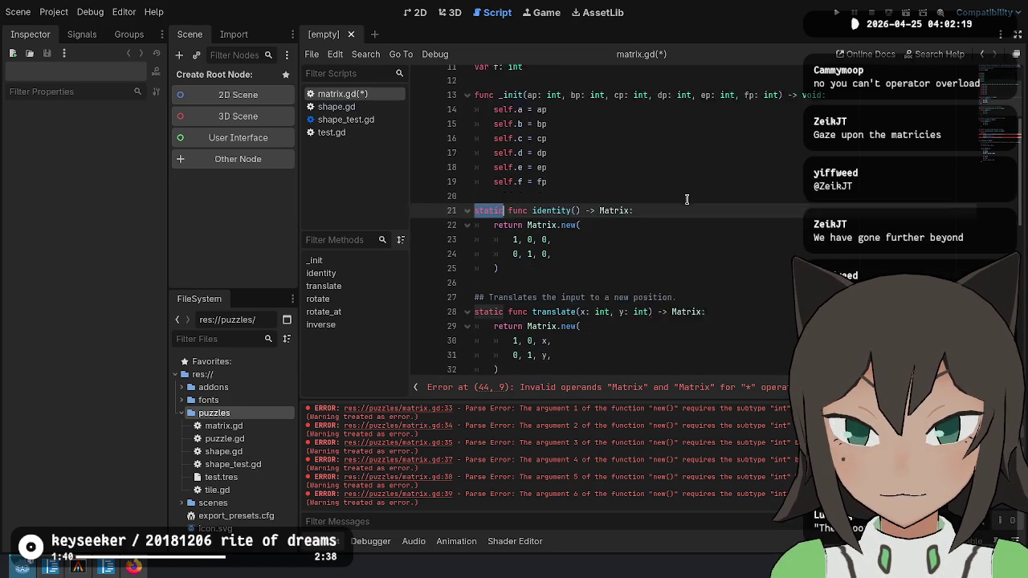
pyautogui.moveTo(491, 207); pyautogui.dragTo(527, 206)
pyautogui.press('Left')
pyautogui.press('Delete')
pyautogui.press('Delete')
pyautogui.press('Delete')
# Retype 'input' in the line 27 comment and switch to VS Code's matrix.cs.
pyautogui.press('Up')
pyautogui.hotkey('ctrl', 'BackSpace')
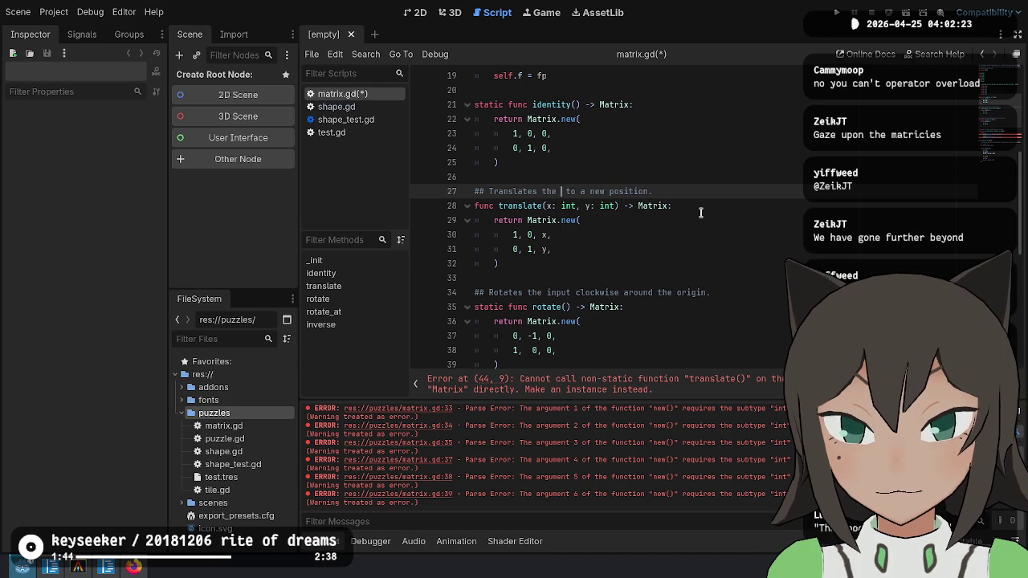
pyautogui.write('input')
pyautogui.press('Down')
pyautogui.press('Down')
pyautogui.press('Up')
pyautogui.press('Down')
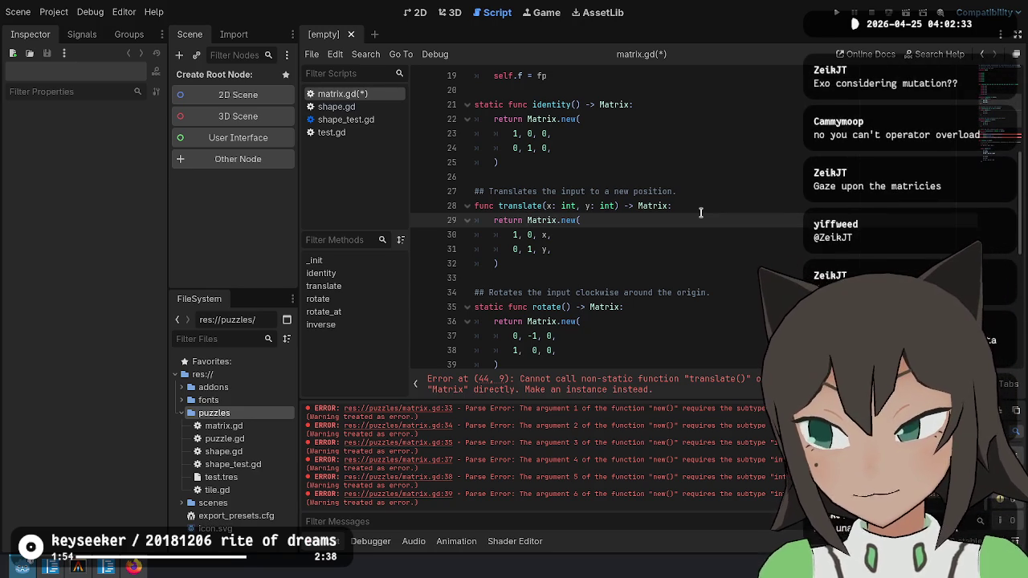
pyautogui.hotkey('alt', 'Tab')
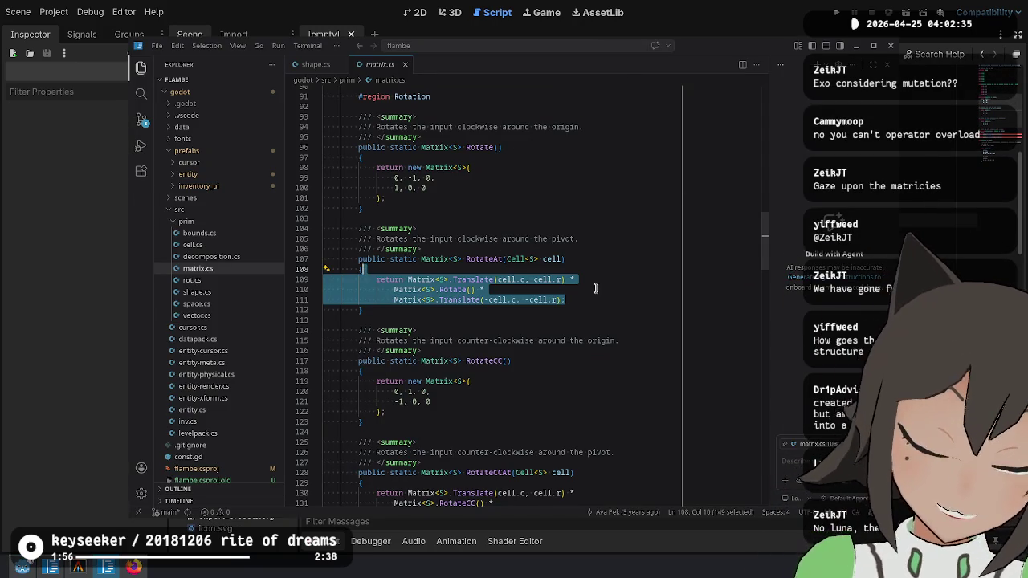
# Copy matrix.cs's operator * method (lines 205–216) and return to Godot, undoing the translate edits.
pyautogui.click(609, 355)
pyautogui.scroll(-10, 610, 361)
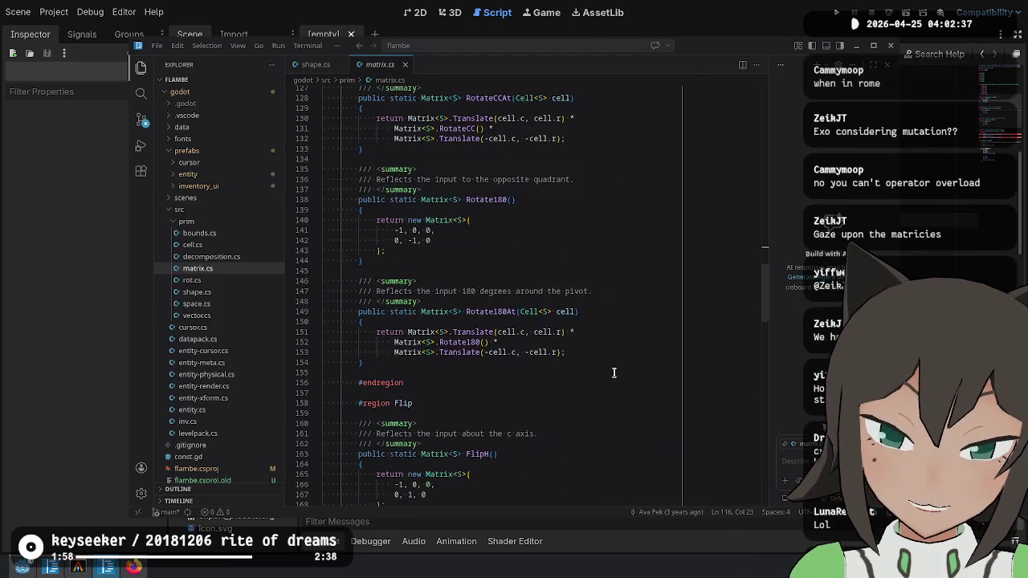
pyautogui.scroll(-15, 614, 373)
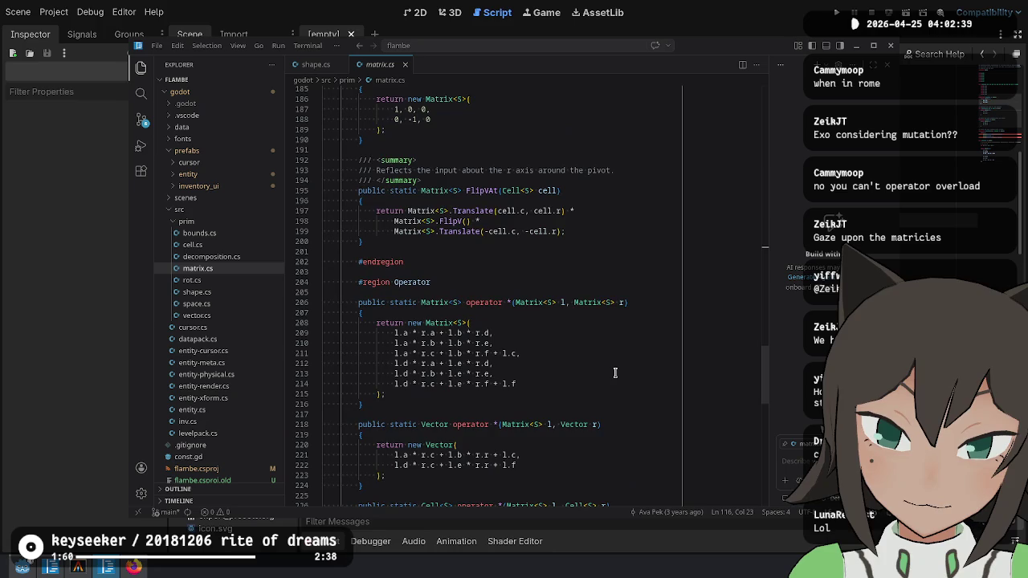
pyautogui.scroll(-3, 615, 373)
pyautogui.click(447, 276)
pyautogui.click(438, 183)
pyautogui.moveTo(438, 183)
pyautogui.mouseDown()
pyautogui.moveTo(477, 300)
pyautogui.moveTo(494, 185)
pyautogui.mouseUp()
pyautogui.hotkey('ctrl', 'c')
pyautogui.click(477, 300)
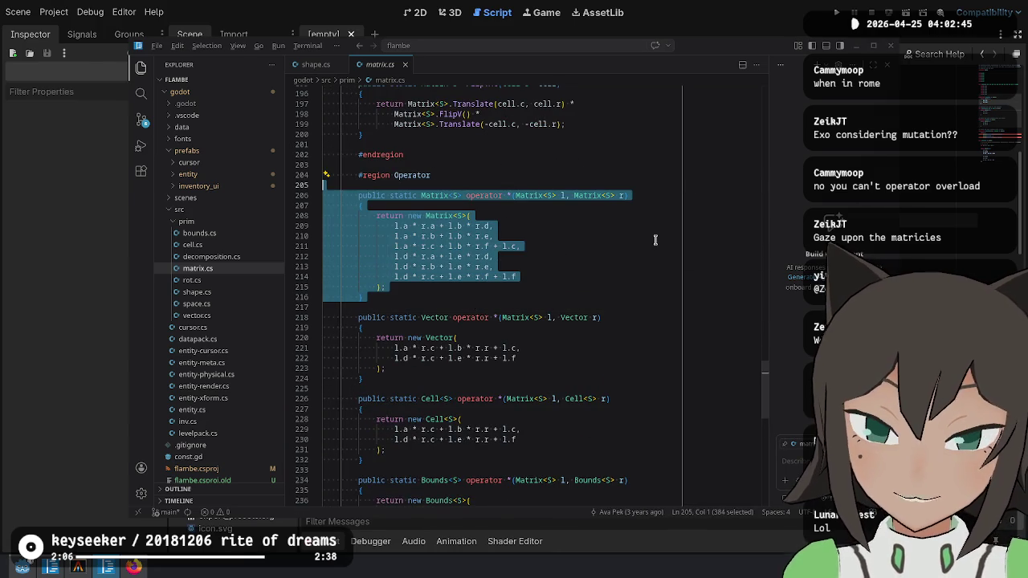
pyautogui.hotkey('alt', 'Tab')
pyautogui.hotkey('ctrl', 'z')
pyautogui.hotkey('ctrl', 'z')
pyautogui.hotkey('ctrl', 'z')
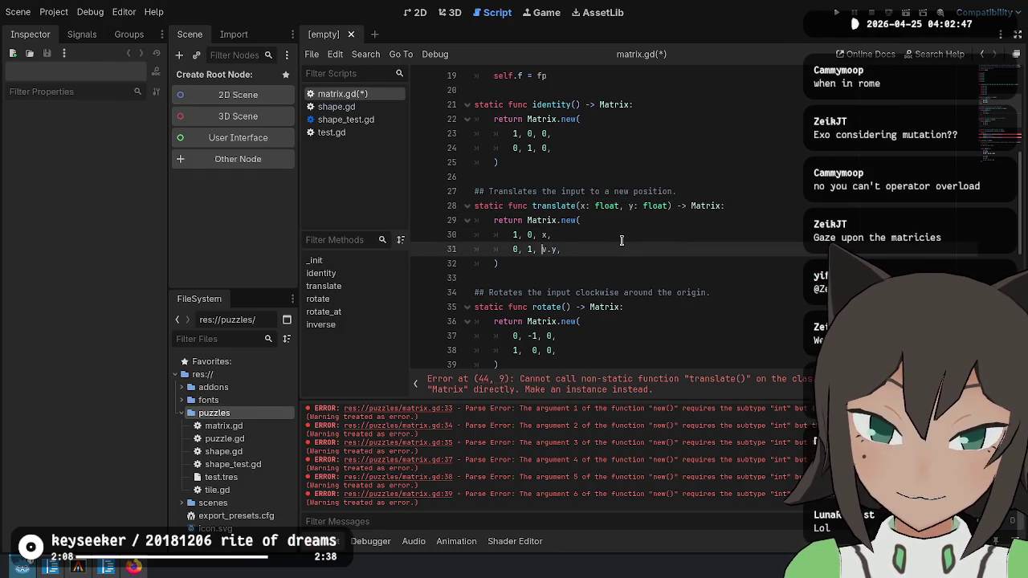
# Undo back to the saved matrix.gd and paste the C# operator below rotate_at.
pyautogui.hotkey('ctrl', 'z')
pyautogui.hotkey('ctrl', 'z')
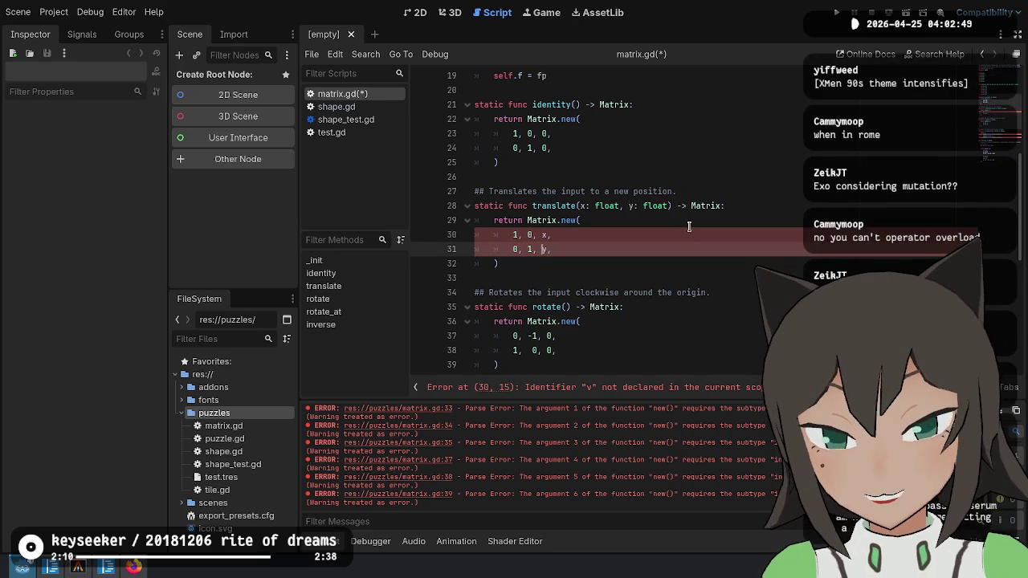
pyautogui.hotkey('ctrl', 'z')
pyautogui.hotkey('ctrl', 'z')
pyautogui.hotkey('ctrl', 'z')
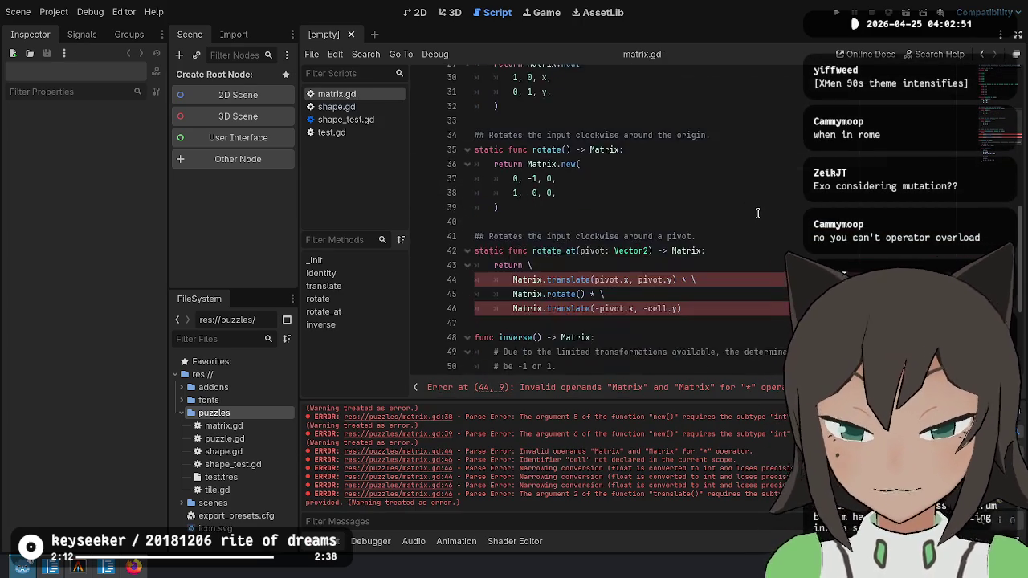
pyautogui.scroll(1, 672, 192)
pyautogui.click(525, 218)
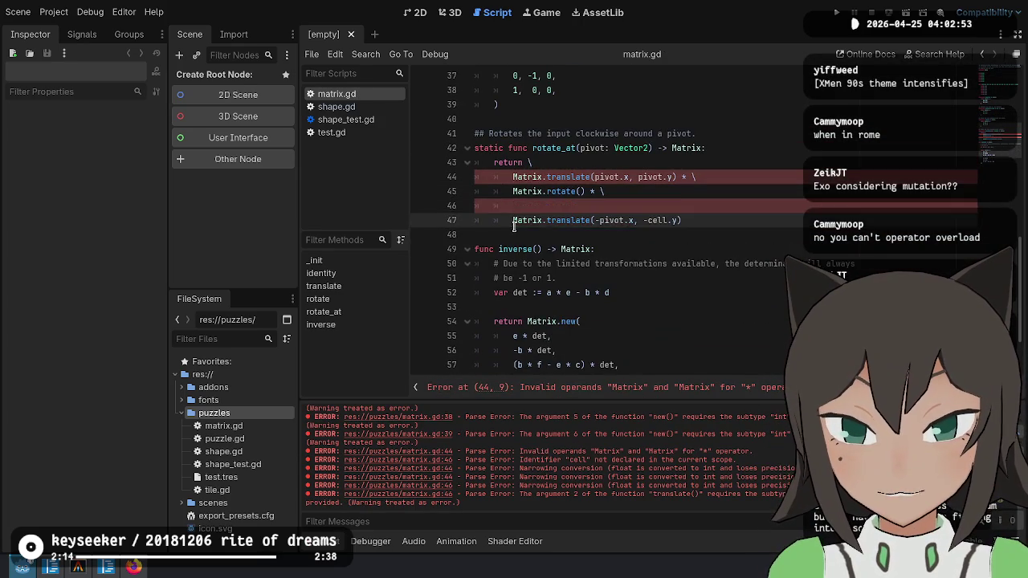
pyautogui.hotkey('ctrl', 'v')
# Fix the pasted block's indentation, with the matrix entry lines one level in.
pyautogui.moveTo(562, 220)
pyautogui.mouseDown()
pyautogui.moveTo(573, 307)
pyautogui.moveTo(566, 362)
pyautogui.mouseUp()
pyautogui.hotkey('shift', 'Tab')
pyautogui.hotkey('shift', 'Tab')
pyautogui.click(540, 250)
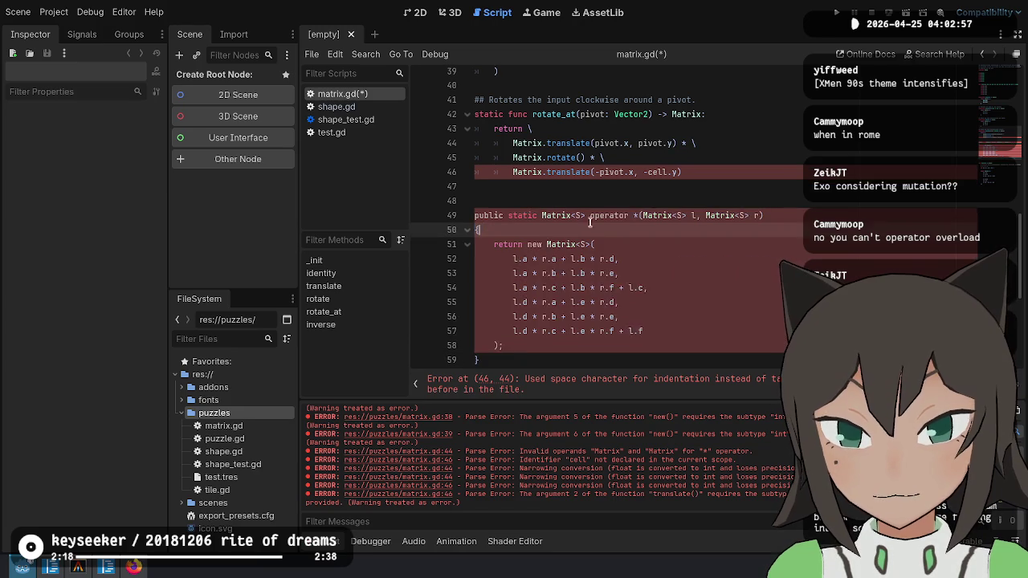
pyautogui.moveTo(540, 250); pyautogui.dragTo(541, 344)
pyautogui.hotkey('shift', 'Tab')
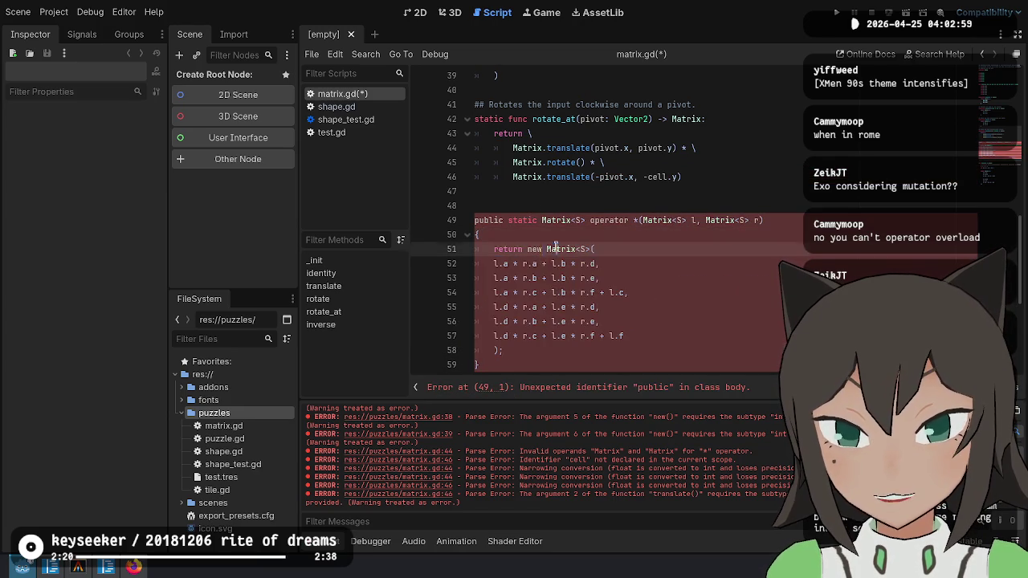
pyautogui.moveTo(533, 264); pyautogui.dragTo(542, 335)
pyautogui.press('Tab')
# Rewrite the C# operator header to start as func mul.
pyautogui.click(548, 220)
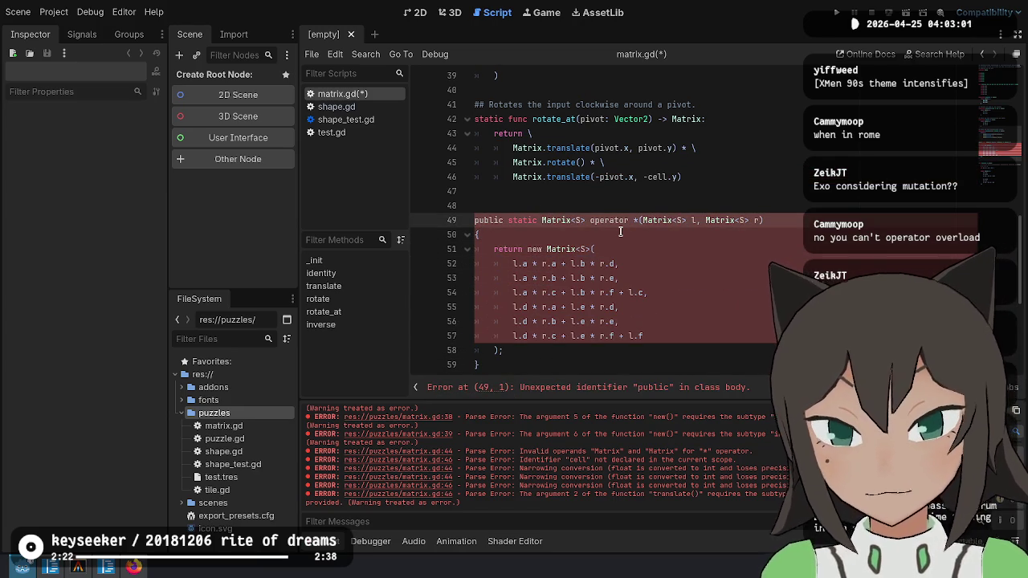
pyautogui.press('Home')
pyautogui.hotkey('ctrl', 'shift', 'Right')
pyautogui.press('Delete')
pyautogui.press('Delete')
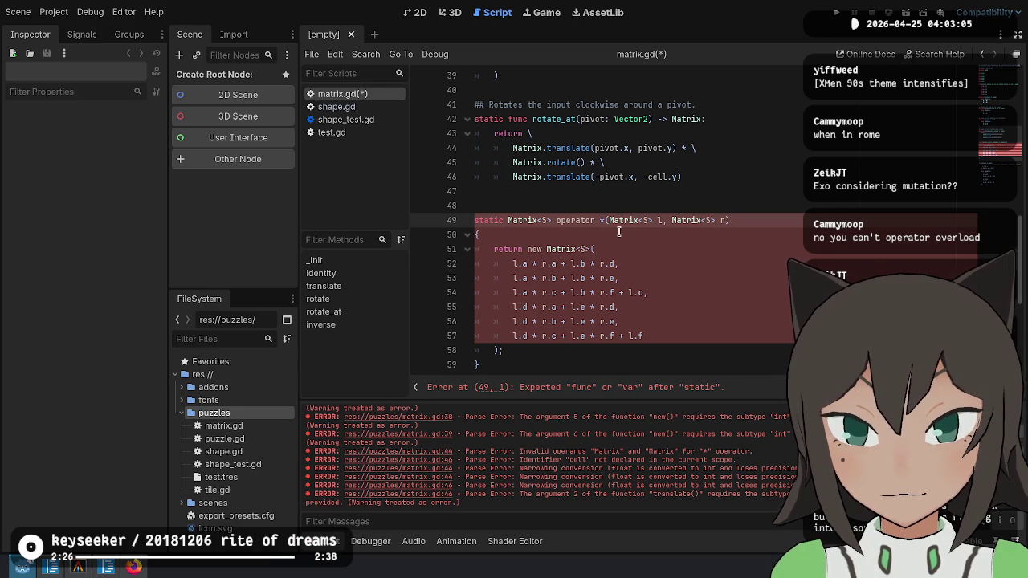
pyautogui.hotkey('ctrl', 'shift', 'Right')
pyautogui.hotkey('ctrl', 'shift', 'Right')
pyautogui.hotkey('ctrl', 'shift', 'Right')
pyautogui.write('func')
pyautogui.press('Delete')
pyautogui.press('Delete')
pyautogui.write('mul')
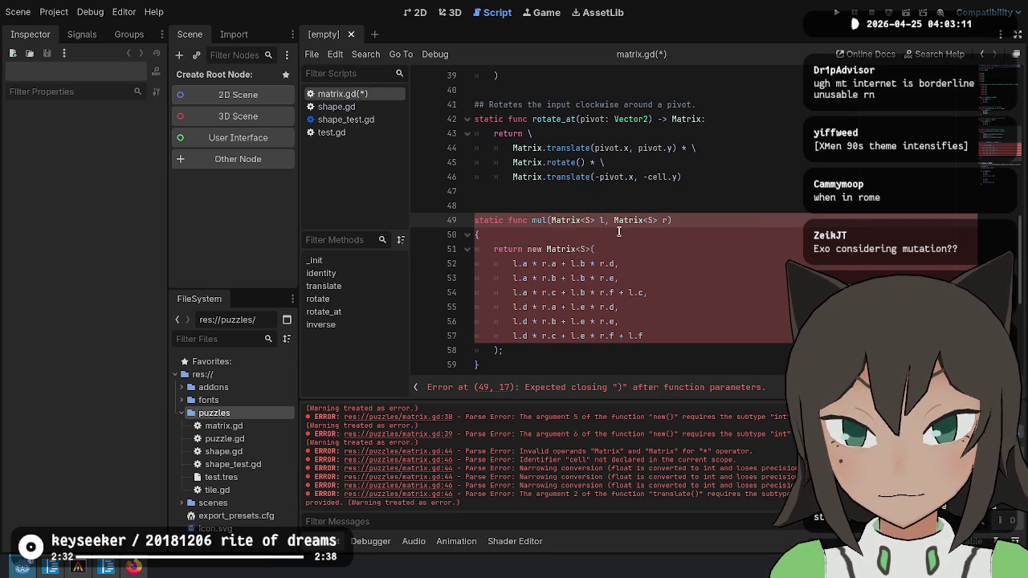
# Change the parameters to (l: Matrix, r: Matrix) with a -> Matrix return type.
pyautogui.press('Right')
pyautogui.hotkey('ctrl', 'shift', 'Right')
pyautogui.hotkey('ctrl', 'shift', 'Right')
pyautogui.hotkey('ctrl', 'shift', 'Right')
pyautogui.press('BackSpace')
pyautogui.write('l: Matrix,')
pyautogui.hotkey('ctrl', 'shift', 'Left')
pyautogui.press('BackSpace')
pyautogui.press('Delete')
pyautogui.press('Delete')
pyautogui.press('Delete')
pyautogui.write(': Matrix)')
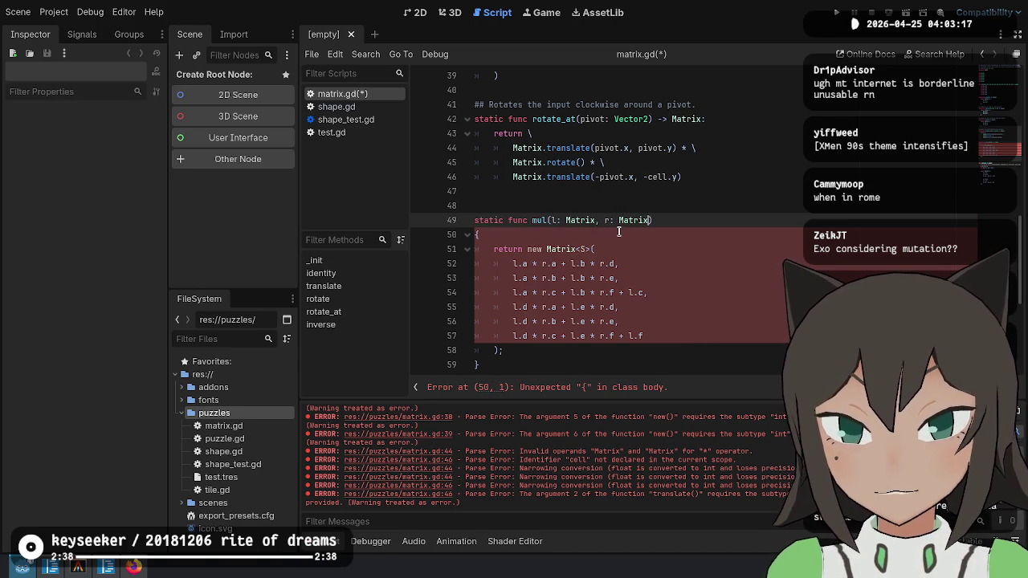
pyautogui.write(' -> Matrix')
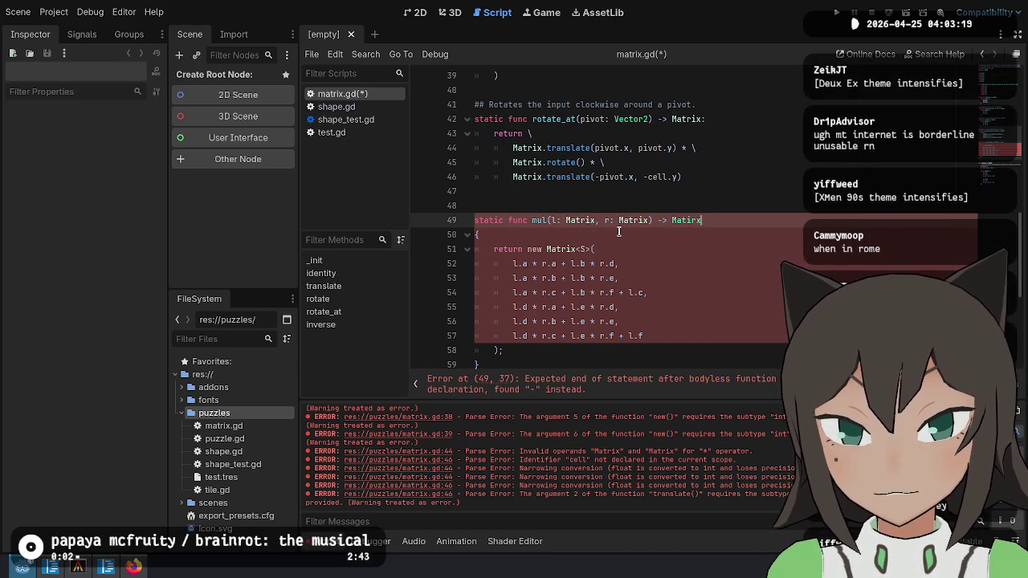
pyautogui.write(':')
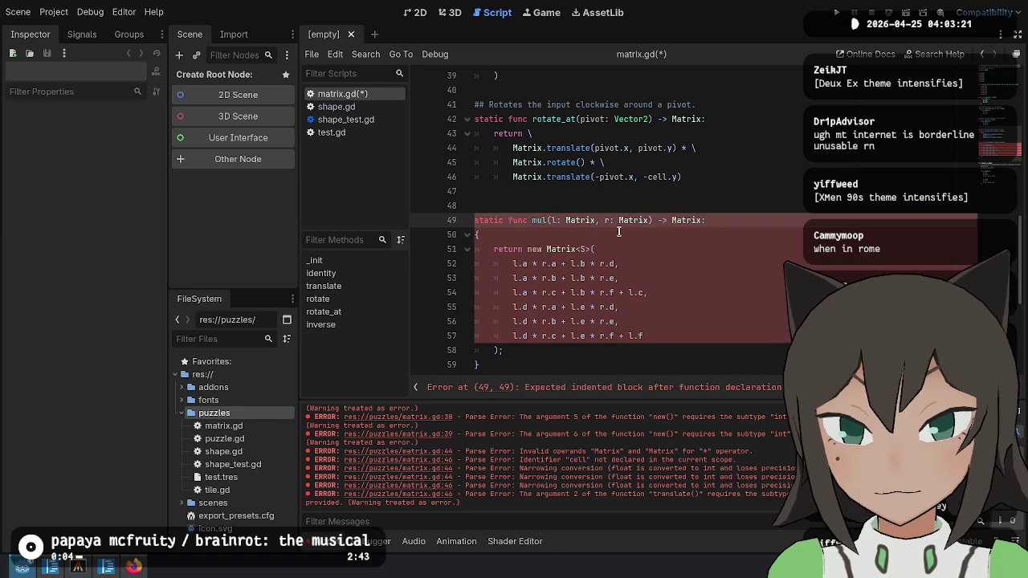
# Remove the C# braces and make the return statement call Matrix.new.
pyautogui.press('Down')
pyautogui.hotkey('ctrl', 'shift', 'k')
pyautogui.press('Down')
pyautogui.press('Down')
pyautogui.press('Down')
pyautogui.hotkey('ctrl', 'shift', 'k')
pyautogui.press('Up')
pyautogui.press('Up')
pyautogui.press('Up')
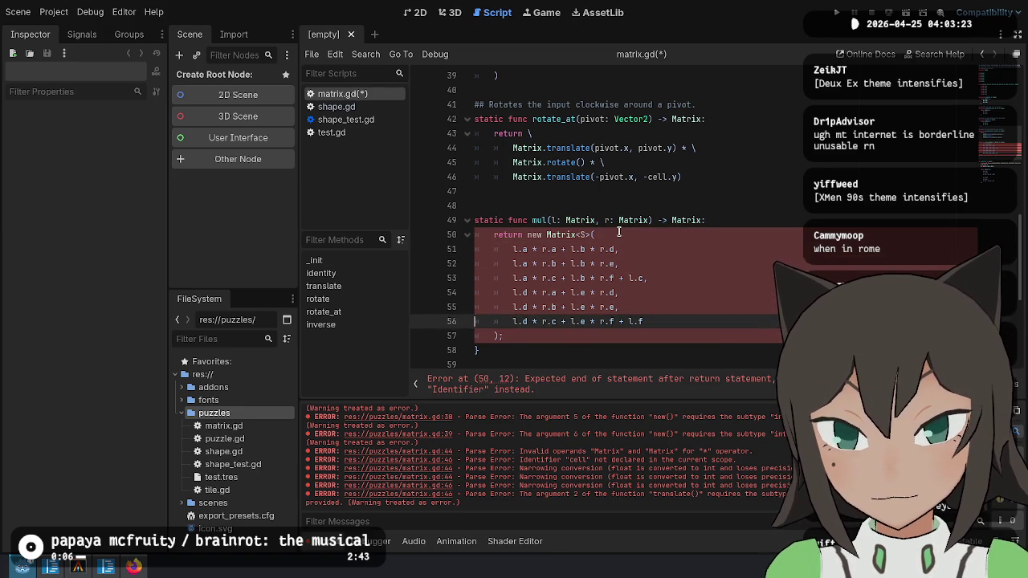
pyautogui.press('Up')
pyautogui.press('Up')
pyautogui.press('Up')
pyautogui.hotkey('ctrl', 'Right')
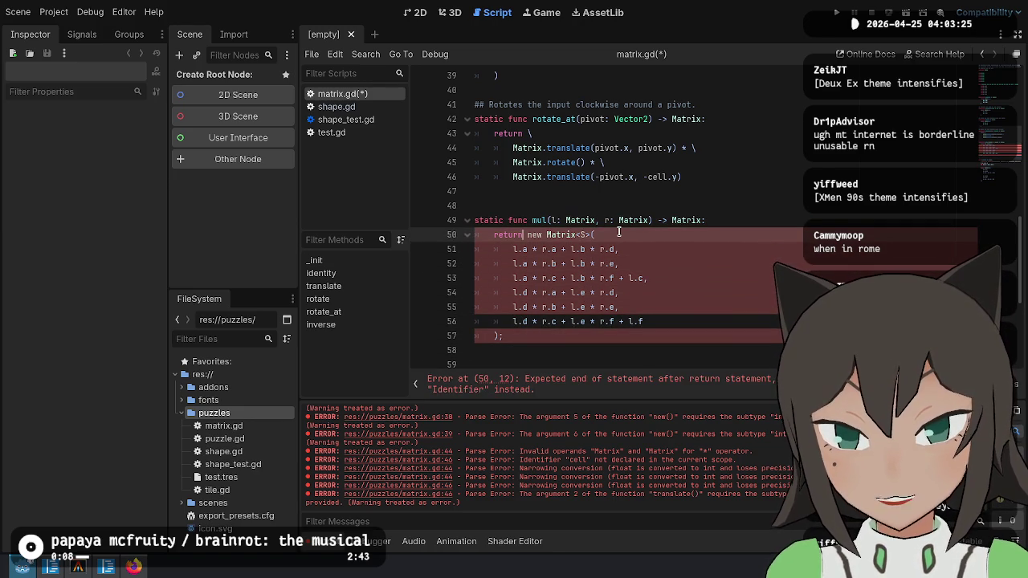
pyautogui.hotkey('ctrl', 'Delete')
pyautogui.hotkey('ctrl', 'Delete')
pyautogui.write('Matrix.new')
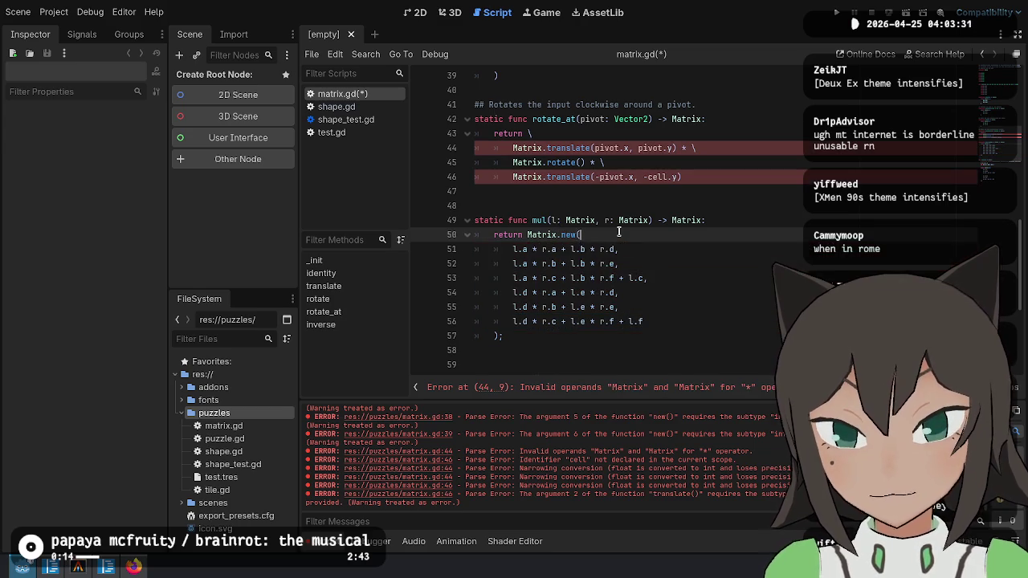
pyautogui.press('Up')
pyautogui.press('Up')
pyautogui.press('Up')
pyautogui.press('Up')
pyautogui.press('Home')
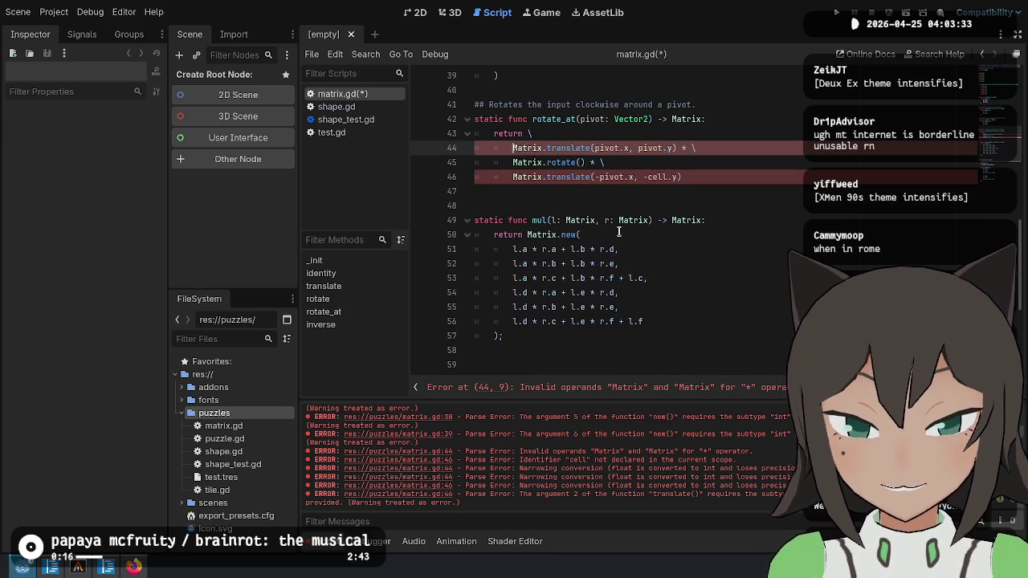
# Wrap rotate_at's return in an outer mul() with the translate call first.
pyautogui.write('mul(')
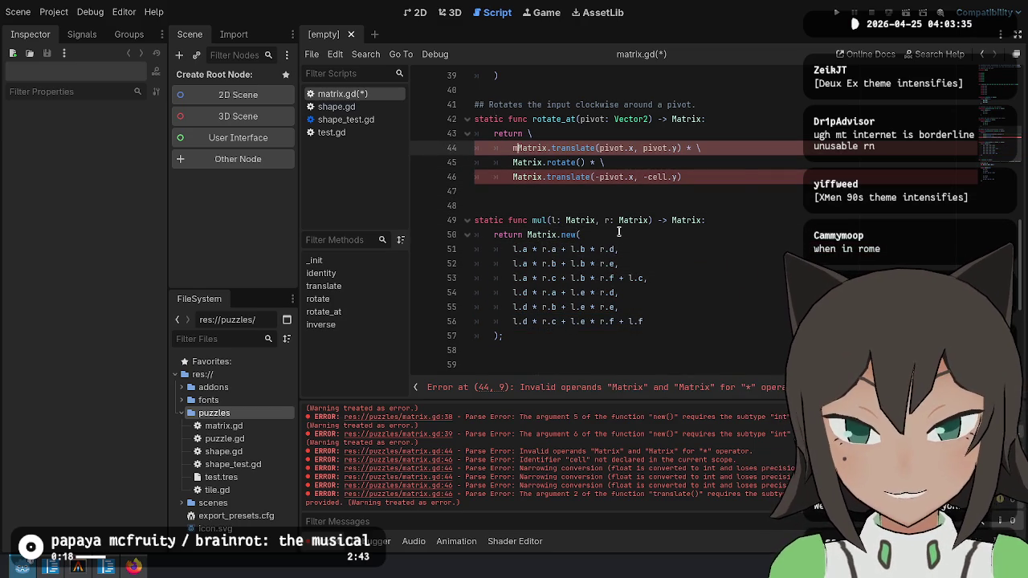
pyautogui.press('End')
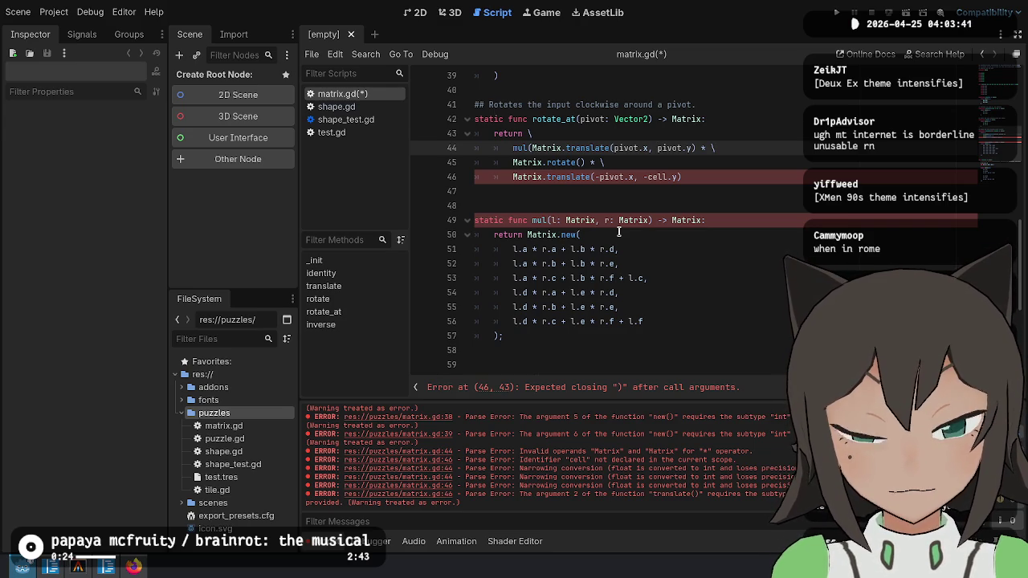
pyautogui.press('BackSpace')
pyautogui.press('BackSpace')
pyautogui.press('BackSpace')
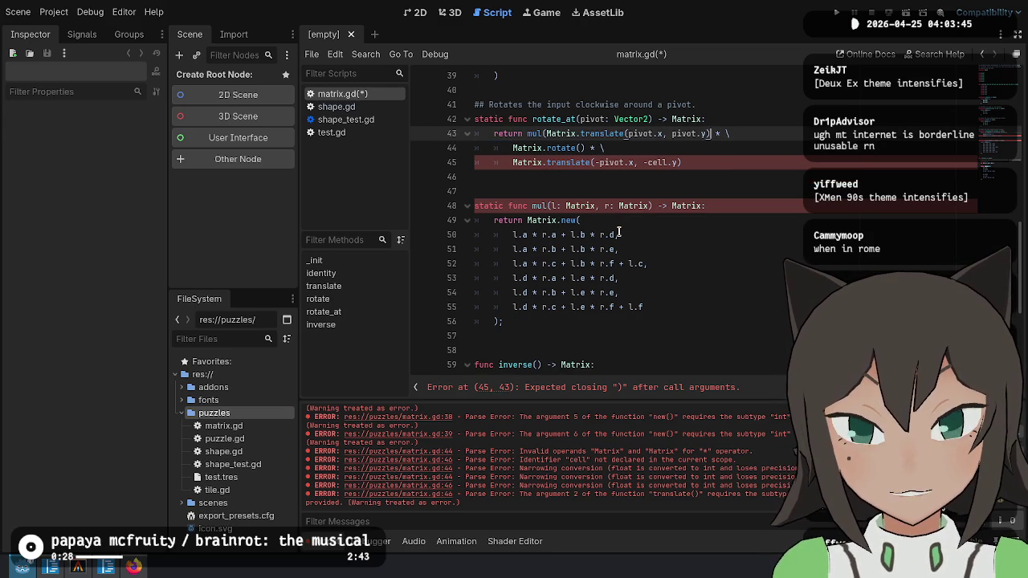
pyautogui.write(',')
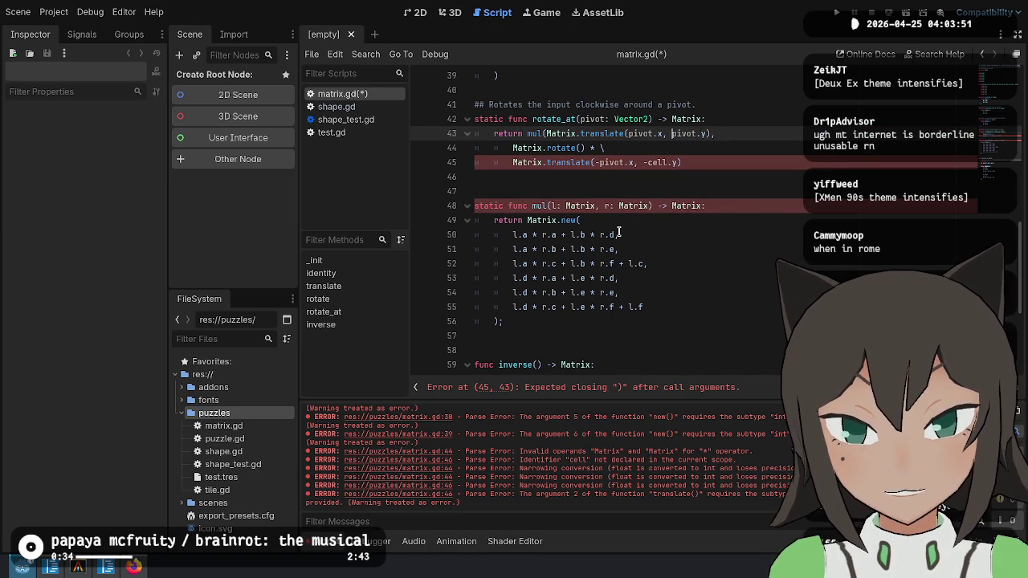
pyautogui.press('Return')
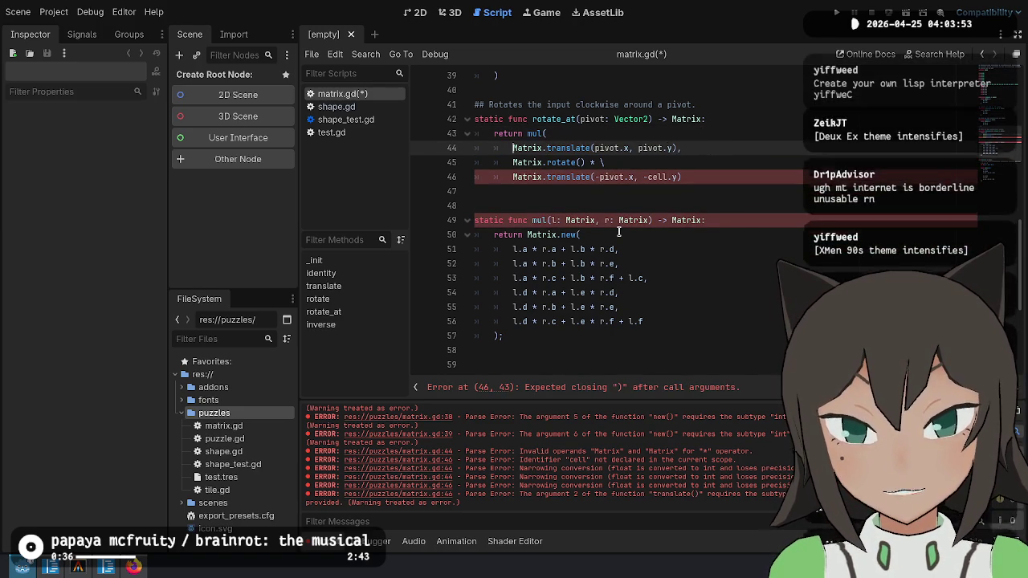
pyautogui.press('Down')
pyautogui.press('End')
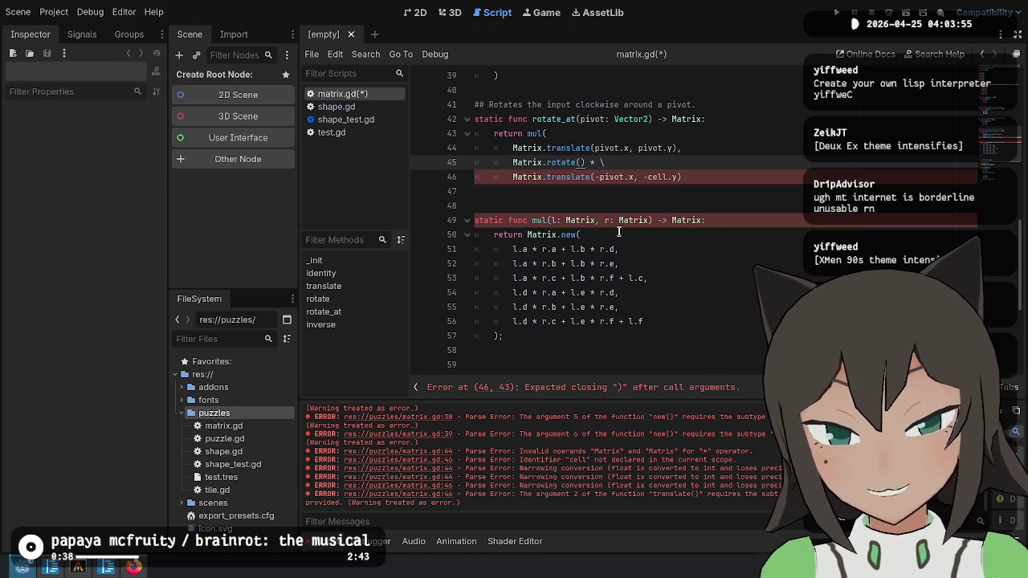
# Nest an inner mul() of rotate() and the negative translate call, closing parentheses on new lines.
pyautogui.write('mul(')
pyautogui.press('End')
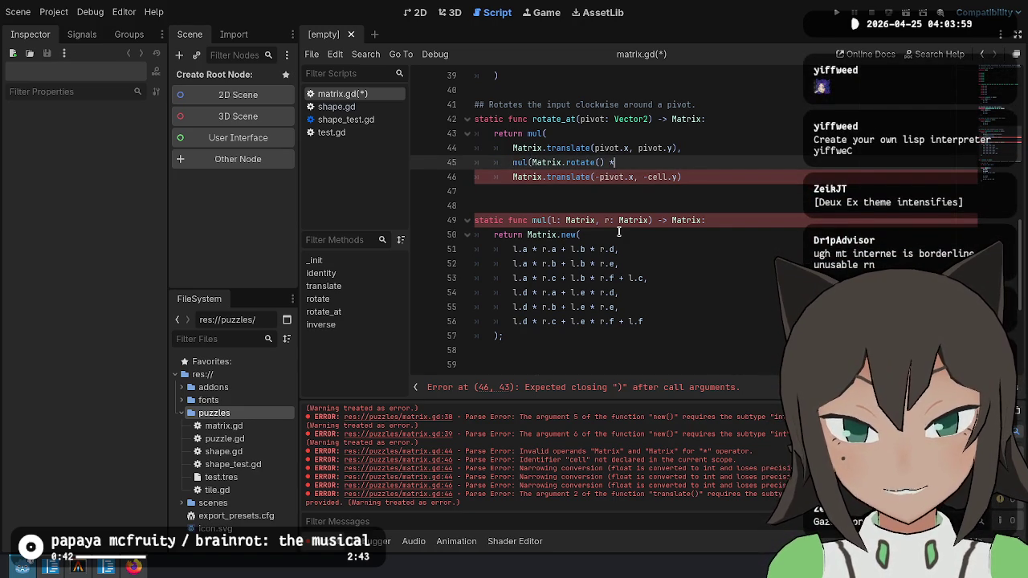
pyautogui.press('Down')
pyautogui.press('Home')
pyautogui.press('Tab')
pyautogui.press('Up')
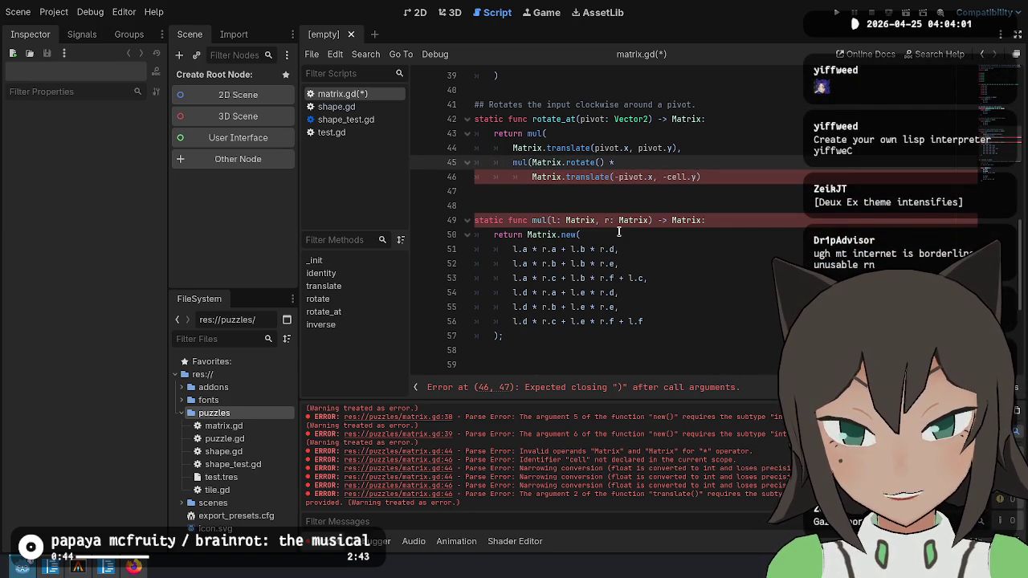
pyautogui.press('Return')
pyautogui.press('BackSpace')
pyautogui.press('BackSpace')
pyautogui.write(',')
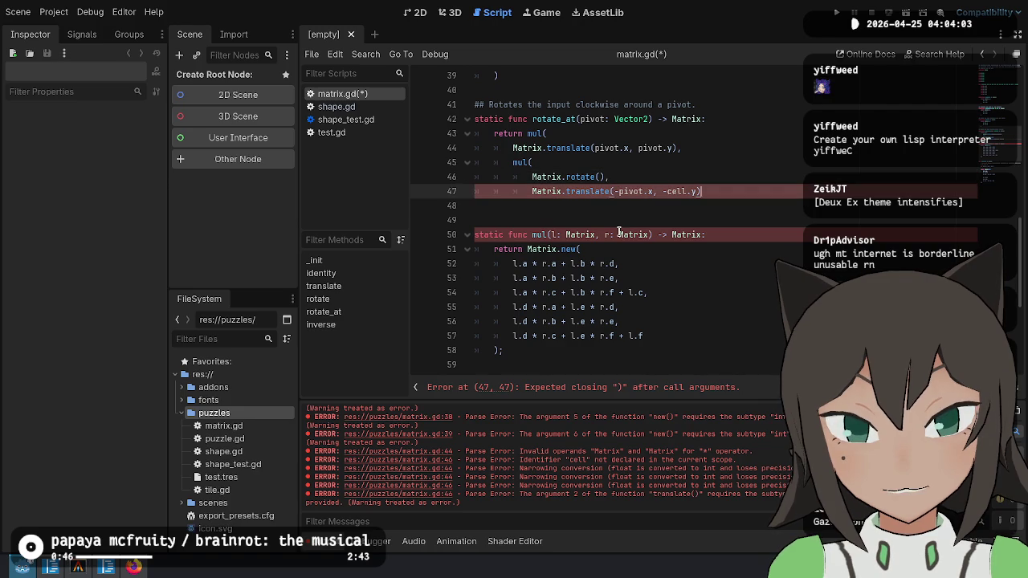
pyautogui.press('Down')
pyautogui.press('End')
pyautogui.press('Return')
pyautogui.press('Return')
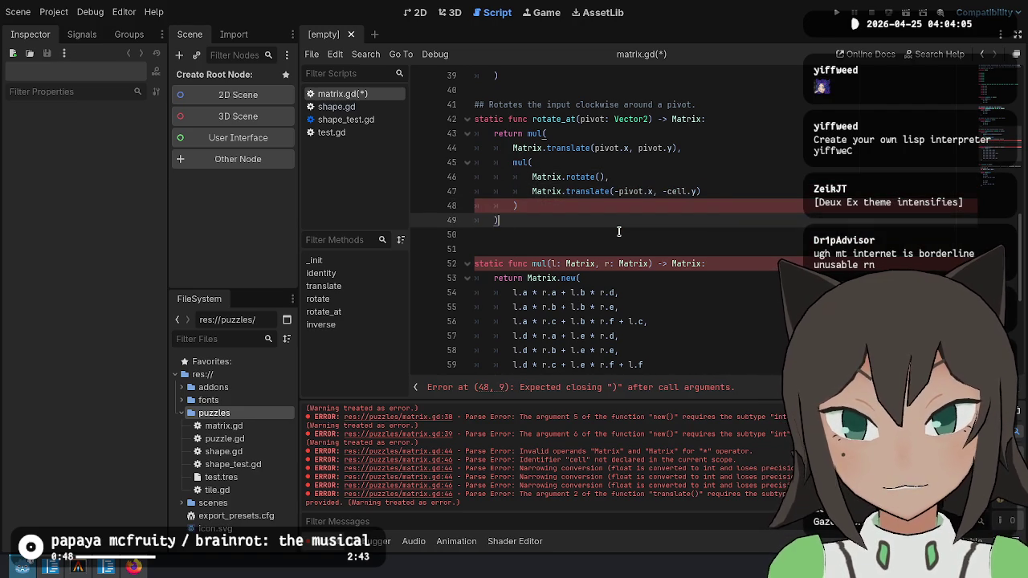
pyautogui.press('Up')
pyautogui.press('Up')
pyautogui.press('Up')
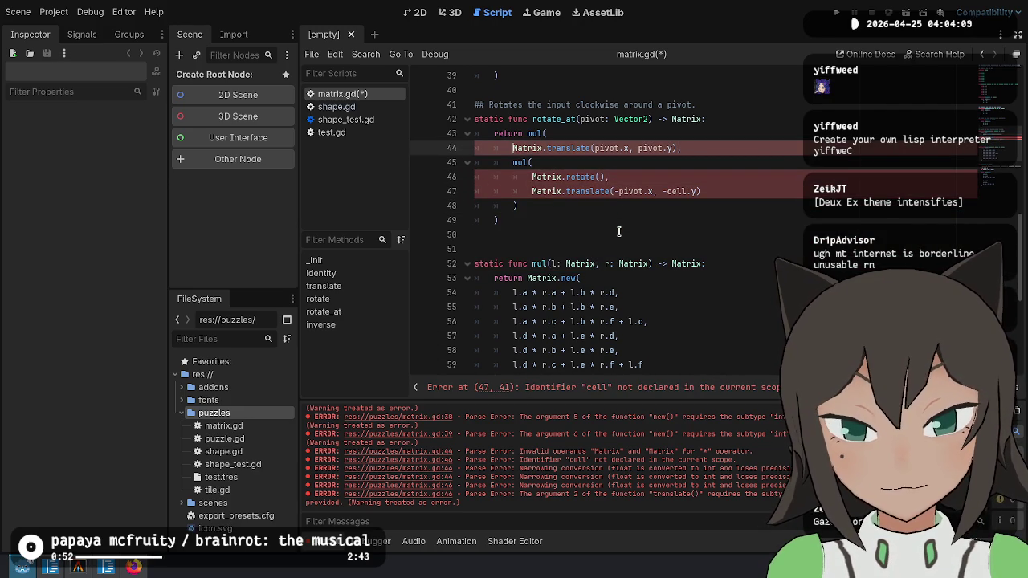
pyautogui.press('Down')
pyautogui.press('Down')
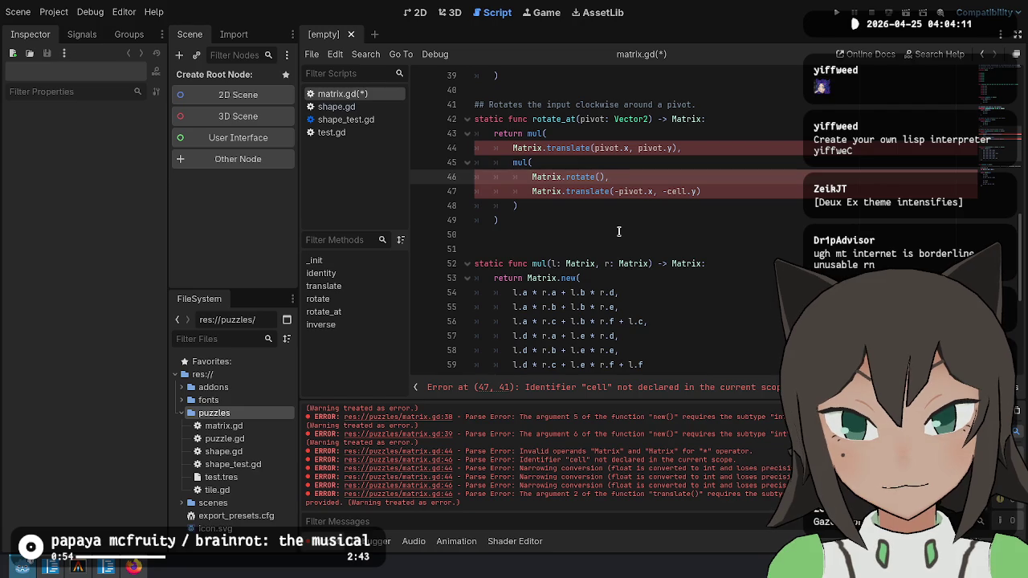
pyautogui.press('Up')
pyautogui.press('Up')
# Rename the undeclared cell to pivot in the translate call and save.
pyautogui.scroll(2, 584, 217)
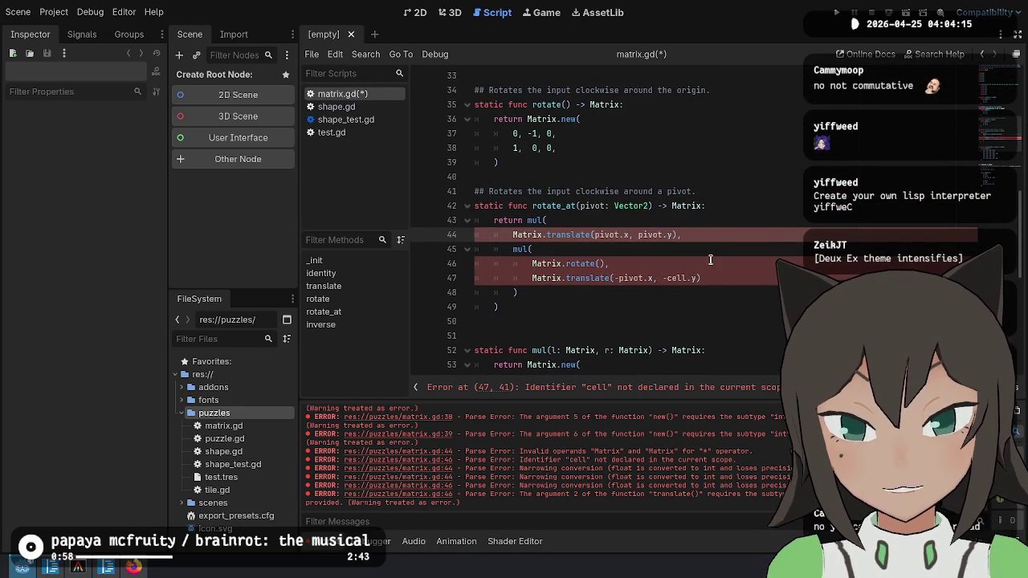
pyautogui.scroll(-1, 621, 390)
pyautogui.click(561, 189)
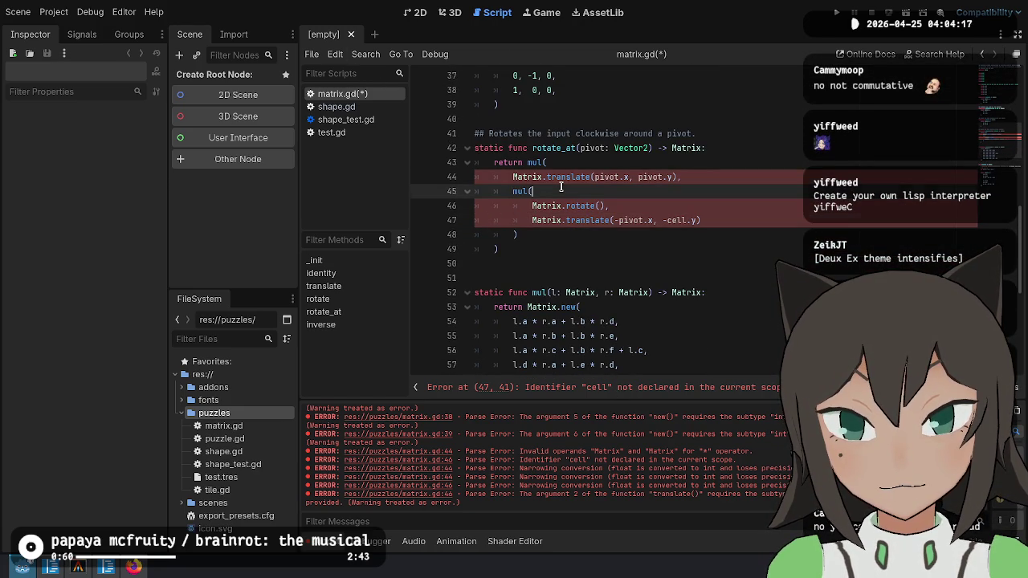
pyautogui.click(705, 220)
pyautogui.doubleClick(679, 220)
pyautogui.write('pivot')
pyautogui.click(736, 237)
pyautogui.hotkey('ctrl', 's')
# Change rotate_at's pivot type from Vector2 to Vector2i and delete the extra blank line.
pyautogui.moveTo(645, 148); pyautogui.dragTo(647, 140)
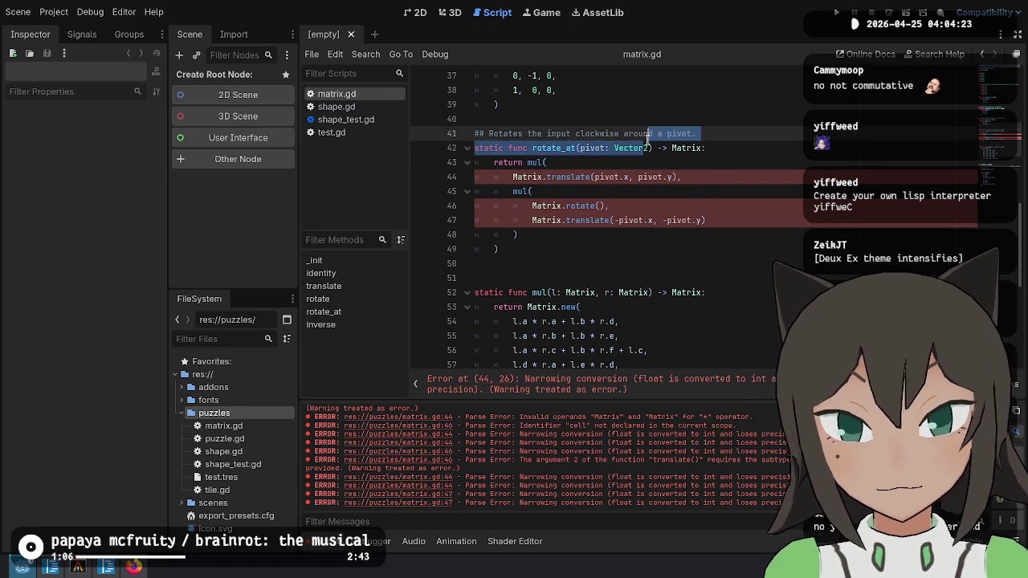
pyautogui.click(648, 144)
pyautogui.write('i')
pyautogui.click(671, 233)
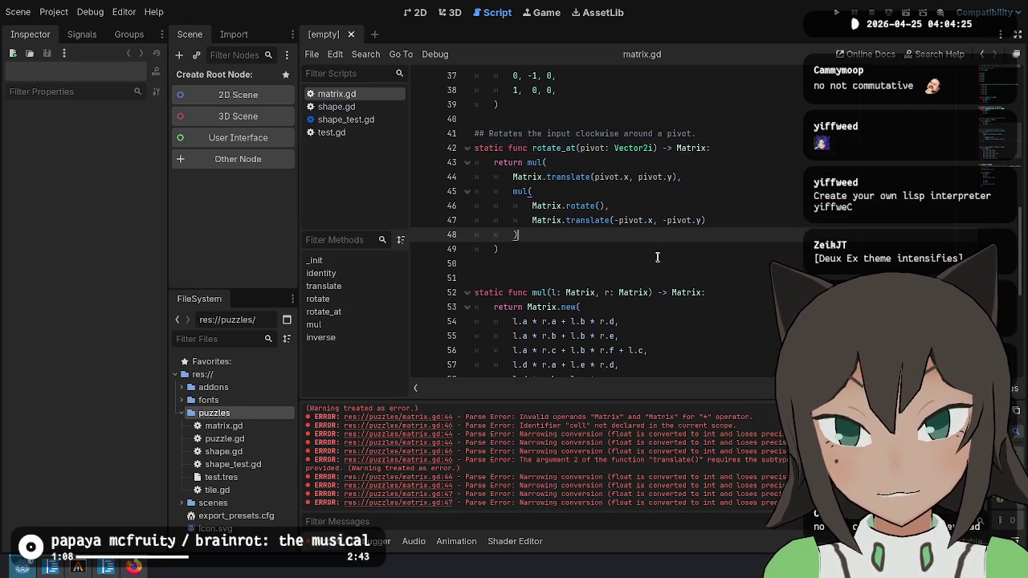
pyautogui.click(657, 257)
pyautogui.press('BackSpace')
pyautogui.click(759, 234)
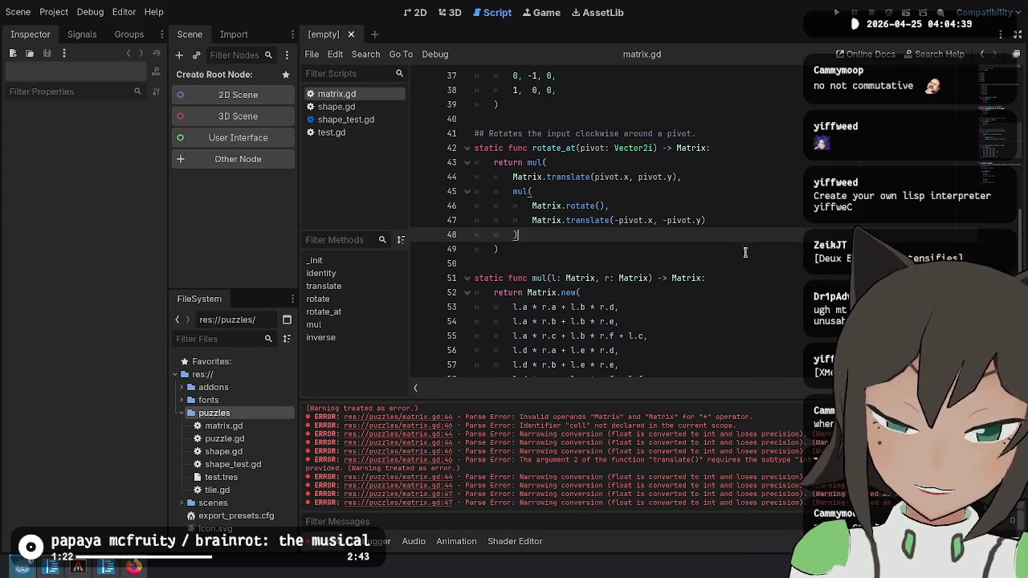
# Review rotate_at's nested mul() calls, selecting the inner and outer translate arguments.
pyautogui.click(774, 170)
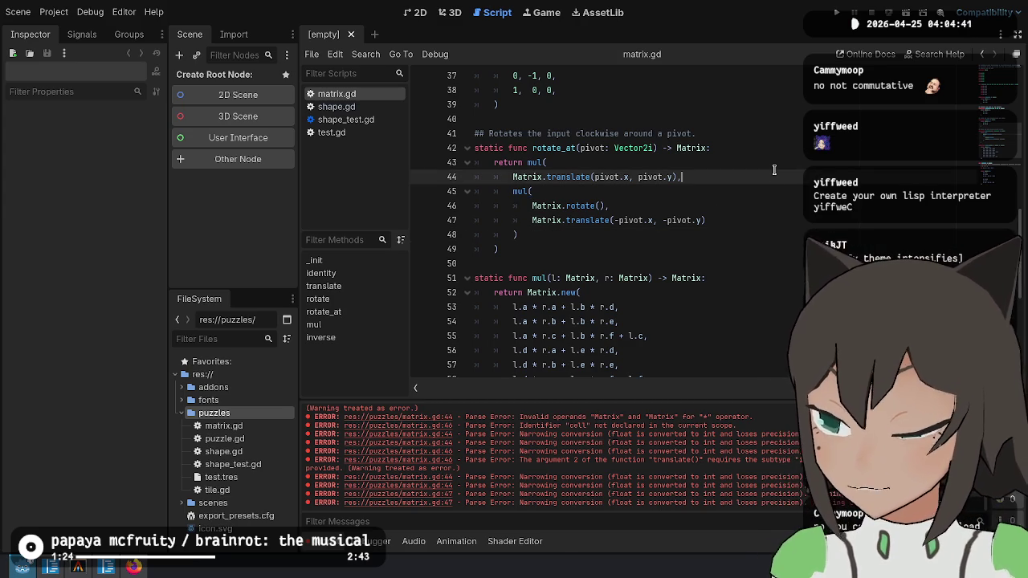
pyautogui.click(710, 226)
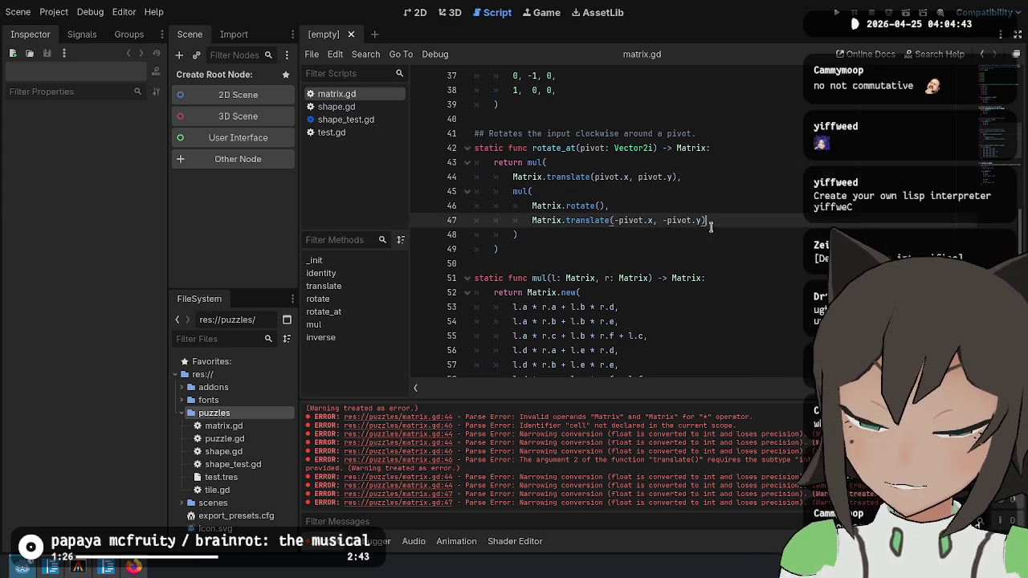
pyautogui.click(793, 182)
pyautogui.click(772, 201)
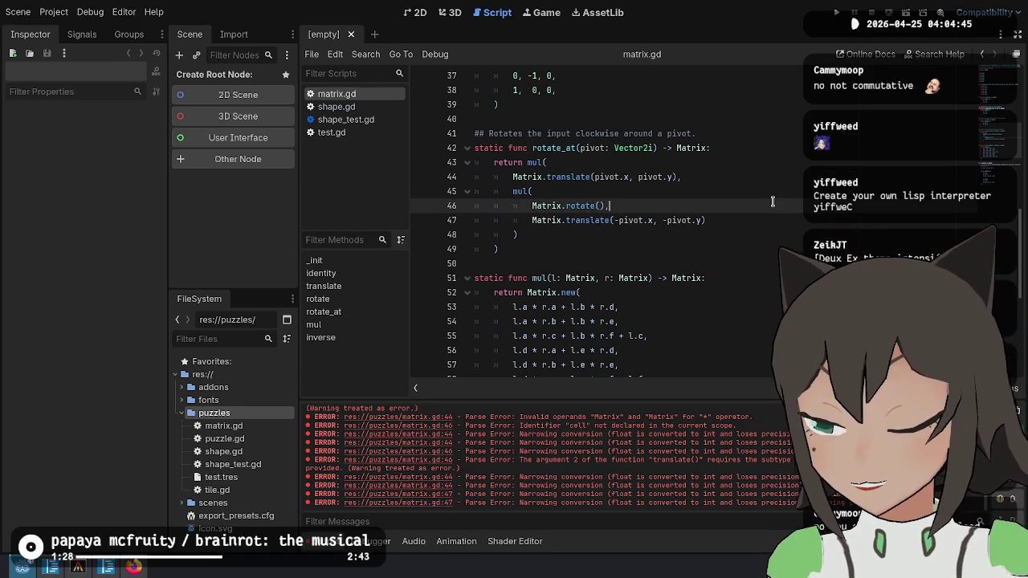
pyautogui.click(758, 231)
pyautogui.click(759, 218)
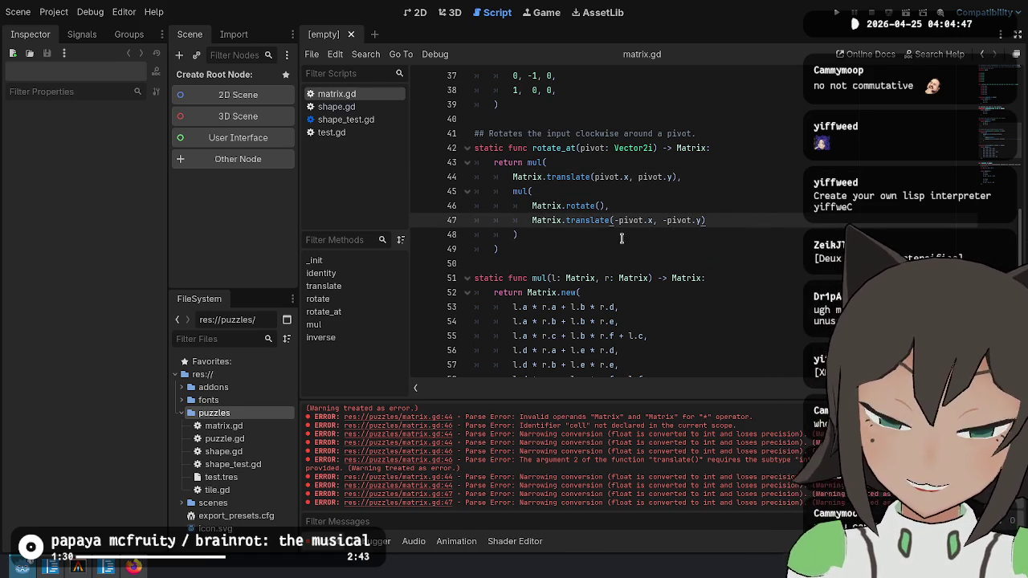
pyautogui.moveTo(523, 191); pyautogui.dragTo(537, 234)
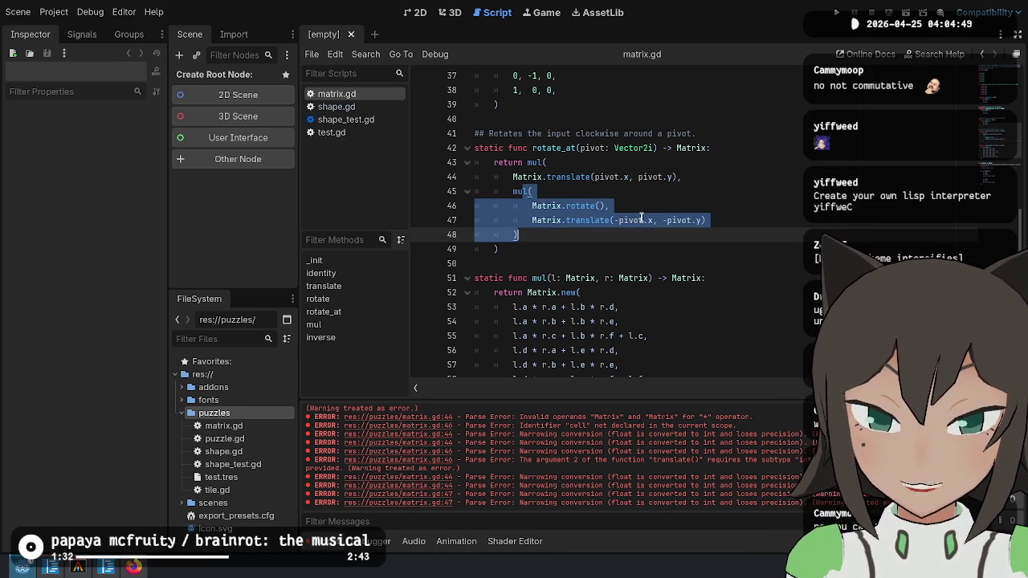
pyautogui.scroll(-1, 642, 218)
pyautogui.moveTo(545, 121); pyautogui.dragTo(526, 205)
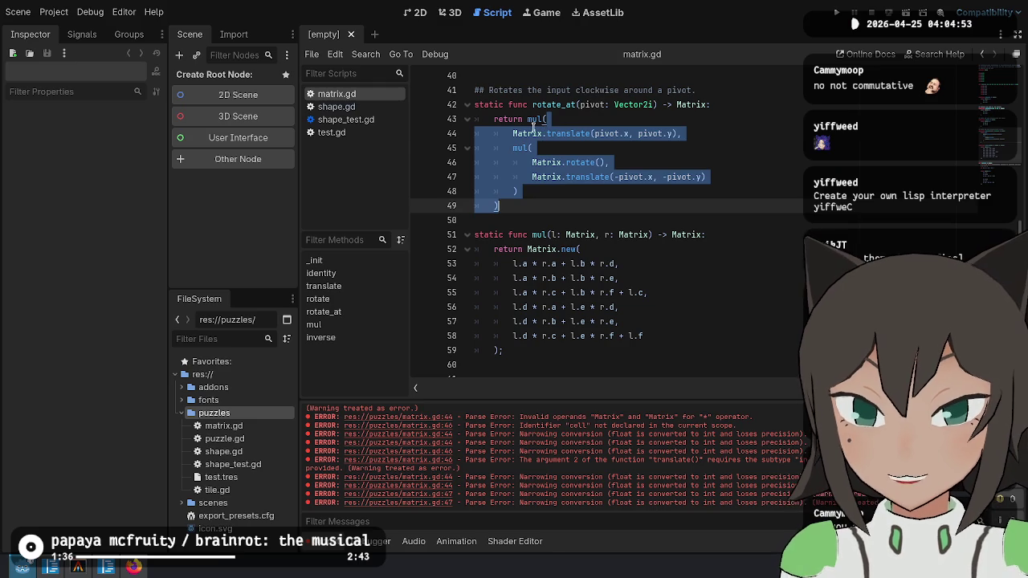
pyautogui.moveTo(544, 120); pyautogui.dragTo(522, 207)
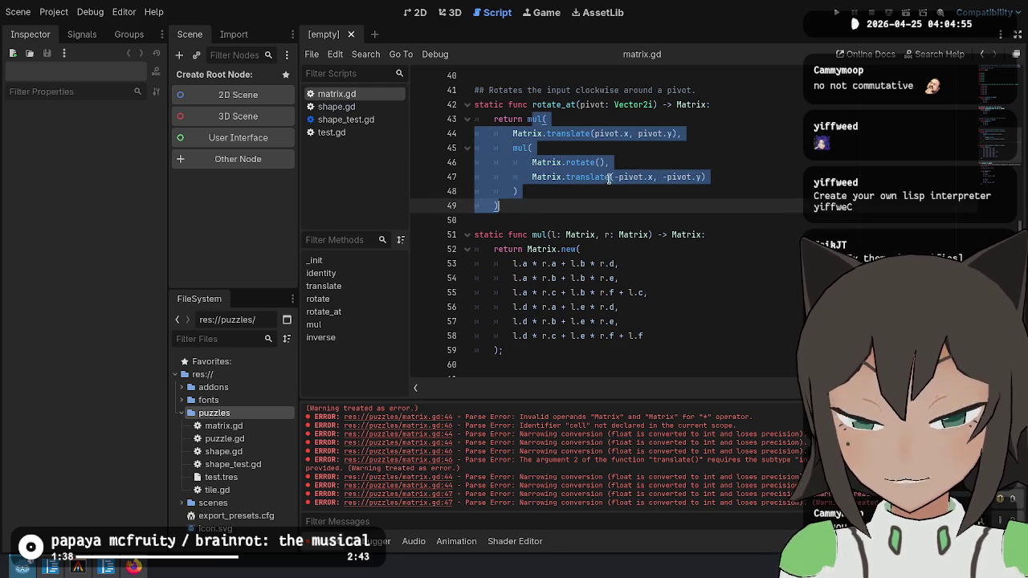
pyautogui.scroll(2, 609, 179)
pyautogui.click(531, 203)
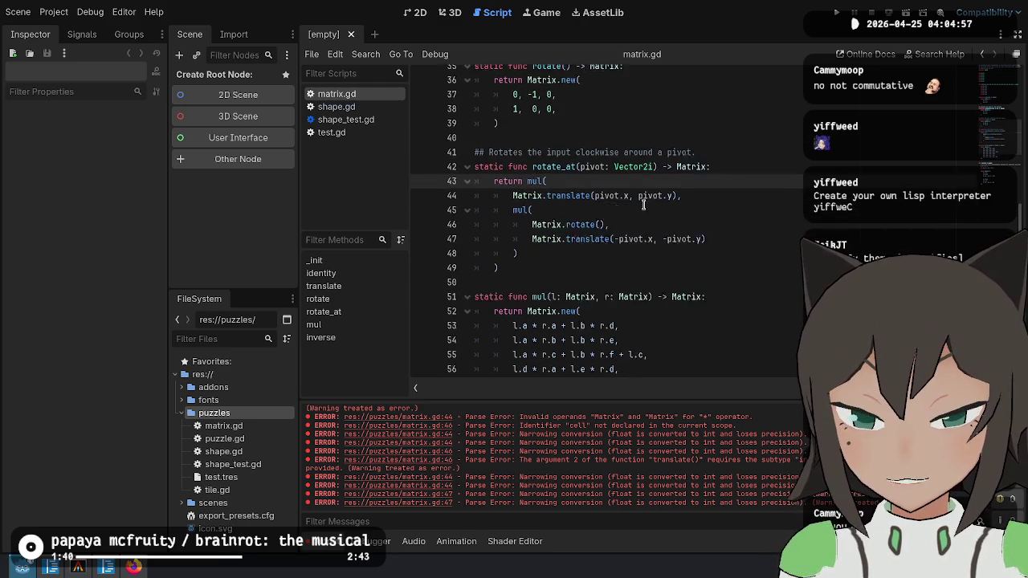
pyautogui.scroll(-2, 634, 209)
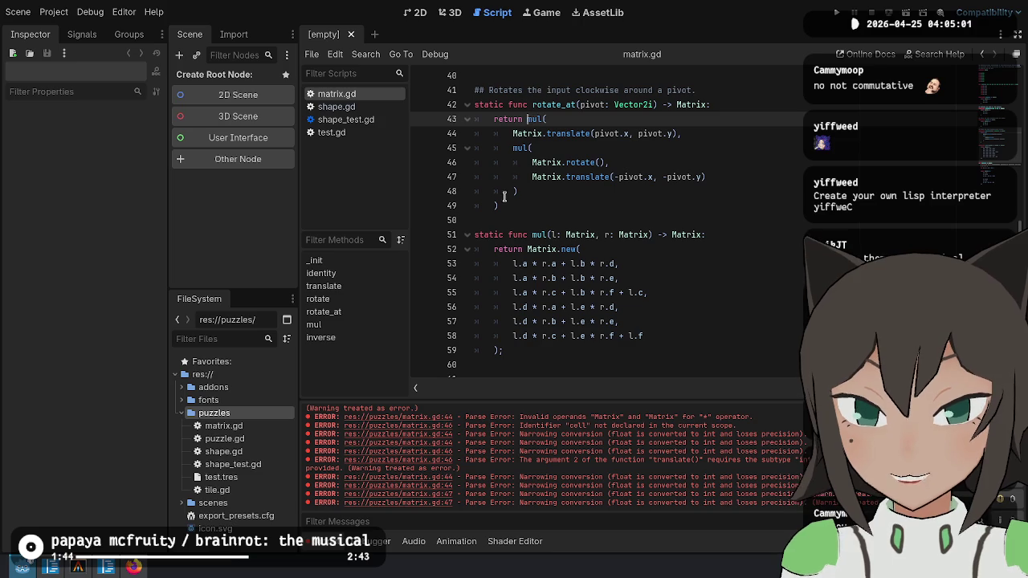
pyautogui.scroll(1, 635, 185)
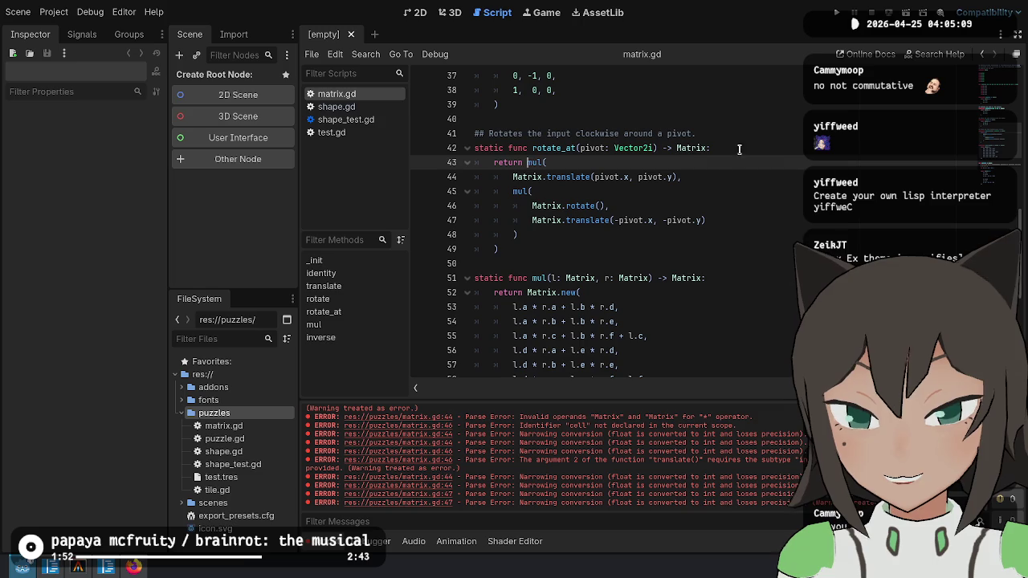
# Check rotate_at's closing parentheses, then bring up matrix.cs in VS Code.
pyautogui.moveTo(668, 238); pyautogui.dragTo(498, 250)
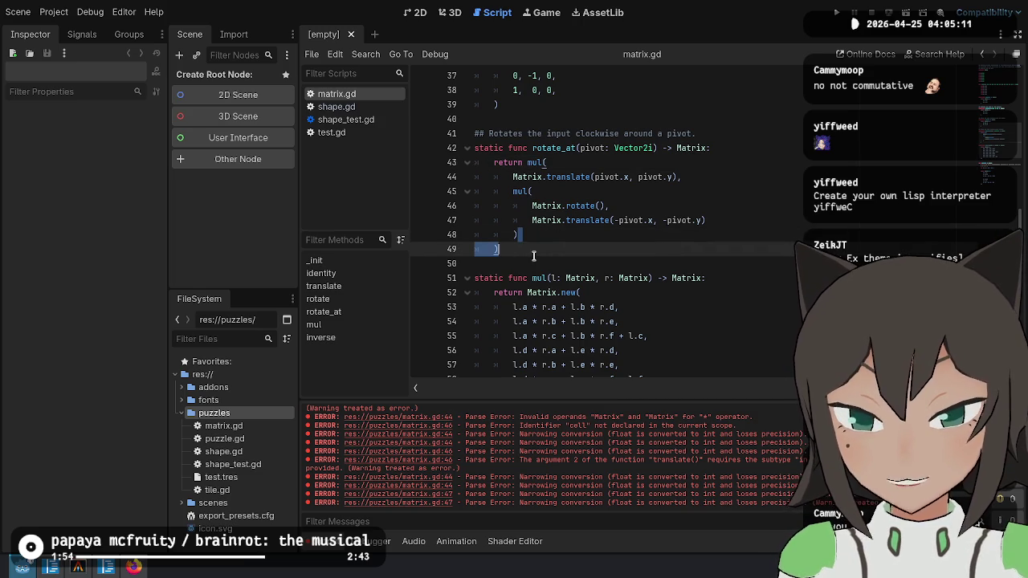
pyautogui.click(632, 219)
pyautogui.click(651, 231)
pyautogui.click(665, 253)
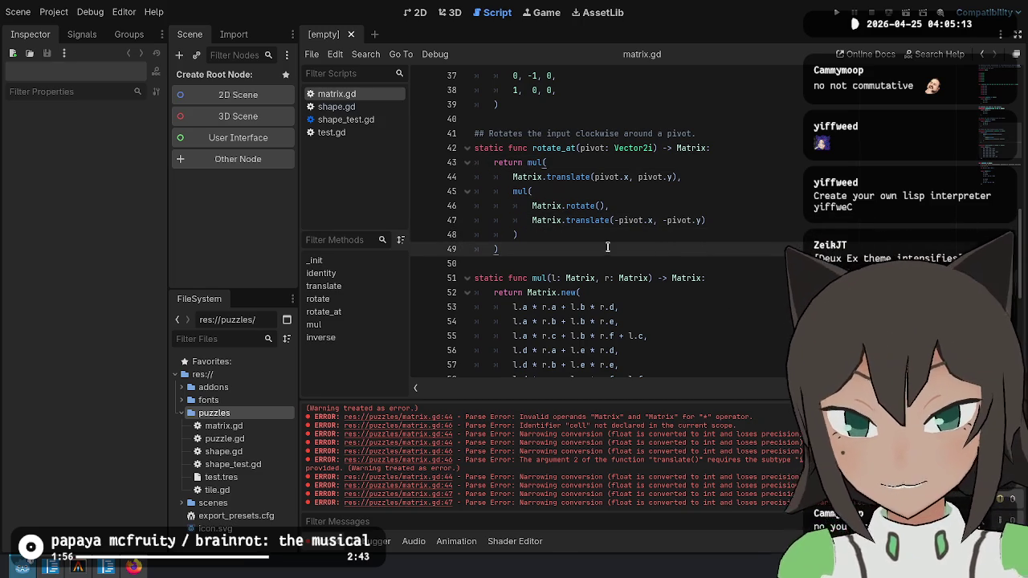
pyautogui.click(651, 263)
pyautogui.scroll(-4, 659, 263)
pyautogui.scroll(3, 694, 239)
pyautogui.scroll(-5, 695, 239)
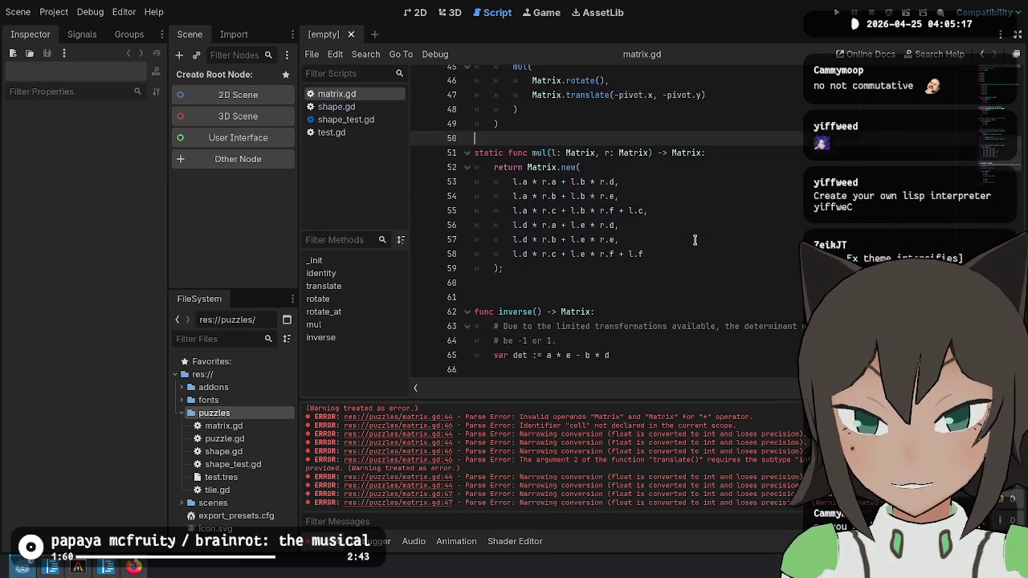
pyautogui.hotkey('alt', 'Tab')
pyautogui.click(589, 306)
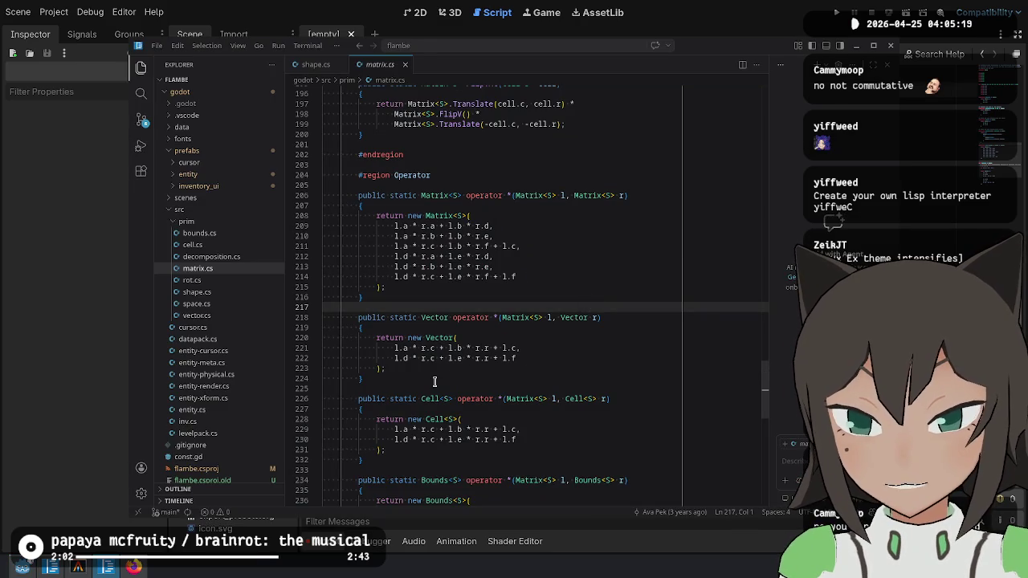
# Scroll through matrix.cs from the Matrix-by-Vector operator toward the rotation functions.
pyautogui.click(562, 379)
pyautogui.scroll(-1, 530, 369)
pyautogui.scroll(4, 513, 363)
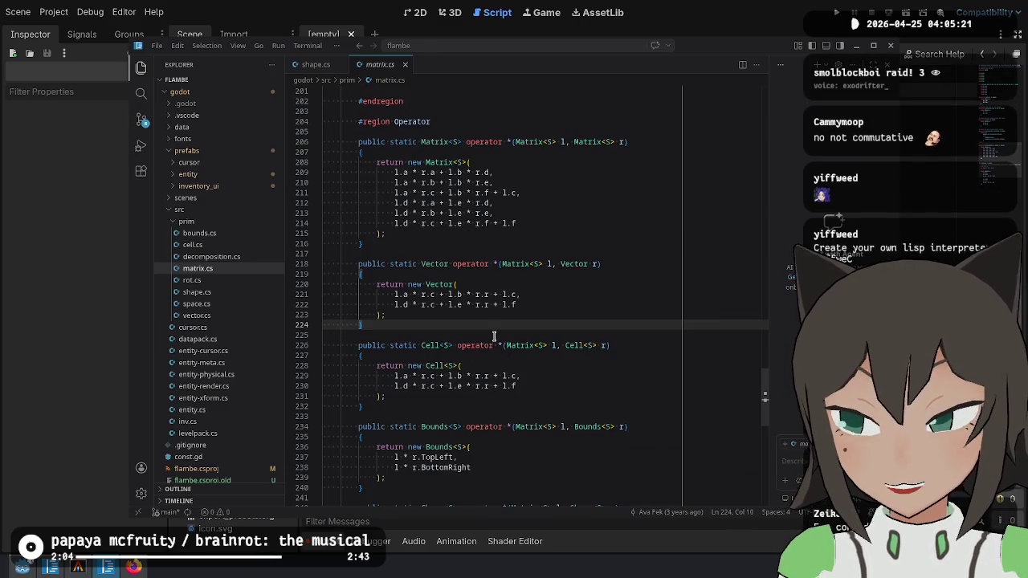
pyautogui.scroll(-3, 605, 379)
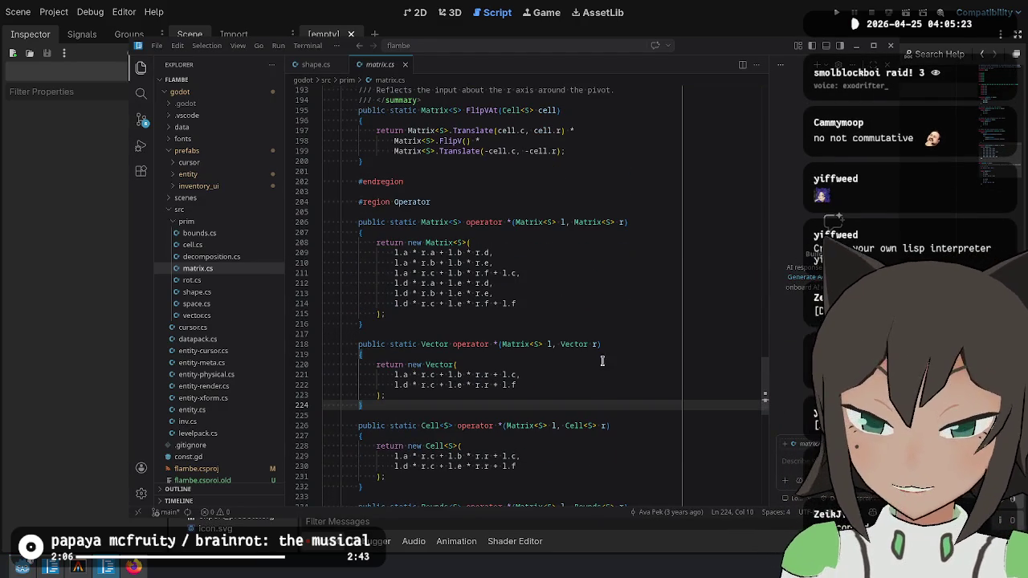
pyautogui.scroll(-4, 578, 373)
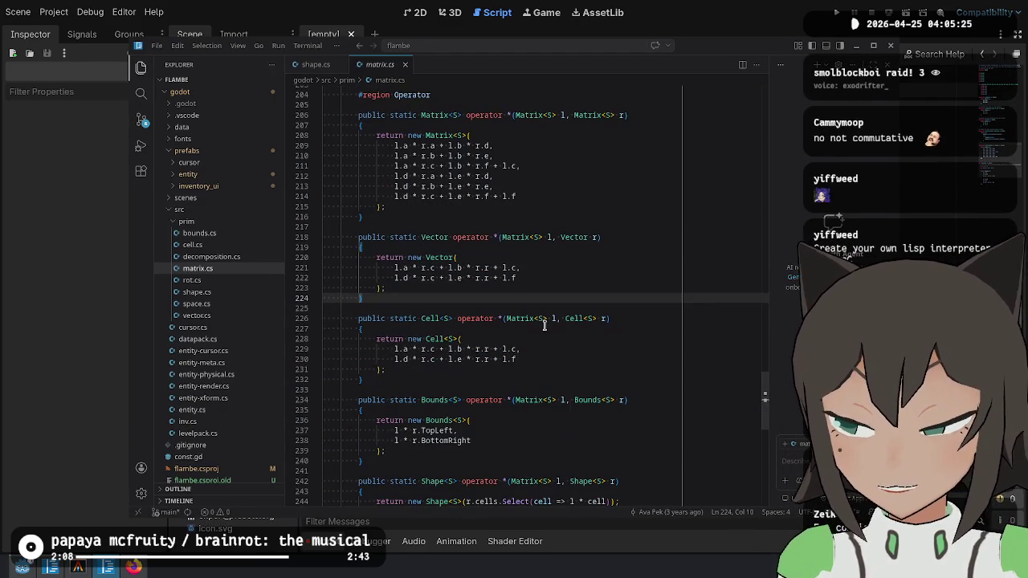
pyautogui.scroll(-6, 525, 248)
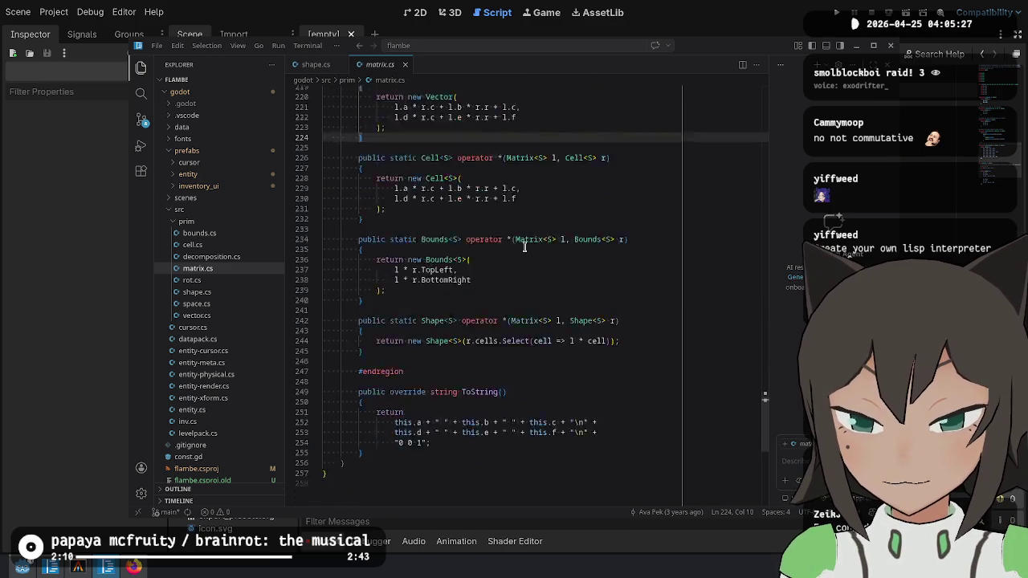
pyautogui.scroll(14, 524, 248)
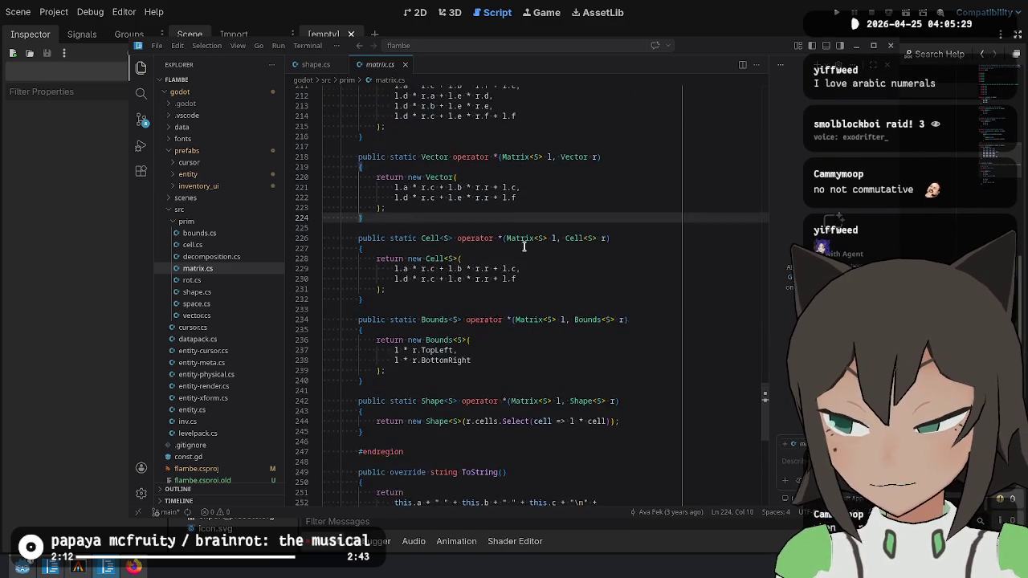
pyautogui.scroll(18, 524, 248)
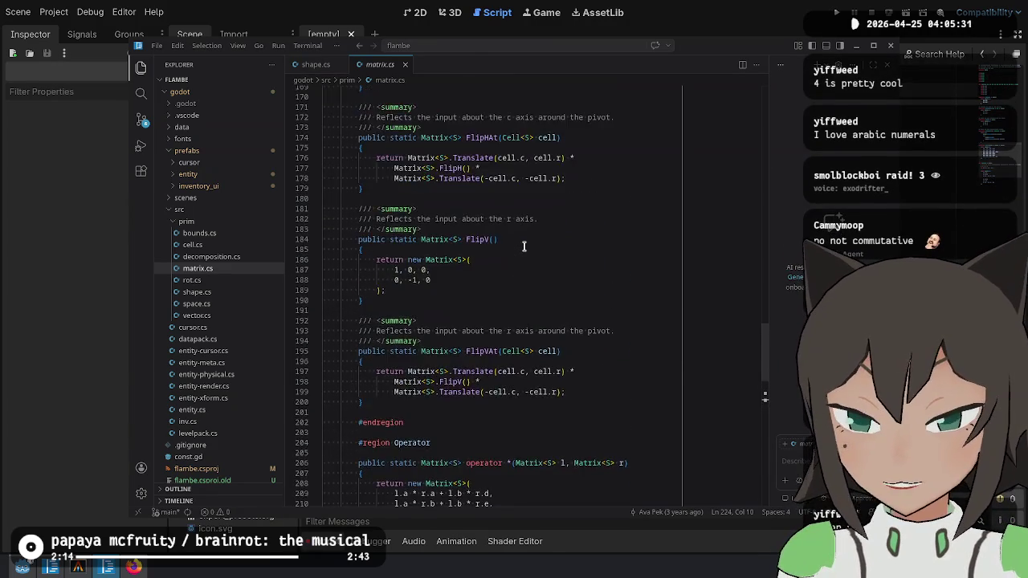
pyautogui.scroll(20, 524, 247)
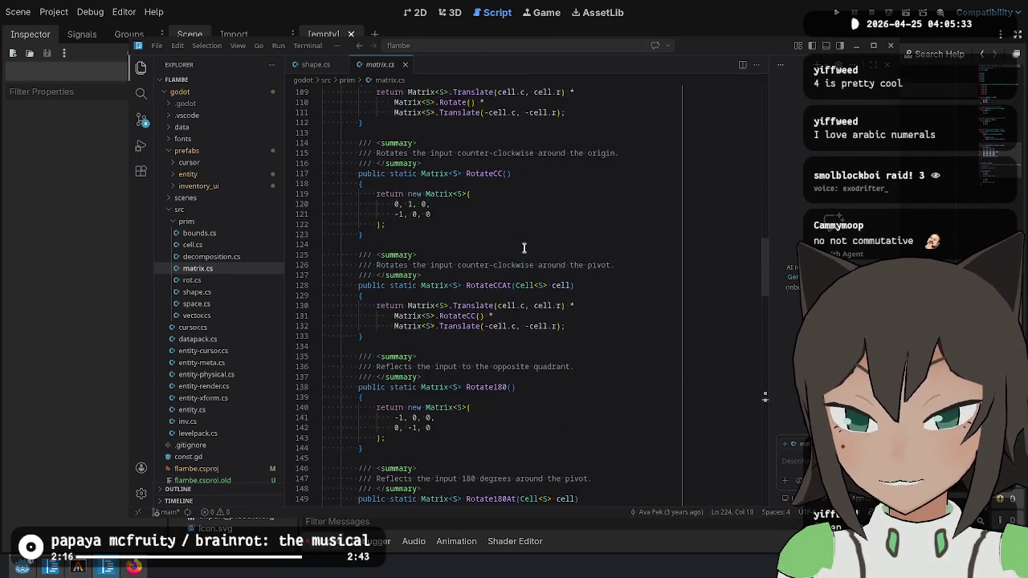
pyautogui.scroll(15, 525, 247)
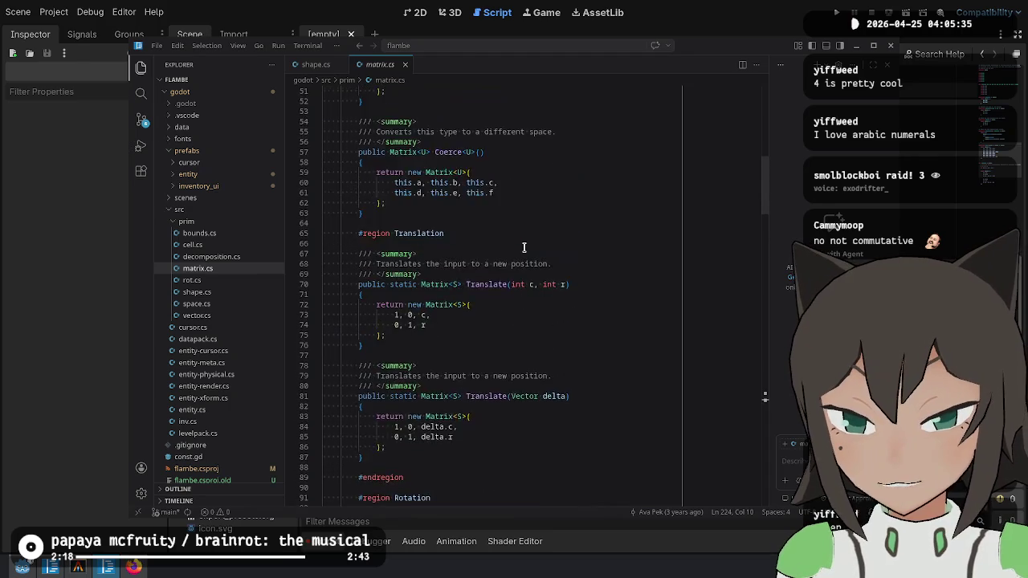
pyautogui.scroll(4, 525, 248)
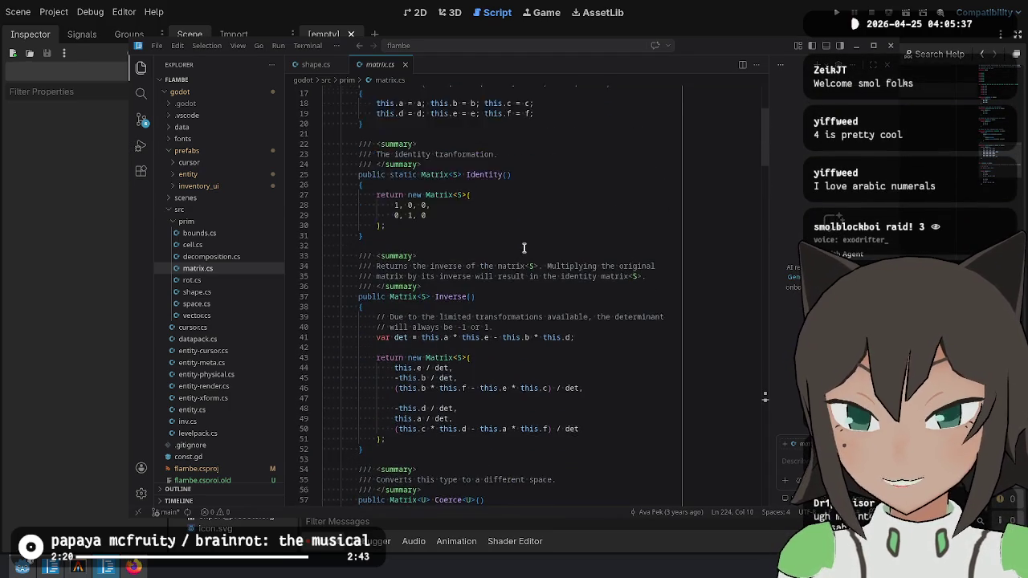
pyautogui.scroll(-10, 517, 242)
pyautogui.scroll(-20, 511, 258)
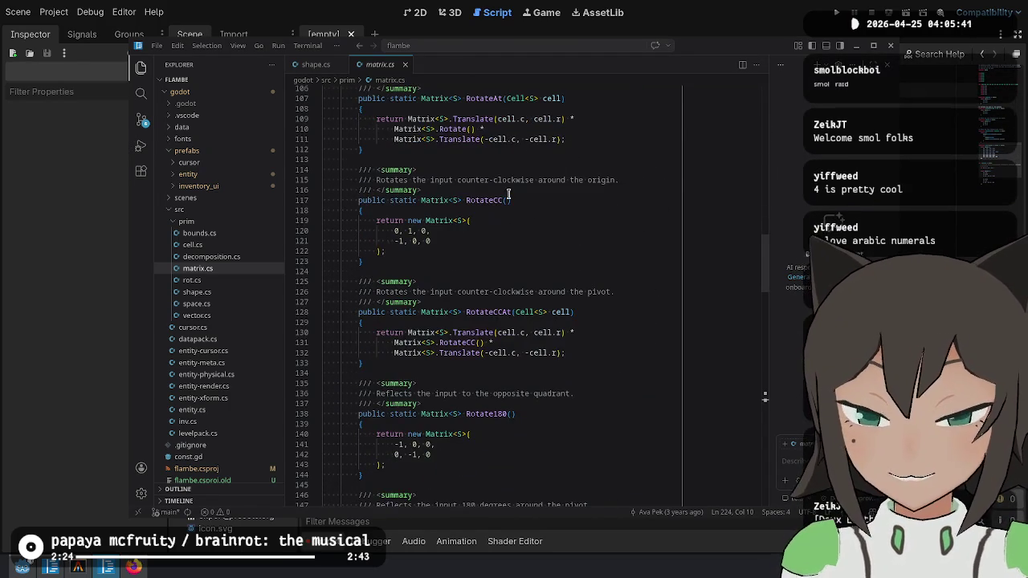
pyautogui.scroll(2, 508, 257)
# Select the RotateCC matrix body (0, 1, 0 / -1, 0, 0), then return to Godot.
pyautogui.moveTo(476, 149); pyautogui.dragTo(516, 255)
pyautogui.click(547, 267)
pyautogui.click(547, 284)
pyautogui.click(546, 304)
pyautogui.click(534, 162)
pyautogui.click(526, 324)
pyautogui.click(523, 365)
pyautogui.click(507, 201)
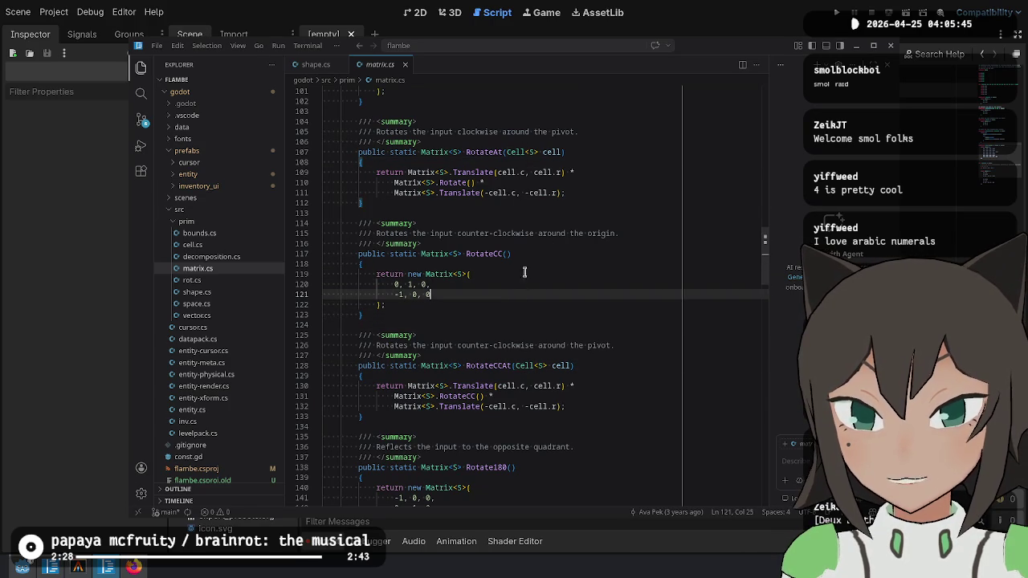
pyautogui.moveTo(528, 304); pyautogui.dragTo(513, 261)
pyautogui.hotkey('alt', 'Tab')
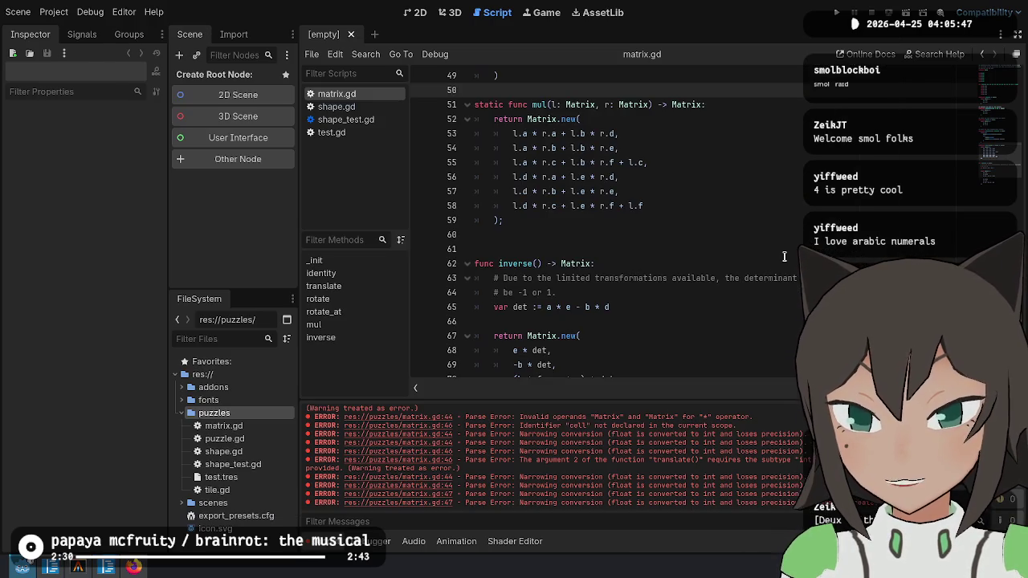
# Duplicate the rotate() function below rotate_at.
pyautogui.press('Up')
pyautogui.press('Up')
pyautogui.press('Up')
pyautogui.press('Down')
pyautogui.press('Down')
pyautogui.press('Down')
pyautogui.scroll(6, 649, 268)
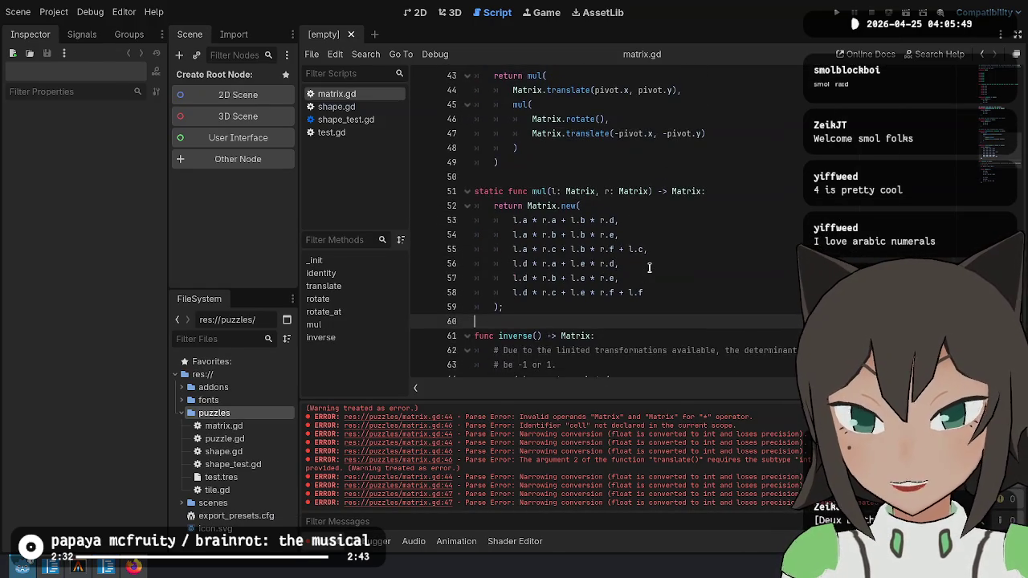
pyautogui.click(621, 247)
pyautogui.press('Down')
pyautogui.press('Down')
pyautogui.press('Down')
pyautogui.scroll(-1, 555, 275)
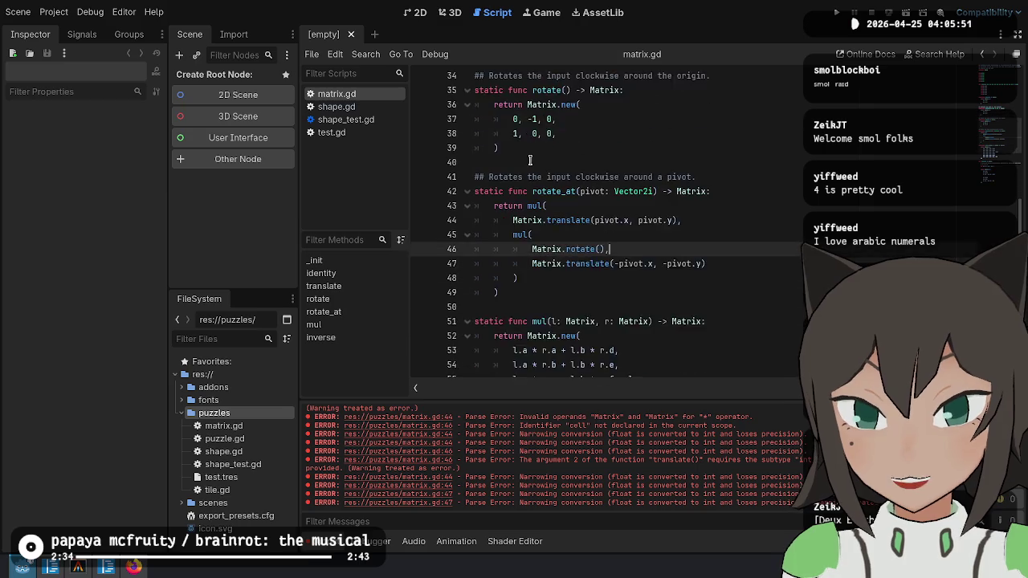
pyautogui.moveTo(529, 194); pyautogui.dragTo(546, 104)
pyautogui.hotkey('ctrl', 'c')
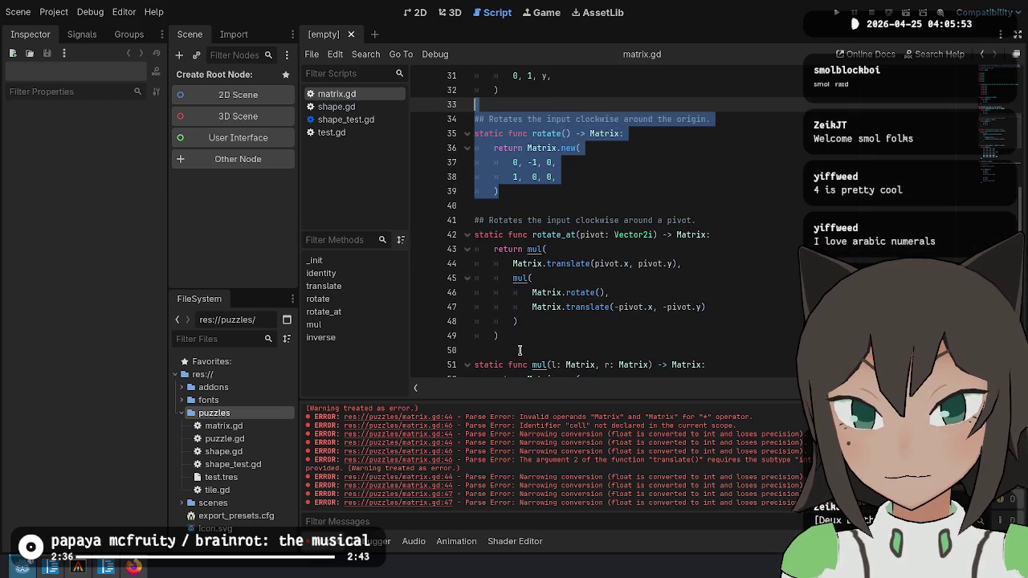
pyautogui.click(520, 350)
pyautogui.hotkey('ctrl', 'v')
# Make the copy's comment counter-clockwise, flip its matrix to 0, 1, 0 / -1, 0, 0, and save.
pyautogui.scroll(-1, 649, 271)
pyautogui.click(593, 283)
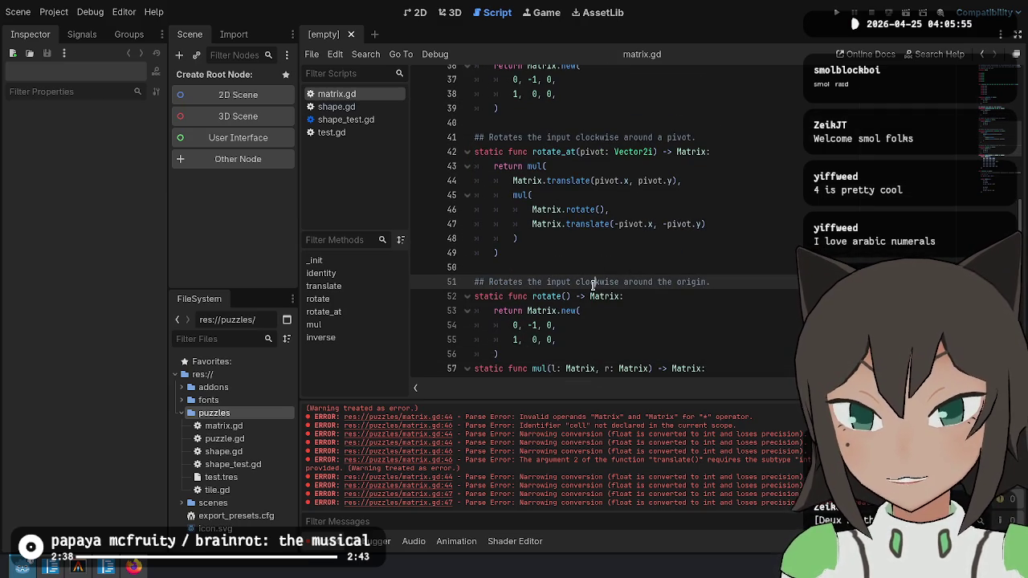
pyautogui.click(509, 354)
pyautogui.press('Return')
pyautogui.click(574, 282)
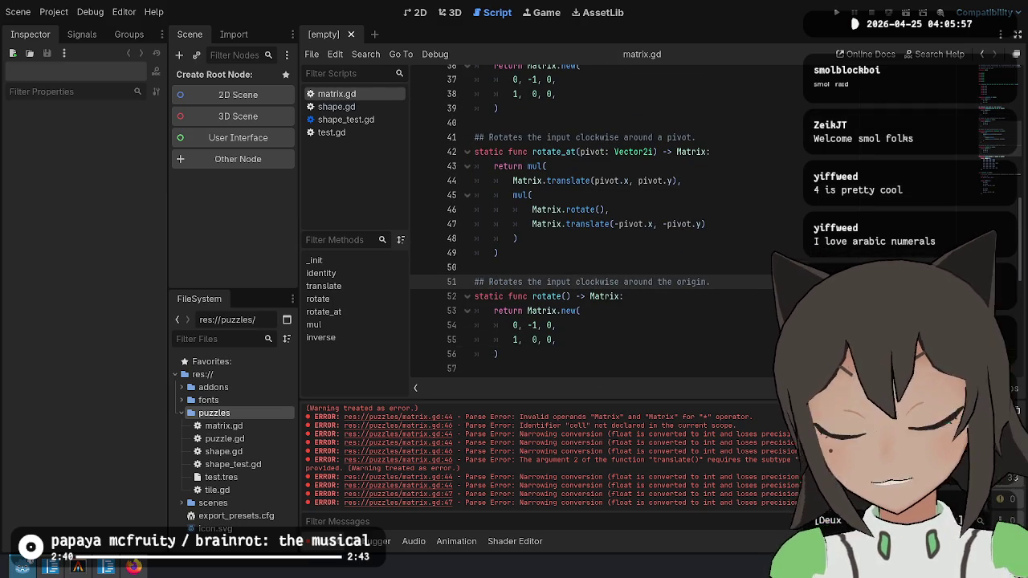
pyautogui.write('counter-')
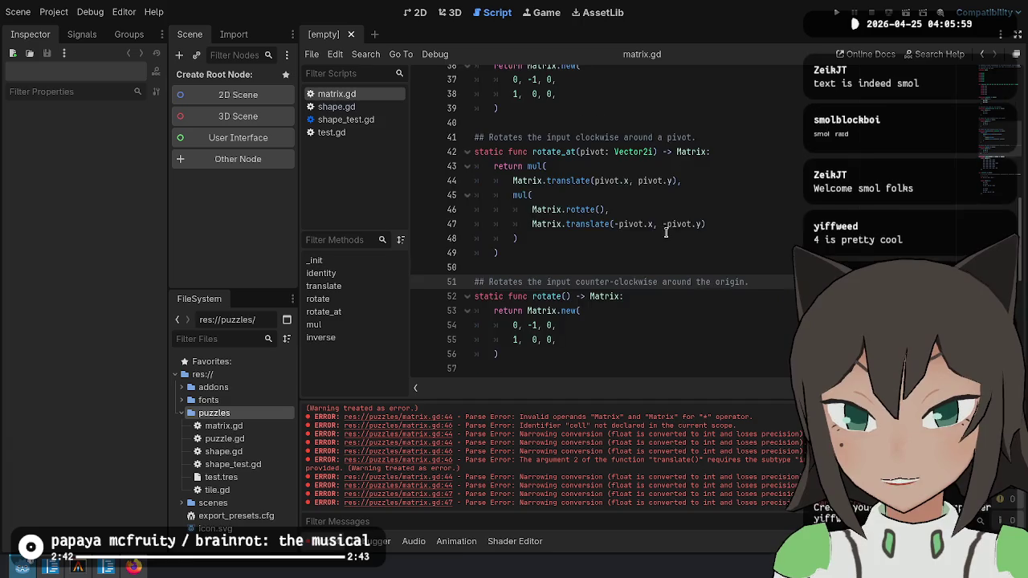
pyautogui.scroll(-3, 650, 237)
pyautogui.click(528, 249)
pyautogui.press('BackSpace')
pyautogui.click(524, 264)
pyautogui.press('BackSpace')
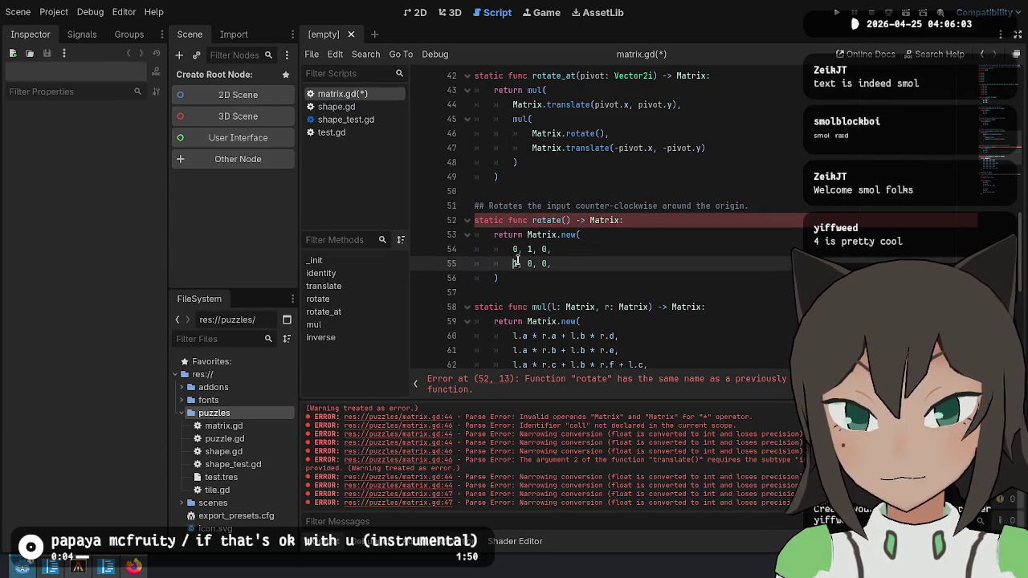
pyautogui.write('-')
pyautogui.press('Up')
pyautogui.press('Left')
pyautogui.hotkey('ctrl', 's')
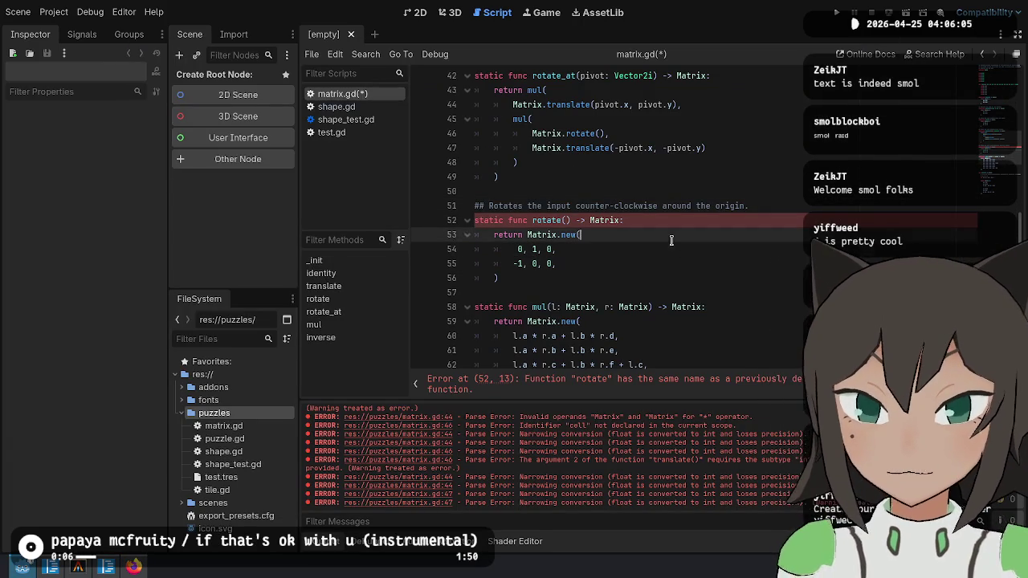
# Rename the copied function to rotate_cc.
pyautogui.click(689, 266)
pyautogui.click(725, 216)
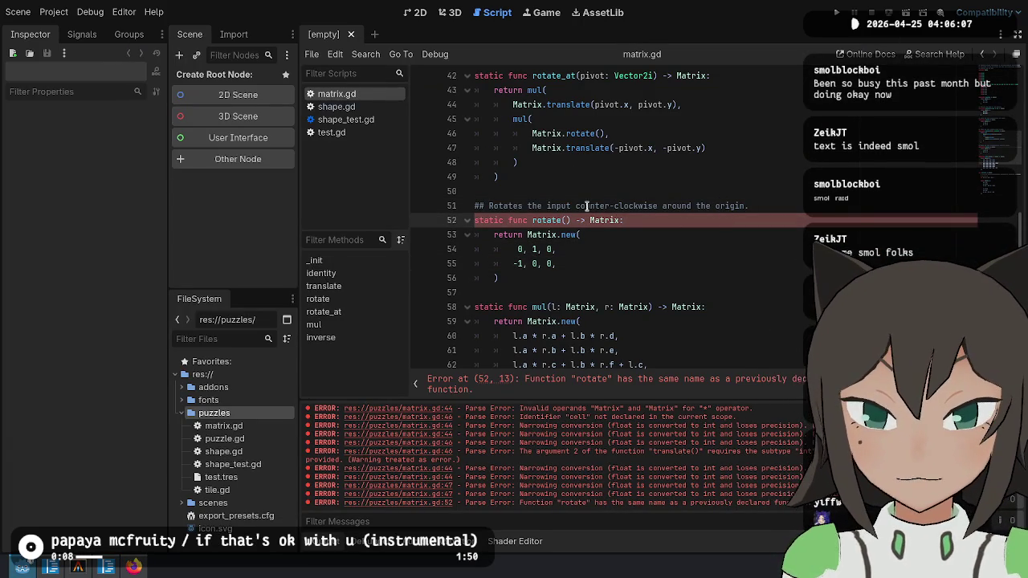
pyautogui.click(561, 222)
pyautogui.write('_cc')
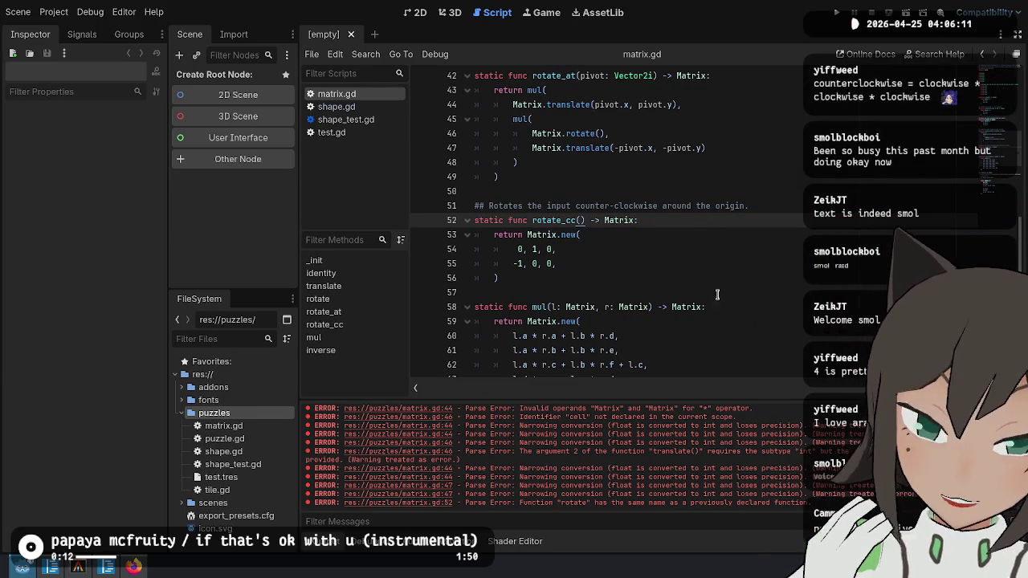
# Check the rows of the rotate_cc matrix.
pyautogui.click(715, 252)
pyautogui.click(580, 263)
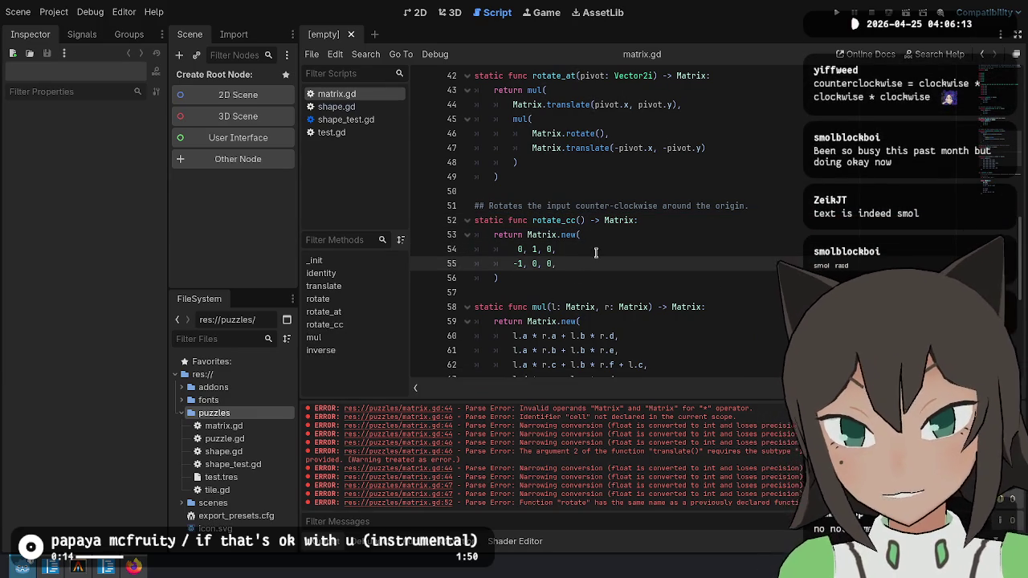
pyautogui.click(685, 234)
pyautogui.click(795, 177)
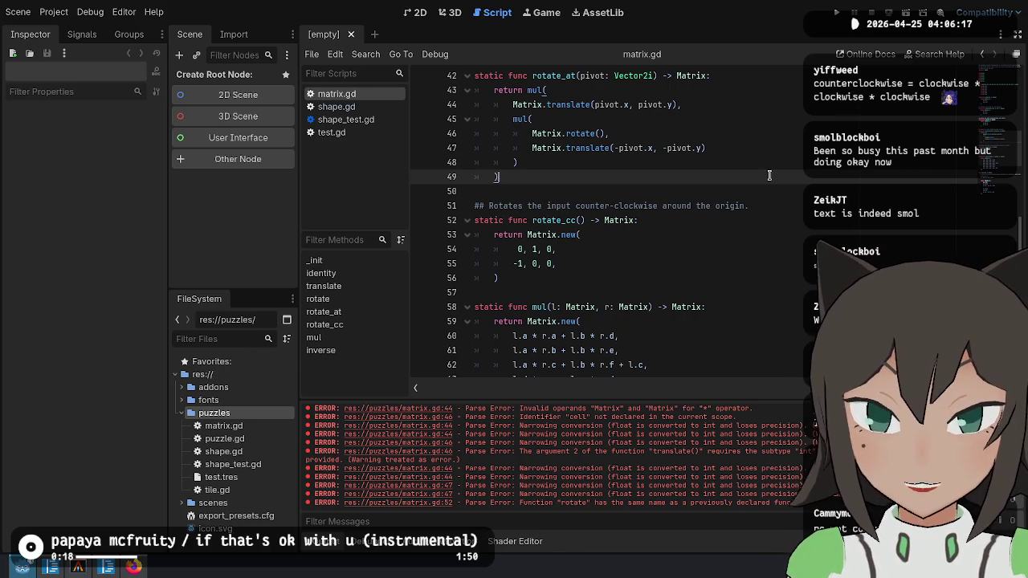
pyautogui.click(769, 220)
pyautogui.click(741, 284)
pyautogui.click(742, 249)
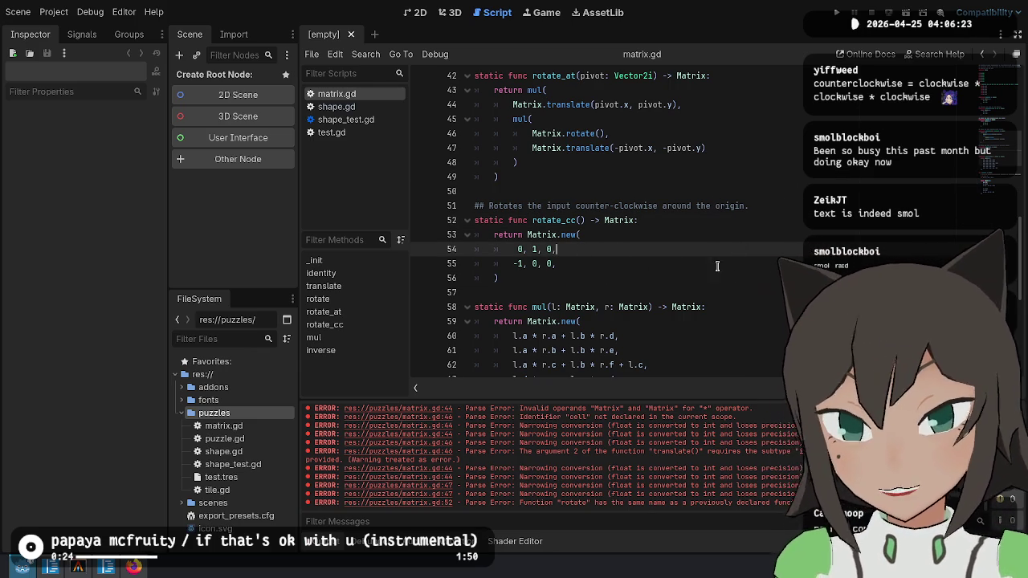
# Highlight the mul() formula lines, restore normal text size, and switch to the C# code.
pyautogui.scroll(-3, 699, 277)
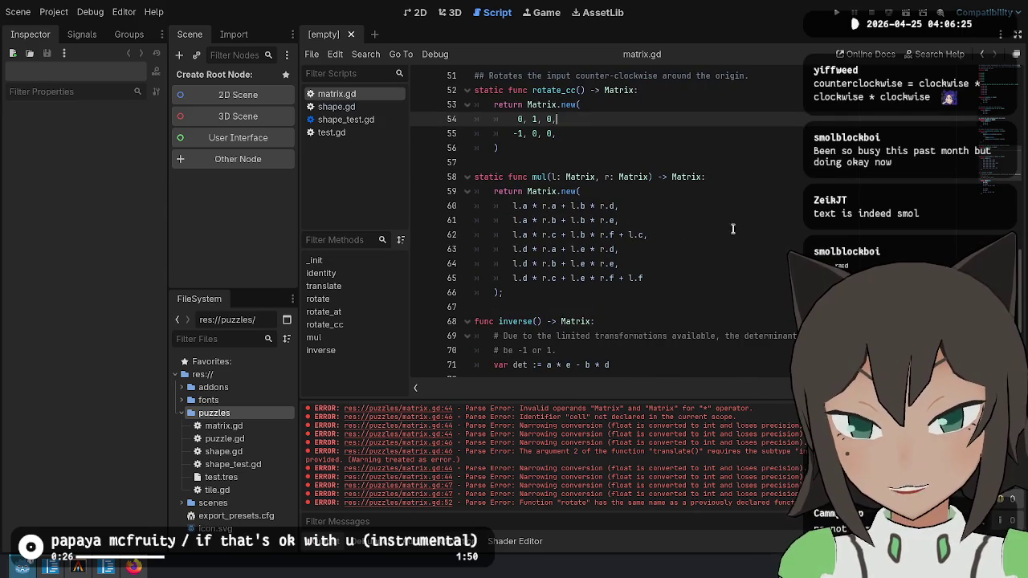
pyautogui.keyDown('ctrl'); pyautogui.scroll(5, 601, 298); pyautogui.keyUp('ctrl')
pyautogui.keyDown('ctrl'); pyautogui.scroll(2, 601, 297); pyautogui.keyUp('ctrl')
pyautogui.moveTo(635, 168)
pyautogui.mouseDown()
pyautogui.moveTo(791, 256)
pyautogui.moveTo(803, 312)
pyautogui.mouseUp()
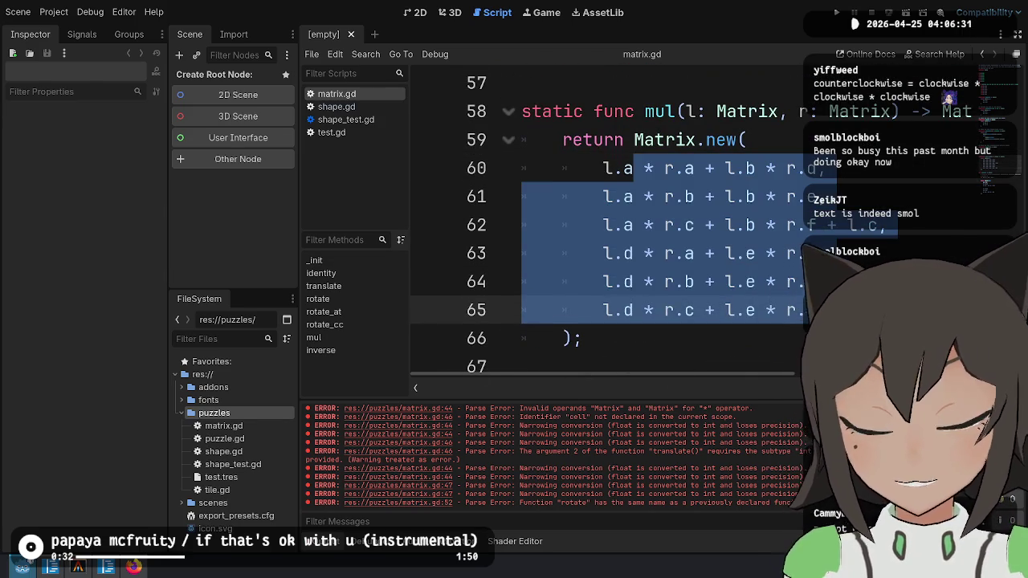
pyautogui.press('Escape')
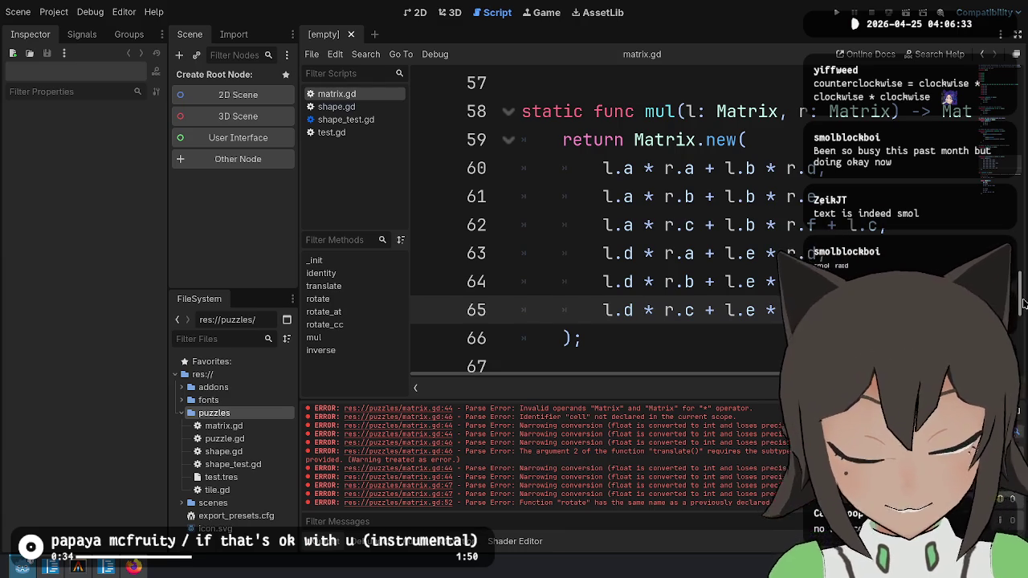
pyautogui.hotkey('ctrl', '0')
pyautogui.scroll(2, 767, 174)
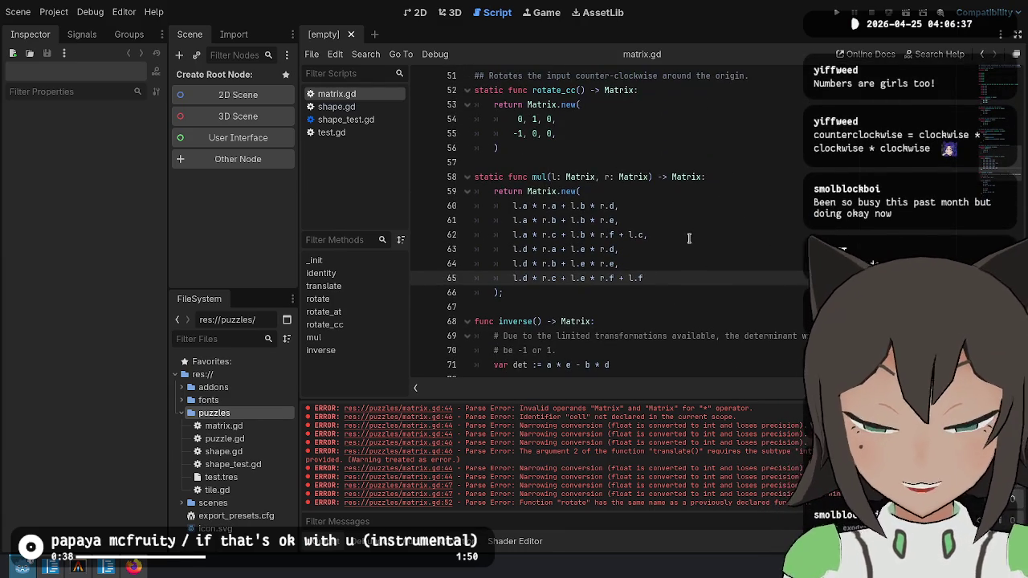
pyautogui.hotkey('alt', 'Tab')
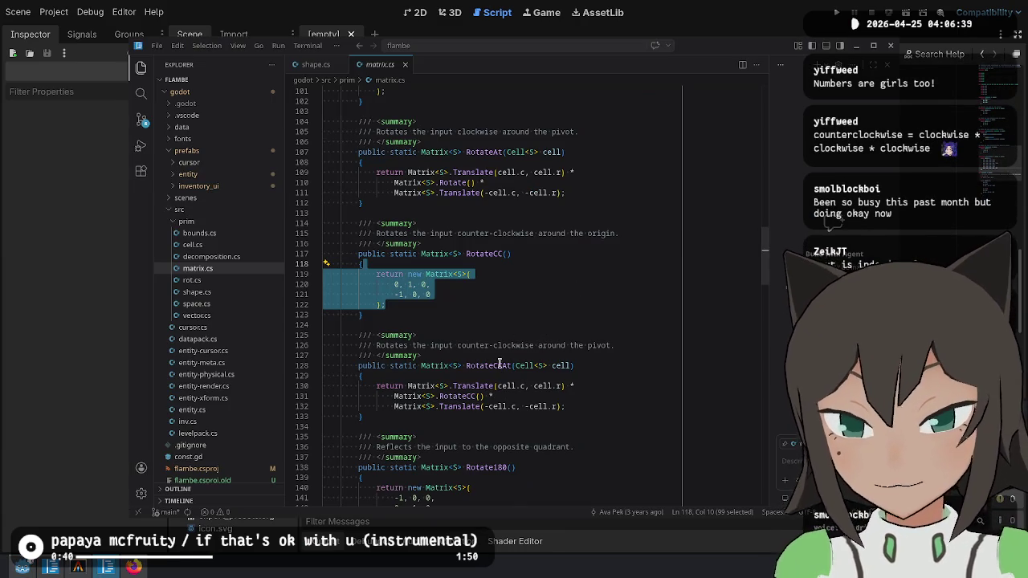
# Paste a copy of rotate_at below rotate_cc, separated by a blank line.
pyautogui.hotkey('alt', 'Tab')
pyautogui.scroll(3, 561, 241)
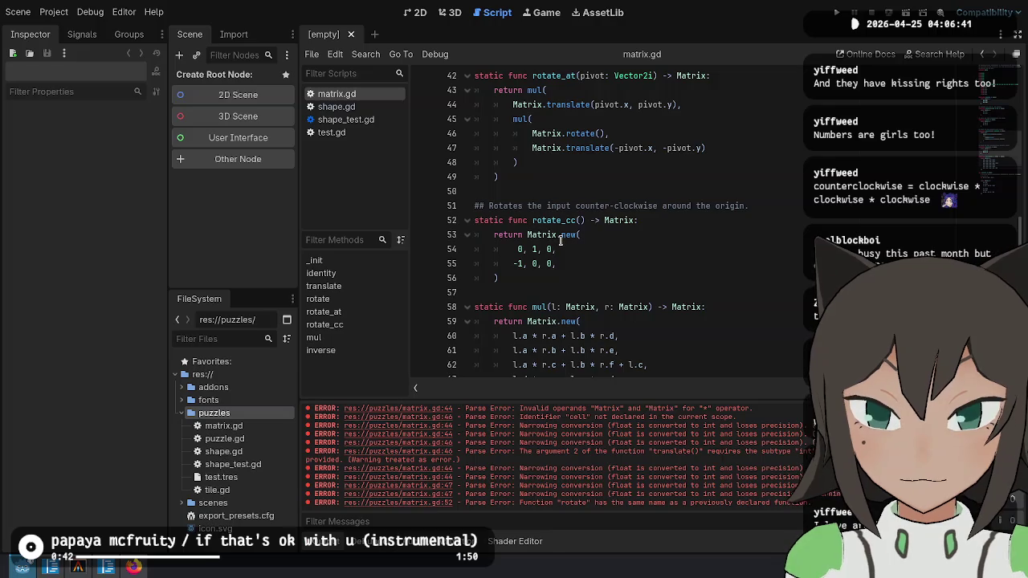
pyautogui.scroll(2, 560, 241)
pyautogui.moveTo(515, 273)
pyautogui.mouseDown()
pyautogui.moveTo(522, 216)
pyautogui.moveTo(555, 135)
pyautogui.mouseUp()
pyautogui.scroll(-3, 555, 161)
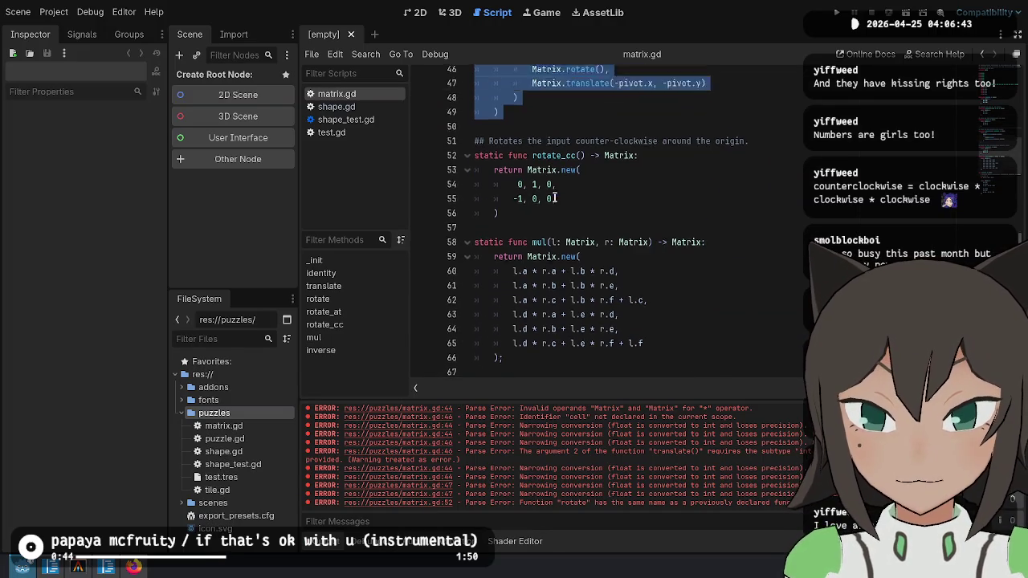
pyautogui.scroll(-1, 556, 198)
pyautogui.click(530, 193)
pyautogui.hotkey('ctrl', 'v')
pyautogui.click(562, 193)
pyautogui.press('Return')
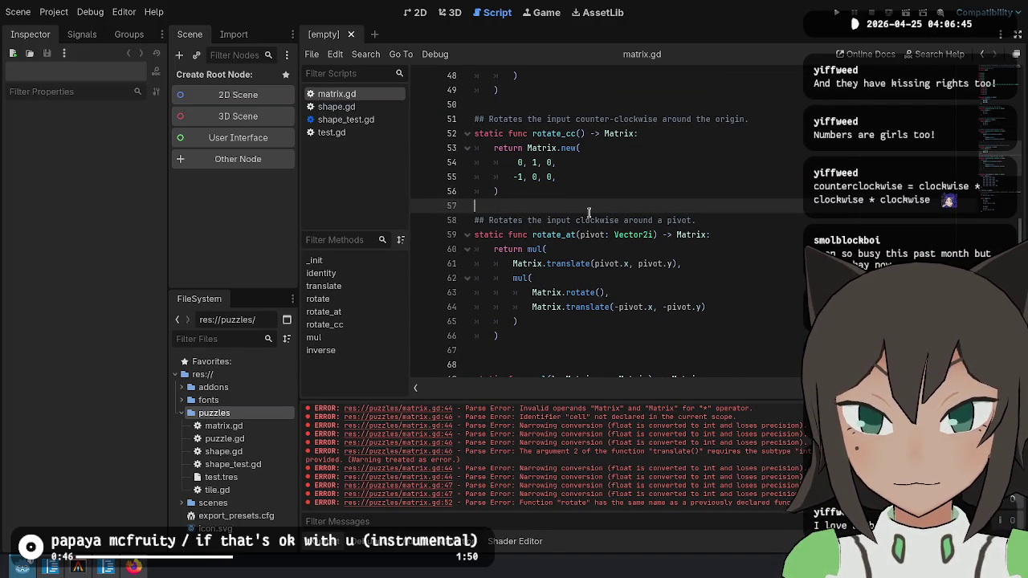
# Make the copy rotate_cc_at with a counter-clockwise comment, calling rotate_cc(), and save.
pyautogui.click(620, 221)
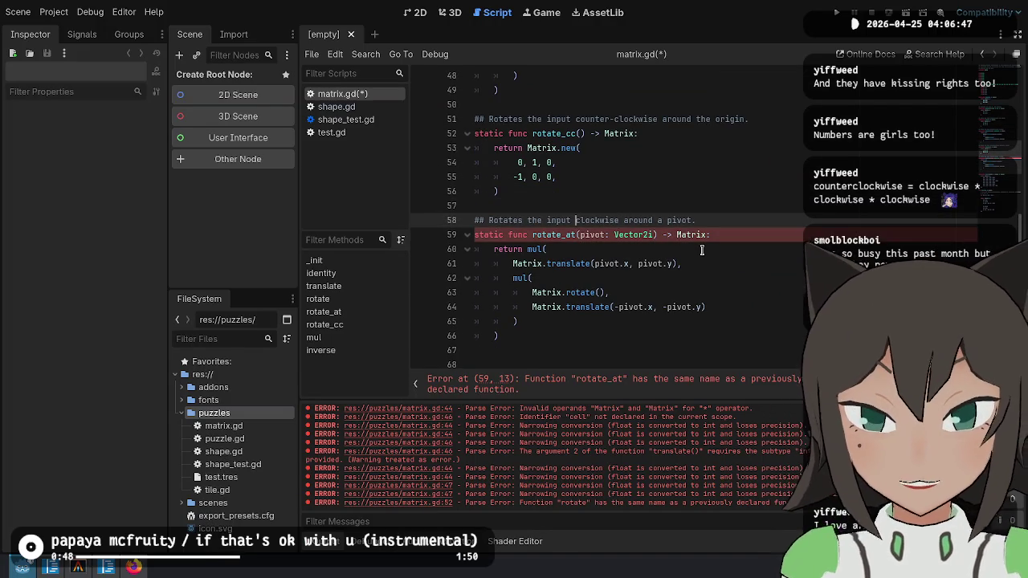
pyautogui.write('counter-')
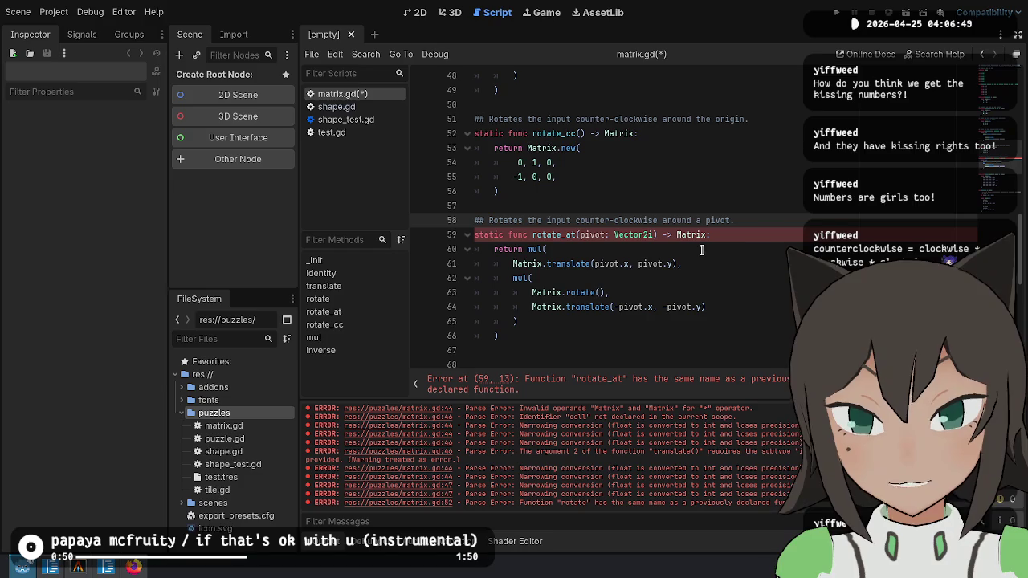
pyautogui.press('Down')
pyautogui.hotkey('ctrl', 'Left')
pyautogui.hotkey('ctrl', 'Left')
pyautogui.hotkey('ctrl', 'Left')
pyautogui.write('cc_')
pyautogui.press('Down')
pyautogui.press('Down')
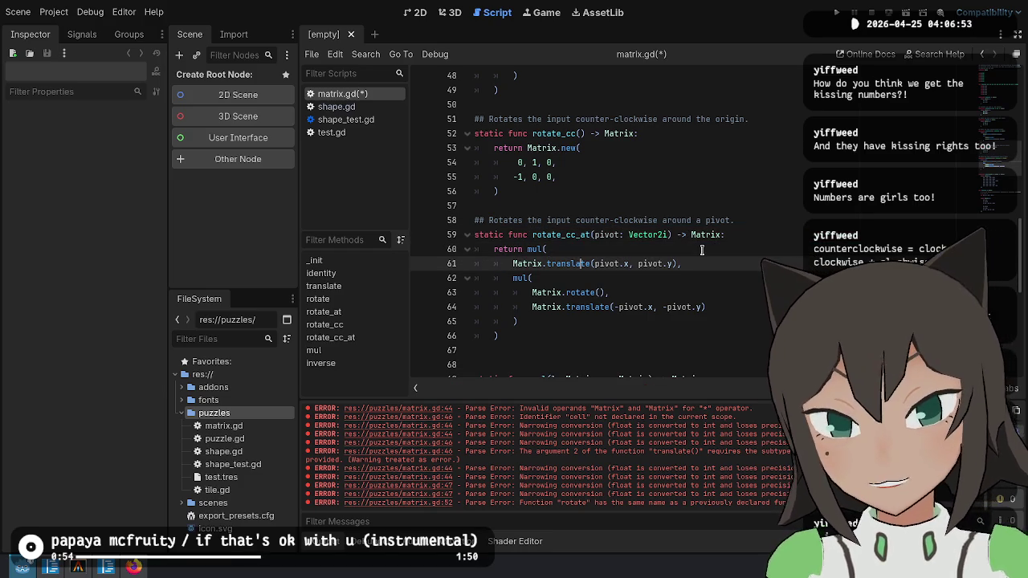
pyautogui.press('Down')
pyautogui.press('Down')
pyautogui.hotkey('ctrl', 'Right')
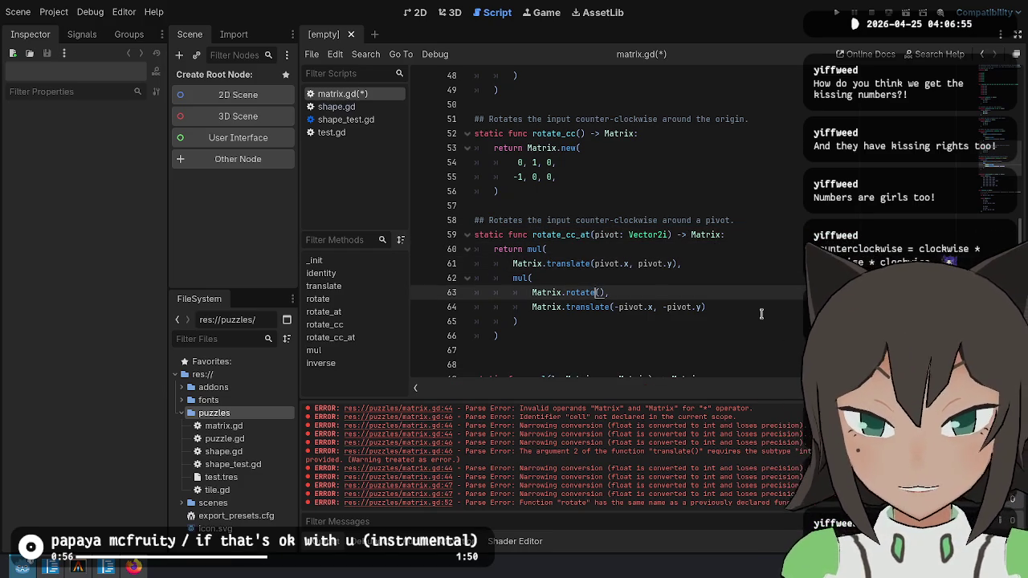
pyautogui.write('_cc')
pyautogui.hotkey('ctrl', 's')
# Look up Rotate180 in matrix.cs, then undo the extra blank line before mul.
pyautogui.hotkey('alt', 'Tab')
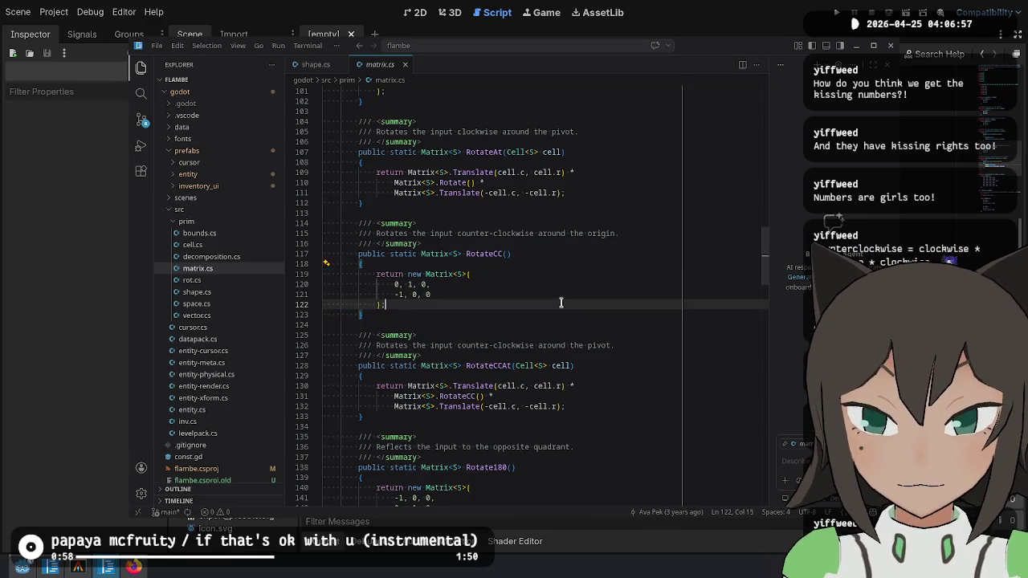
pyautogui.click(593, 419)
pyautogui.scroll(-5, 598, 323)
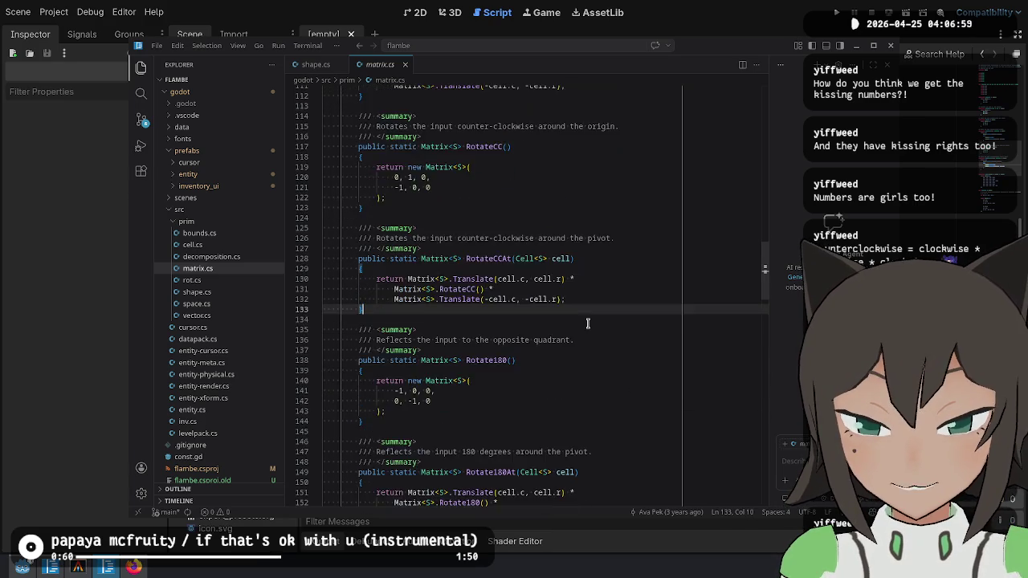
pyautogui.moveTo(358, 276)
pyautogui.mouseDown()
pyautogui.moveTo(411, 397)
pyautogui.moveTo(437, 360)
pyautogui.mouseUp()
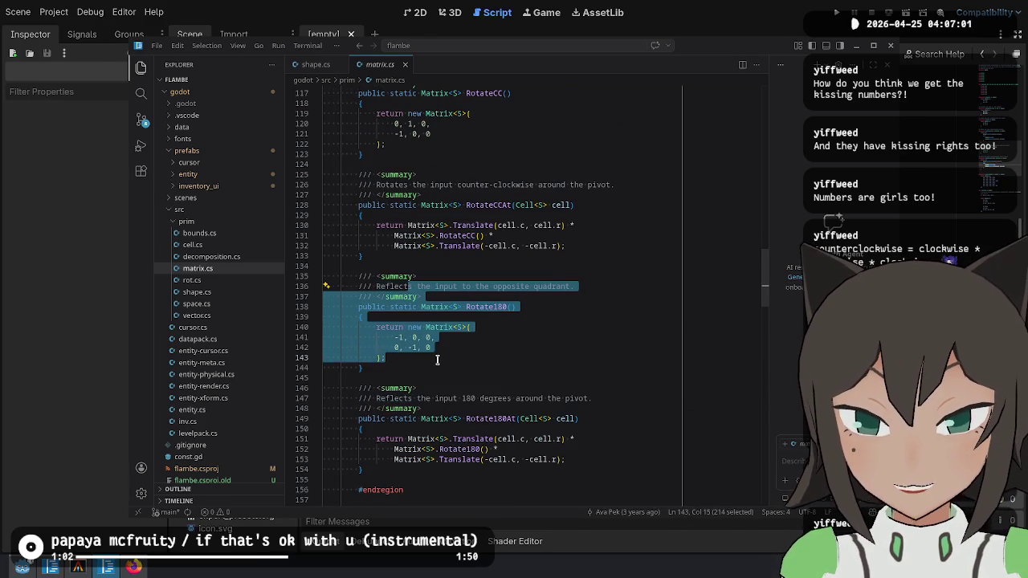
pyautogui.hotkey('alt', 'Tab')
pyautogui.hotkey('ctrl', 'z')
pyautogui.hotkey('ctrl', 'z')
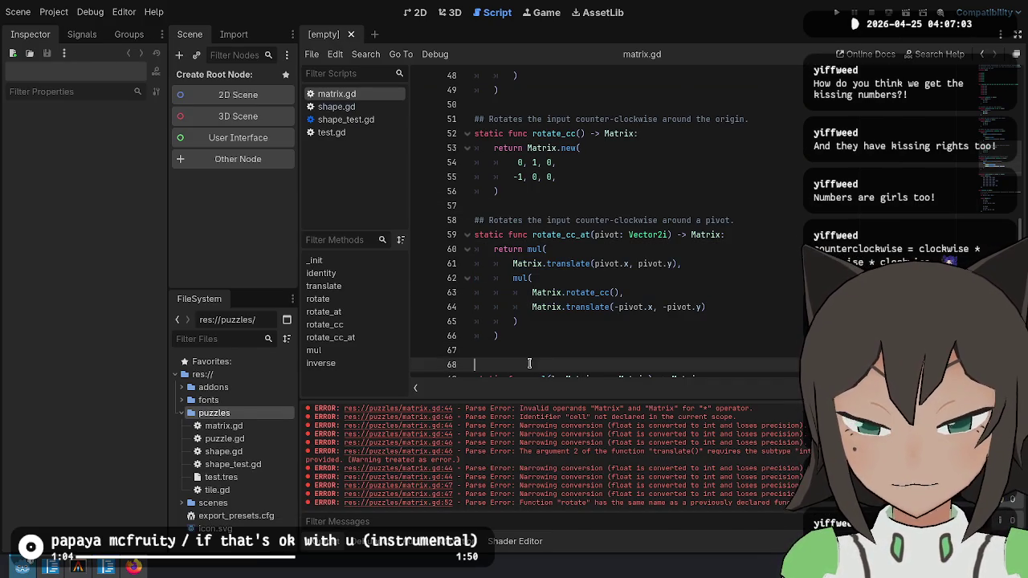
# Copy the rotate_cc and rotate_cc_at functions and paste a duplicate of both.
pyautogui.scroll(-3, 558, 325)
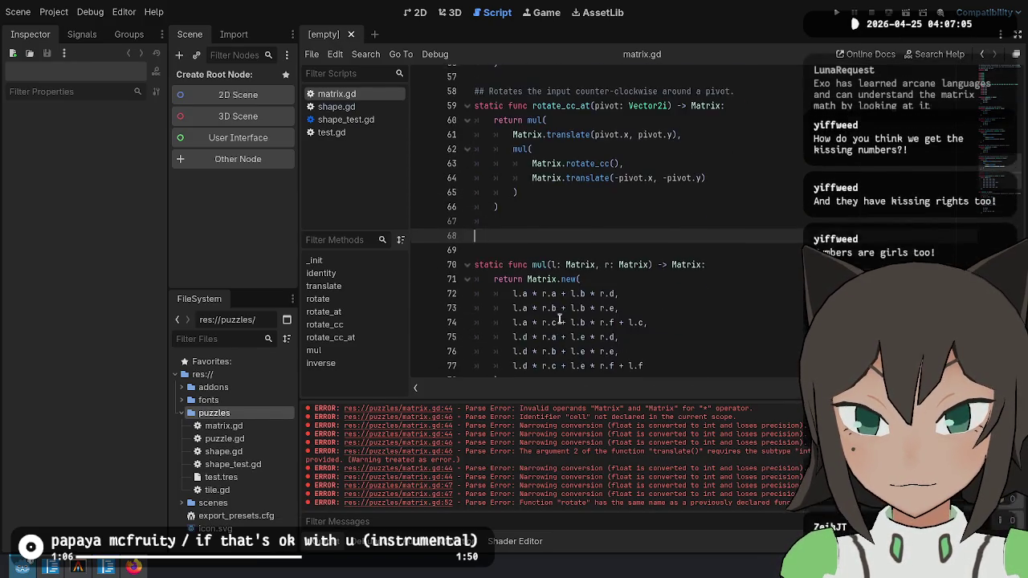
pyautogui.hotkey('alt', 'Tab')
pyautogui.hotkey('alt', 'Tab')
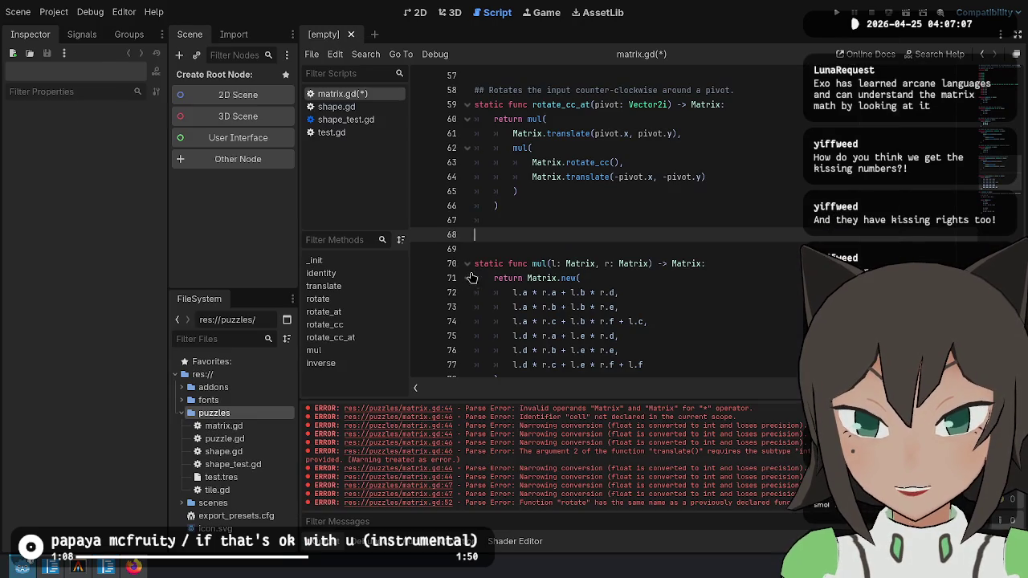
pyautogui.click(558, 204)
pyautogui.click(562, 146)
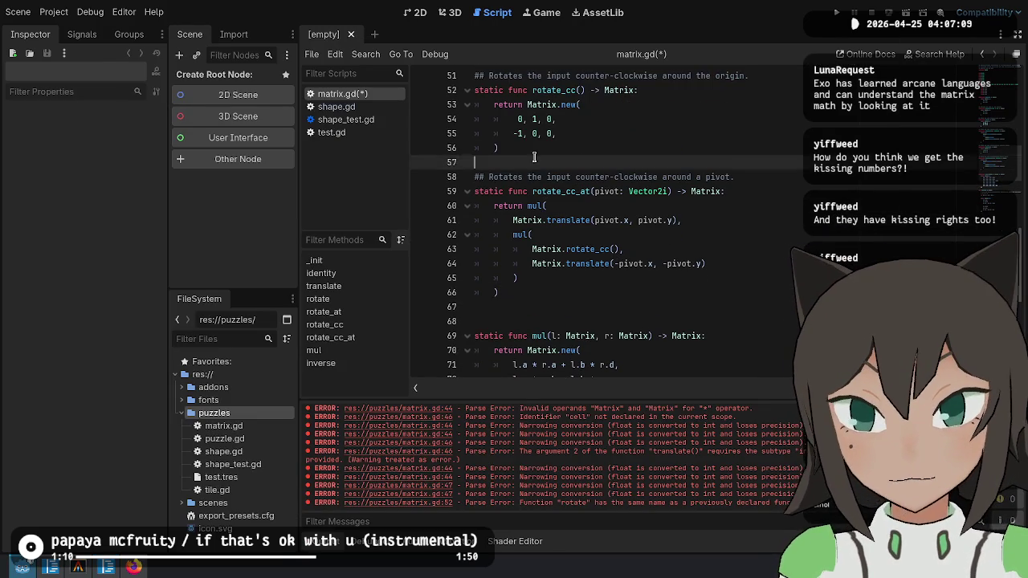
pyautogui.scroll(3, 563, 152)
pyautogui.keyDown('shift'); pyautogui.click(518, 195); pyautogui.keyUp('shift')
pyautogui.scroll(-5, 523, 195)
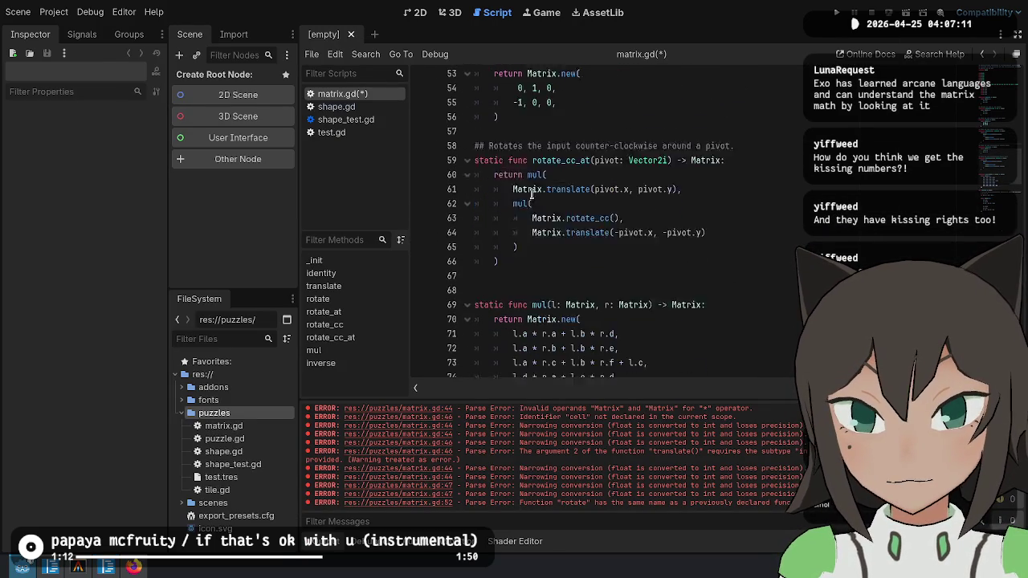
pyautogui.keyDown('shift'); pyautogui.click(515, 231); pyautogui.keyUp('shift')
pyautogui.press('Escape')
pyautogui.scroll(2, 506, 217)
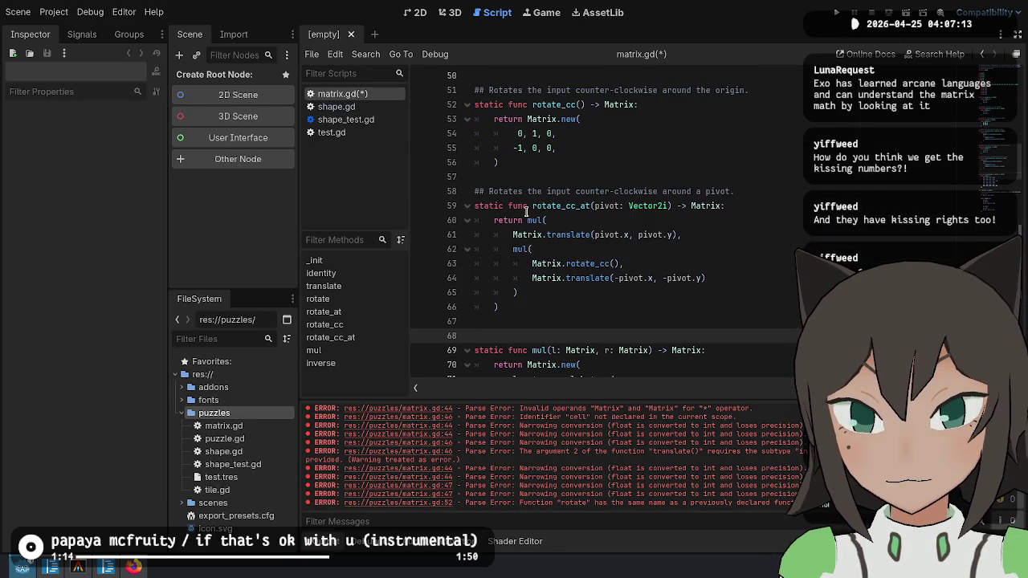
pyautogui.hotkey('ctrl', 'v')
# Change the duplicated comments from counter-clockwise to '180 degrees'.
pyautogui.click(555, 109)
pyautogui.hotkey('ctrl', 'shift', 'Right')
pyautogui.hotkey('ctrl', 'shift', 'Right')
pyautogui.hotkey('ctrl', 'shift', 'Right')
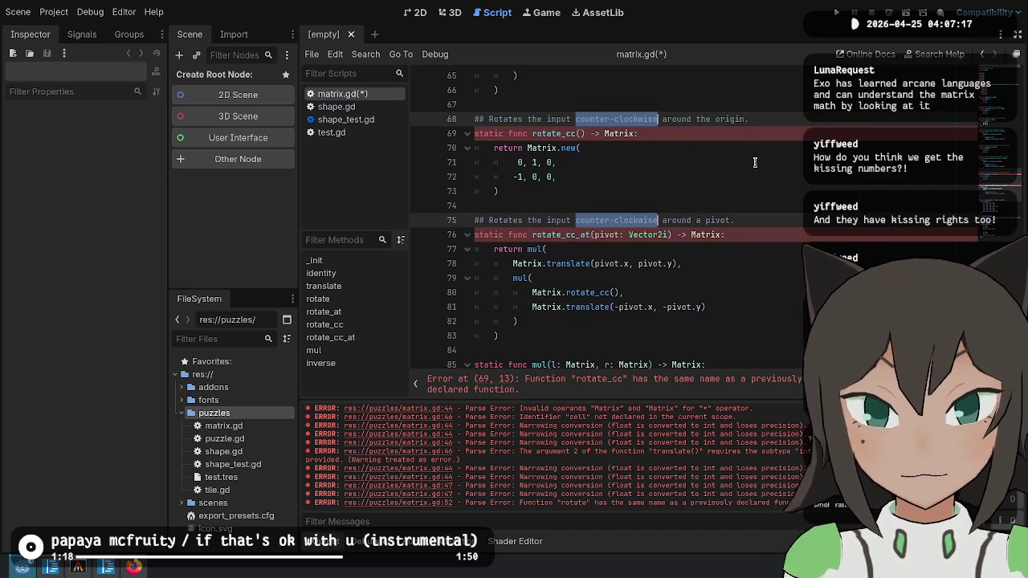
pyautogui.press('BackSpace')
pyautogui.write('180 degrees')
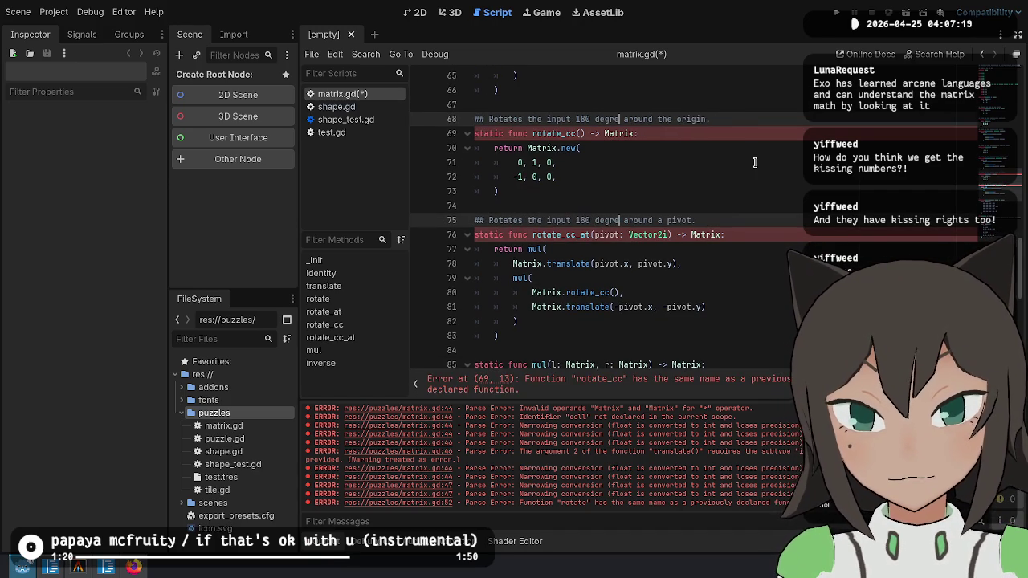
# Rename the copies to rotate_180 and rotate_180_at, including the inner rotate_180 call.
pyautogui.doubleClick(558, 134)
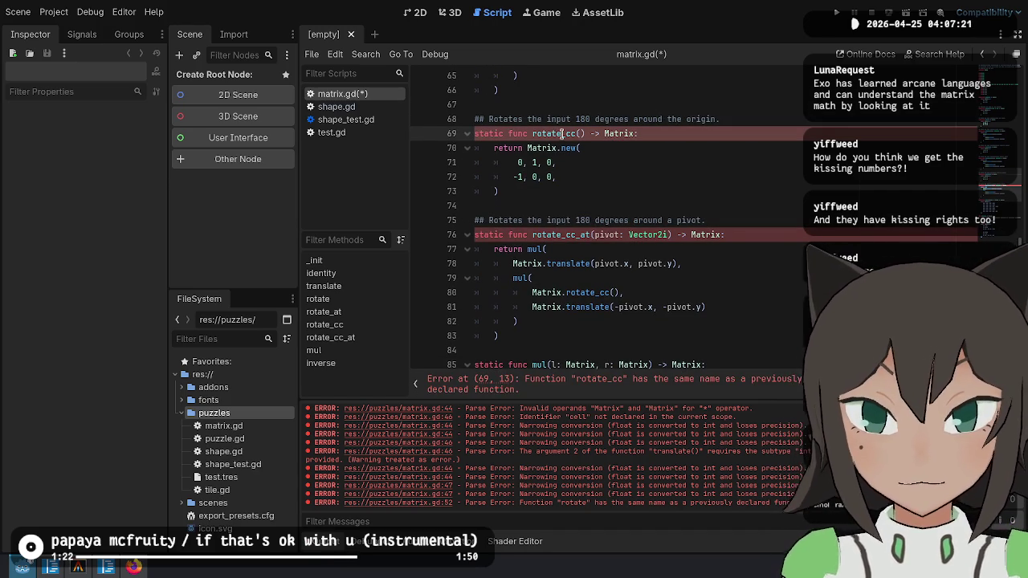
pyautogui.hotkey('ctrl', 'd')
pyautogui.press('Right')
pyautogui.press('BackSpace')
pyautogui.press('BackSpace')
pyautogui.write('180')
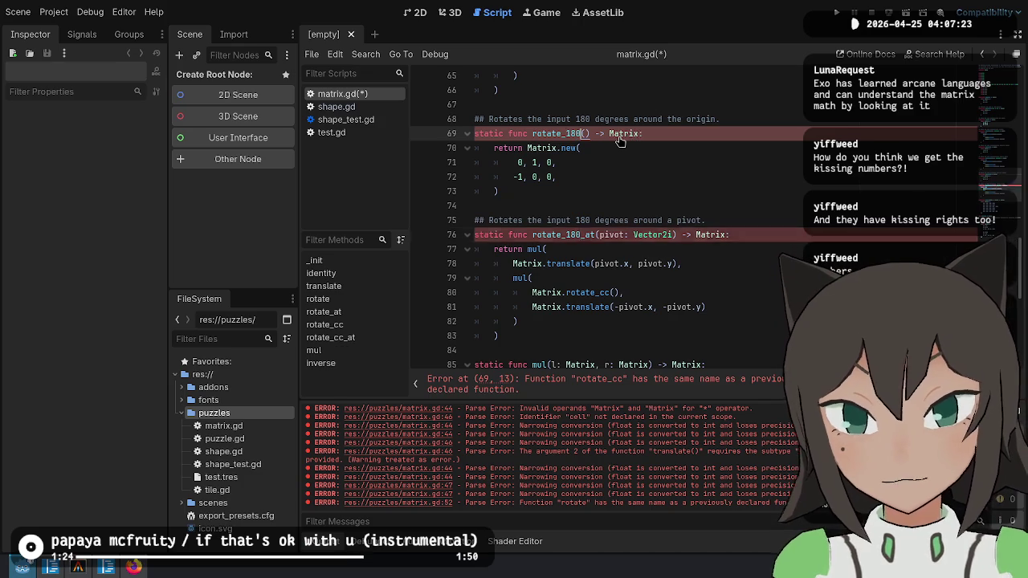
pyautogui.click(610, 293)
pyautogui.press('BackSpace')
pyautogui.press('BackSpace')
pyautogui.write('180')
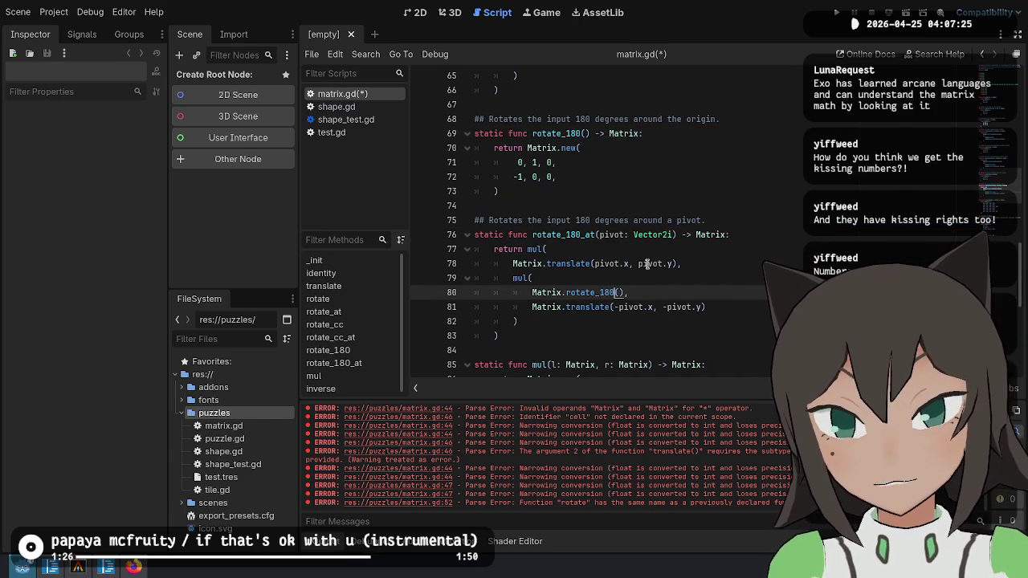
# Set the rotate_180 matrix rows to -1, 0, 0 and 0, -1, 0, matching the C# Rotate180.
pyautogui.hotkey('alt', 'Tab')
pyautogui.hotkey('alt', 'Tab')
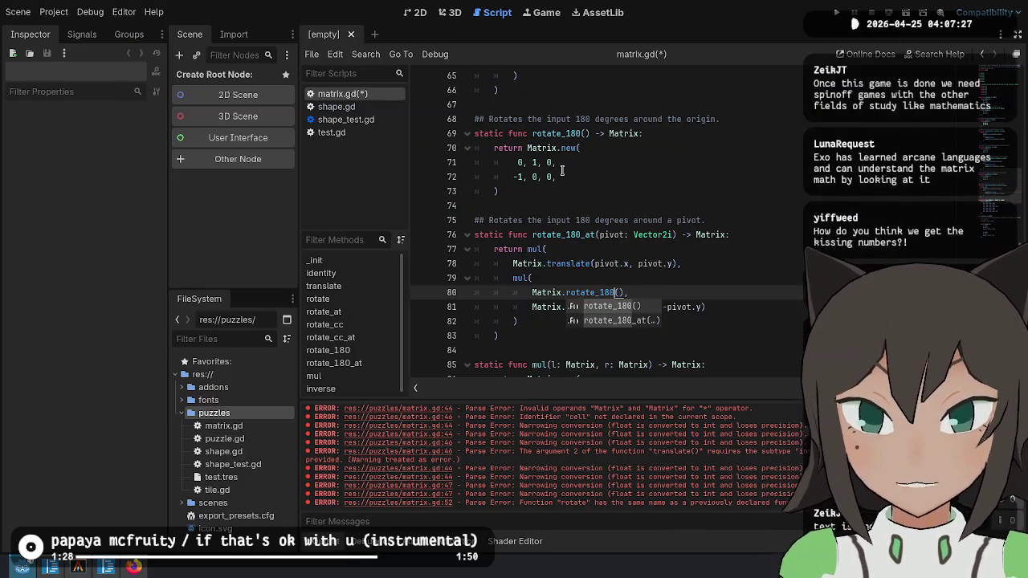
pyautogui.click(521, 163)
pyautogui.press('BackSpace')
pyautogui.write('-1')
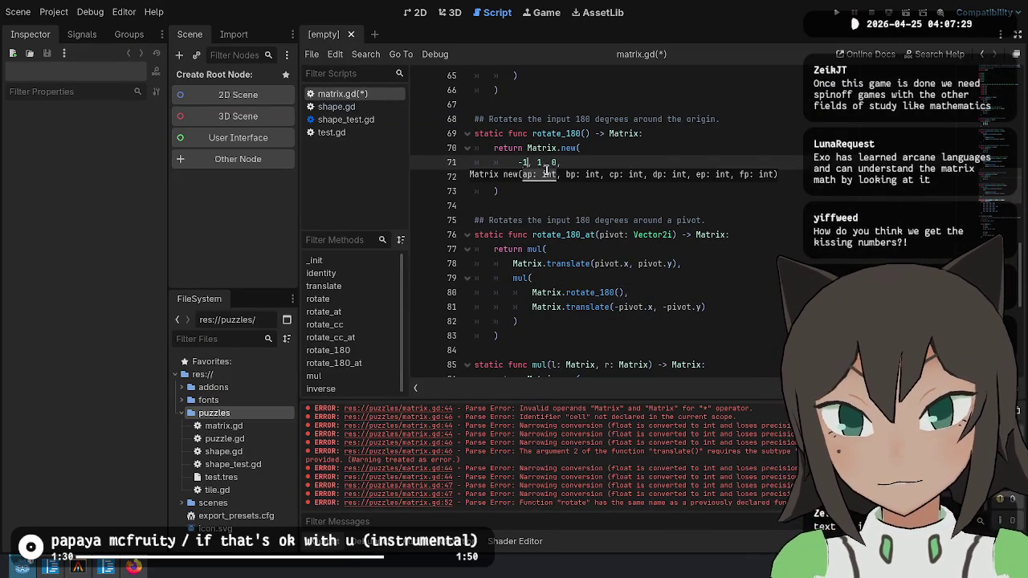
pyautogui.press('Down')
pyautogui.press('Delete')
pyautogui.write('-1, -1, 0,')
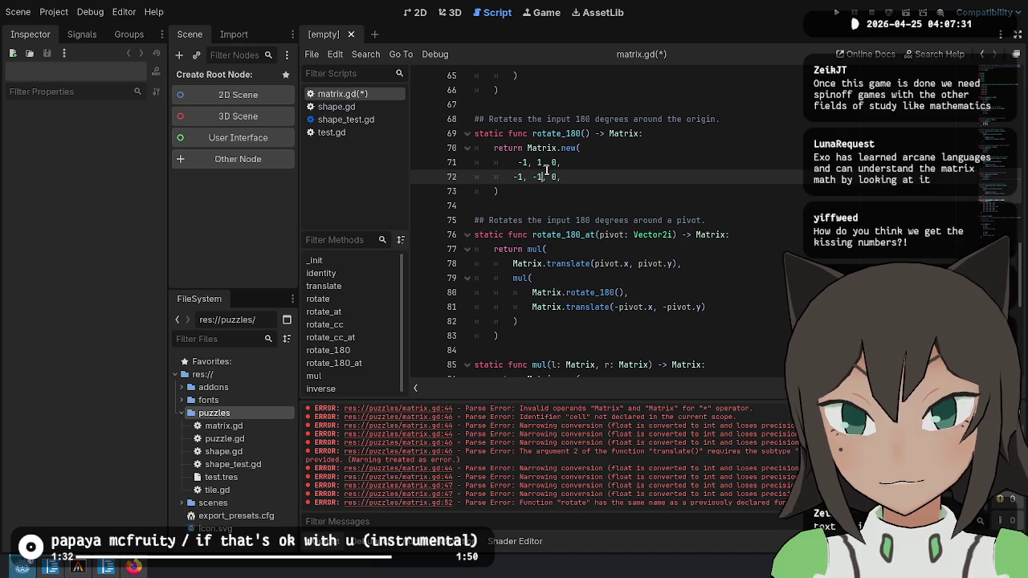
pyautogui.press('Up')
pyautogui.press('BackSpace')
pyautogui.write('0')
pyautogui.press('Down')
pyautogui.press('Home')
pyautogui.press('Delete')
pyautogui.press('Delete')
pyautogui.write('0')
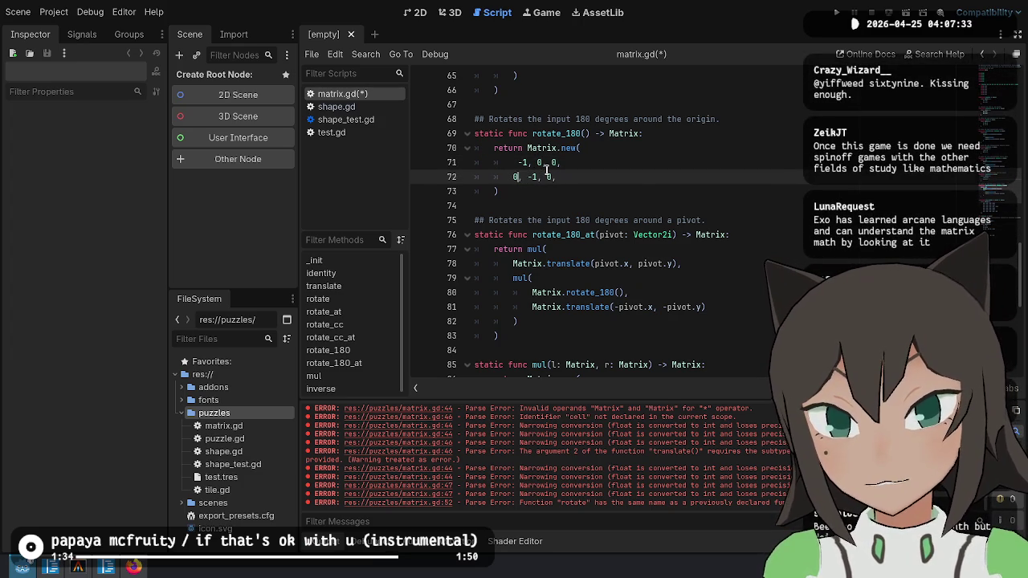
# Adjust spacing so the two matrix rows' columns line up.
pyautogui.press('Up')
pyautogui.press('BackSpace')
pyautogui.press('Down')
pyautogui.press('Up')
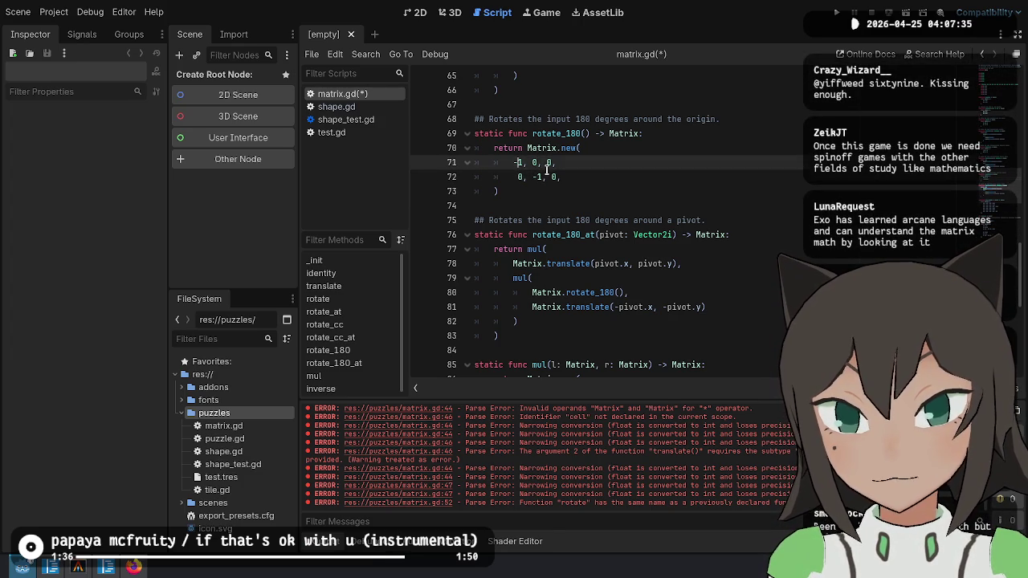
pyautogui.press('Down')
pyautogui.press('Down')
pyautogui.click(677, 297)
# Save matrix.gd and review the nested mul() calls in rotate_180_at.
pyautogui.hotkey('ctrl', 's')
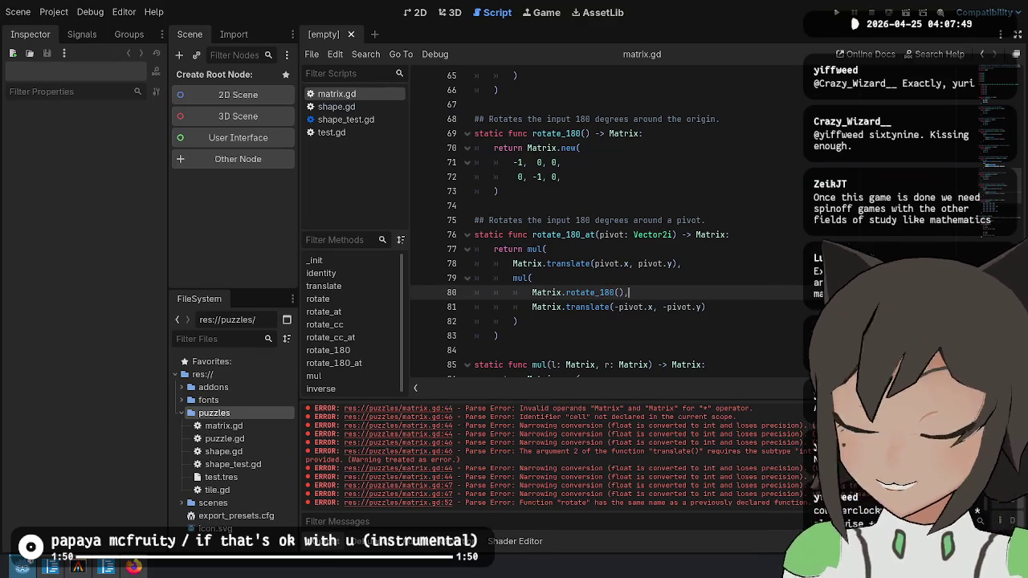
pyautogui.click(743, 274)
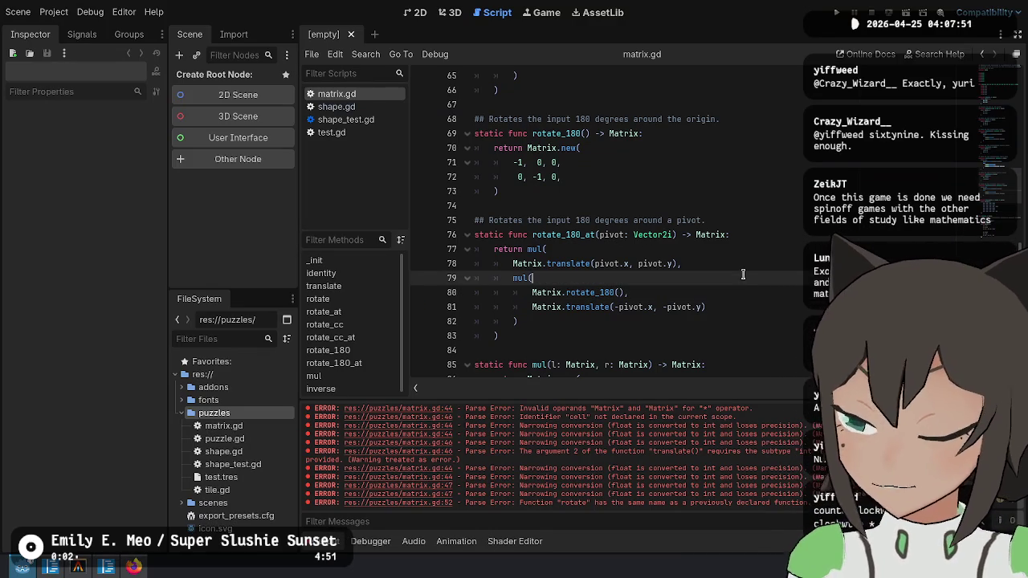
pyautogui.click(789, 208)
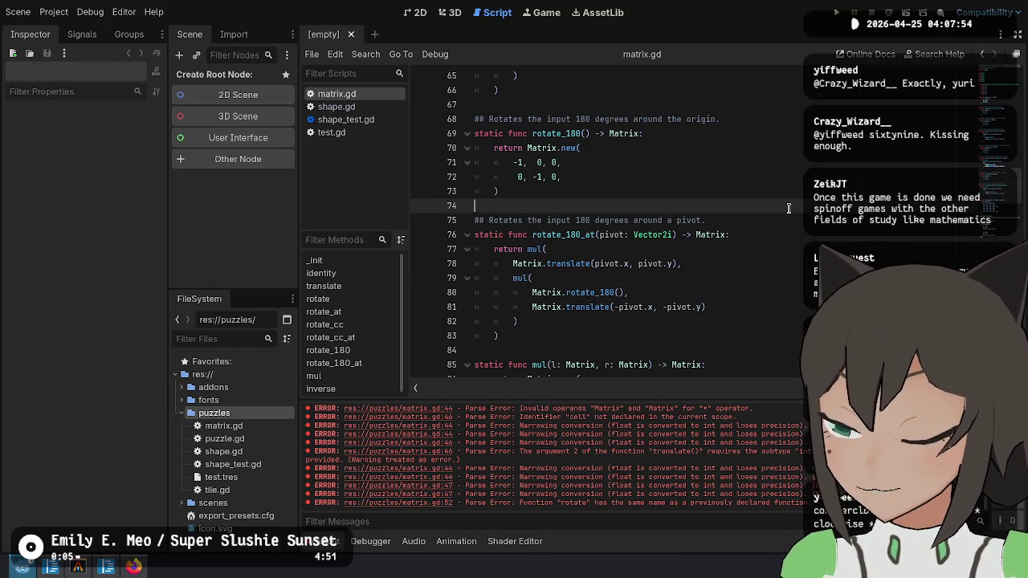
pyautogui.click(716, 250)
pyautogui.click(714, 305)
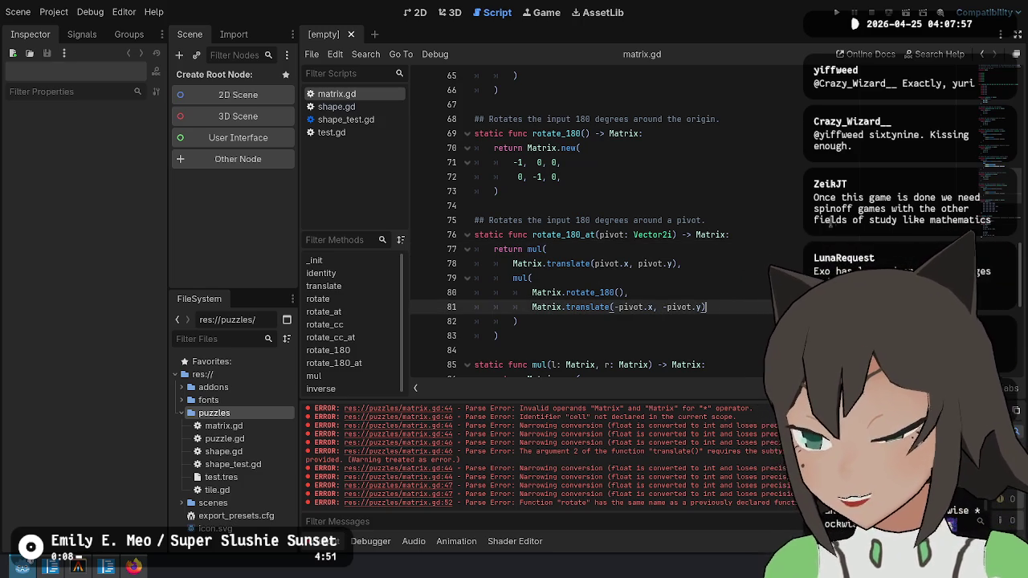
pyautogui.click(832, 221)
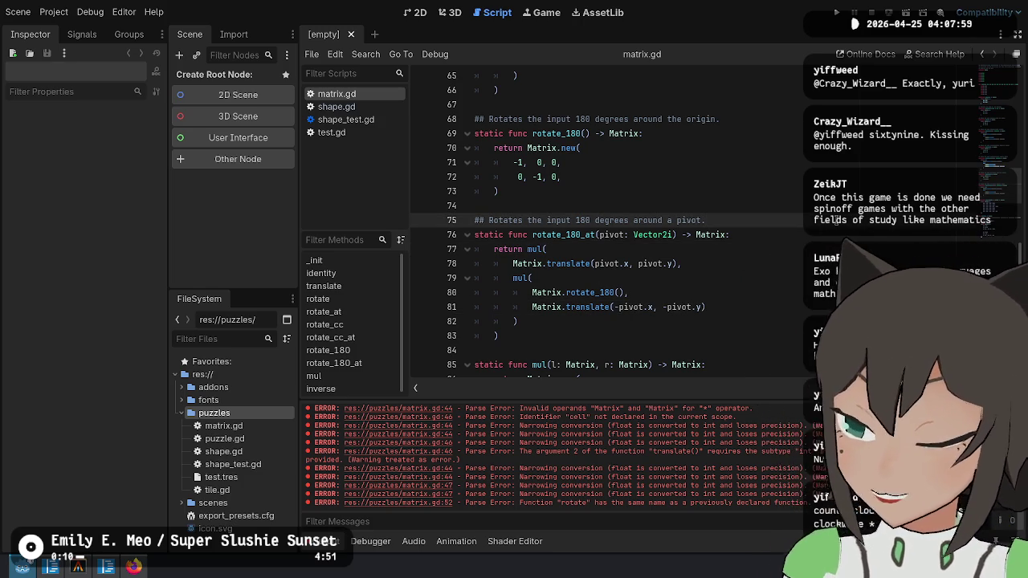
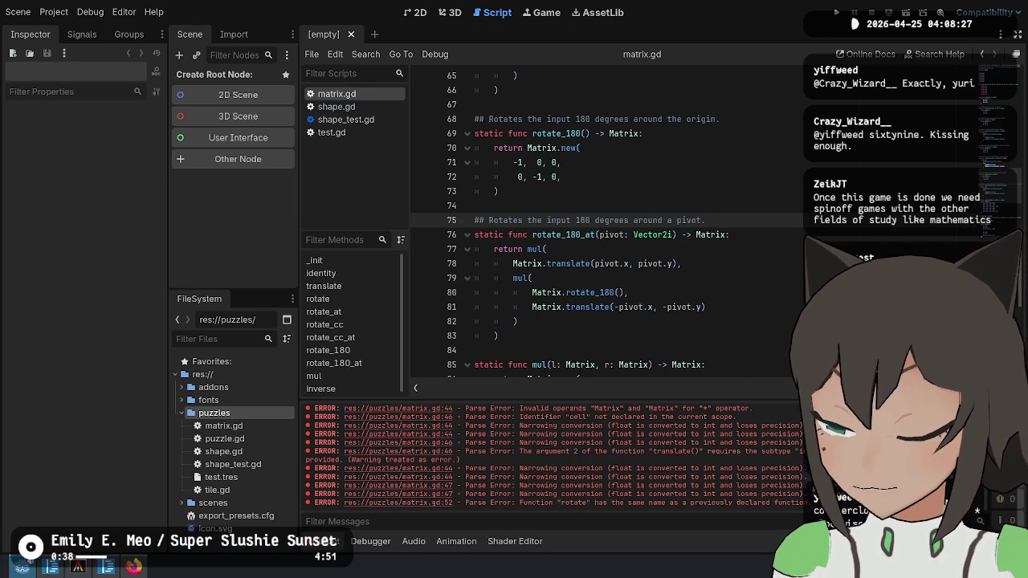
# Look over rotate_180_at and inverse in matrix.gd, then bring up the C# matrix.cs in VS Code.
pyautogui.click(730, 234)
pyautogui.press('Down')
pyautogui.press('Down')
pyautogui.press('Down')
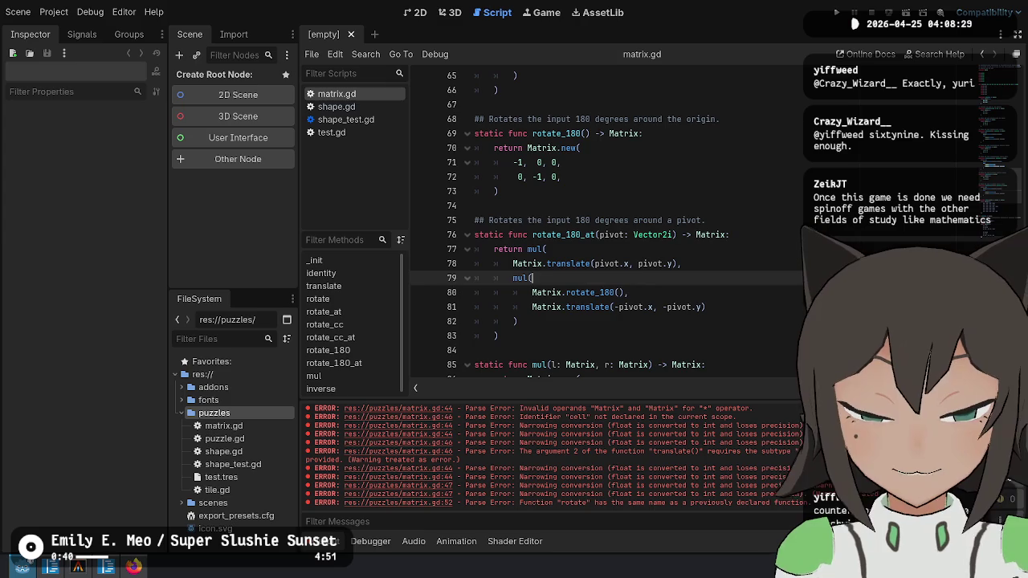
pyautogui.scroll(-8, 678, 237)
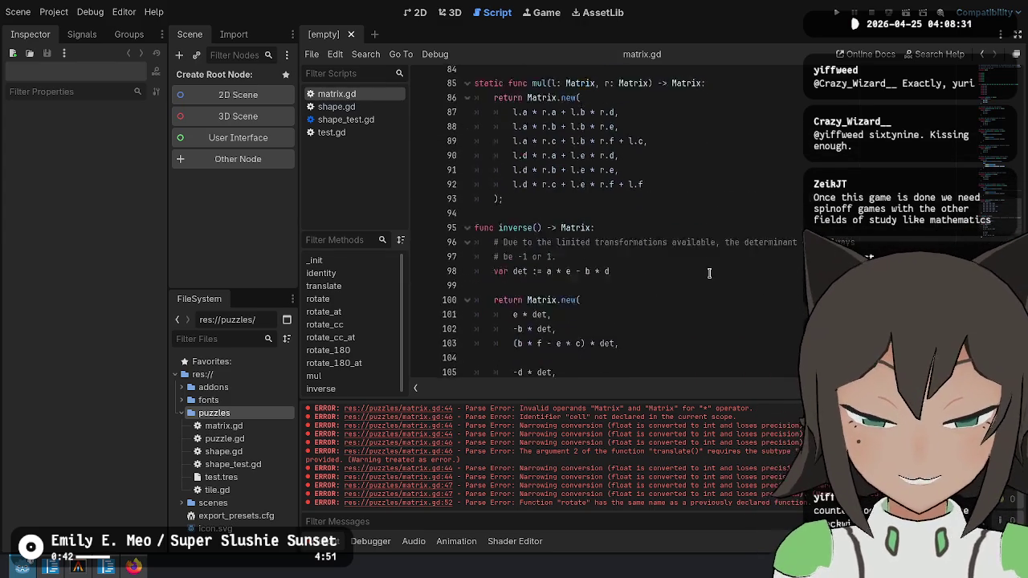
pyautogui.click(642, 296)
pyautogui.click(664, 369)
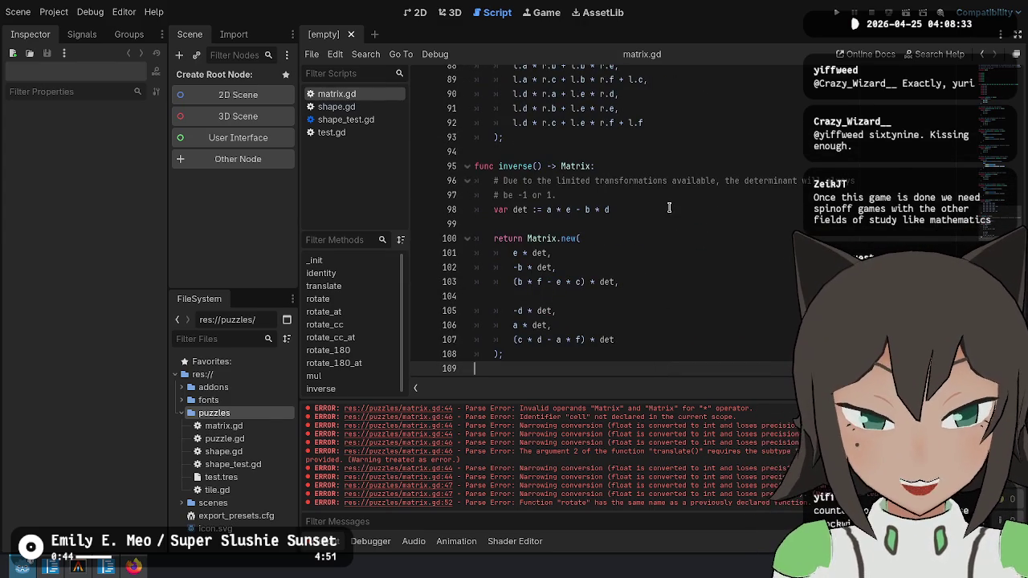
pyautogui.hotkey('alt', 'Tab')
pyautogui.scroll(-11, 564, 276)
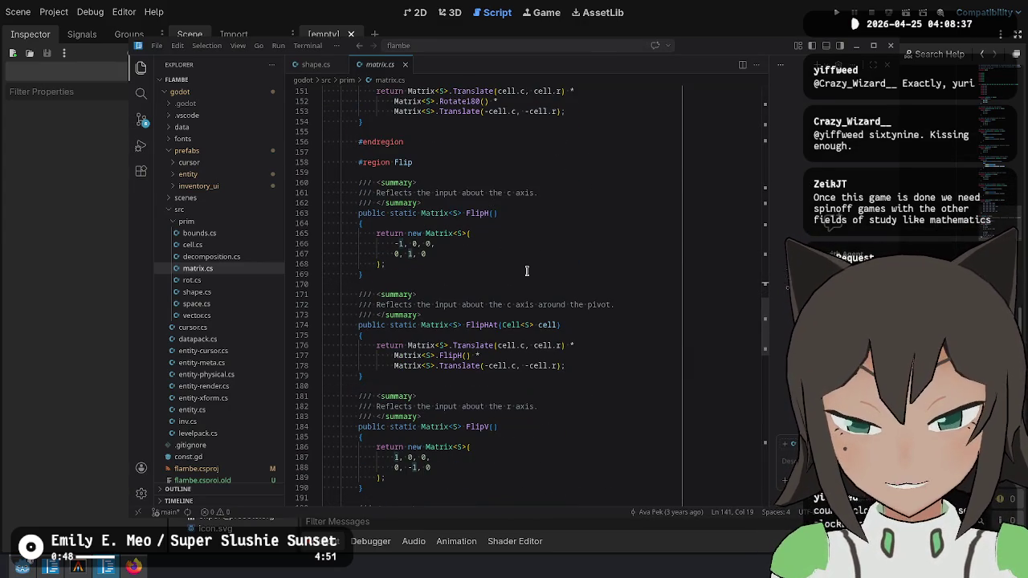
# Inspect the commit that ported the primitive library to C#, then show Source Control.
pyautogui.click(689, 512)
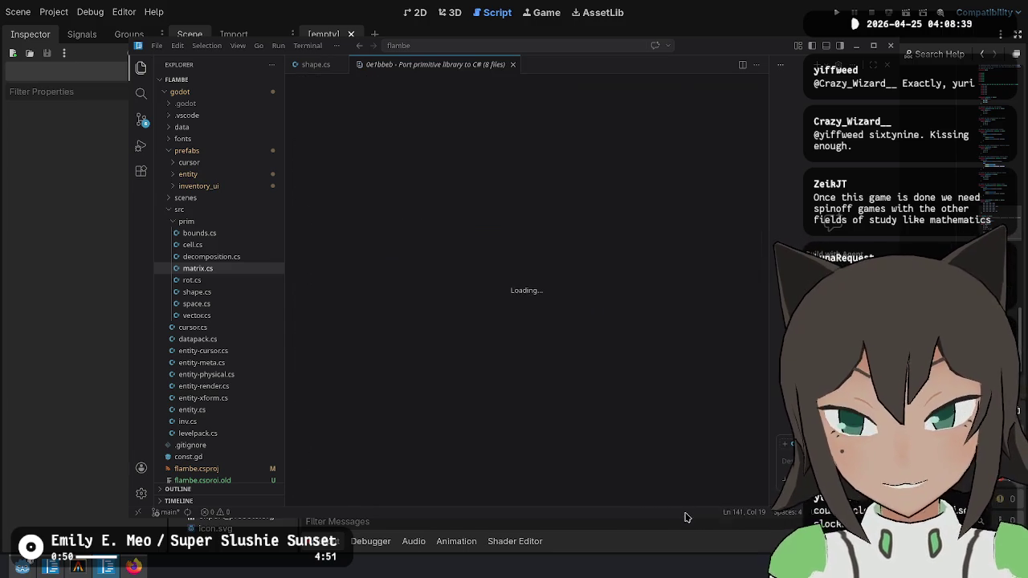
pyautogui.hotkey('ctrl', 'w')
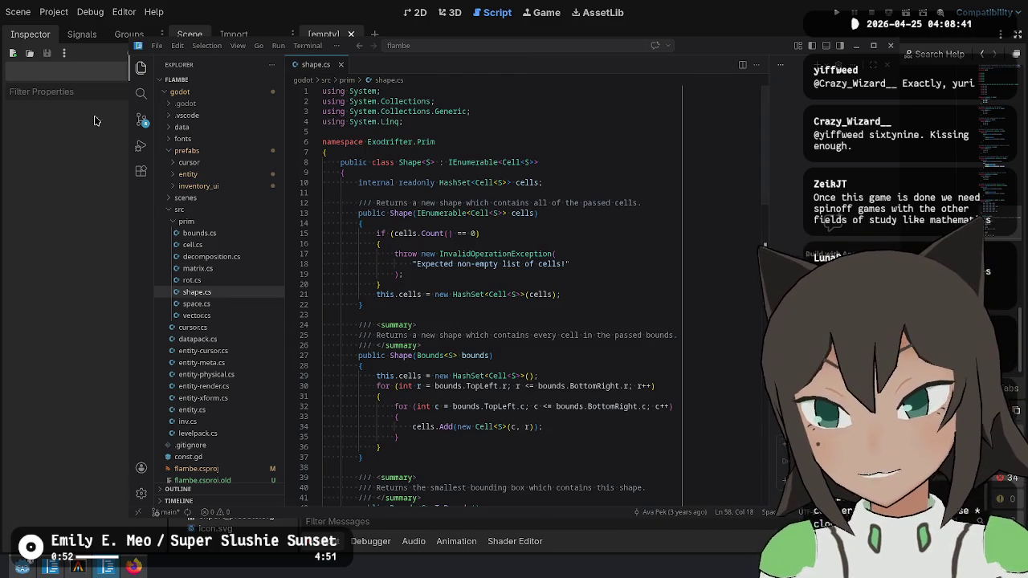
pyautogui.click(142, 120)
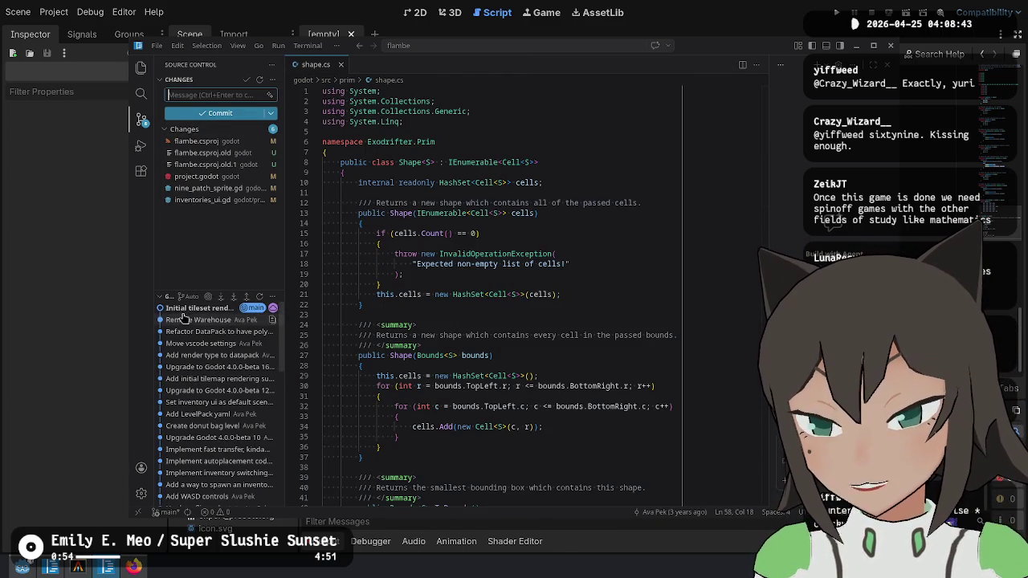
# Search the command palette for 'suggest', then turn off inline git blame annotations in shape.cs.
pyautogui.click(563, 324)
pyautogui.hotkey('ctrl', 'shift', 'p')
pyautogui.write('suggest')
pyautogui.press('Escape')
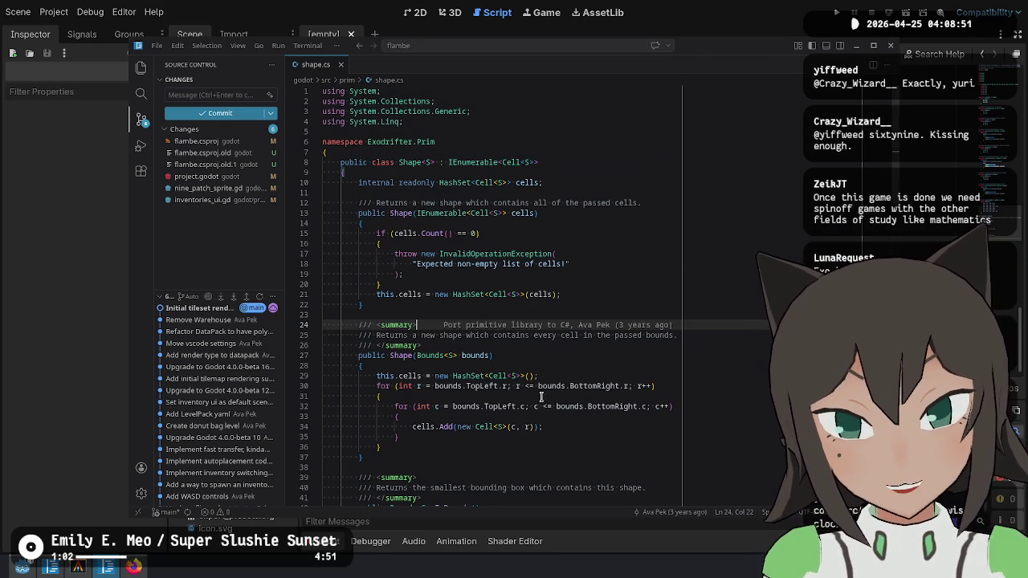
pyautogui.moveTo(534, 322)
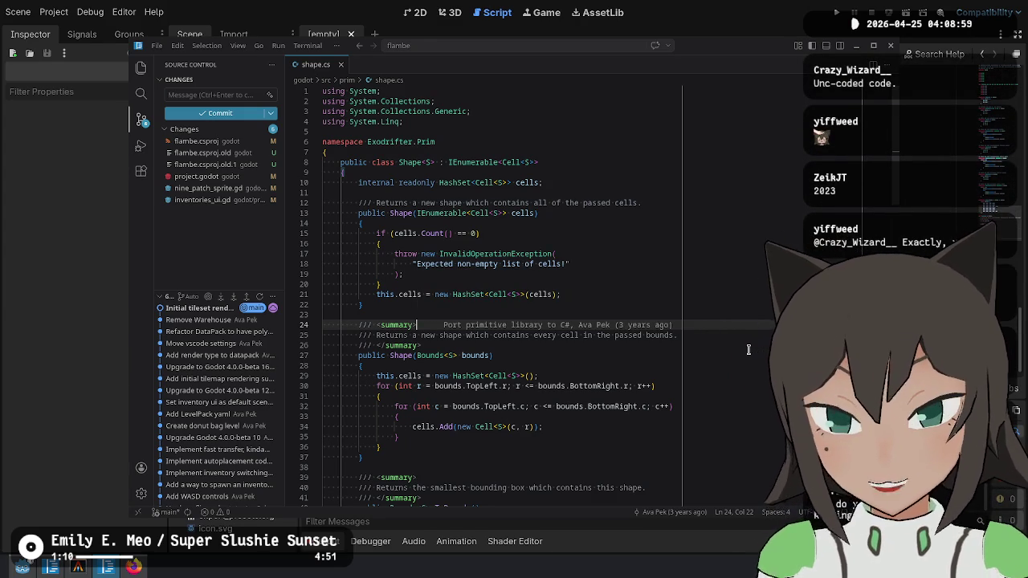
pyautogui.hotkey('ctrl', 'shift', 'p')
pyautogui.press('Return')
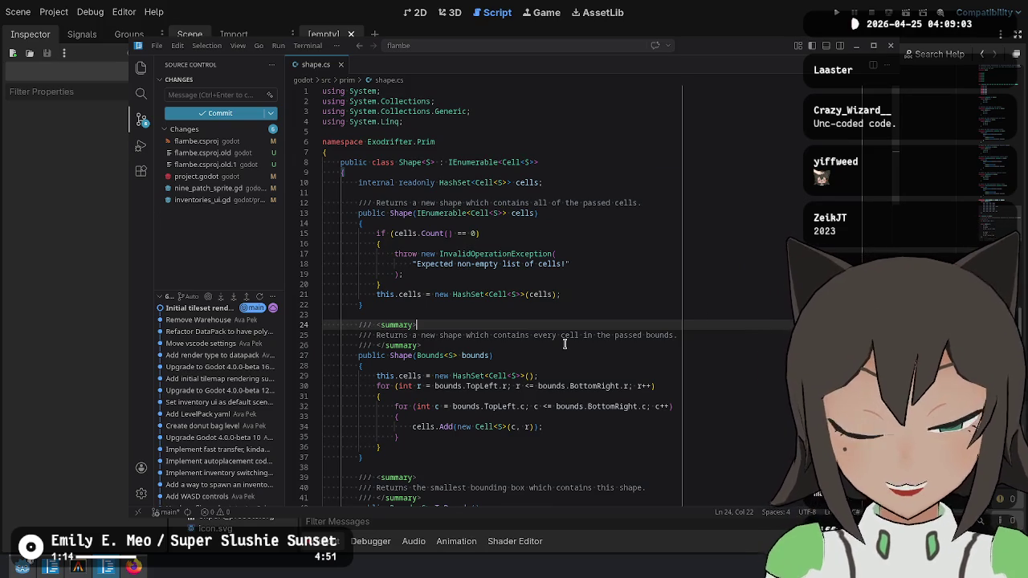
# Turn the inline git blame annotations in shape.cs back on.
pyautogui.hotkey('ctrl', 'shift', 'p')
pyautogui.press('Return')
pyautogui.hotkey('ctrl', 'shift', 'p')
pyautogui.press('Down')
pyautogui.press('Return')
# Check the git blame for shape.cs lines 16, 21, 26, 30, 31 and 36.
pyautogui.press('Up')
pyautogui.press('Up')
pyautogui.press('Up')
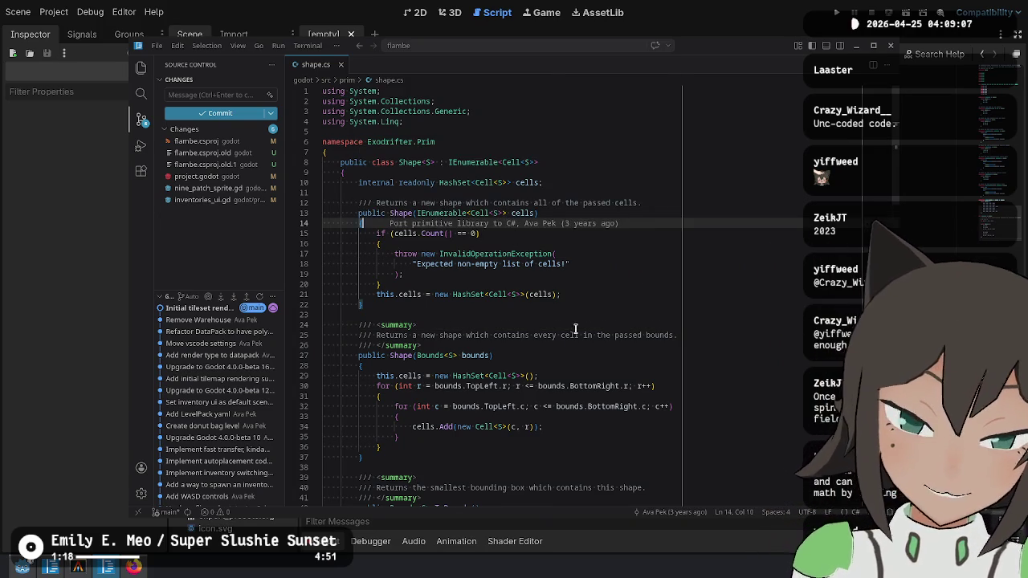
pyautogui.press('Down')
pyautogui.press('Down')
pyautogui.press('Down')
pyautogui.click(632, 345)
pyautogui.click(643, 446)
pyautogui.click(642, 396)
pyautogui.click(642, 385)
pyautogui.click(617, 243)
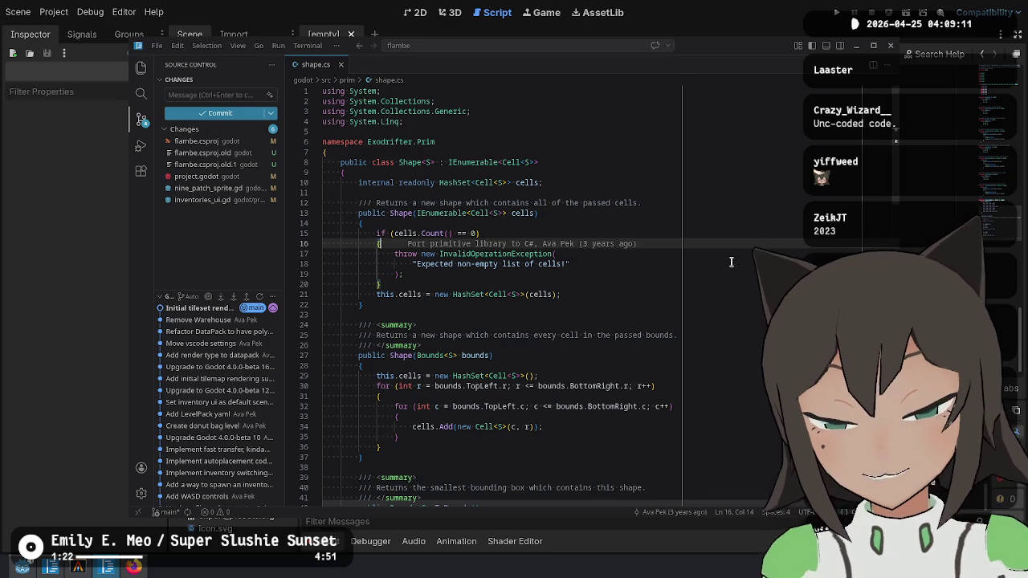
# Turn inline git blame off again and read shape.cs around line 37.
pyautogui.hotkey('ctrl', 'shift', 'p')
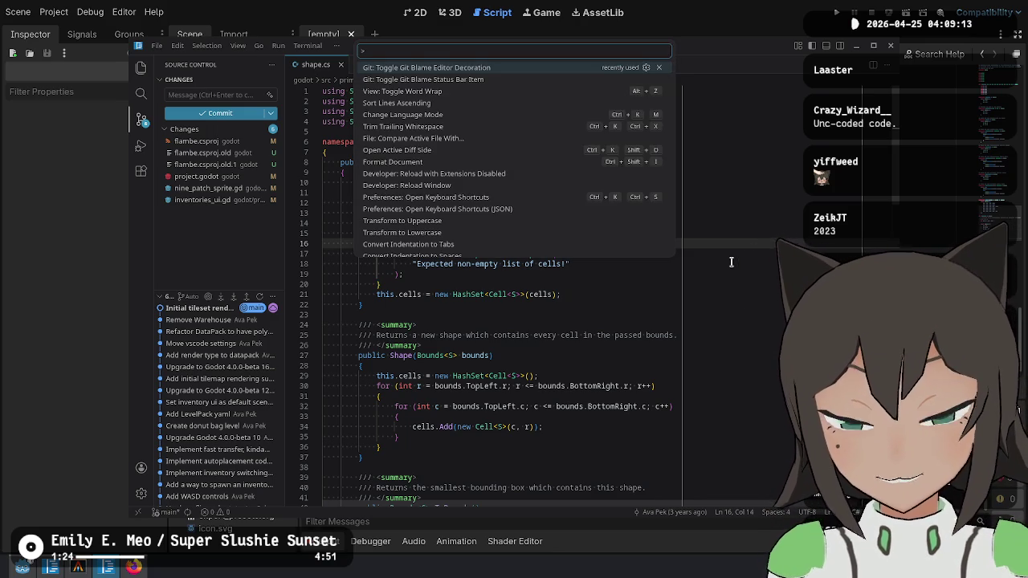
pyautogui.press('Return')
pyautogui.press('Down')
pyautogui.press('Down')
pyautogui.press('Down')
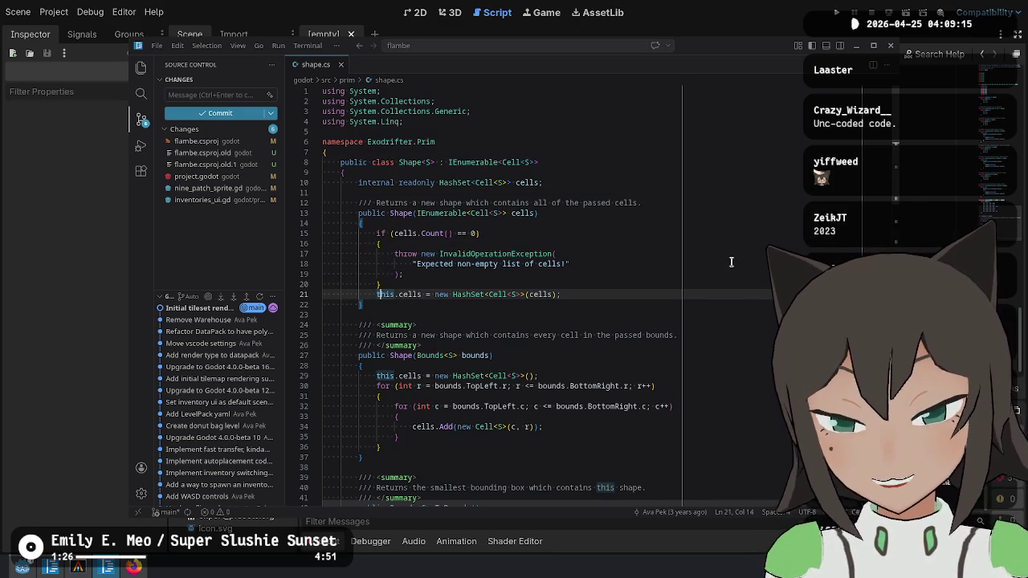
pyautogui.scroll(-9, 556, 292)
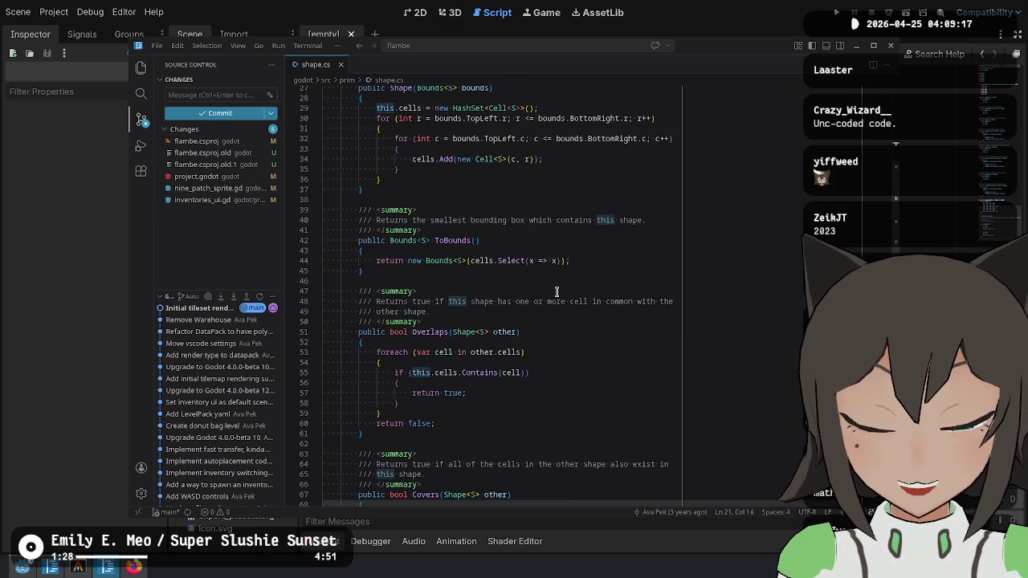
pyautogui.scroll(-8, 532, 290)
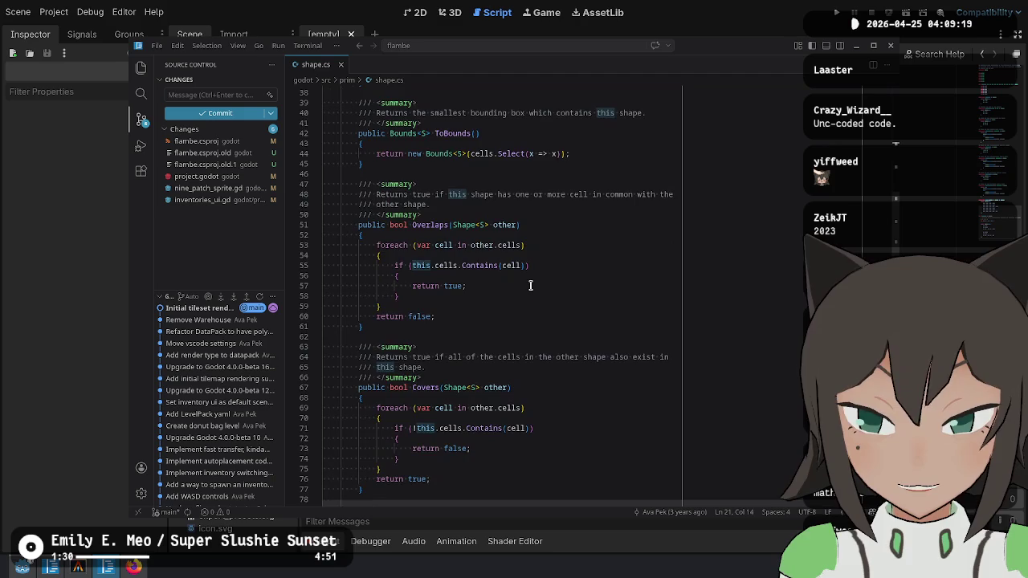
pyautogui.scroll(9, 523, 273)
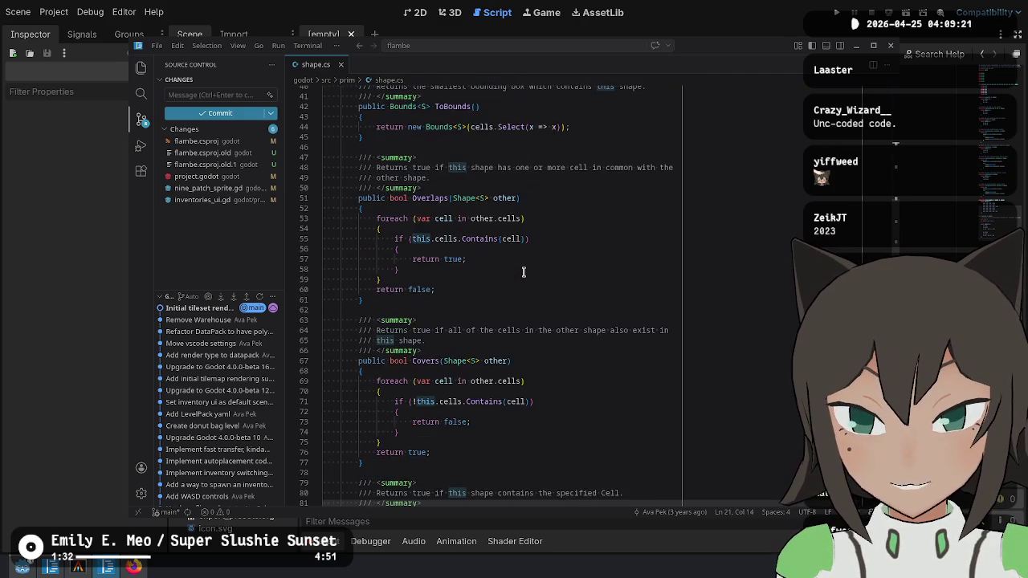
pyautogui.click(363, 211)
pyautogui.scroll(4, 354, 200)
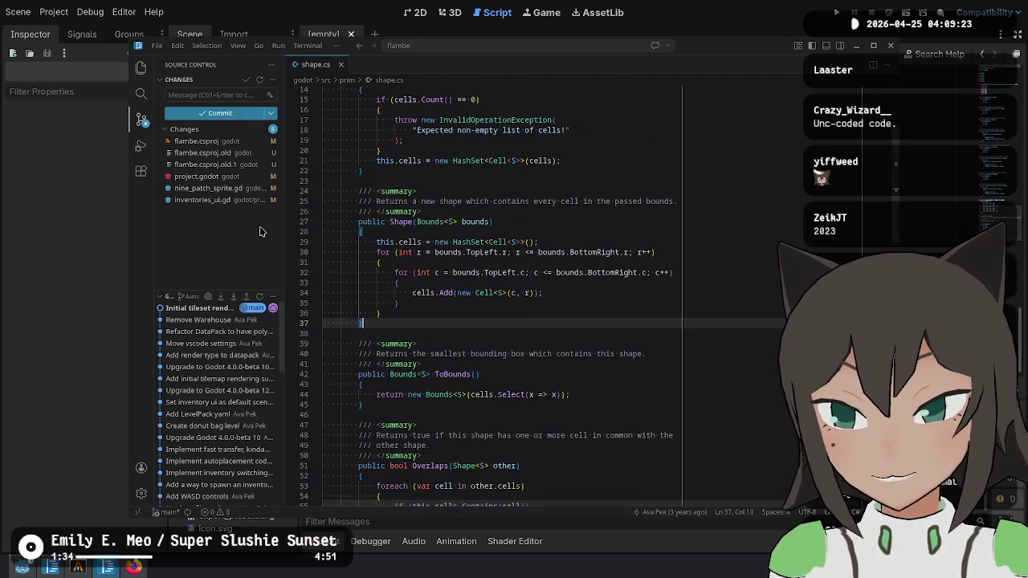
pyautogui.click(140, 69)
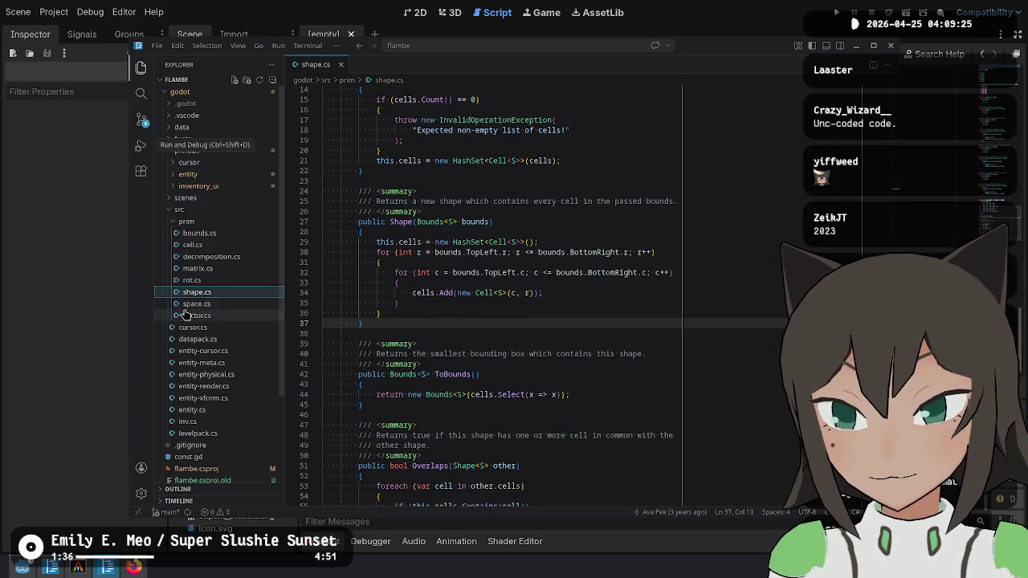
# Open matrix.cs from the prim folder and go to its FlipH method.
pyautogui.click(530, 273)
pyautogui.scroll(4, 530, 272)
pyautogui.click(195, 270)
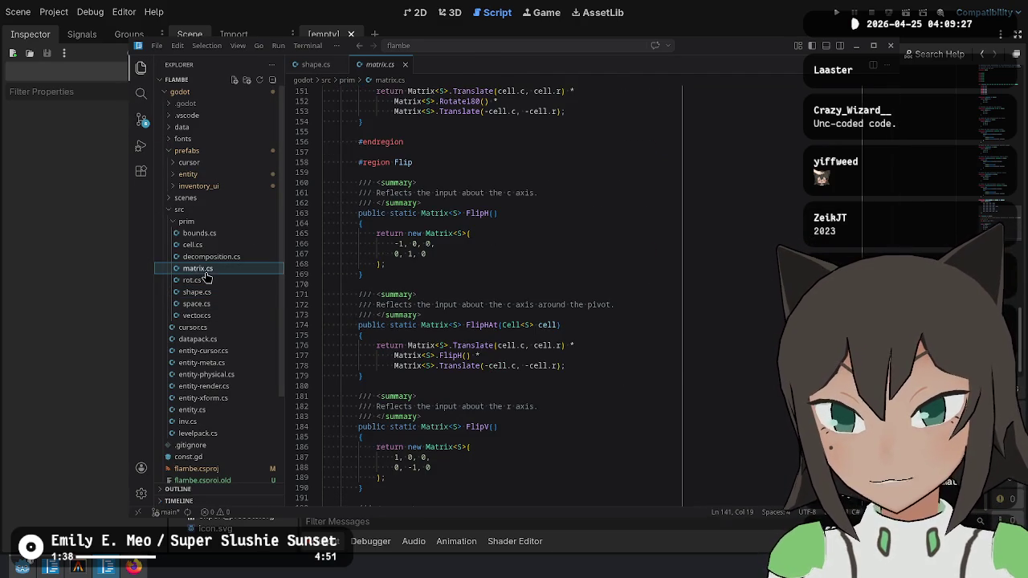
pyautogui.scroll(-2, 630, 329)
pyautogui.click(522, 163)
pyautogui.scroll(3, 522, 163)
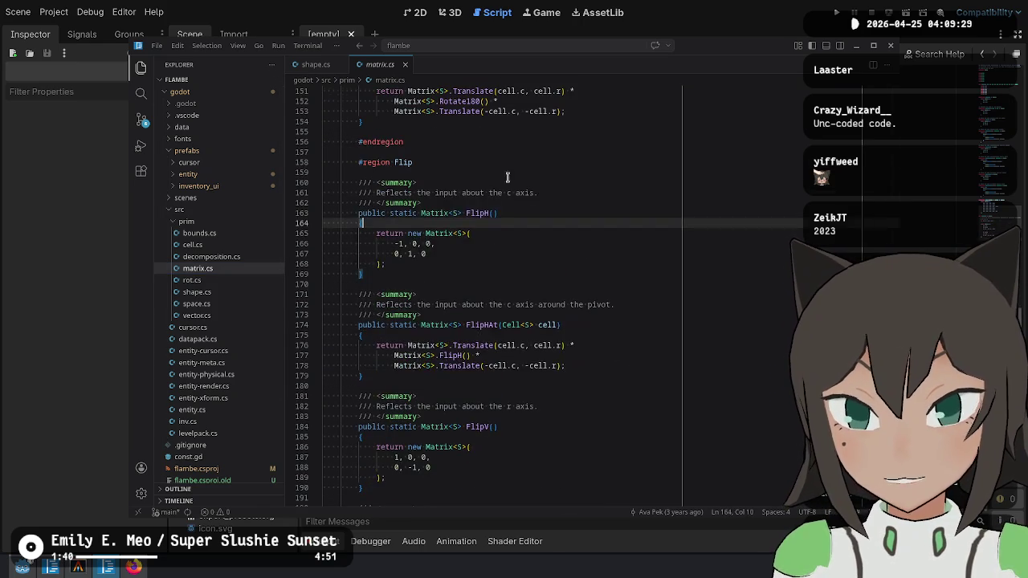
# Select the FlipH summary comment and method through its closing brace, then deselect.
pyautogui.click(394, 182)
pyautogui.moveTo(394, 172); pyautogui.dragTo(450, 293)
pyautogui.moveTo(477, 172)
pyautogui.mouseDown()
pyautogui.moveTo(455, 287)
pyautogui.moveTo(466, 279)
pyautogui.mouseUp()
pyautogui.hotkey('shift', 'Down')
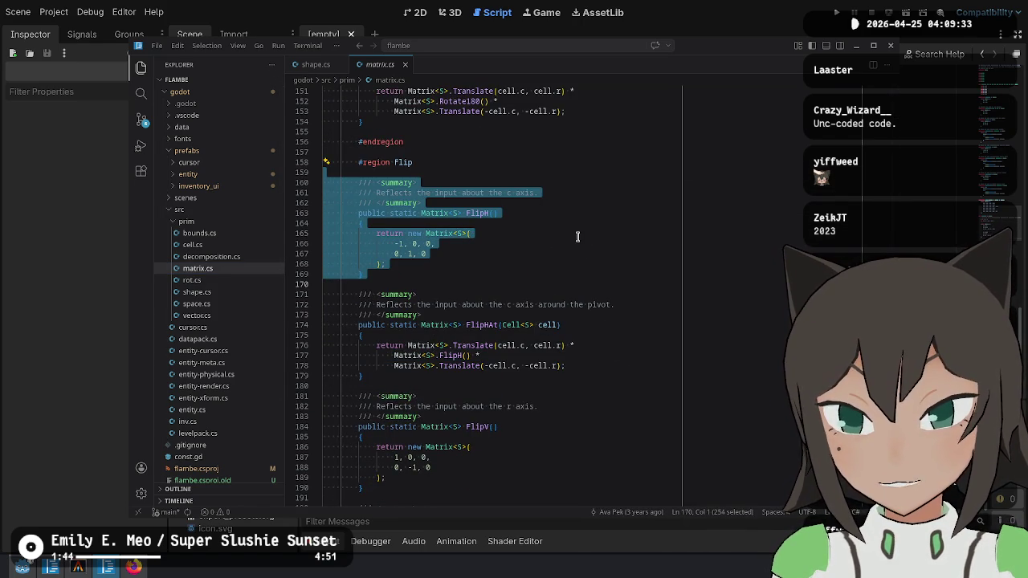
pyautogui.click(527, 302)
pyautogui.click(530, 245)
# Read through the Operator region of matrix.cs, then scroll back up to line 1.
pyautogui.scroll(-8, 522, 305)
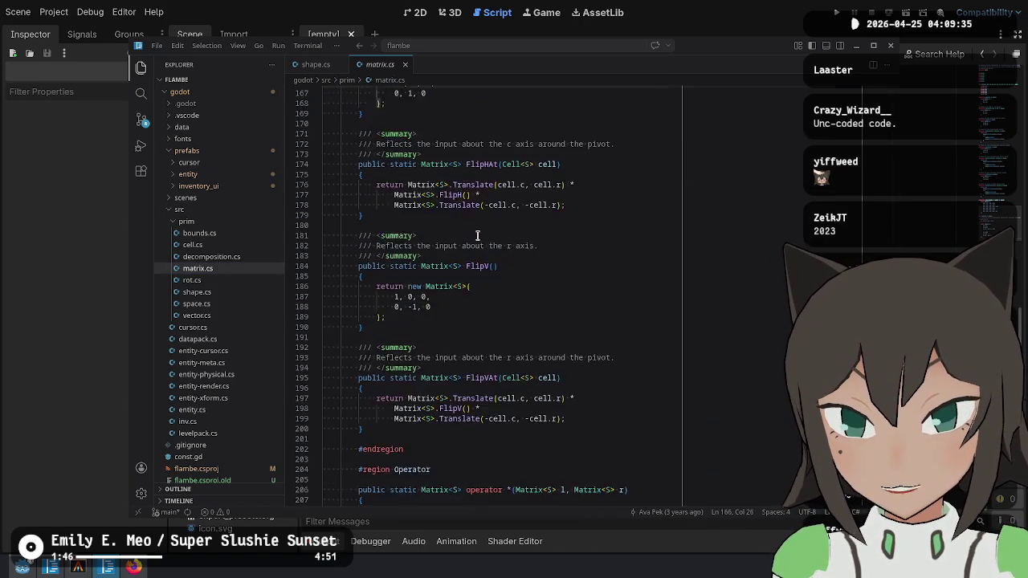
pyautogui.scroll(-6, 486, 233)
pyautogui.click(450, 186)
pyautogui.scroll(-7, 514, 217)
pyautogui.click(456, 256)
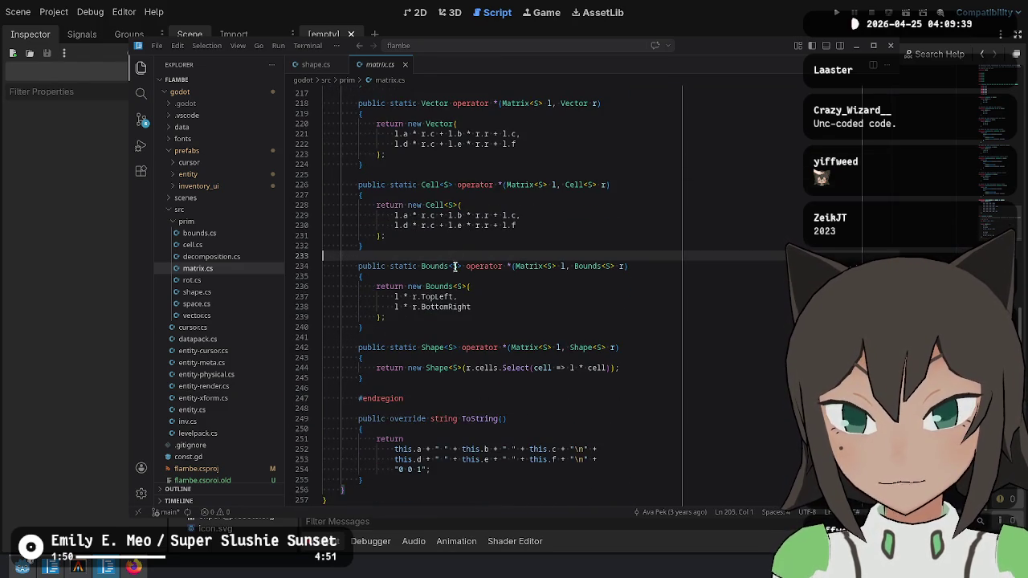
pyautogui.scroll(-3, 460, 323)
pyautogui.click(460, 328)
pyautogui.scroll(20, 555, 313)
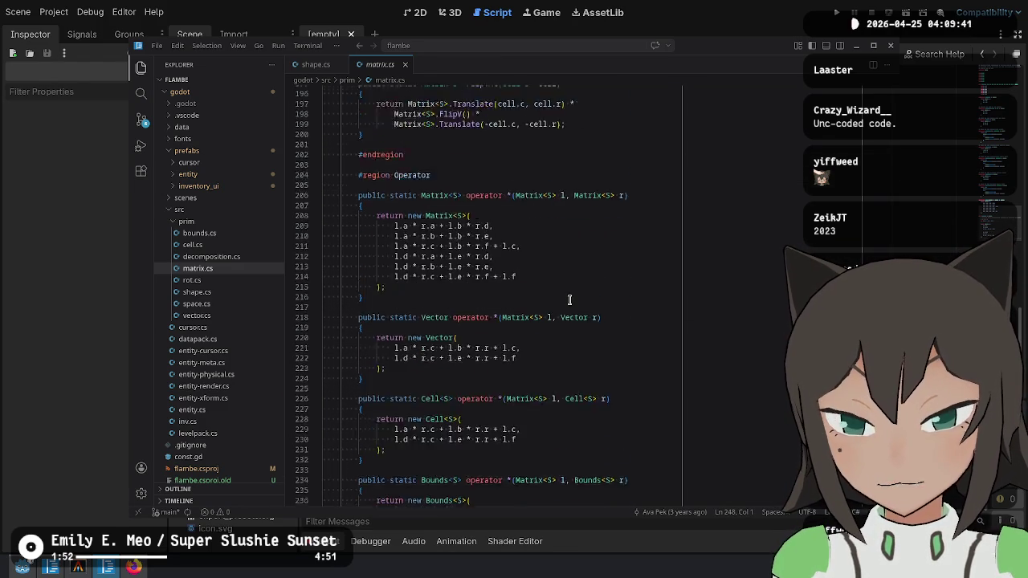
pyautogui.scroll(20, 578, 294)
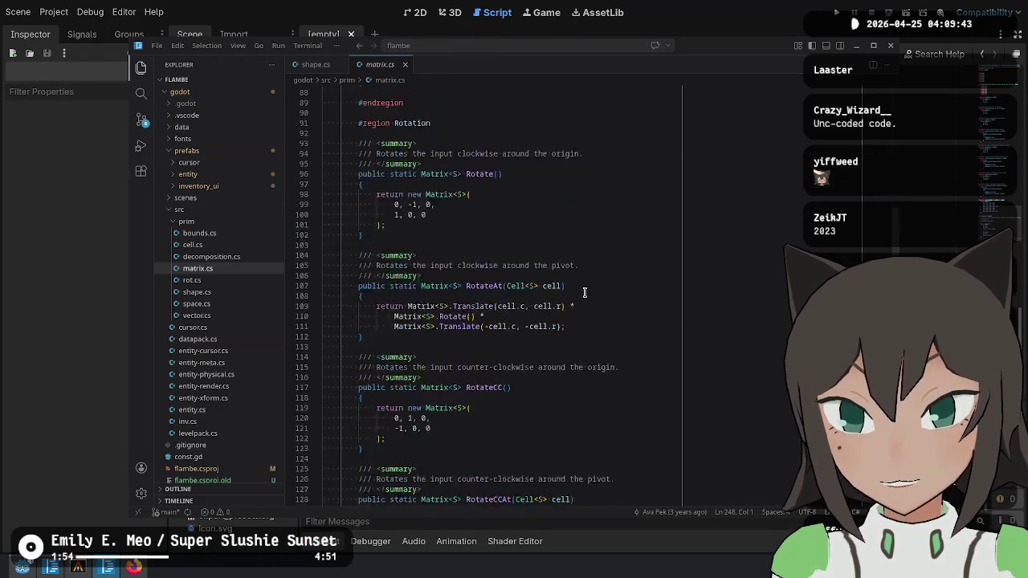
pyautogui.scroll(20, 578, 281)
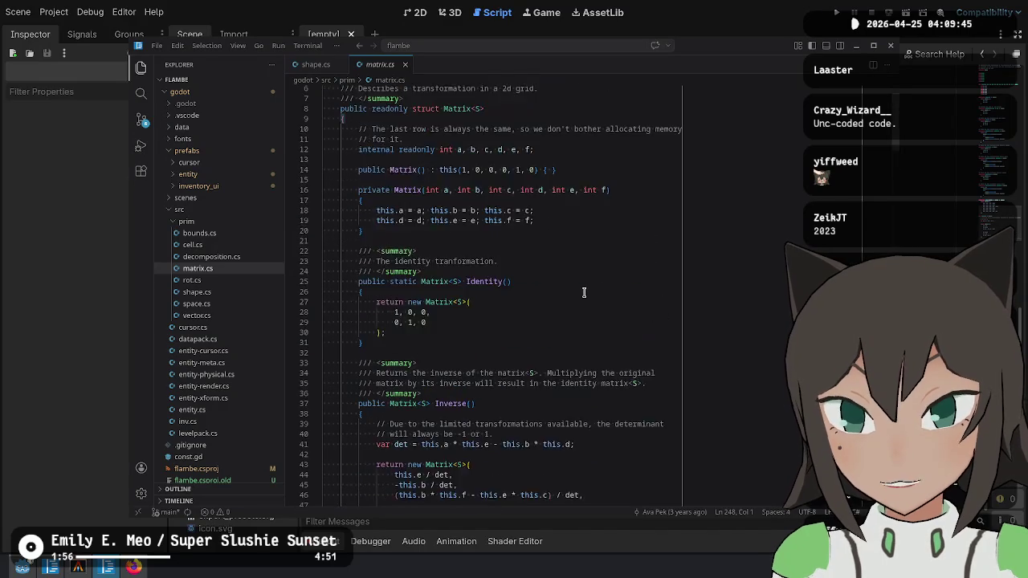
pyautogui.hotkey('alt', 'Tab')
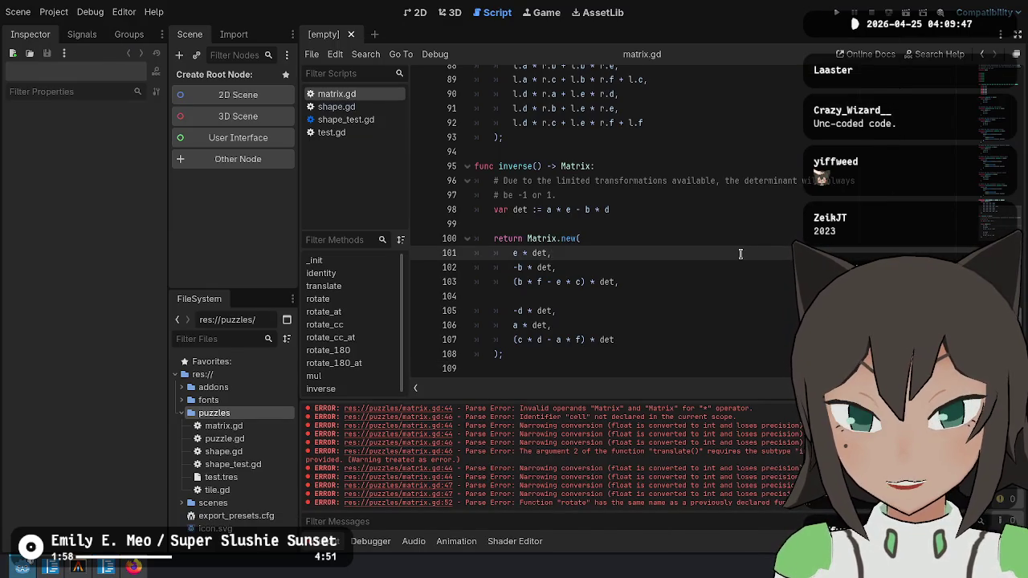
# Reload the changed matrix.gd and read down to select 'inverse' on line 95.
pyautogui.click(341, 543)
pyautogui.scroll(-3, 648, 308)
pyautogui.scroll(-4, 648, 307)
pyautogui.click(591, 207)
pyautogui.click(592, 256)
pyautogui.click(620, 323)
pyautogui.scroll(-3, 620, 340)
pyautogui.click(558, 336)
pyautogui.scroll(-1, 557, 339)
pyautogui.scroll(-10, 557, 340)
pyautogui.scroll(-4, 565, 237)
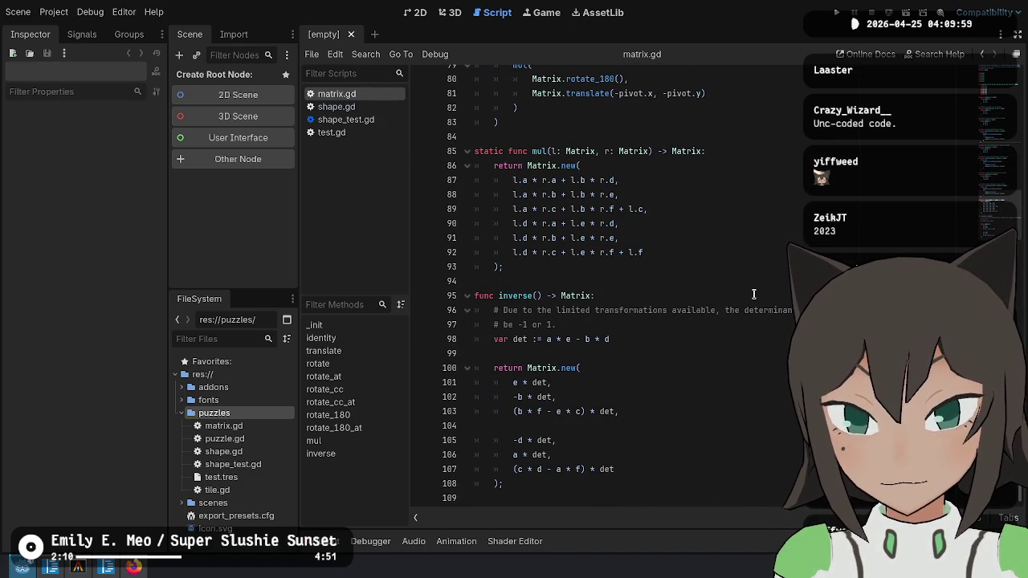
pyautogui.doubleClick(513, 295)
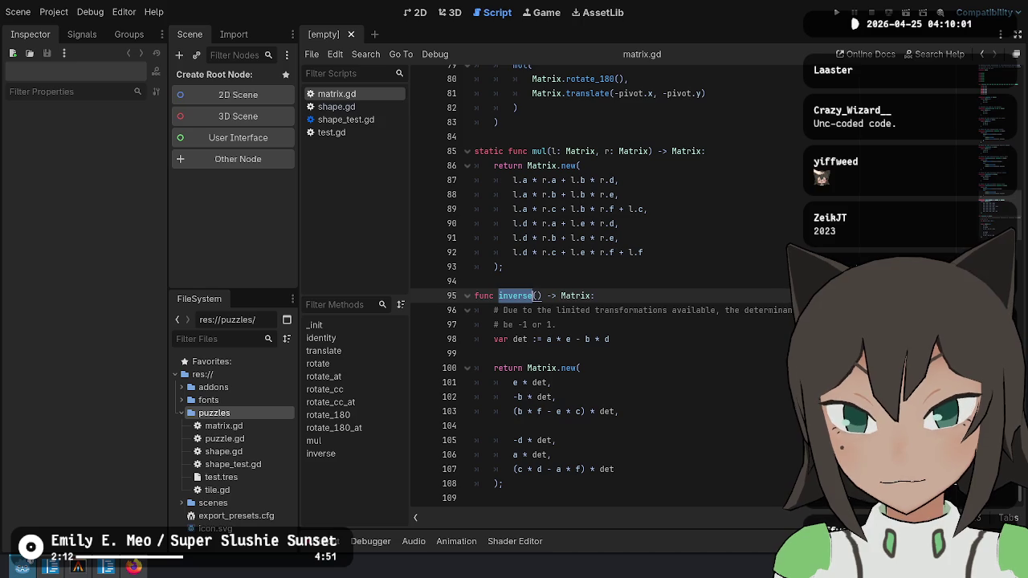
pyautogui.hotkey('alt', 'Tab')
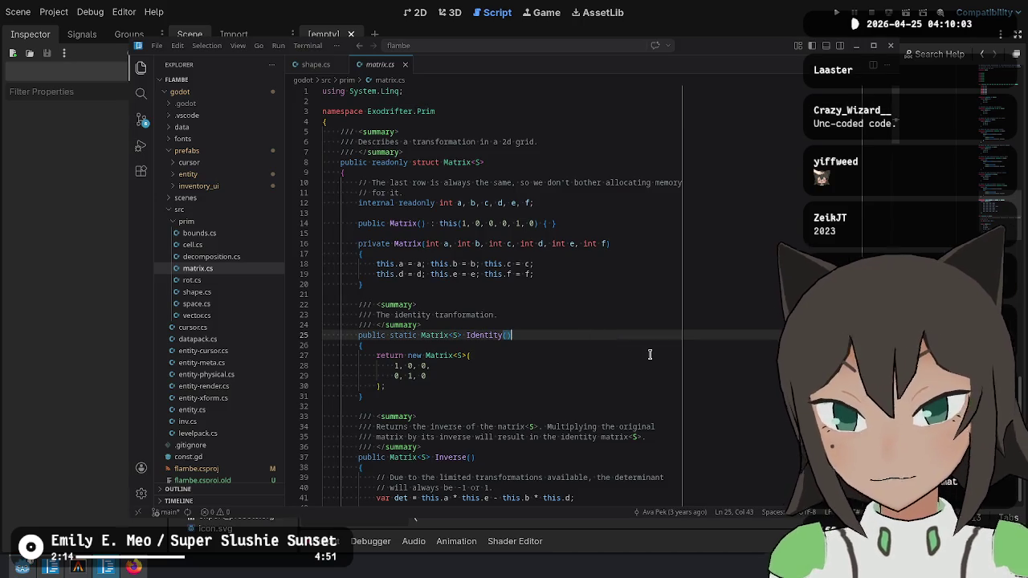
# Search the C# project for 'inverse' and read its use in SetGlobal in entity-xform.cs.
pyautogui.hotkey('ctrl', 'shift', 'f')
pyautogui.write('inverse')
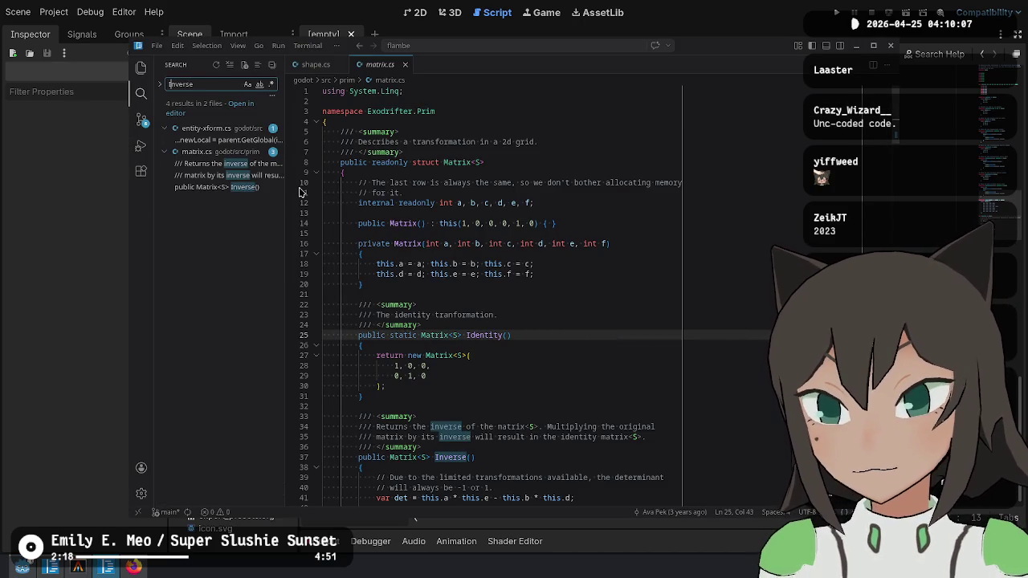
pyautogui.click(221, 139)
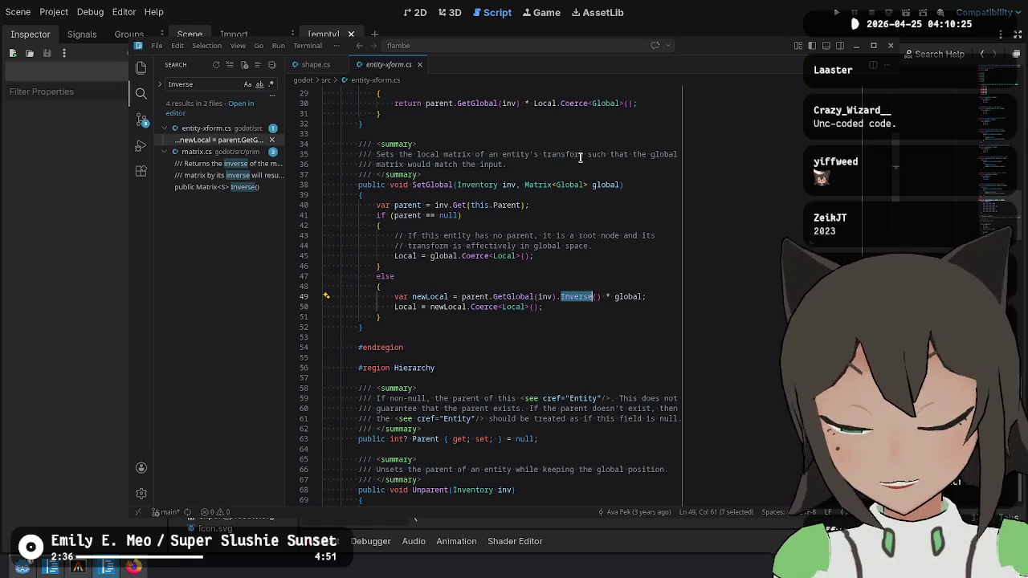
pyautogui.click(656, 204)
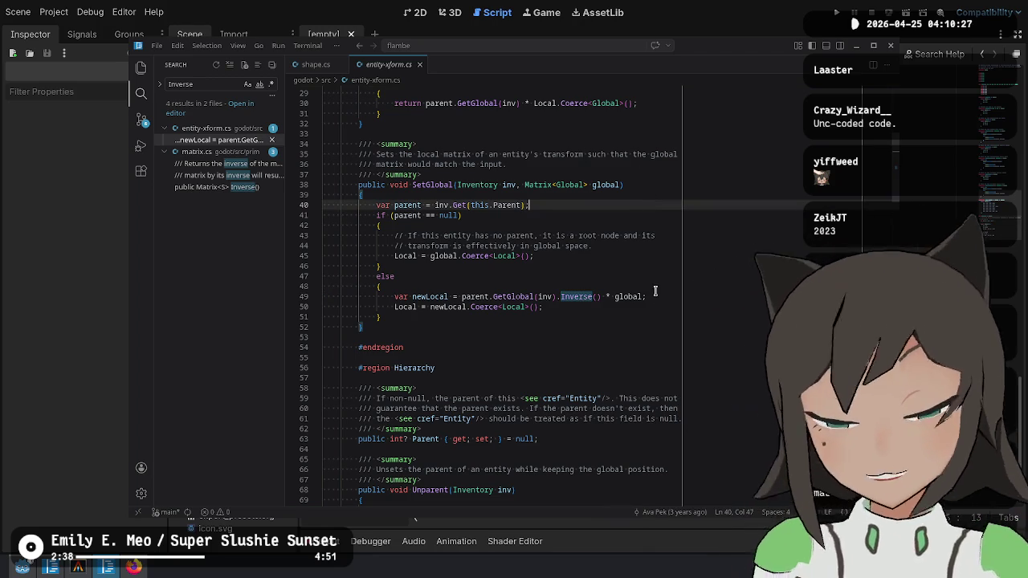
pyautogui.click(706, 311)
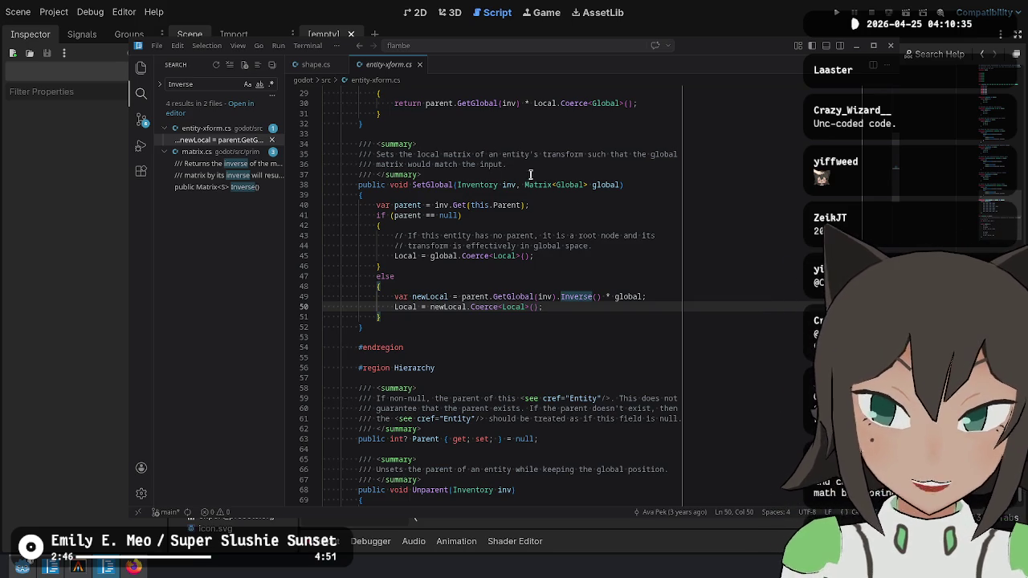
pyautogui.scroll(7, 584, 324)
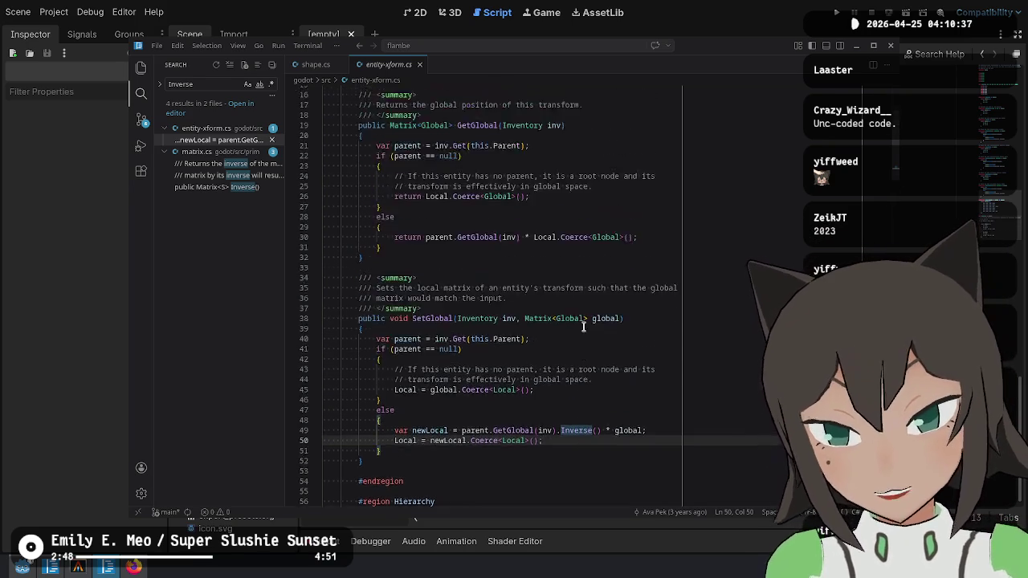
pyautogui.hotkey('alt', 'Tab')
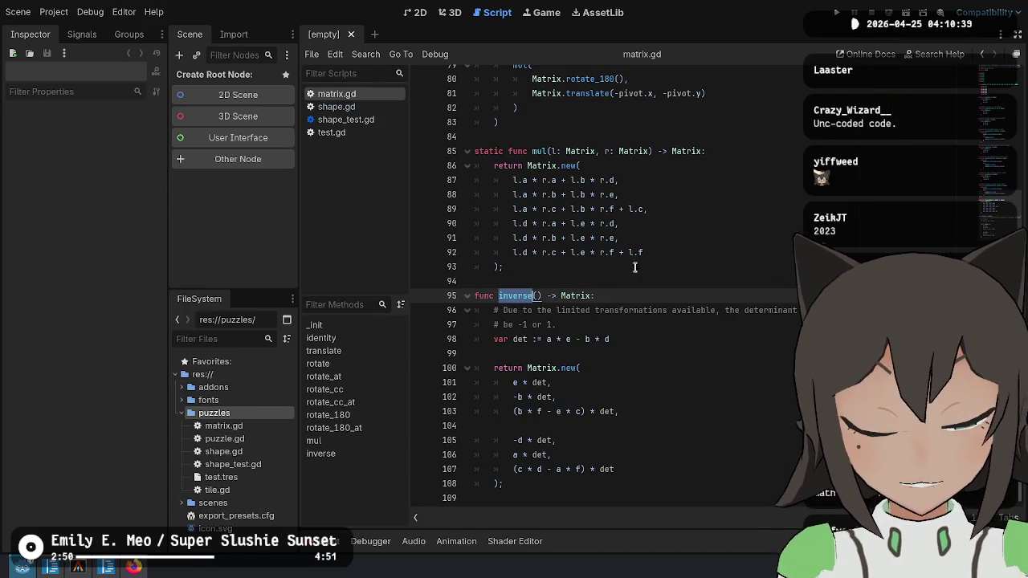
# Delete the whole inverse() function from matrix.gd.
pyautogui.click(546, 270)
pyautogui.click(554, 281)
pyautogui.keyDown('shift'); pyautogui.click(554, 500); pyautogui.keyUp('shift')
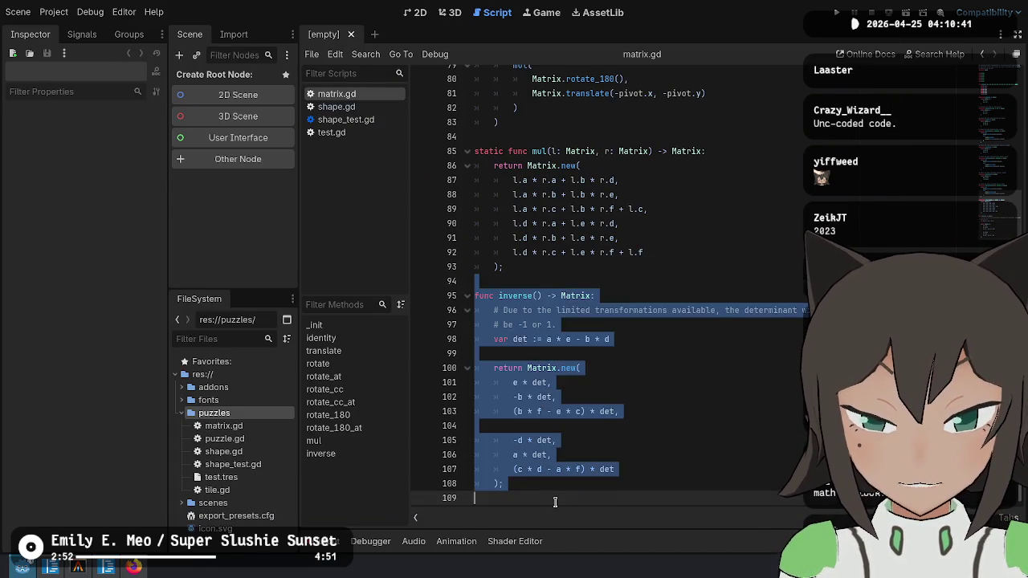
pyautogui.press('Delete')
pyautogui.scroll(8, 780, 305)
pyautogui.scroll(-3, 779, 281)
pyautogui.scroll(3, 777, 279)
pyautogui.scroll(15, 777, 280)
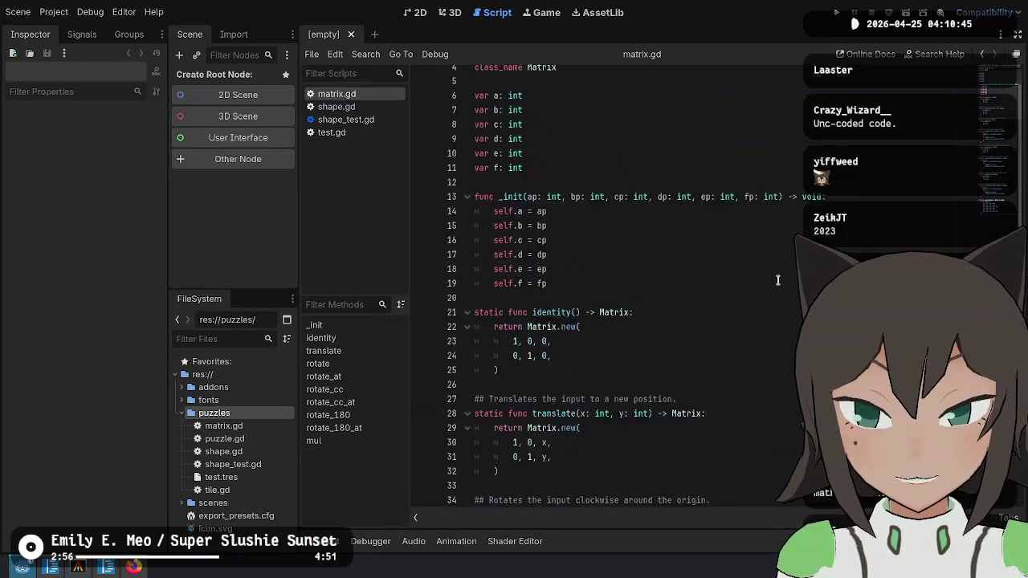
# Try joining the var b declaration onto line 6 as a comma-separated declaration.
pyautogui.click(717, 197)
pyautogui.click(654, 134)
pyautogui.click(637, 88)
pyautogui.click(703, 107)
pyautogui.click(607, 148)
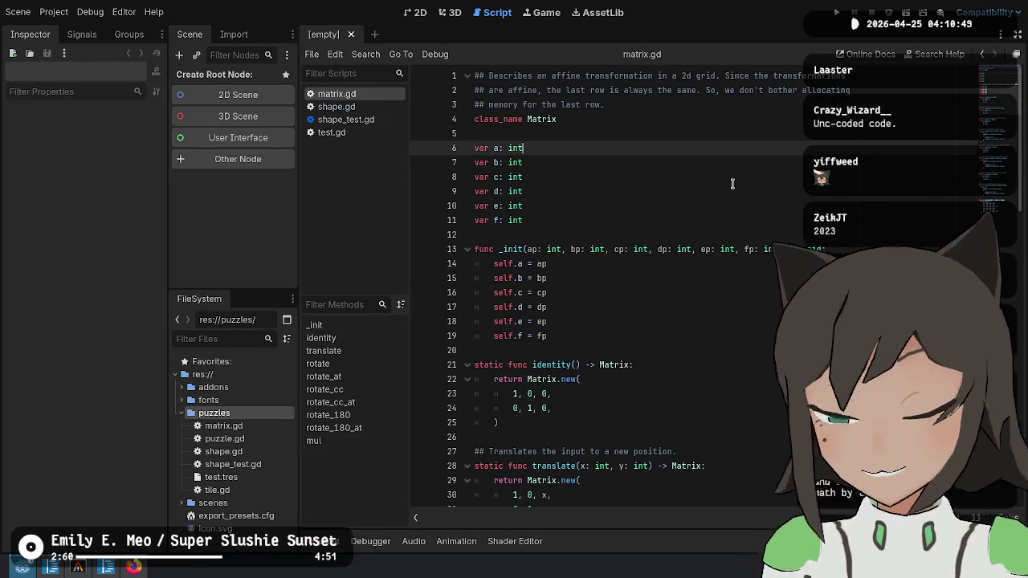
pyautogui.press('Delete')
pyautogui.write(', var b: int')
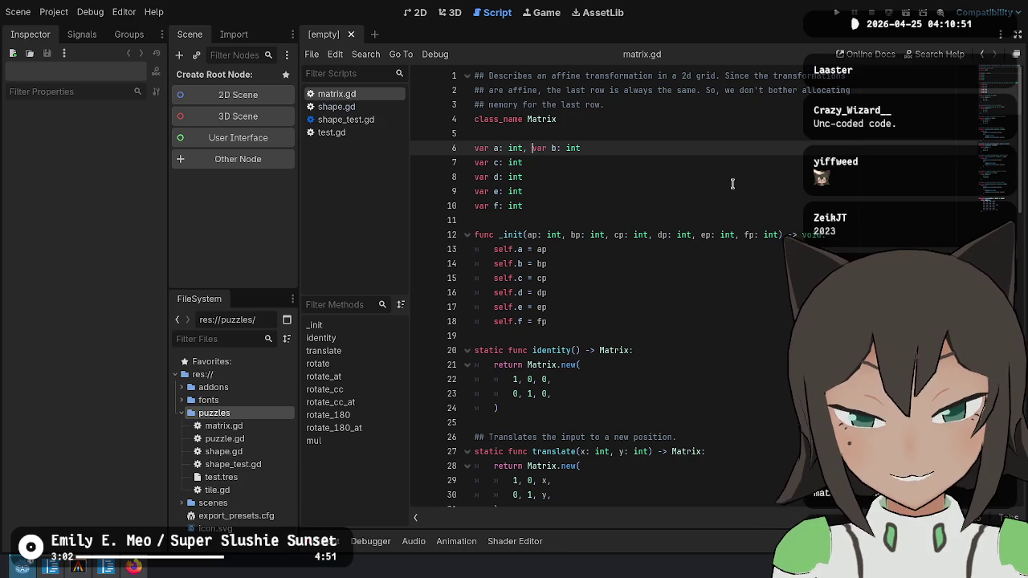
pyautogui.press('Delete')
pyautogui.press('Delete')
pyautogui.press('Delete')
pyautogui.press('BackSpace')
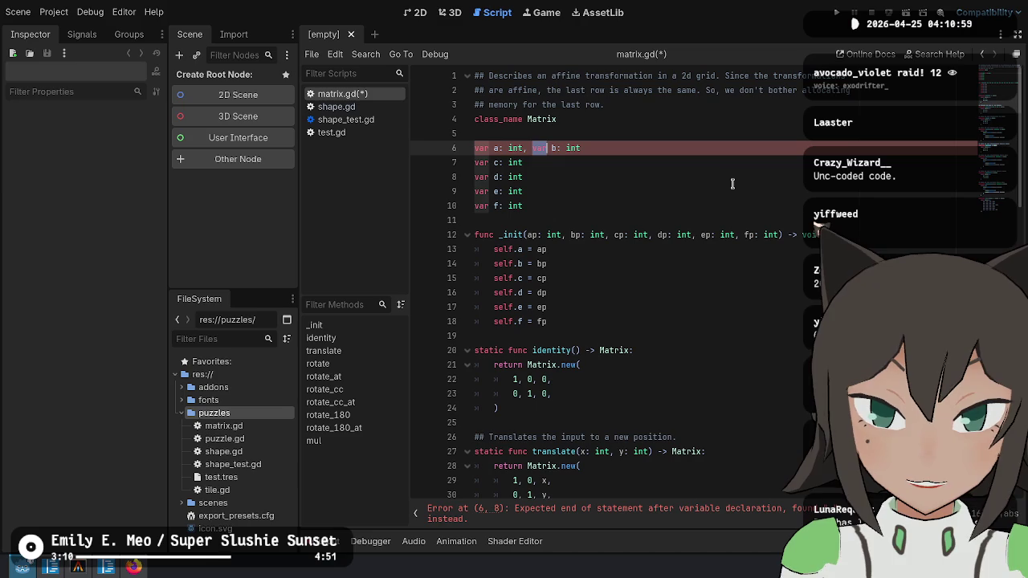
# Restore var b on its own line, remove the leftover comma, and save matrix.gd.
pyautogui.write('var')
pyautogui.press('Left')
pyautogui.press('Left')
pyautogui.press('Left')
pyautogui.press('Return')
pyautogui.press('Down')
pyautogui.press('Down')
pyautogui.press('Down')
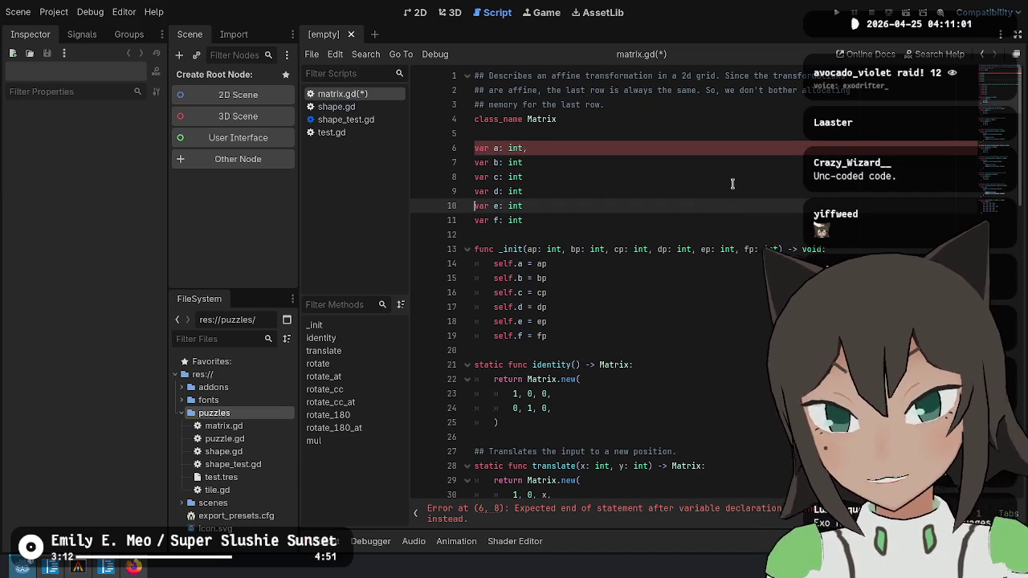
pyautogui.press('Up')
pyautogui.press('Up')
pyautogui.press('Up')
pyautogui.press('End')
pyautogui.press('BackSpace')
pyautogui.hotkey('ctrl', 's')
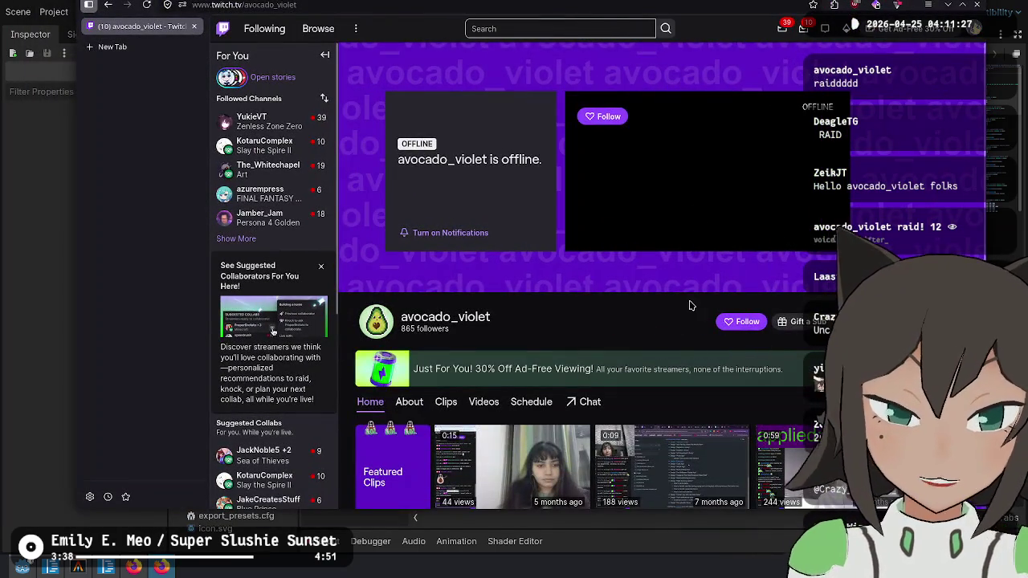
# View the raiding streamer's Twitch About section, then browse its past videos and highlights.
pyautogui.scroll(-2, 688, 301)
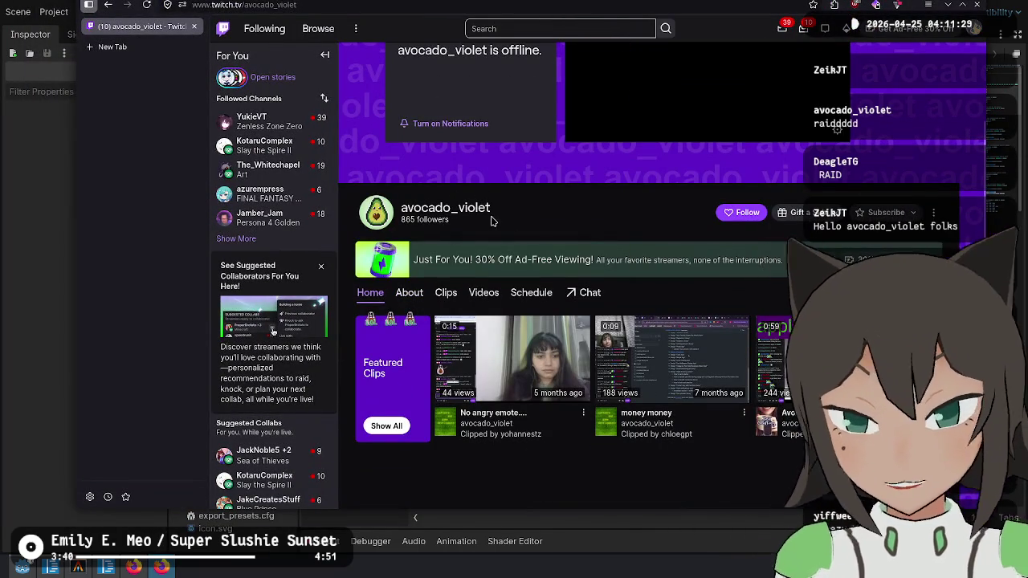
pyautogui.click(409, 294)
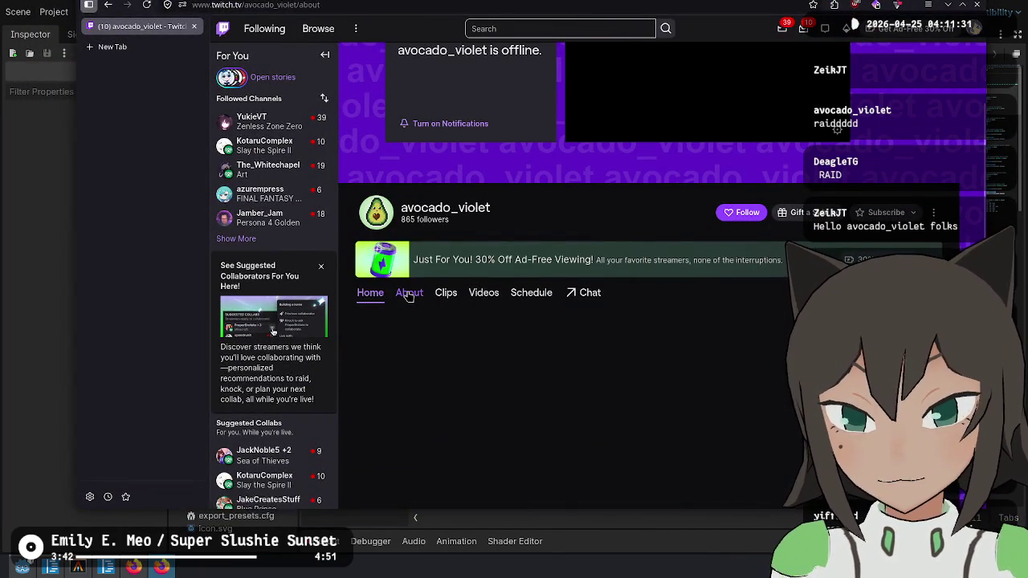
pyautogui.click(495, 190)
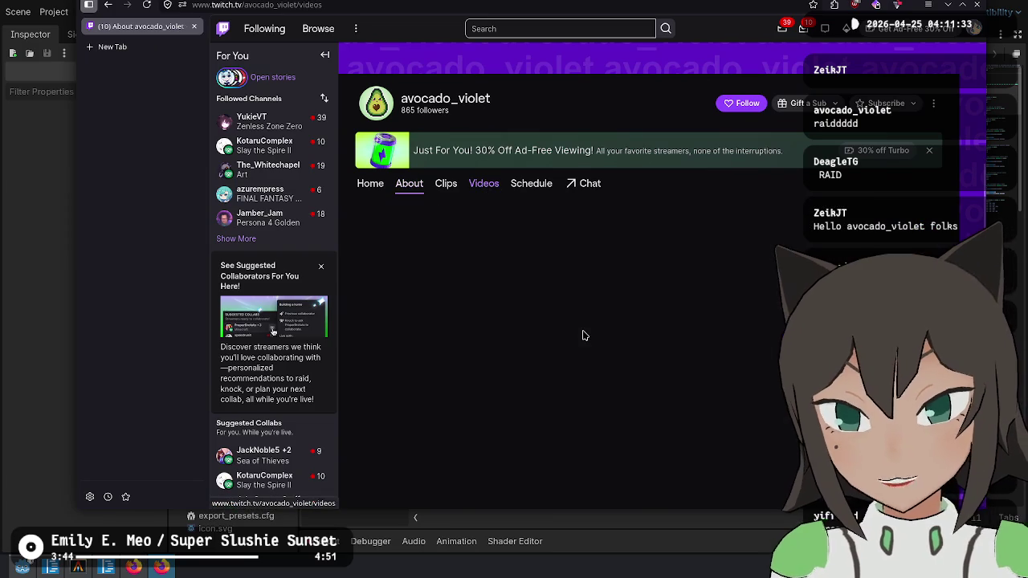
pyautogui.scroll(-1, 683, 174)
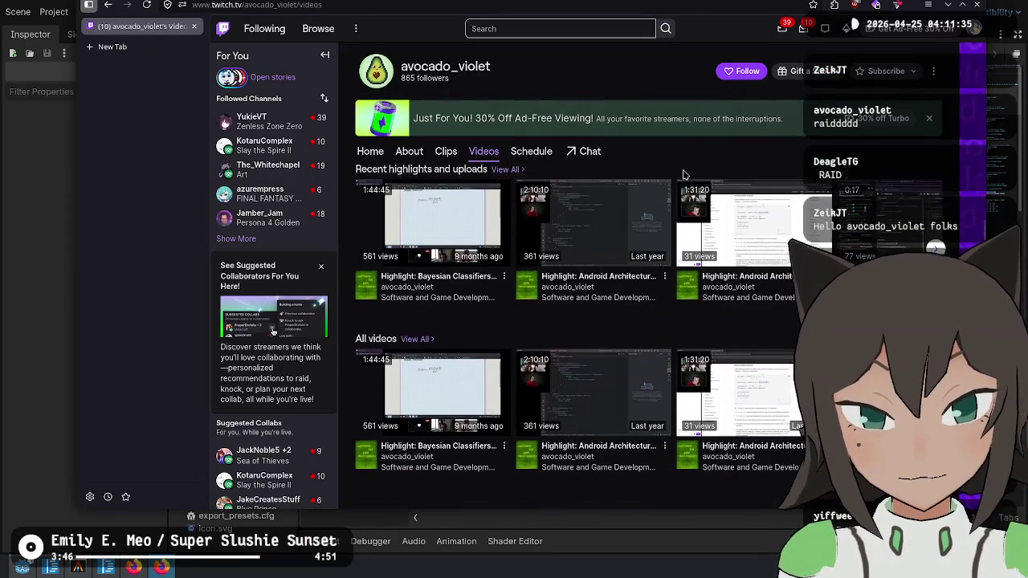
pyautogui.scroll(3, 649, 341)
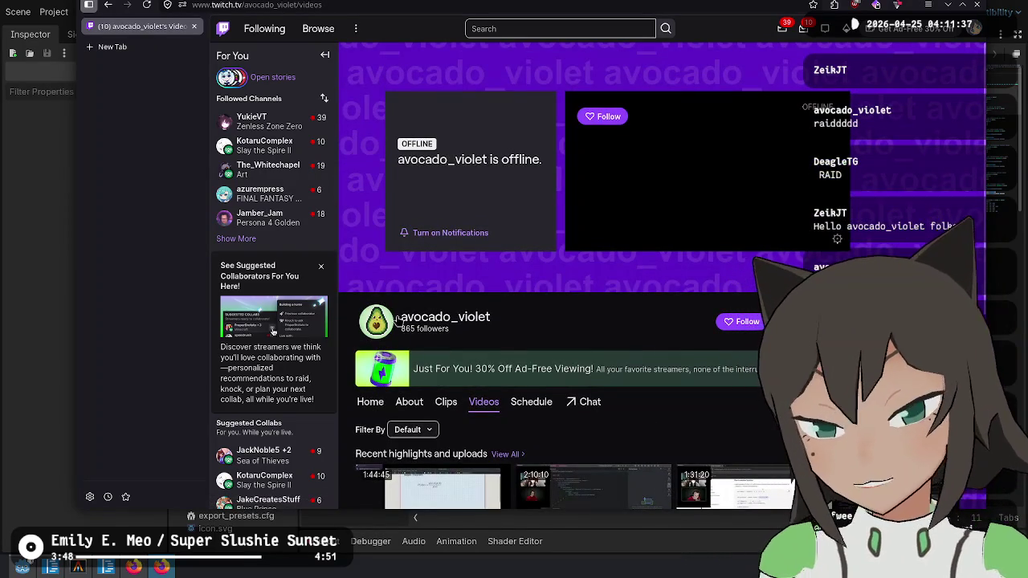
pyautogui.hotkey('ctrl', 't')
# Load exodrifter.space/vods/, then switch to /tags/ and search the page for 'game'.
pyautogui.write('exodrif')
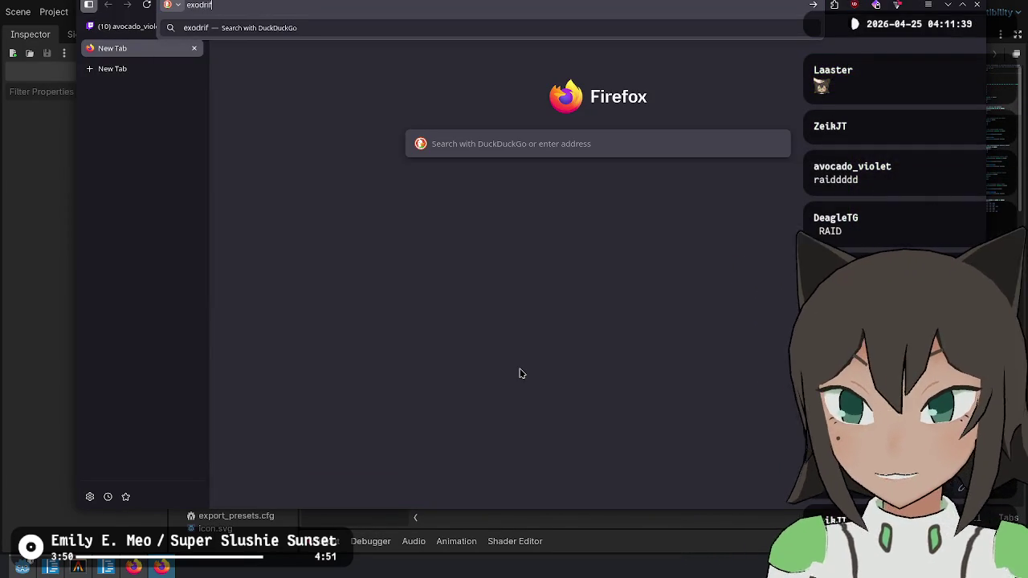
pyautogui.write('ter.space/vods/')
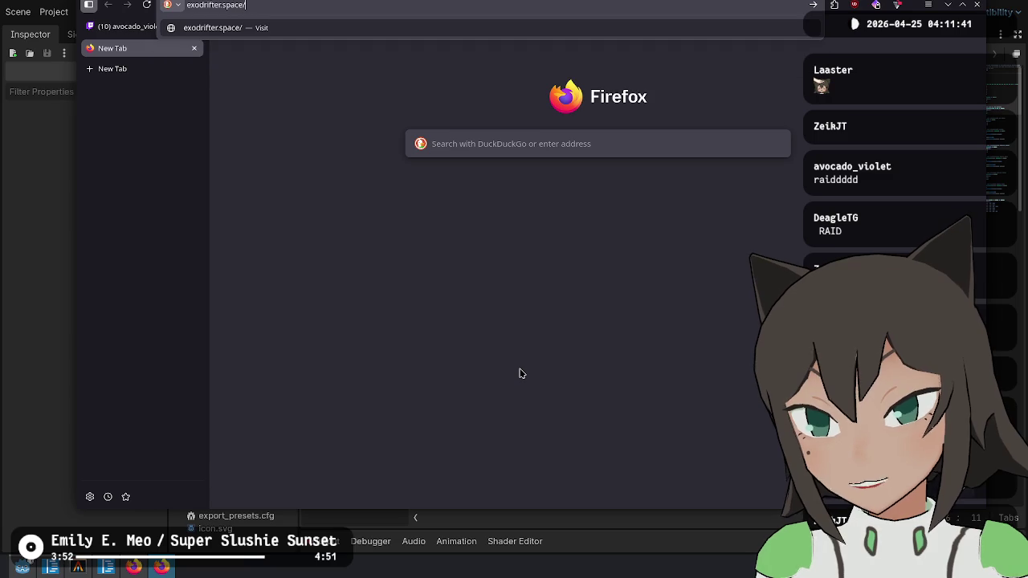
pyautogui.press('Return')
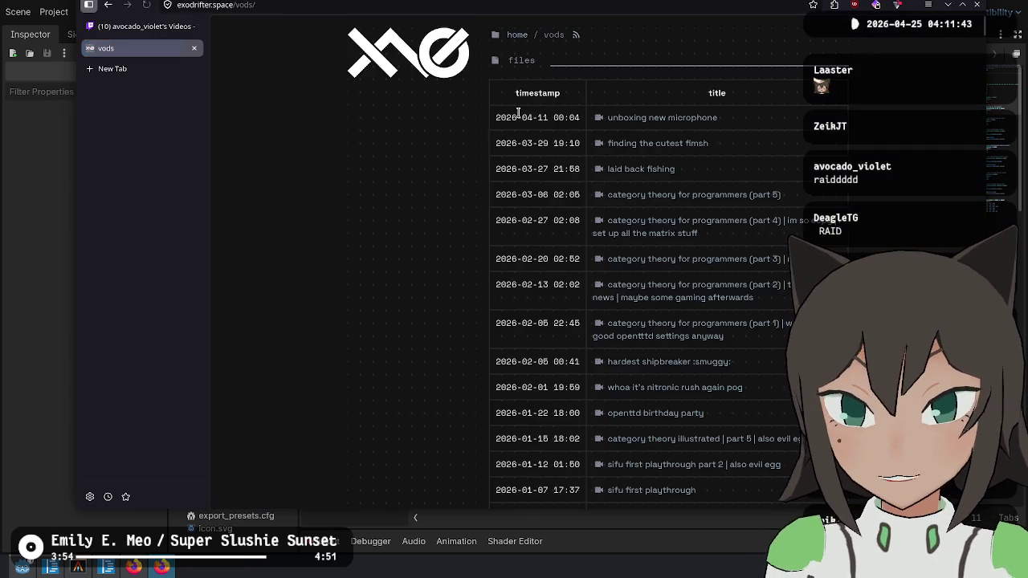
pyautogui.click(285, 61)
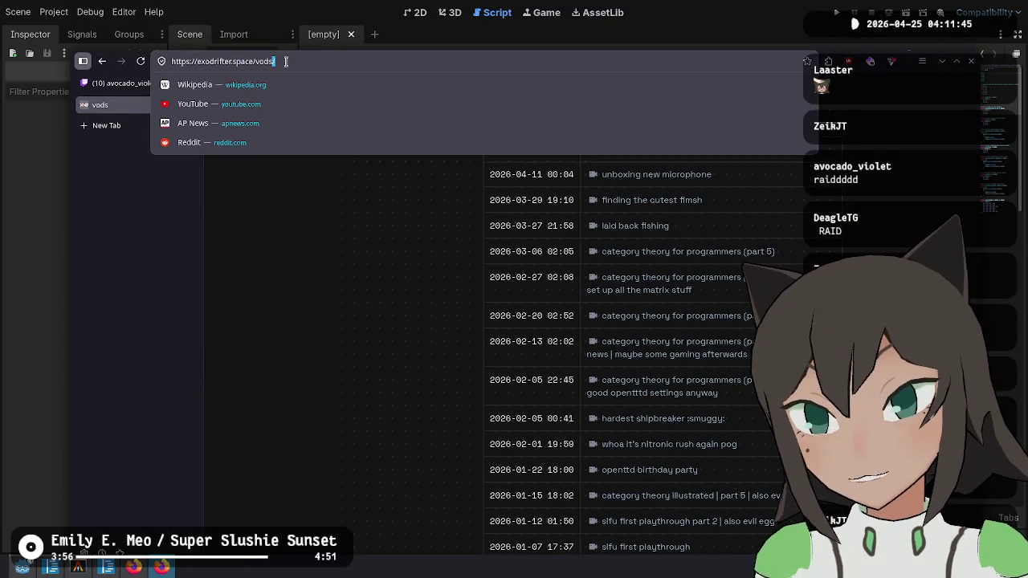
pyautogui.press('BackSpace')
pyautogui.press('BackSpace')
pyautogui.press('BackSpace')
pyautogui.write('tags/')
pyautogui.press('Return')
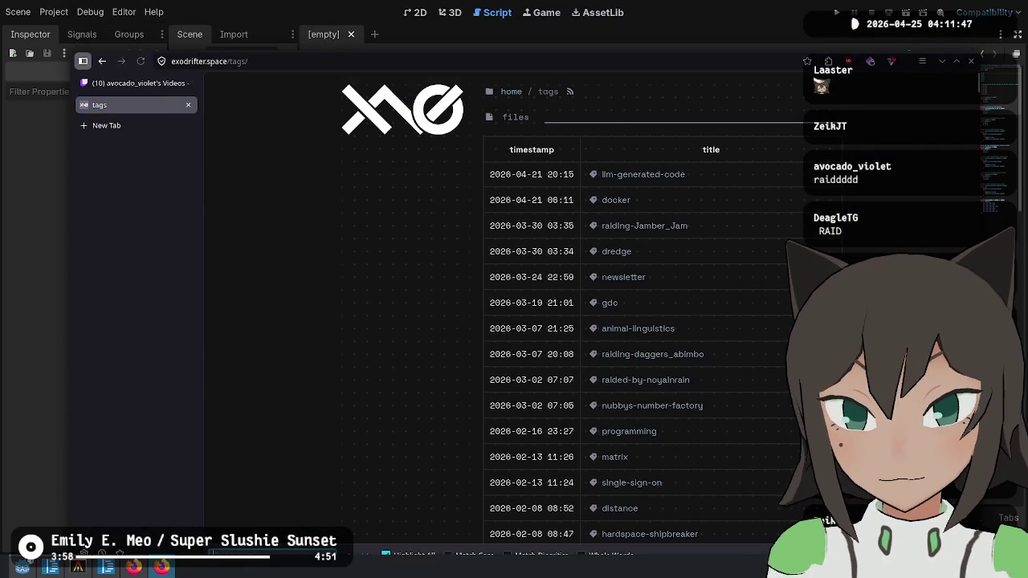
pyautogui.write('game')
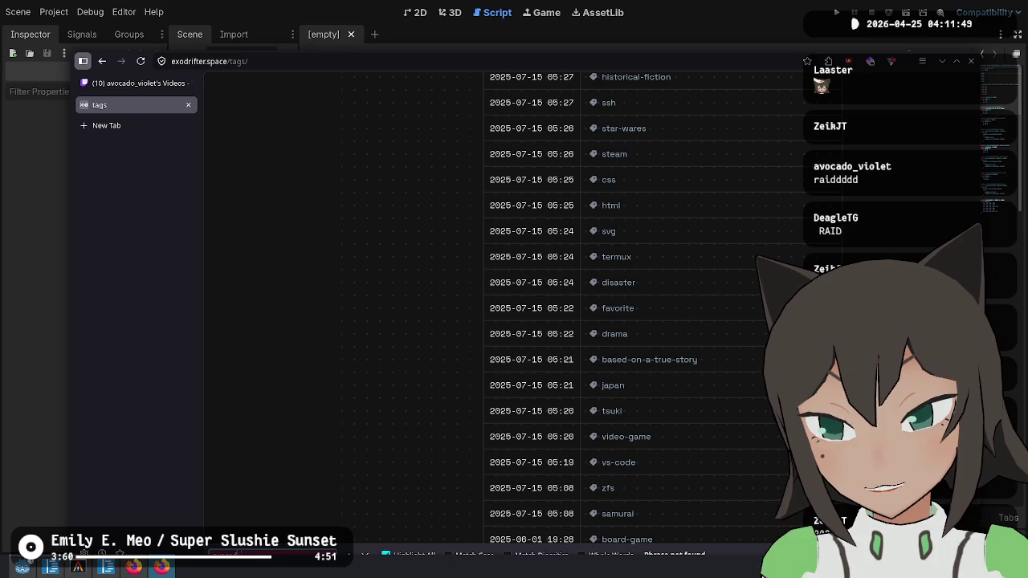